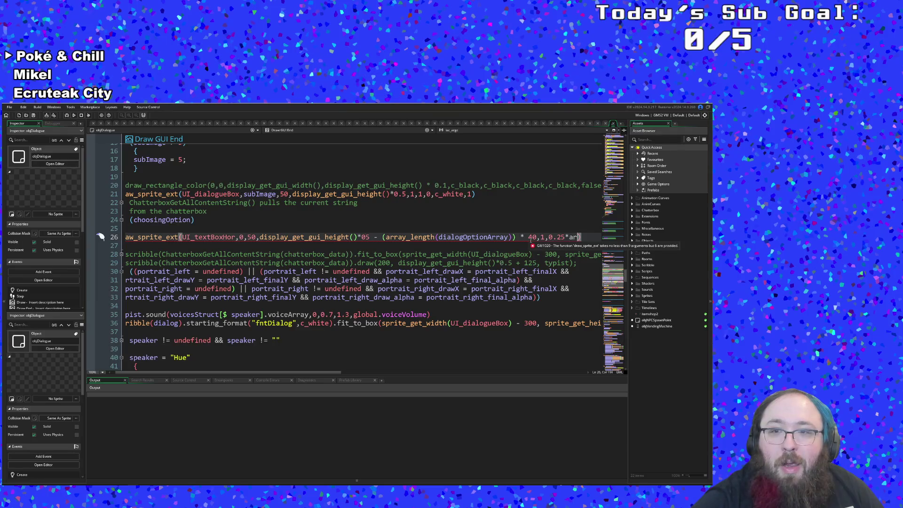
After 0.25* on line 26, enter array_length(dialogOptionsArray using autocomplete.
{"action": "type", "text": "ay"}
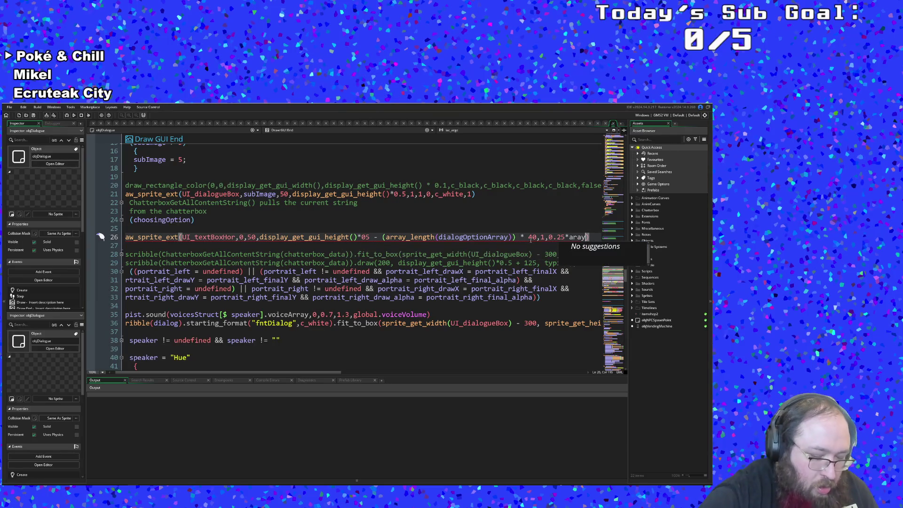
{"action": "key", "text": "BackSpace"}
{"action": "key", "text": "BackSpace"}
{"action": "key", "text": "BackSpace"}
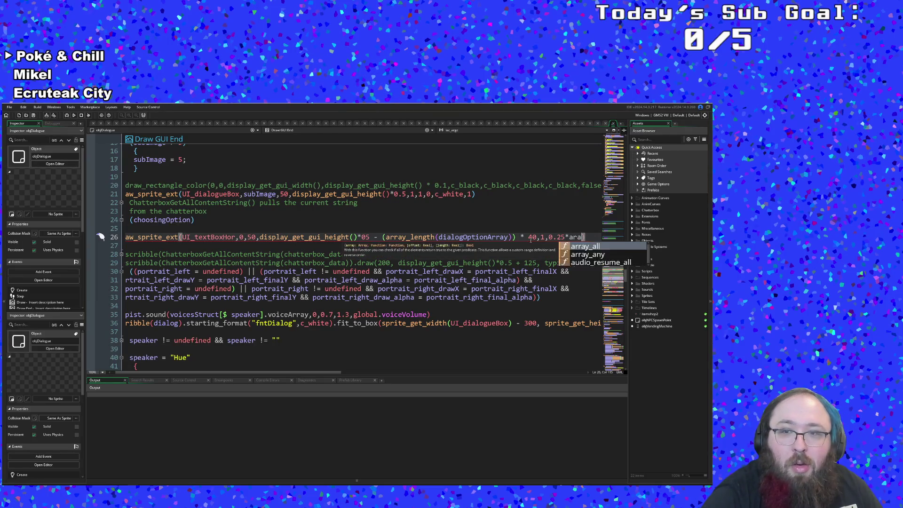
{"action": "type", "text": "ray_l"}
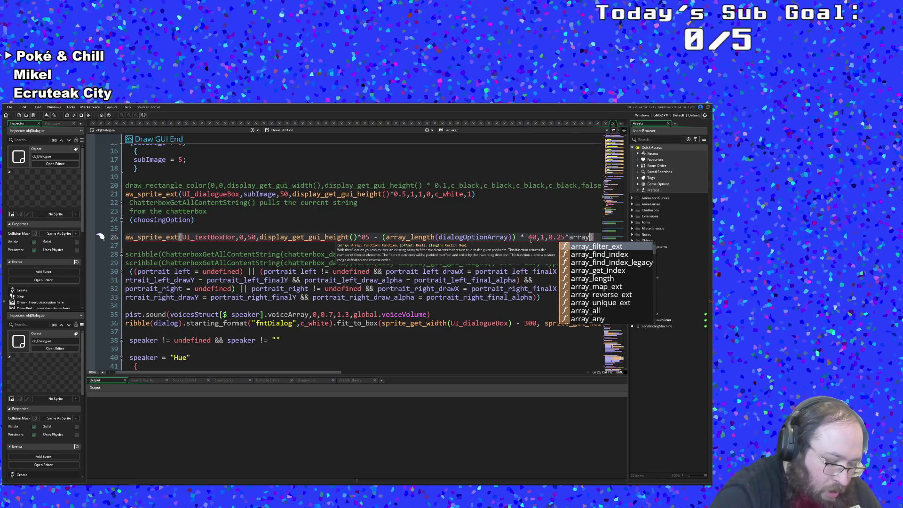
{"action": "key", "text": "Return"}
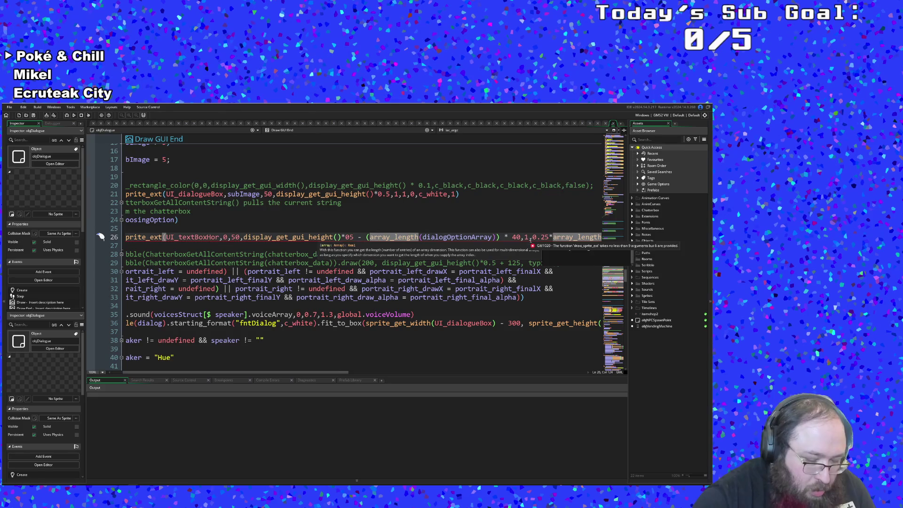
{"action": "type", "text": "(dialog"}
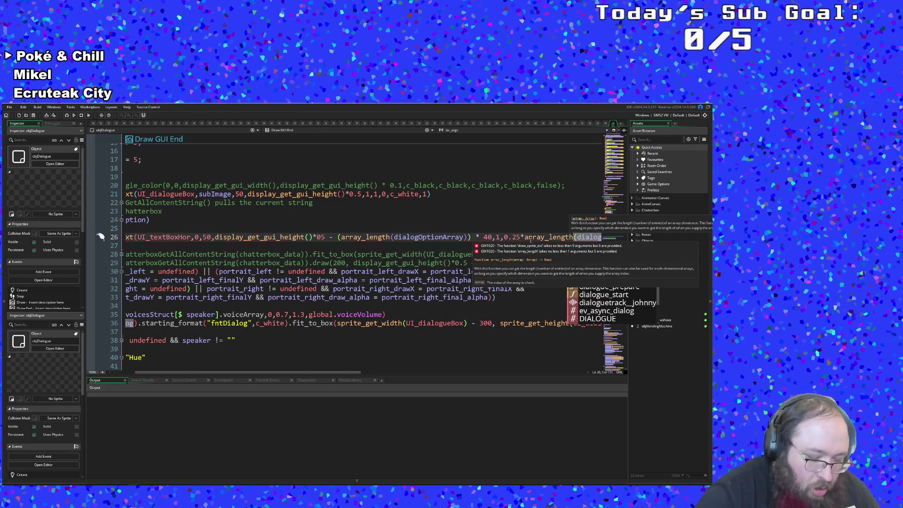
{"action": "type", "text": "Op"}
{"action": "key", "text": "BackSpace"}
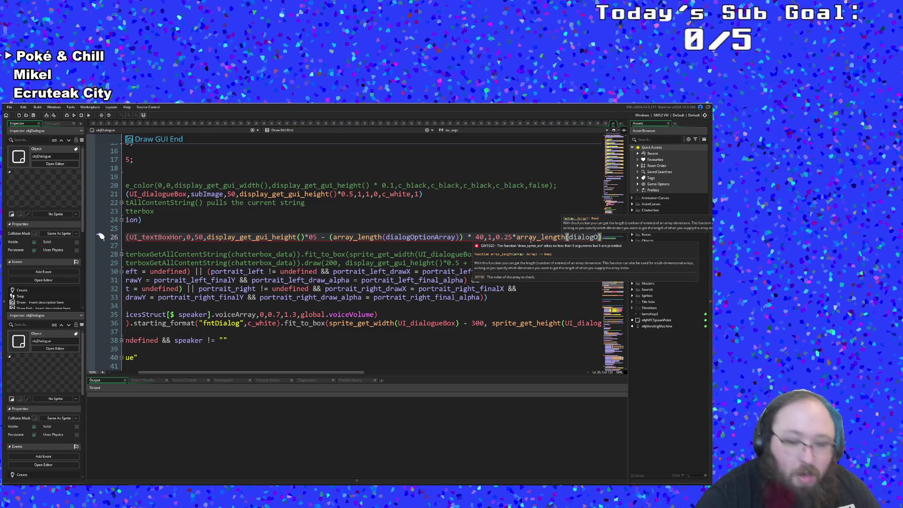
{"action": "key", "text": "Return"}
{"action": "key", "text": "Return"}
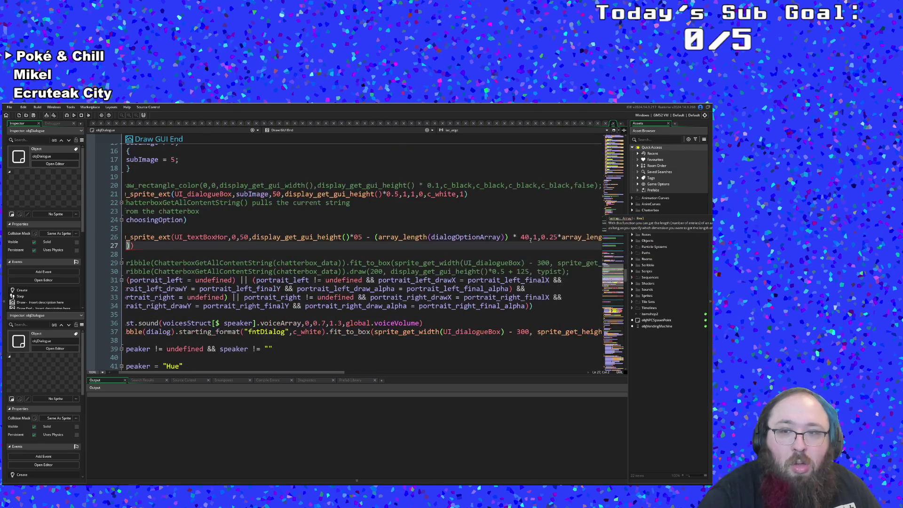
{"action": "left_click_drag", "start_coordinate": [328, 374], "coordinate": [400, 373]}
Close the array_length call on line 26 with two parentheses.
{"action": "left_click", "coordinate": [504, 236]}
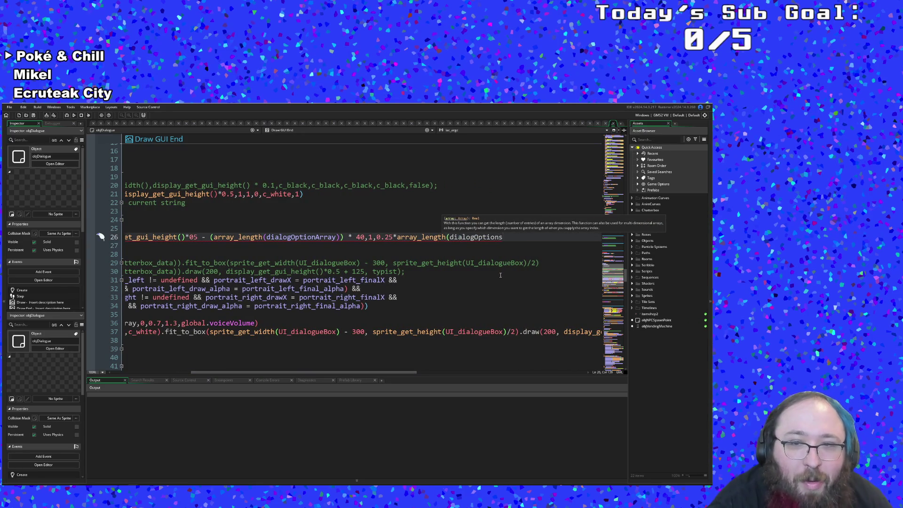
{"action": "type", "text": ")"}
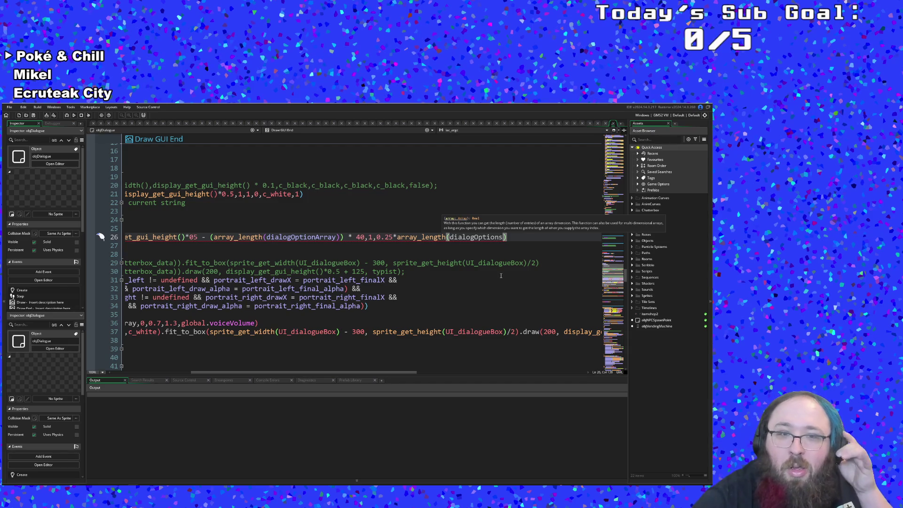
{"action": "type", "text": "Array"}
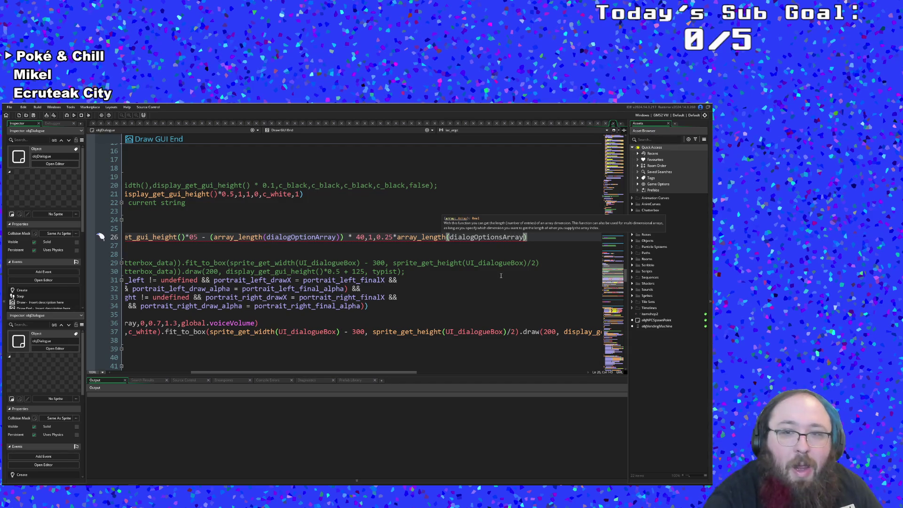
{"action": "left_click", "coordinate": [475, 242]}
{"action": "left_click_drag", "start_coordinate": [339, 372], "coordinate": [456, 373]}
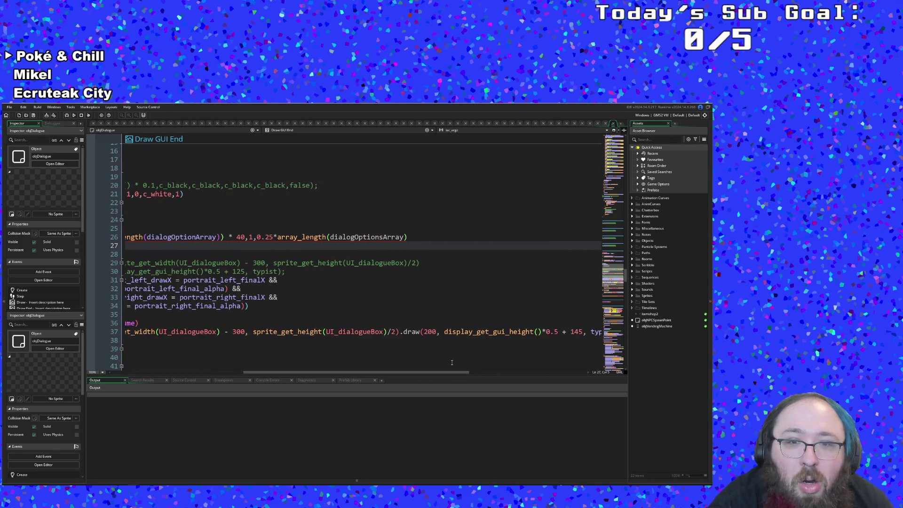
{"action": "left_click", "coordinate": [379, 236]}
{"action": "left_click", "coordinate": [416, 235]}
{"action": "type", "text": ")"}
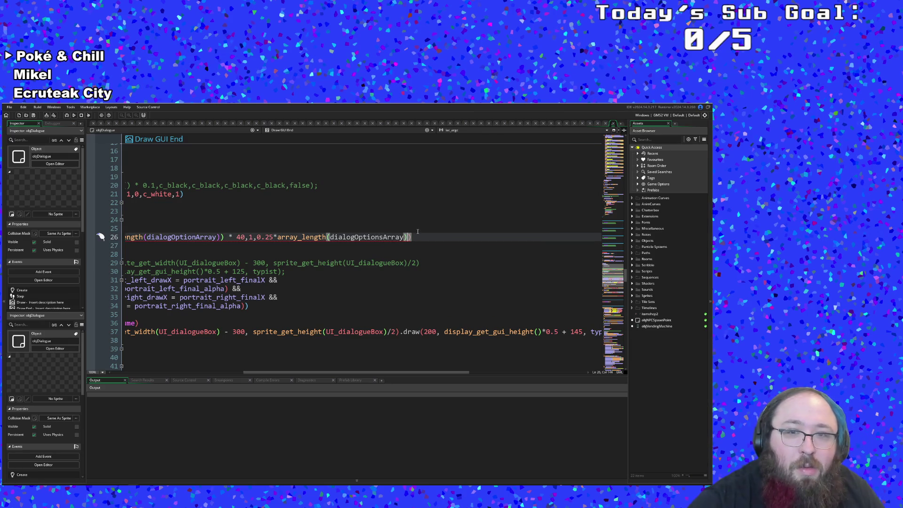
{"action": "key", "text": "Left"}
{"action": "key", "text": "Left"}
{"action": "key", "text": "Left"}
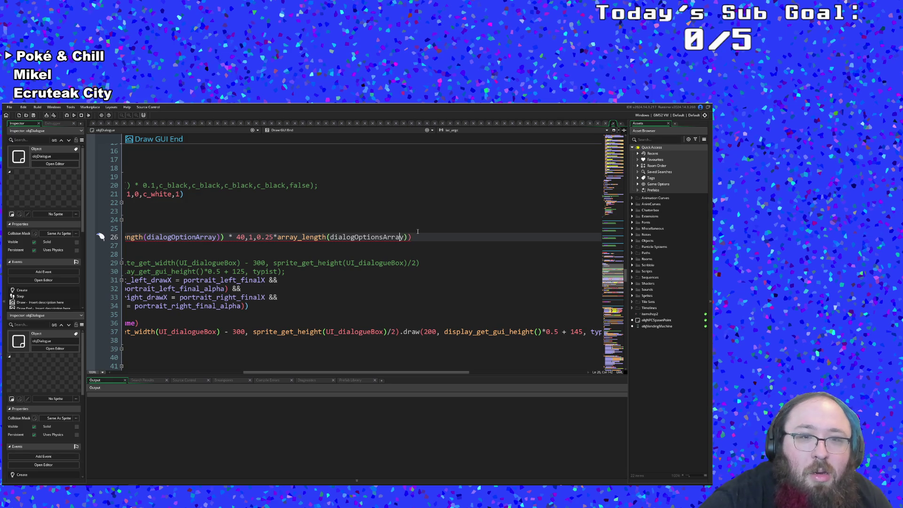
{"action": "key", "text": "Left"}
{"action": "key", "text": "Left"}
{"action": "key", "text": "Left"}
{"action": "key", "text": "Left"}
{"action": "key", "text": "Left"}
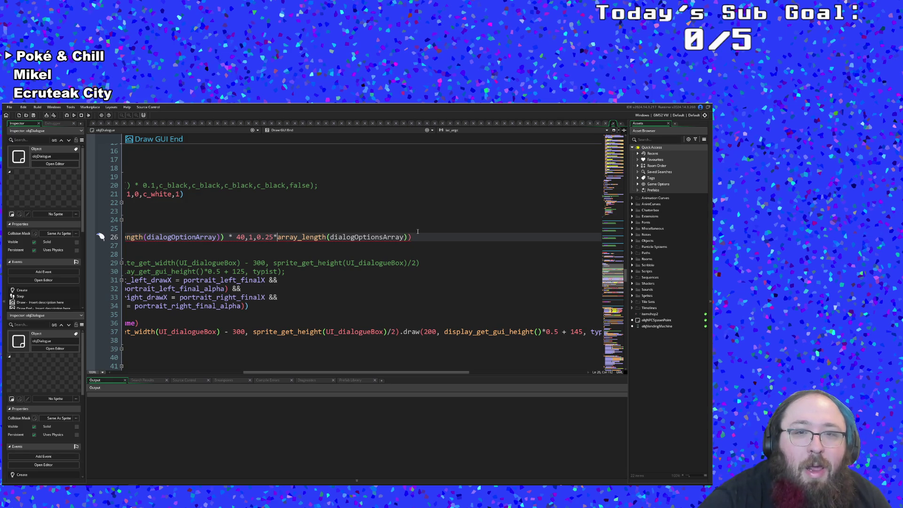
{"action": "key", "text": "Right"}
{"action": "key", "text": "Right"}
{"action": "key", "text": "Right"}
{"action": "key", "text": "Right"}
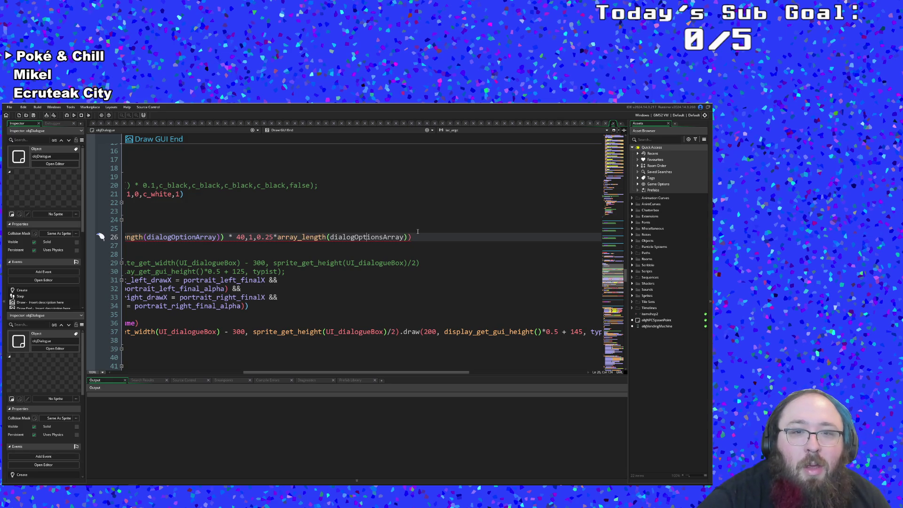
{"action": "key", "text": "End"}
{"action": "key", "text": "Home"}
{"action": "key", "text": "End"}
Remove the extra closing parentheses on line 26 and check the 0.25 multiplier.
{"action": "key", "text": "Left"}
{"action": "key", "text": "Left"}
{"action": "key", "text": "Left"}
{"action": "key", "text": "Right"}
{"action": "key", "text": "Right"}
{"action": "key", "text": "Right"}
{"action": "key", "text": "Return"}
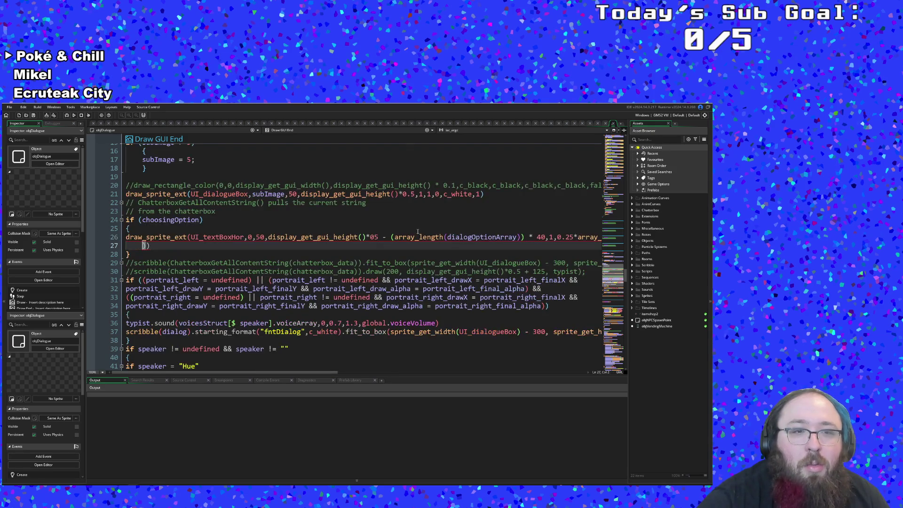
{"action": "key", "text": "BackSpace"}
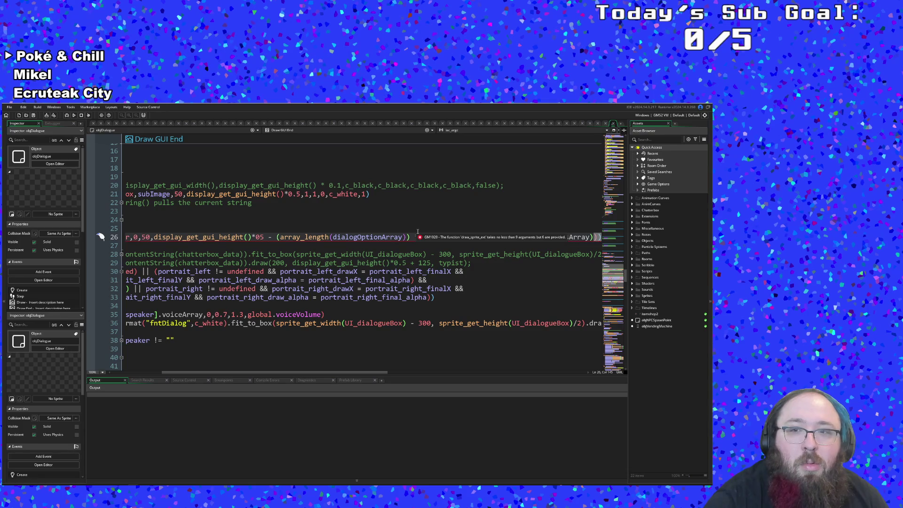
{"action": "key", "text": "BackSpace"}
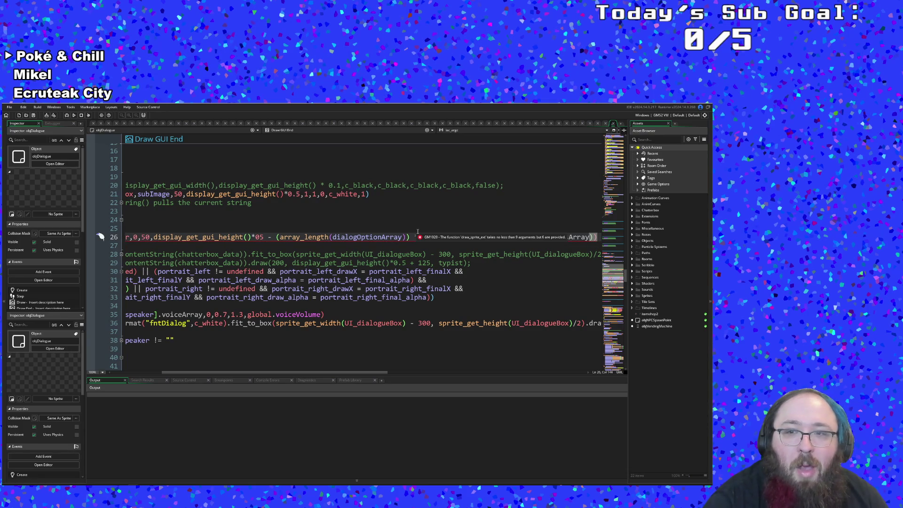
{"action": "key", "text": "BackSpace"}
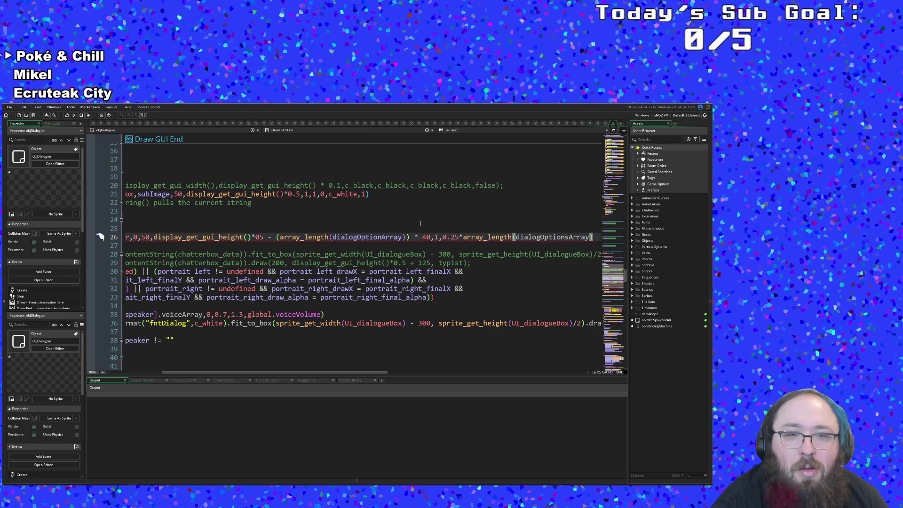
{"action": "left_click", "coordinate": [456, 236]}
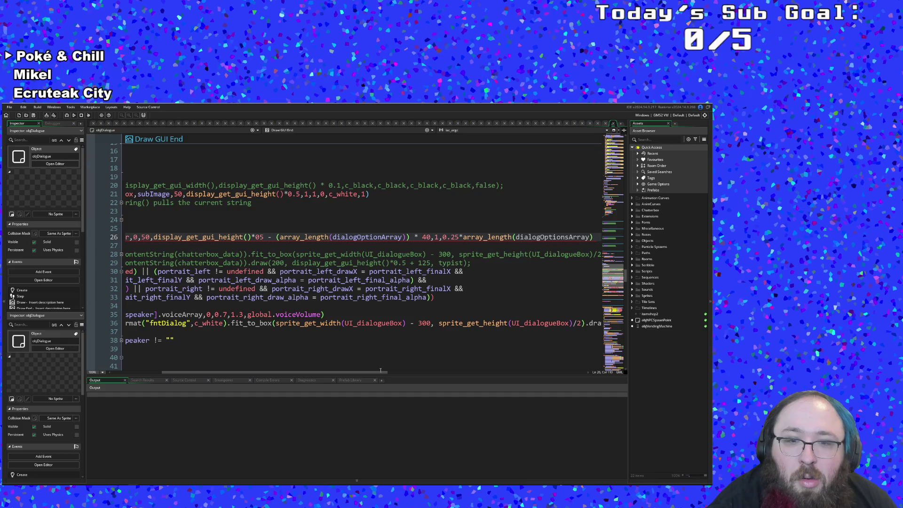
{"action": "left_click_drag", "start_coordinate": [378, 372], "coordinate": [420, 372]}
{"action": "left_click", "coordinate": [497, 237]}
Add comma separators to the end of line 26's draw_sprite_ext call.
{"action": "mouse_move", "coordinate": [500, 236]}
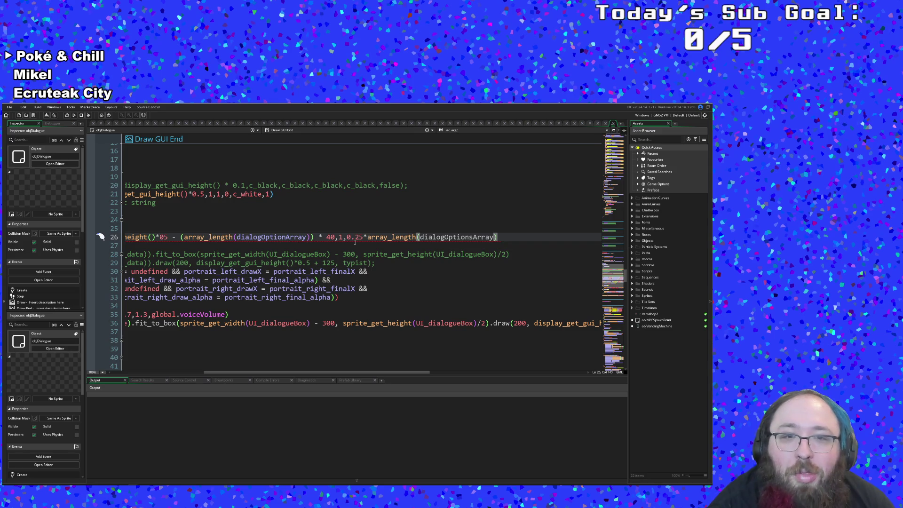
{"action": "left_click", "coordinate": [497, 237]}
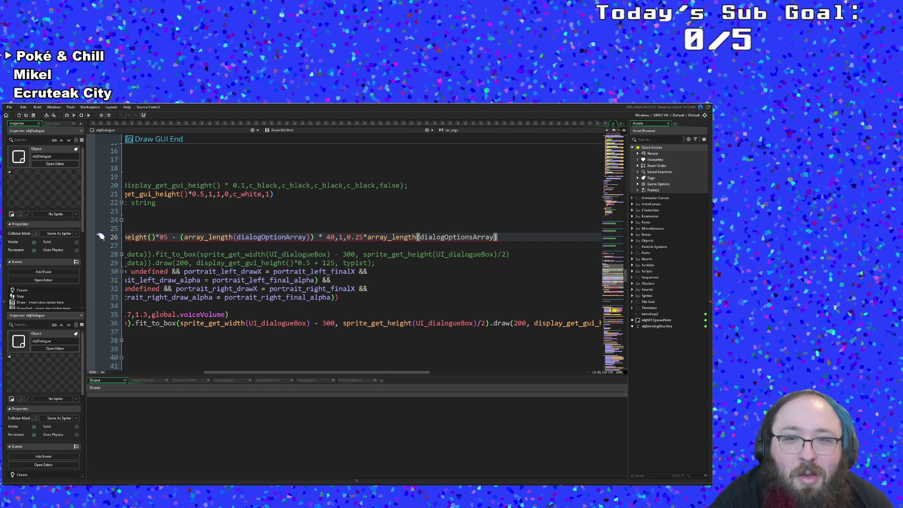
{"action": "mouse_move", "coordinate": [498, 237]}
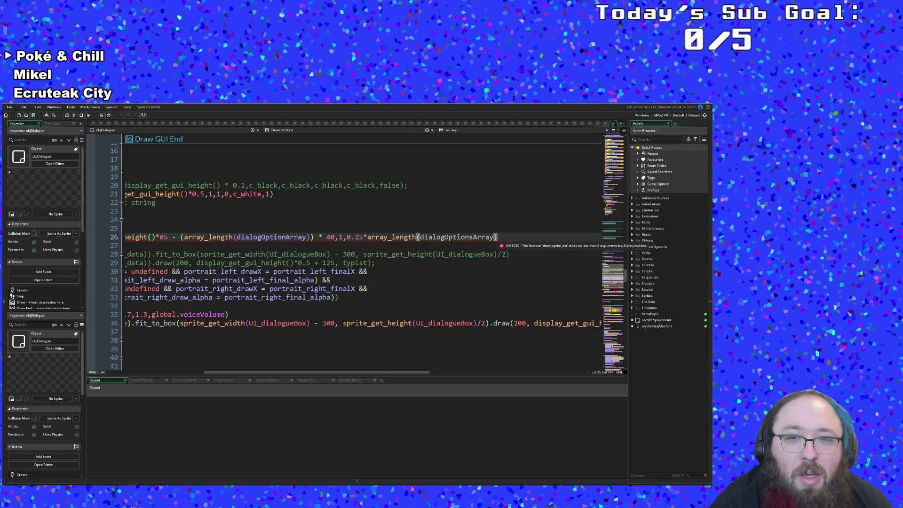
{"action": "type", "text": "),,"}
{"action": "key", "text": "BackSpace"}
{"action": "type", "text": ","}
{"action": "key", "text": "BackSpace"}
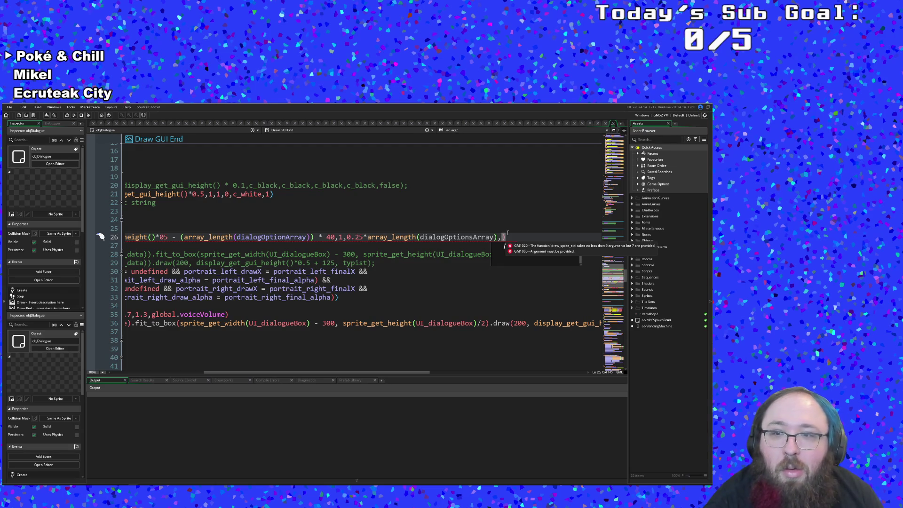
{"action": "type", "text": ","}
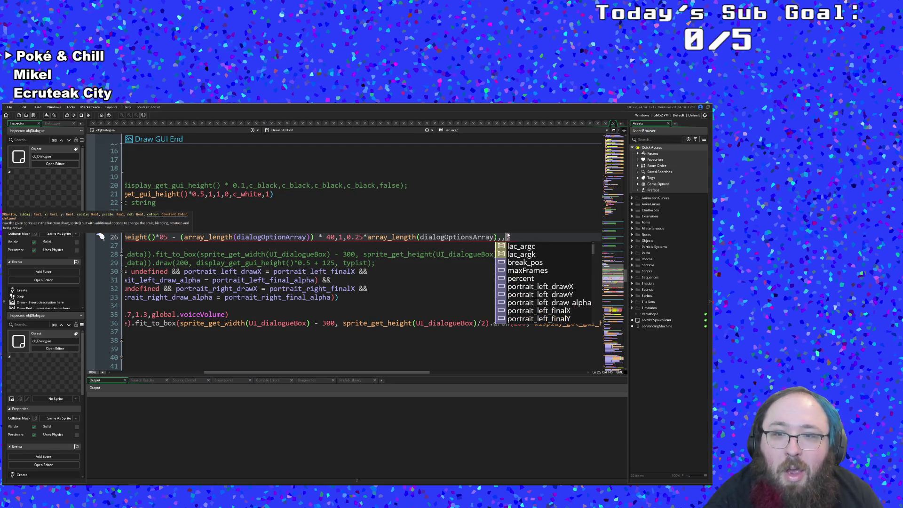
{"action": "type", "text": ","}
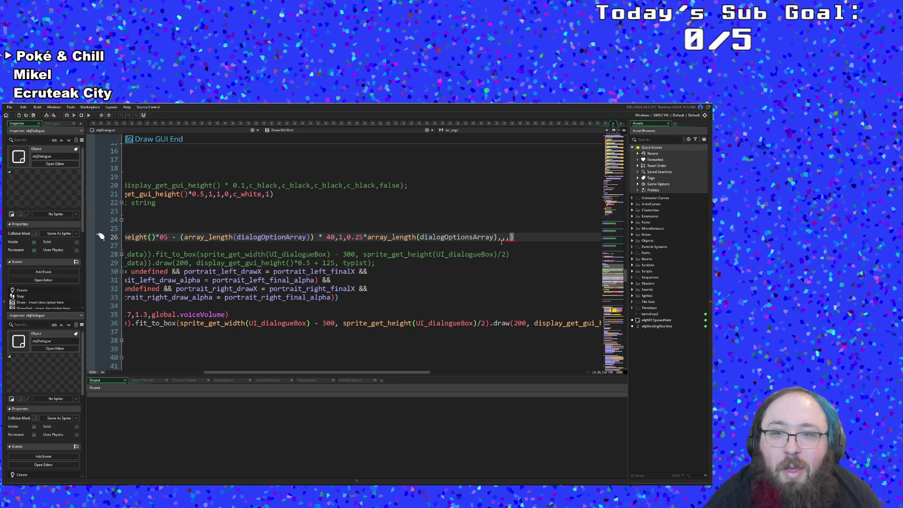
{"action": "key", "text": "Down"}
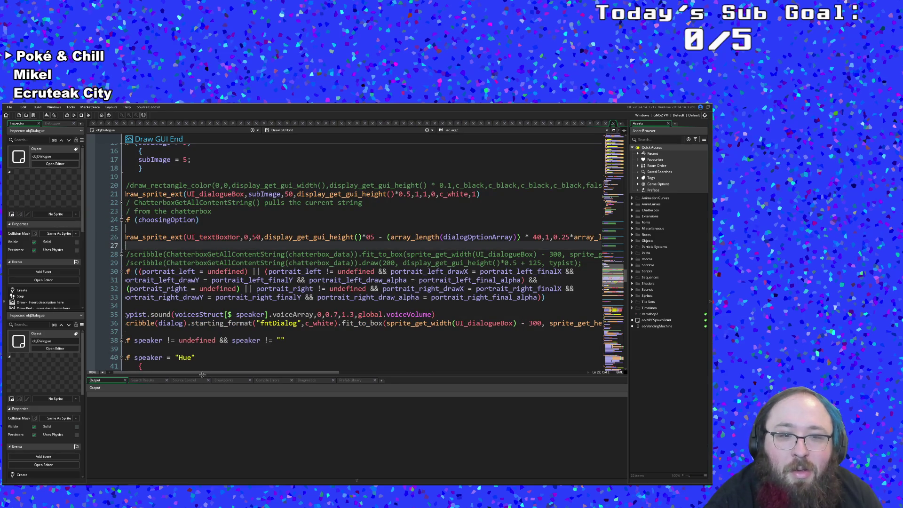
{"action": "mouse_move", "coordinate": [168, 236]}
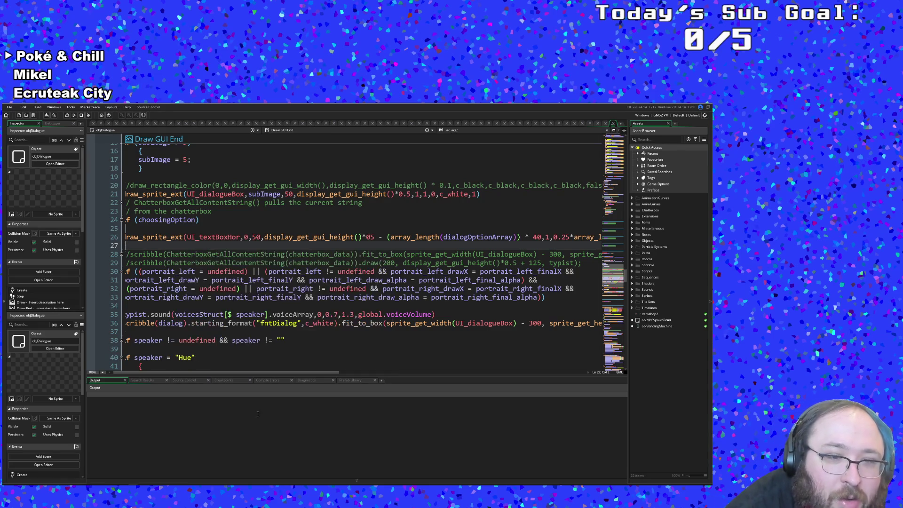
{"action": "left_click_drag", "start_coordinate": [249, 373], "coordinate": [384, 375]}
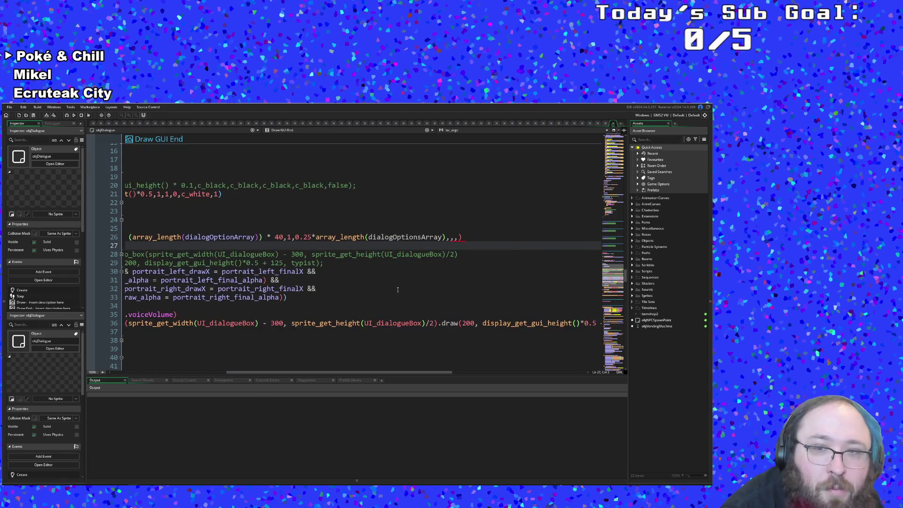
Finish line 26's arguments with rotation 0, colour c_white and alpha 1.
{"action": "left_click", "coordinate": [449, 236]}
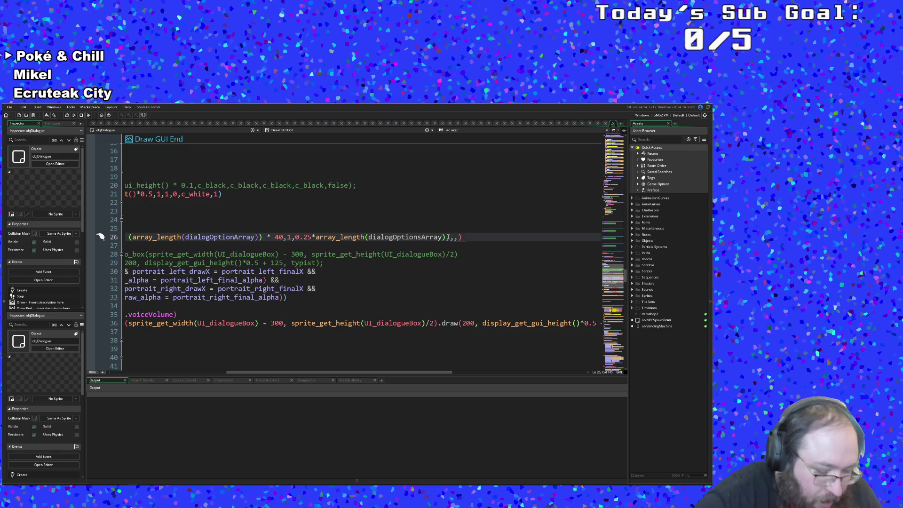
{"action": "type", "text": "0,"}
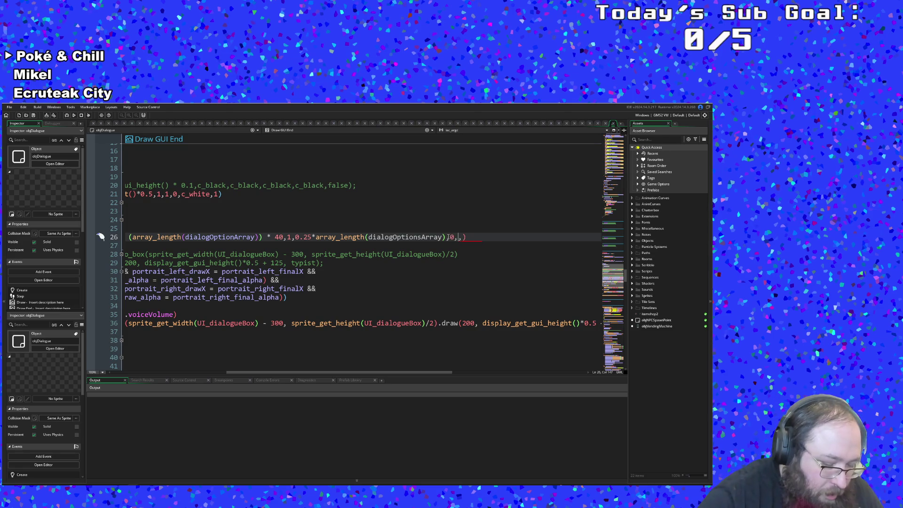
{"action": "type", "text": "c_white"}
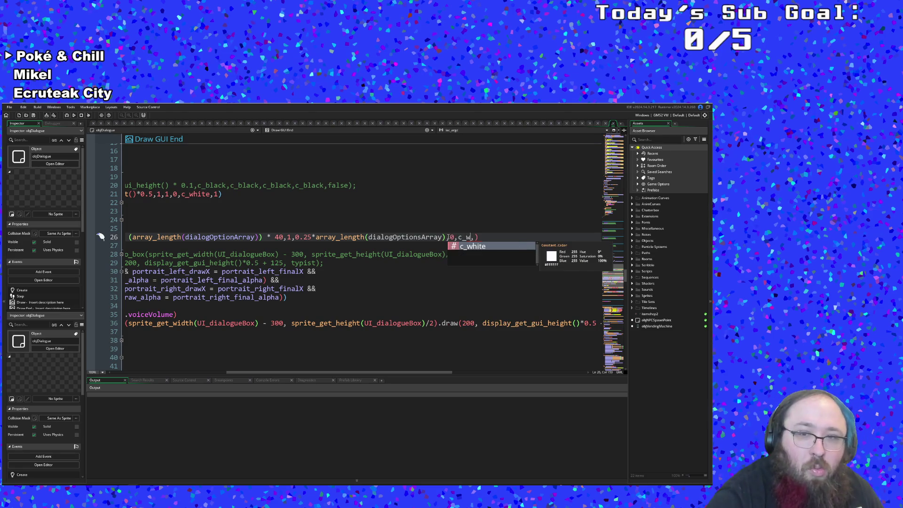
{"action": "key", "text": "Right"}
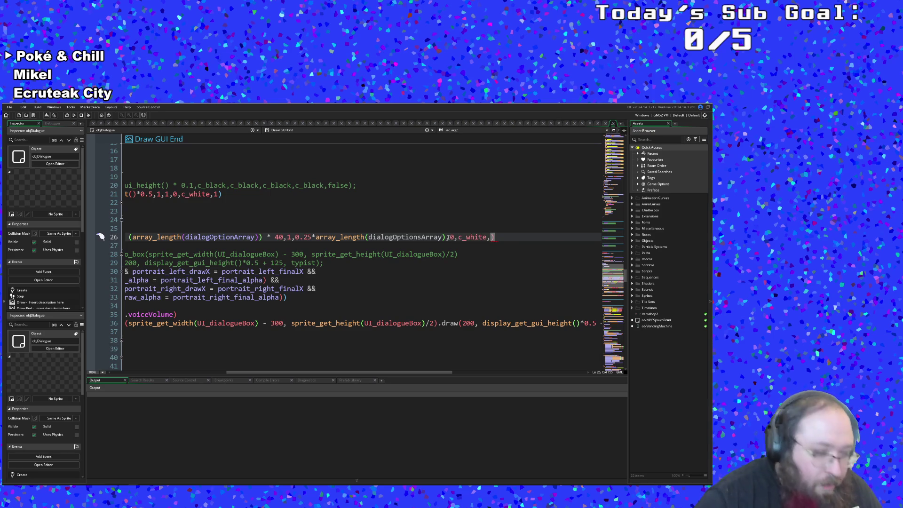
{"action": "type", "text": "1"}
{"action": "left_click", "coordinate": [472, 258]}
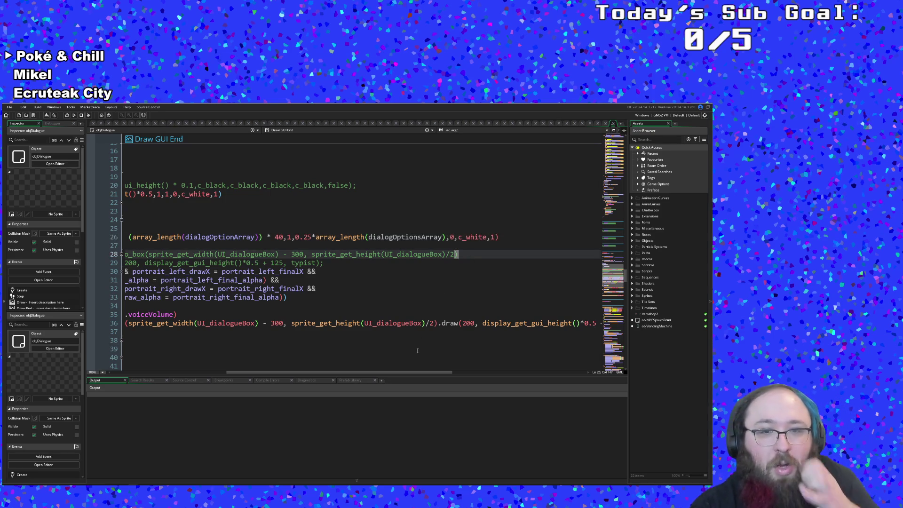
{"action": "left_click_drag", "start_coordinate": [380, 372], "coordinate": [267, 377]}
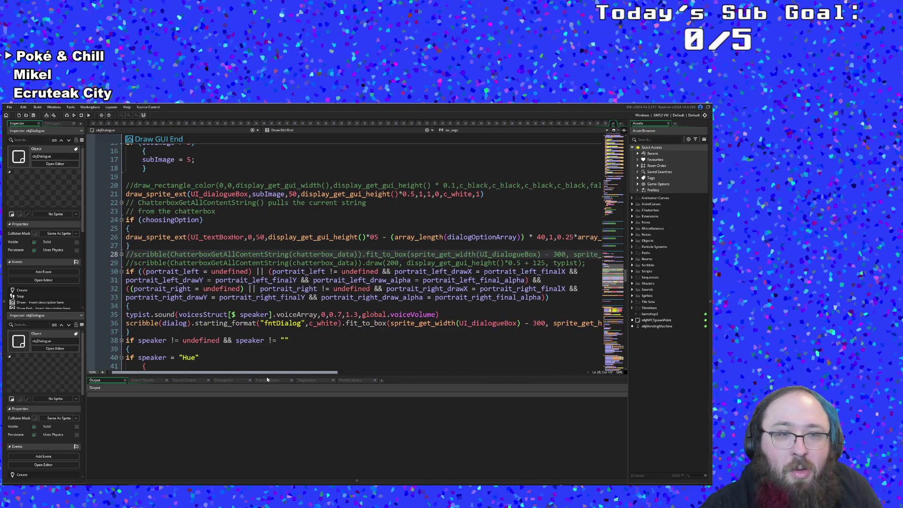
{"action": "left_click", "coordinate": [144, 244]}
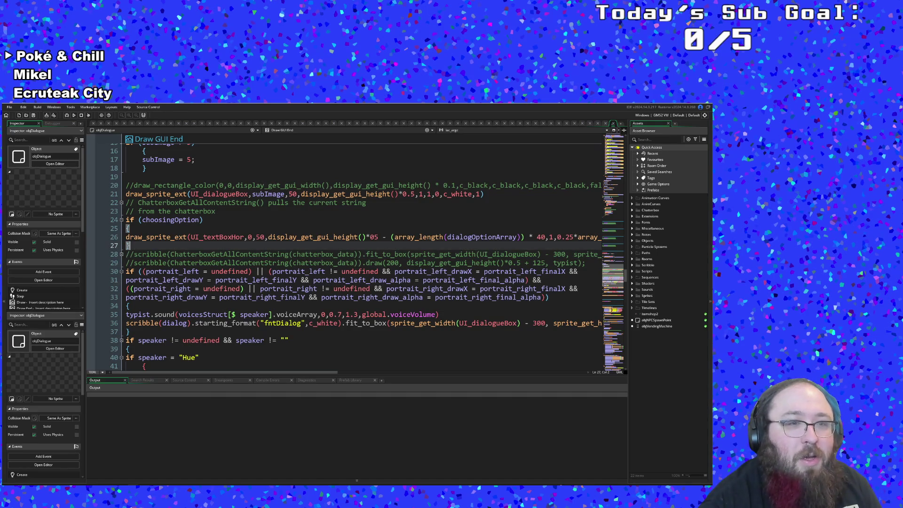
Above the closing brace, enter the loop header for(var o;o < array_length(dialogOptionArray).
{"action": "key", "text": "Return"}
{"action": "key", "text": "Up"}
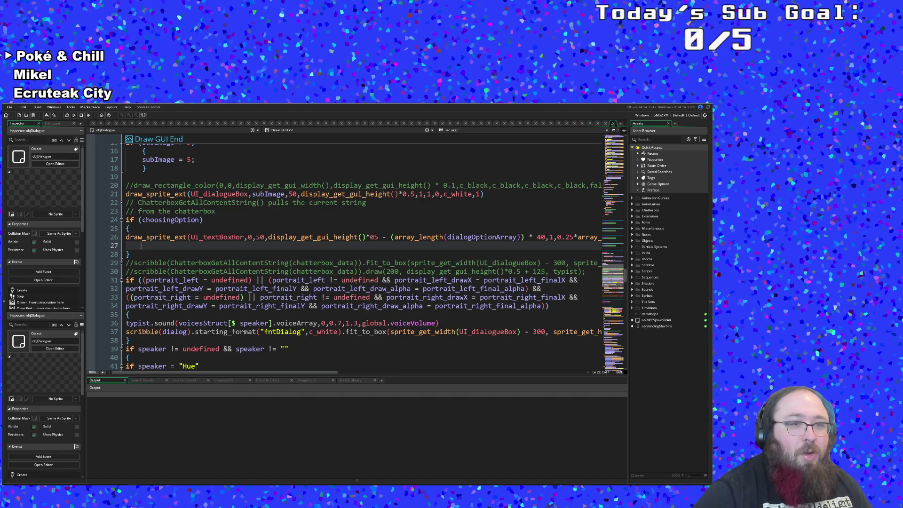
{"action": "type", "text": "fo"}
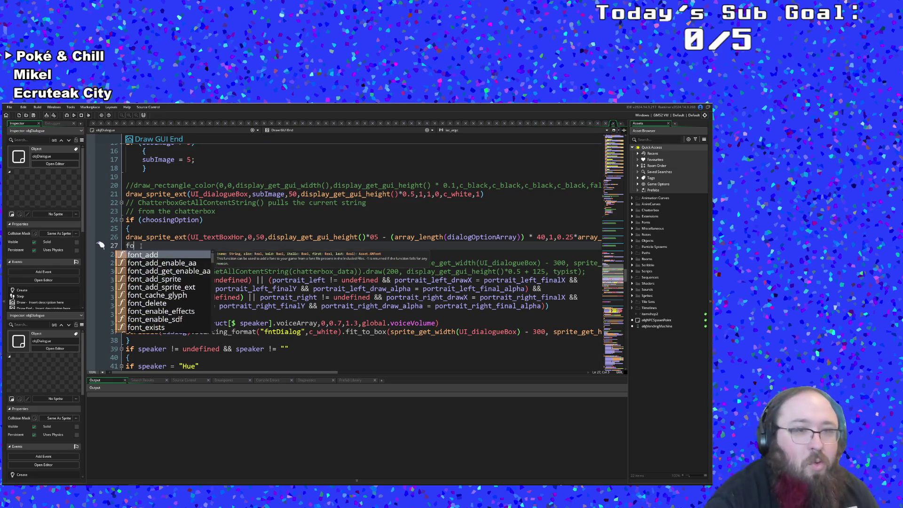
{"action": "type", "text": "r"}
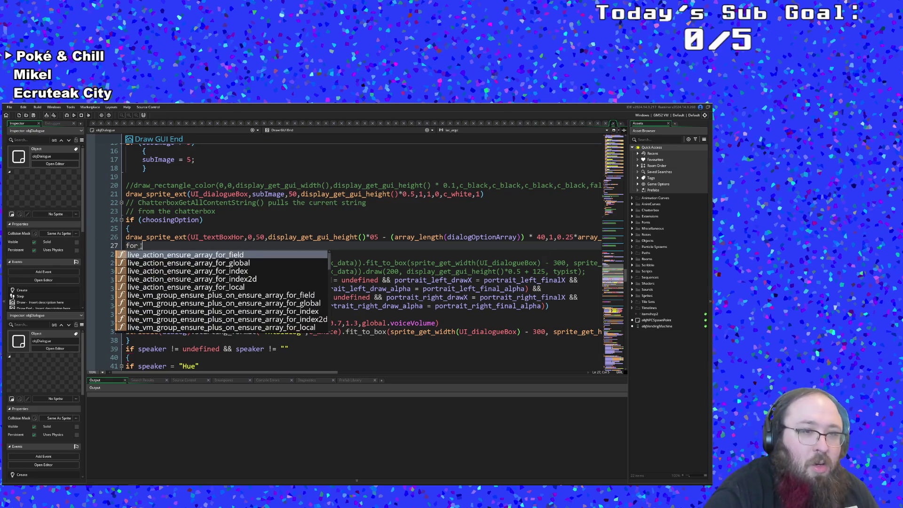
{"action": "key", "text": "BackSpace"}
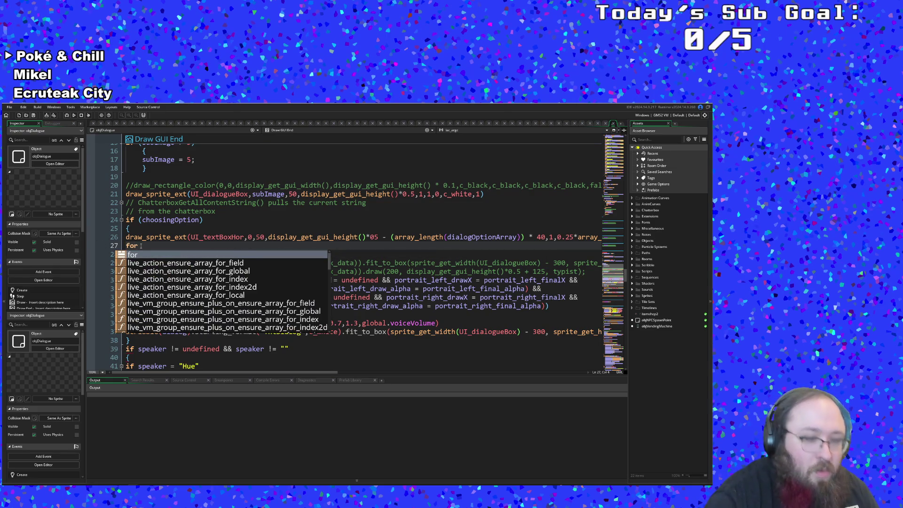
{"action": "type", "text": "("}
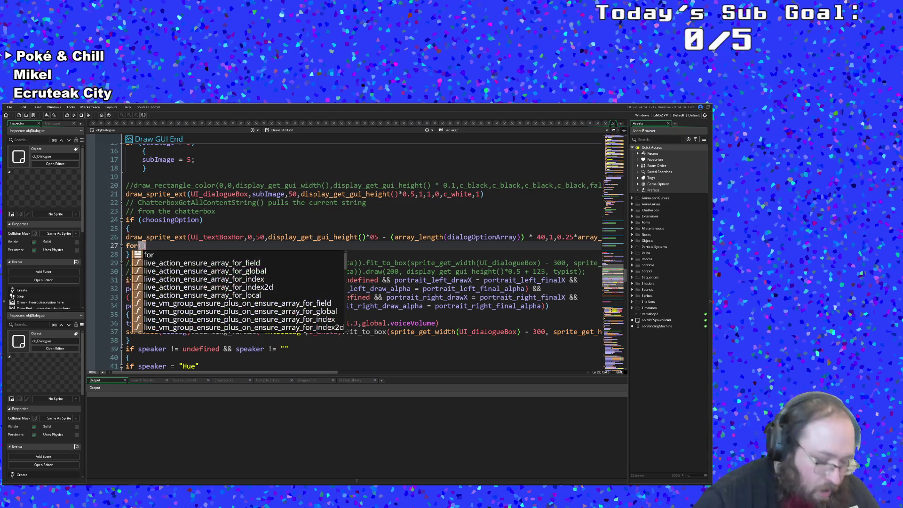
{"action": "type", "text": "var"}
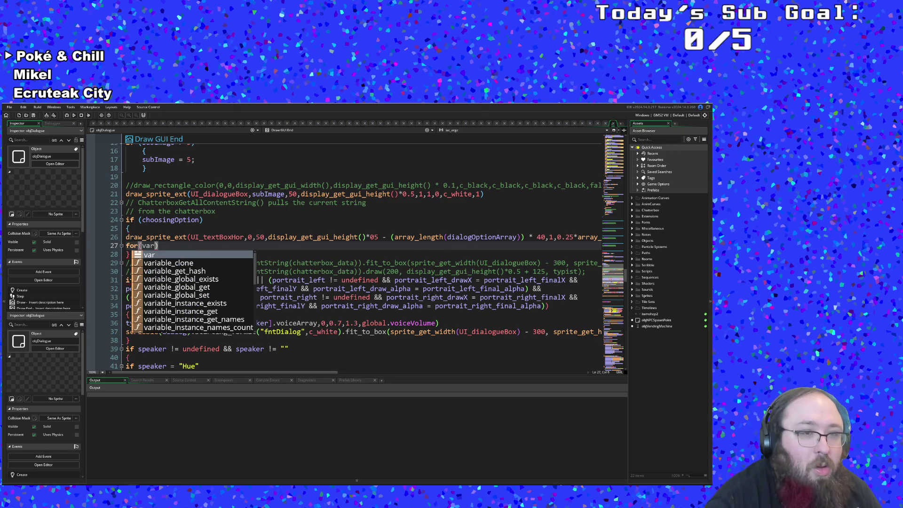
{"action": "scroll", "coordinate": [164, 232], "scroll_direction": "up", "scroll_amount": 15}
{"action": "scroll", "coordinate": [164, 233], "scroll_direction": "down", "scroll_amount": 3}
{"action": "scroll", "coordinate": [164, 232], "scroll_direction": "up", "scroll_amount": 5}
{"action": "scroll", "coordinate": [164, 233], "scroll_direction": "up", "scroll_amount": 10}
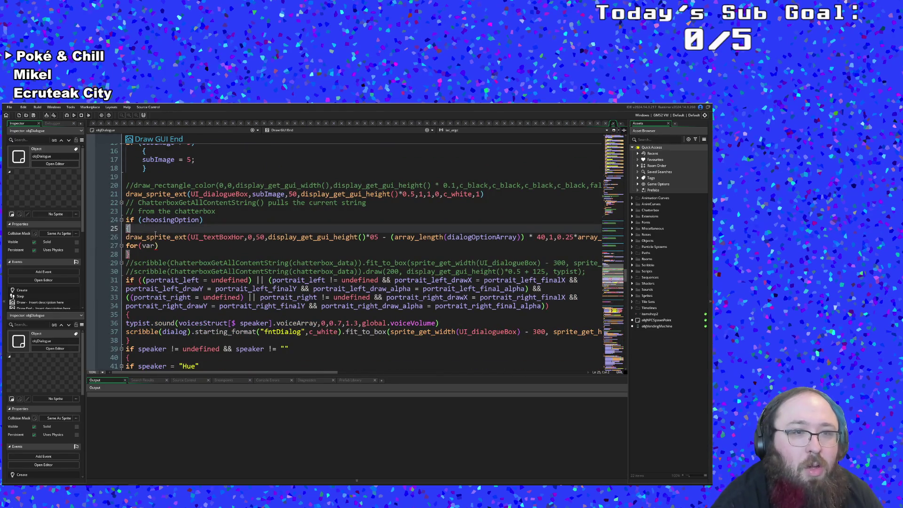
{"action": "left_click", "coordinate": [156, 245]}
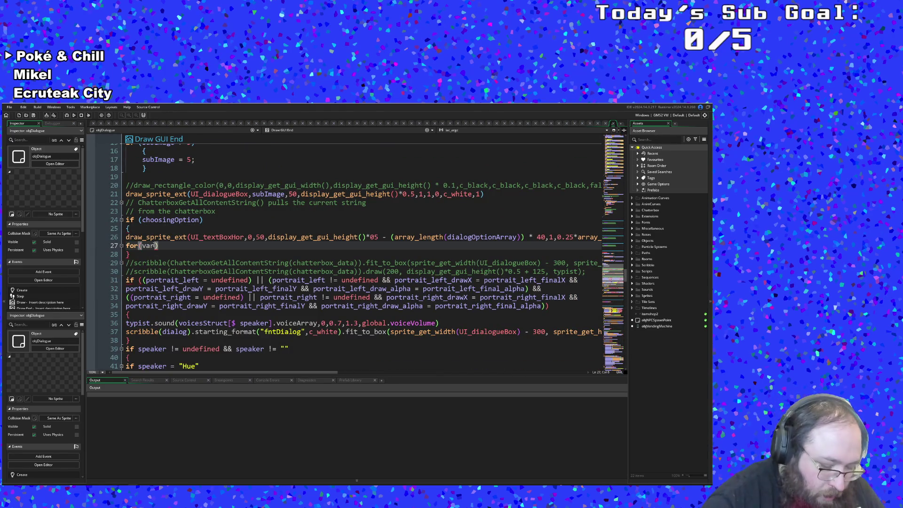
{"action": "type", "text": "o"}
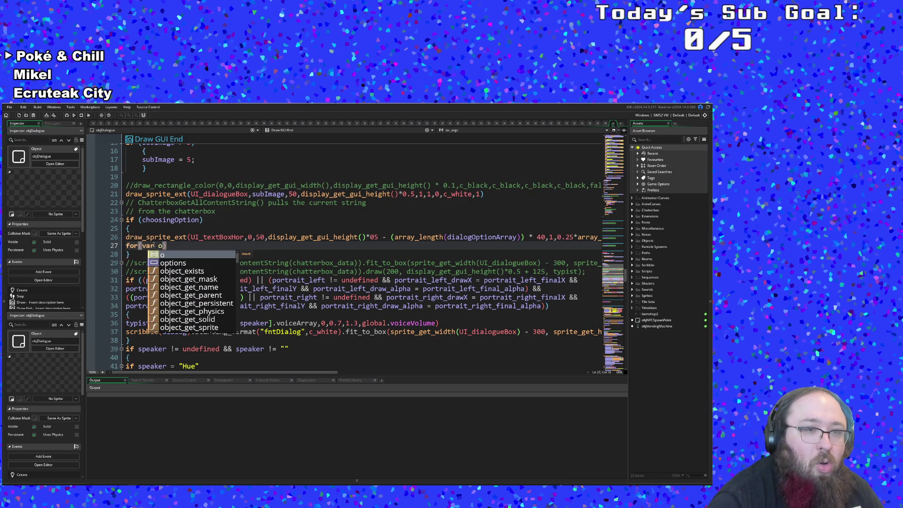
{"action": "type", "text": ",o < "}
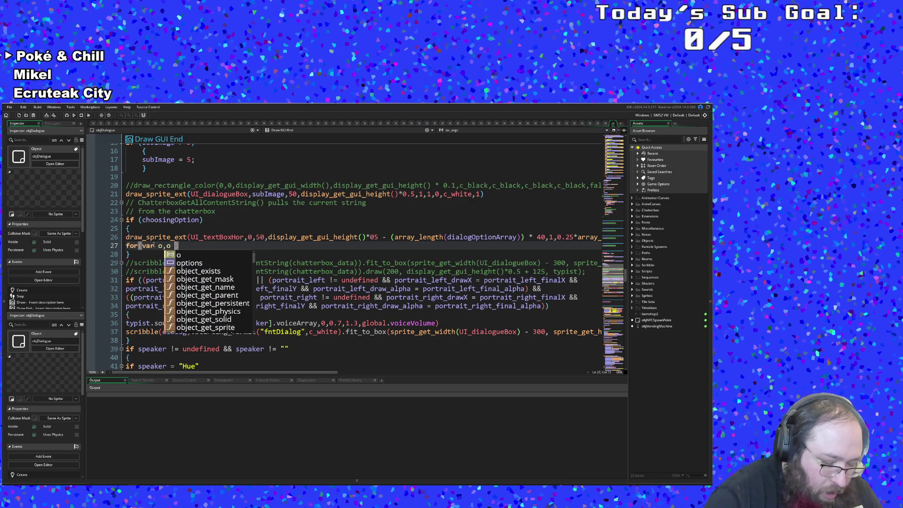
{"action": "type", "text": "array_"}
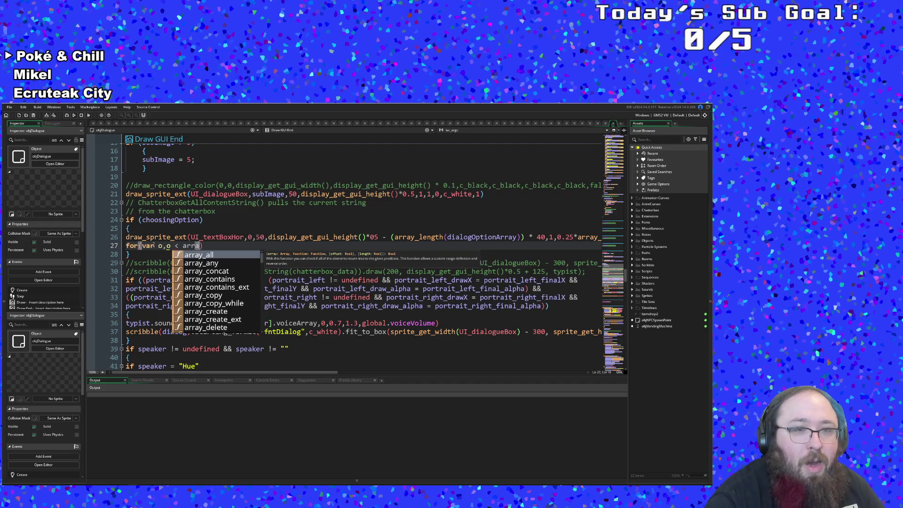
{"action": "type", "text": "length("}
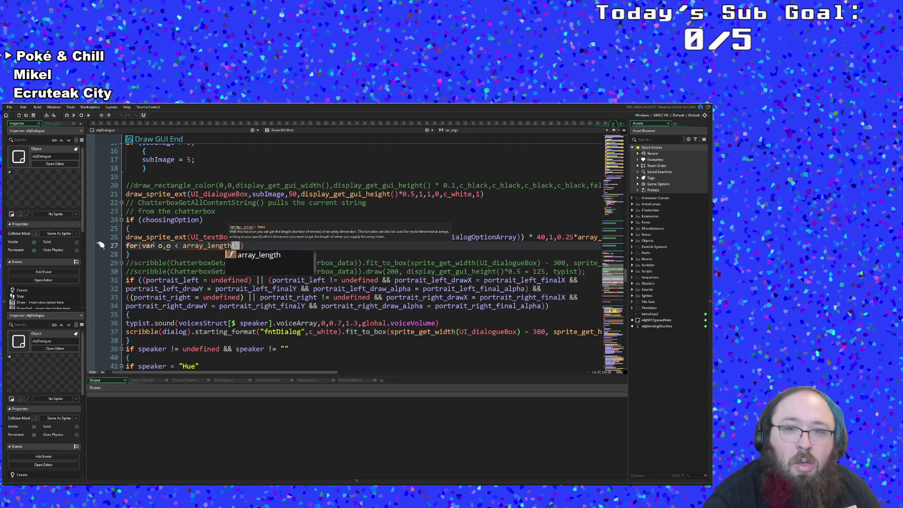
{"action": "type", "text": "dia"}
{"action": "key", "text": "Return"}
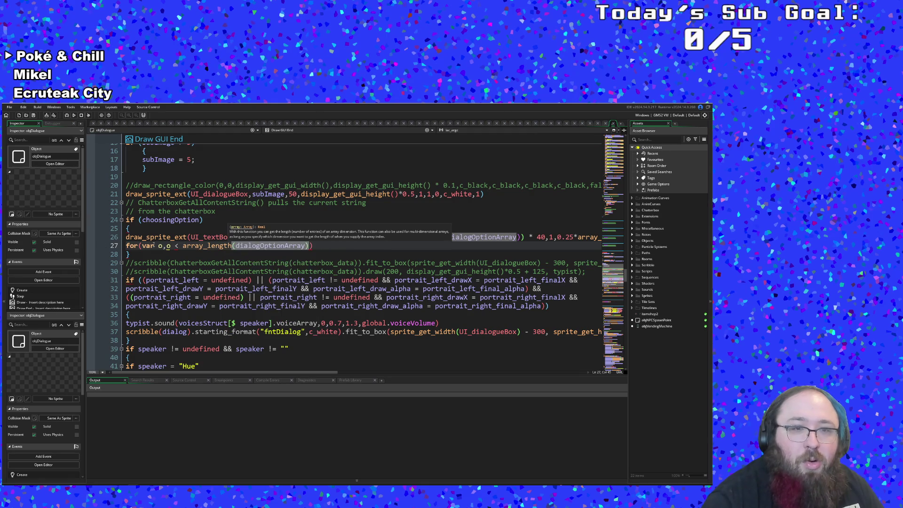
{"action": "type", "text": ")"}
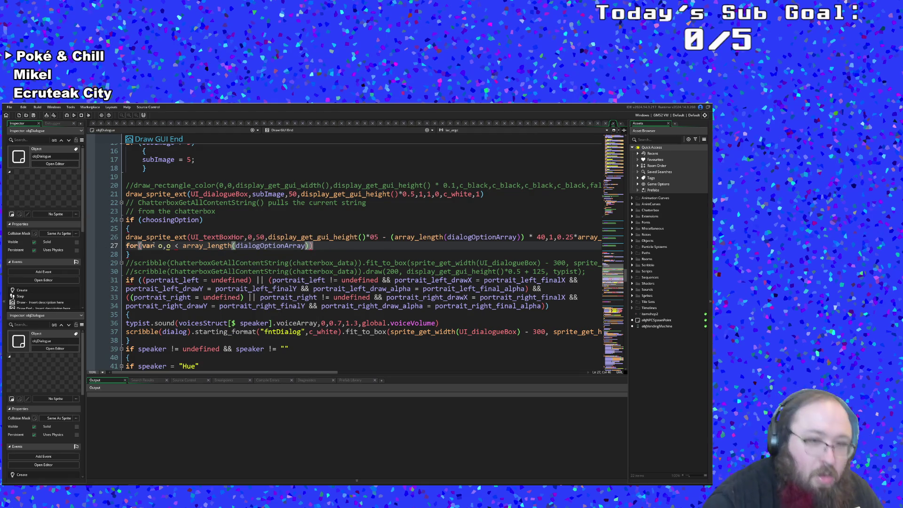
{"action": "type", "text": ";"}
Fix the header's separators, add the o++ increment, and open the loop body with braces.
{"action": "key", "text": "ctrl+Left"}
{"action": "key", "text": "ctrl+Left"}
{"action": "key", "text": "ctrl+Left"}
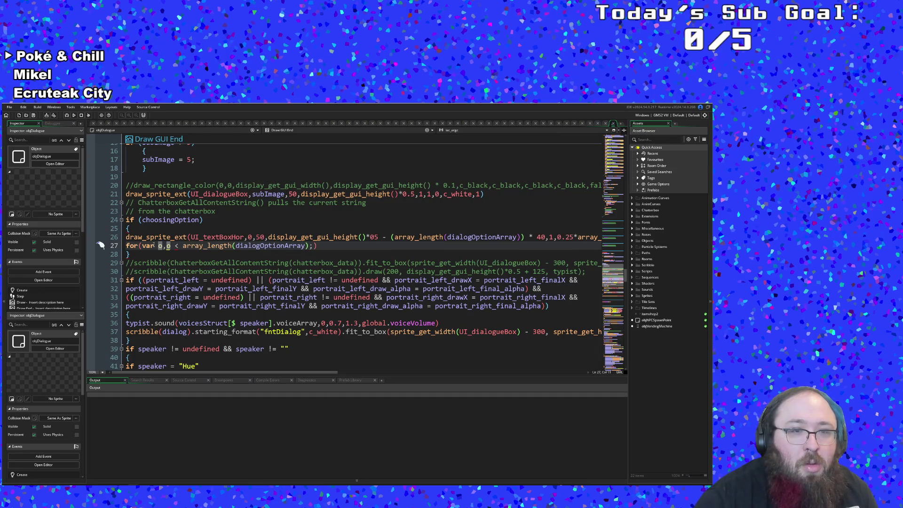
{"action": "key", "text": "BackSpace"}
{"action": "type", "text": ";"}
{"action": "key", "text": "Right"}
{"action": "key", "text": "Right"}
{"action": "key", "text": "Right"}
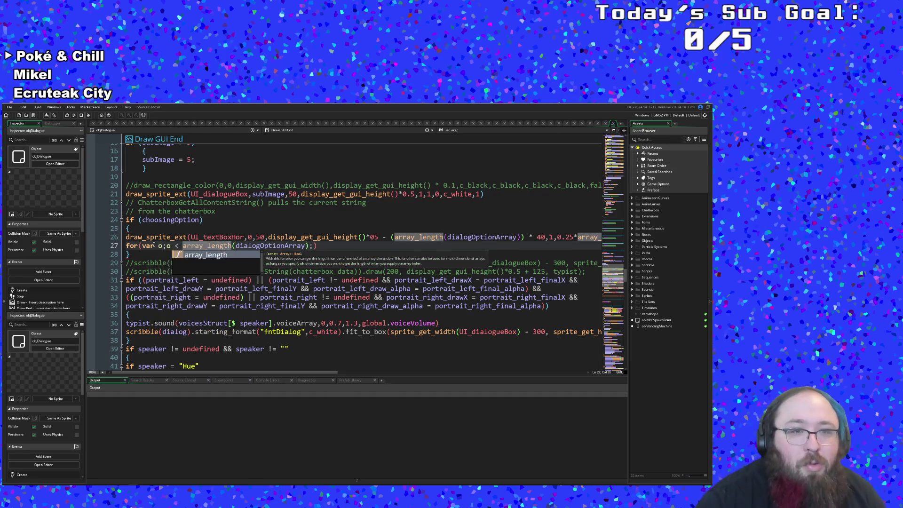
{"action": "key", "text": "Right"}
{"action": "key", "text": "Right"}
{"action": "key", "text": "Right"}
{"action": "type", "text": "o++"}
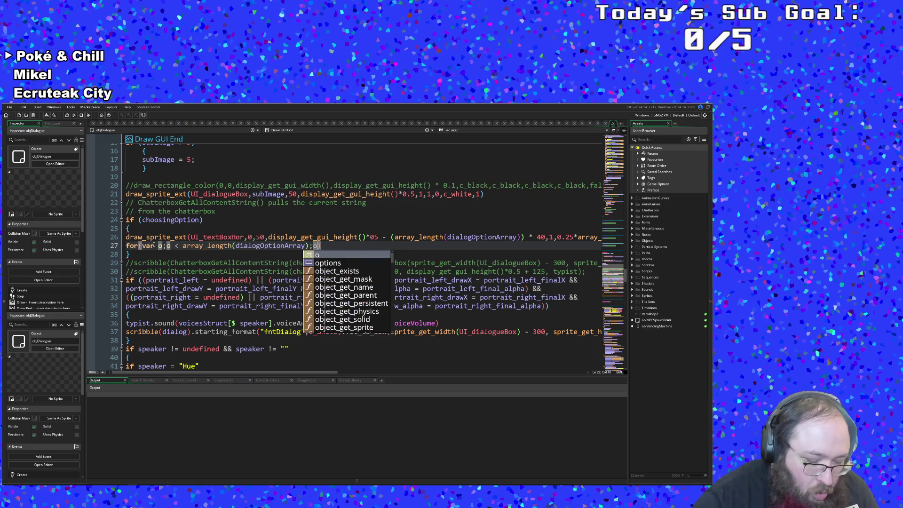
{"action": "key", "text": "End"}
{"action": "key", "text": "Return"}
{"action": "type", "text": "{"}
{"action": "key", "text": "Return"}
{"action": "key", "text": "Up"}
Indent the for loop's opening and closing braces to match.
{"action": "type", "text": "q"}
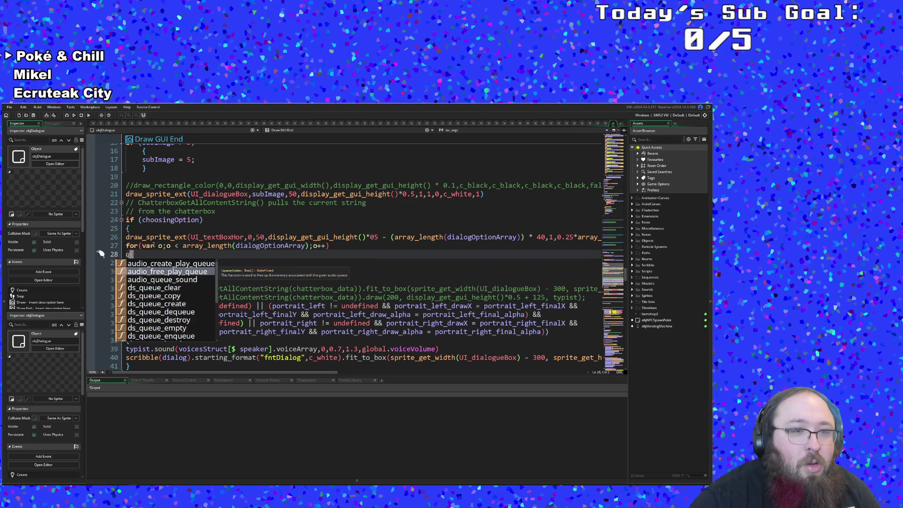
{"action": "key", "text": "BackSpace"}
{"action": "key", "text": "Tab"}
{"action": "key", "text": "Down"}
{"action": "key", "text": "Down"}
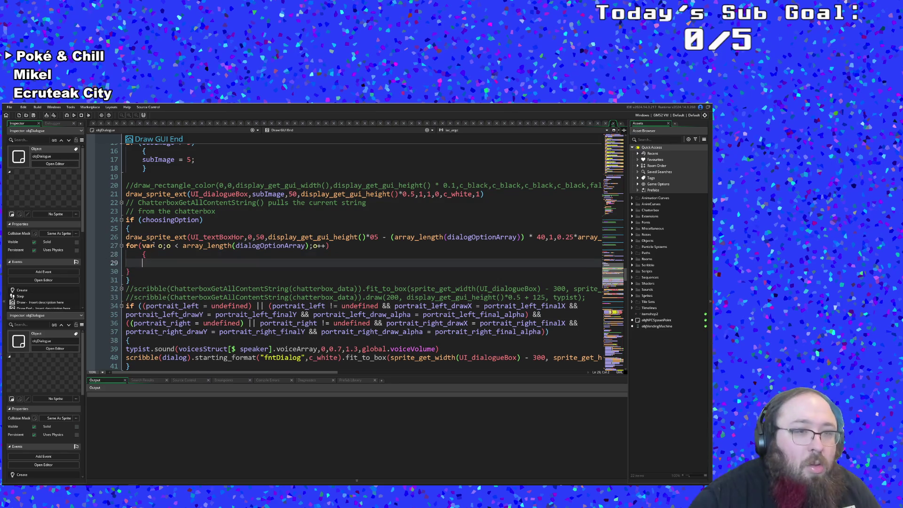
{"action": "key", "text": "Tab"}
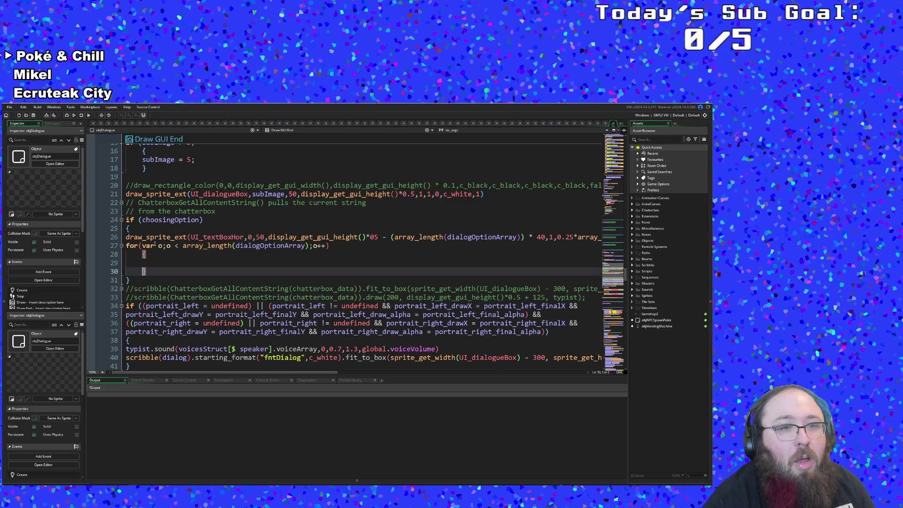
{"action": "key", "text": "Up"}
{"action": "left_click", "coordinate": [172, 257]}
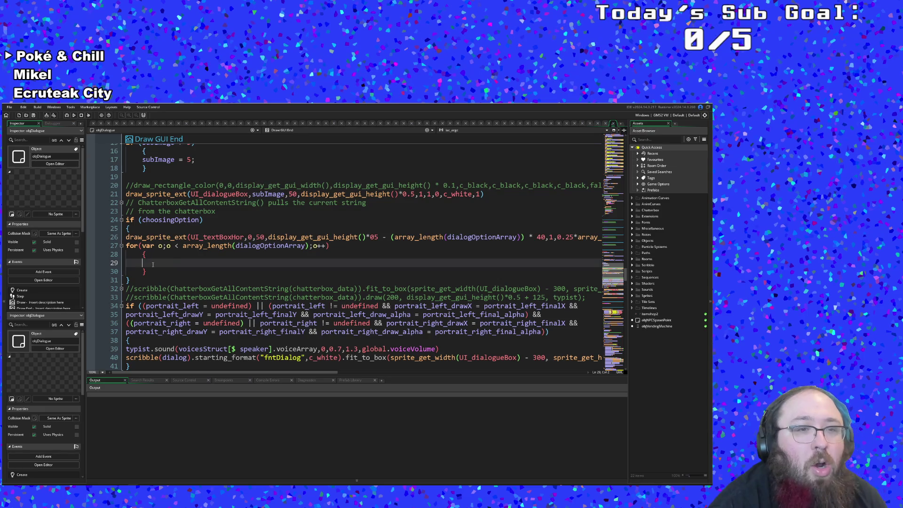
Write scribble(dialogOptionArray[o]).draw on line 29 inside the loop body.
{"action": "type", "text": "scribblre"}
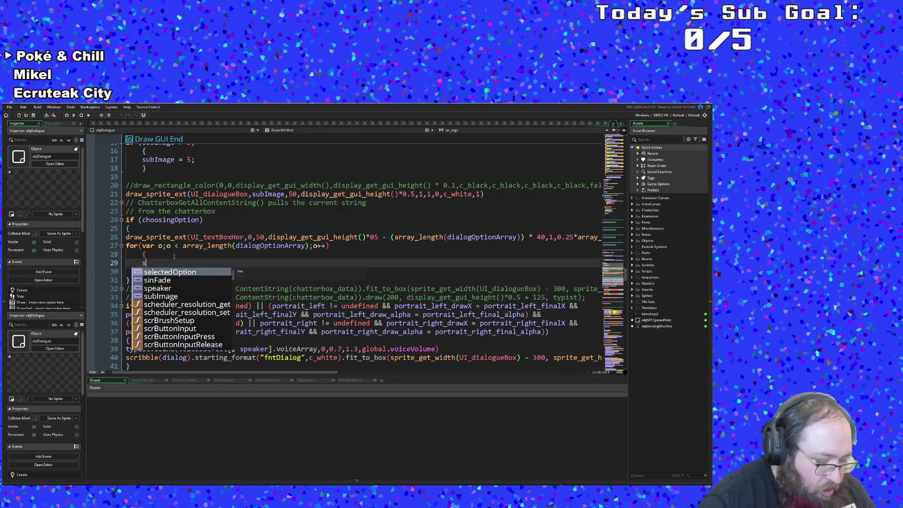
{"action": "key", "text": "BackSpace"}
{"action": "key", "text": "BackSpace"}
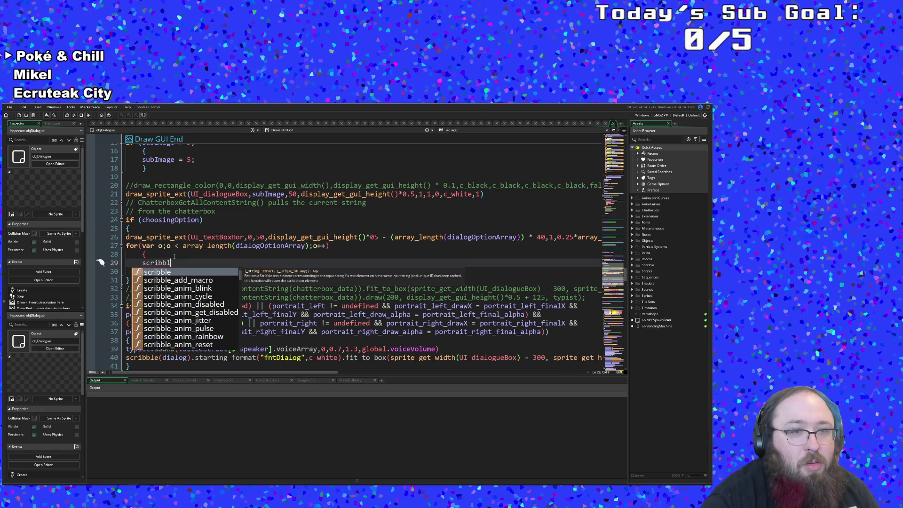
{"action": "type", "text": "e("}
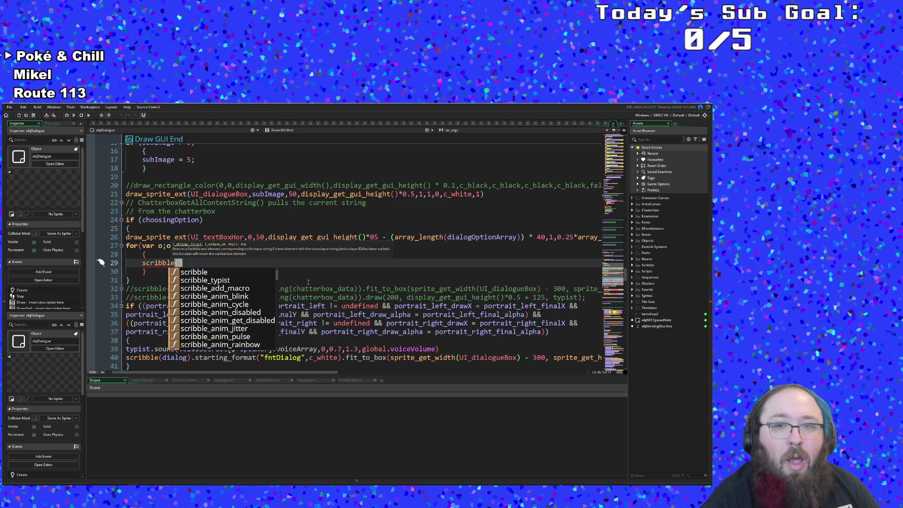
{"action": "type", "text": "dialo"}
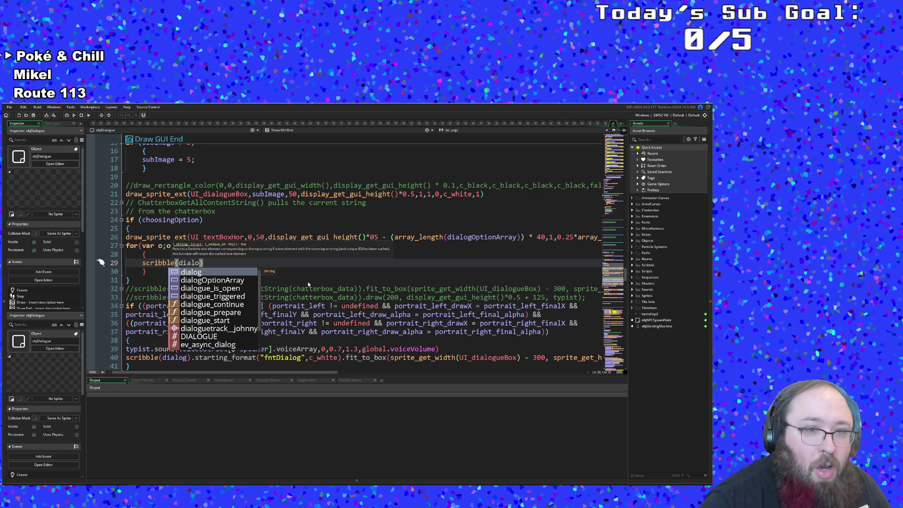
{"action": "key", "text": "Return"}
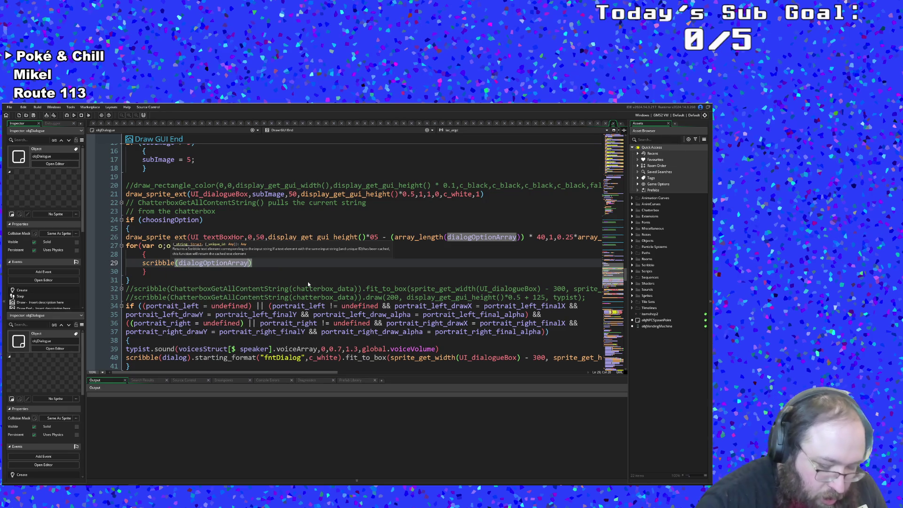
{"action": "type", "text": "[o"}
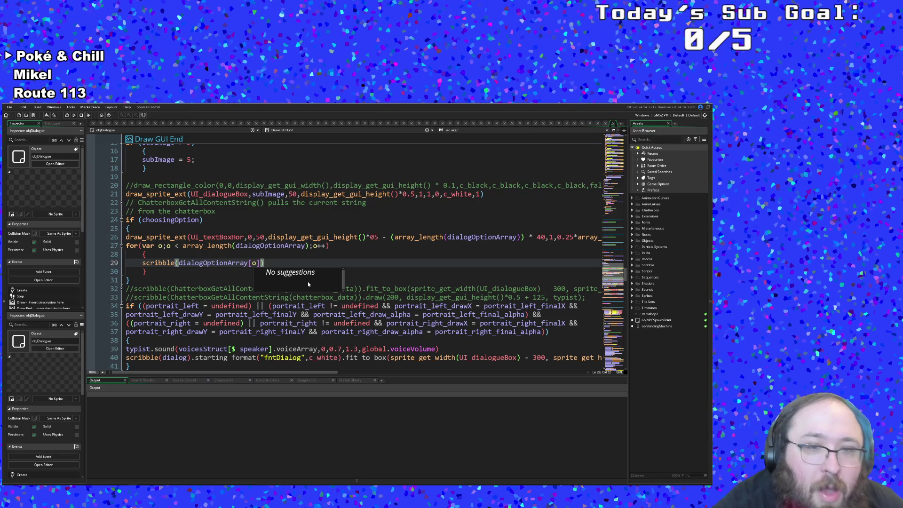
{"action": "key", "text": "End"}
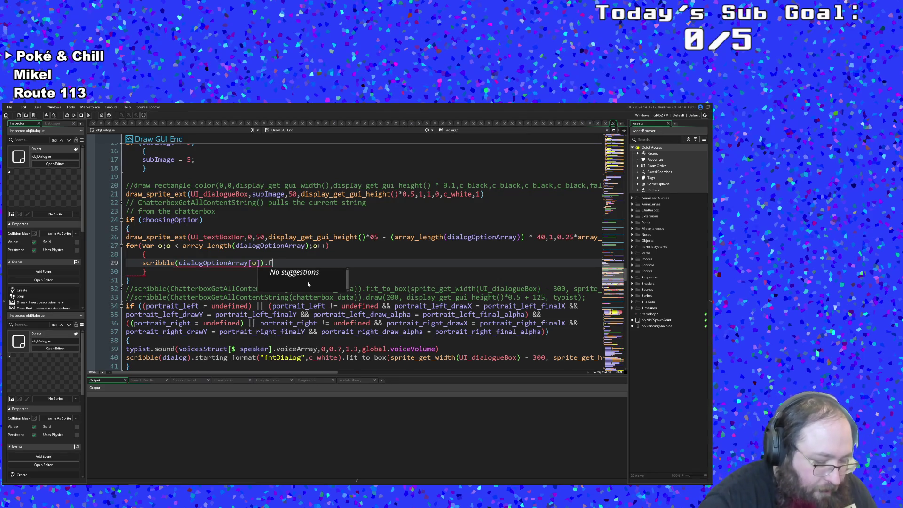
{"action": "type", "text": ".fit"}
{"action": "key", "text": "BackSpace"}
{"action": "key", "text": "BackSpace"}
{"action": "key", "text": "BackSpace"}
{"action": "type", "text": "fit"}
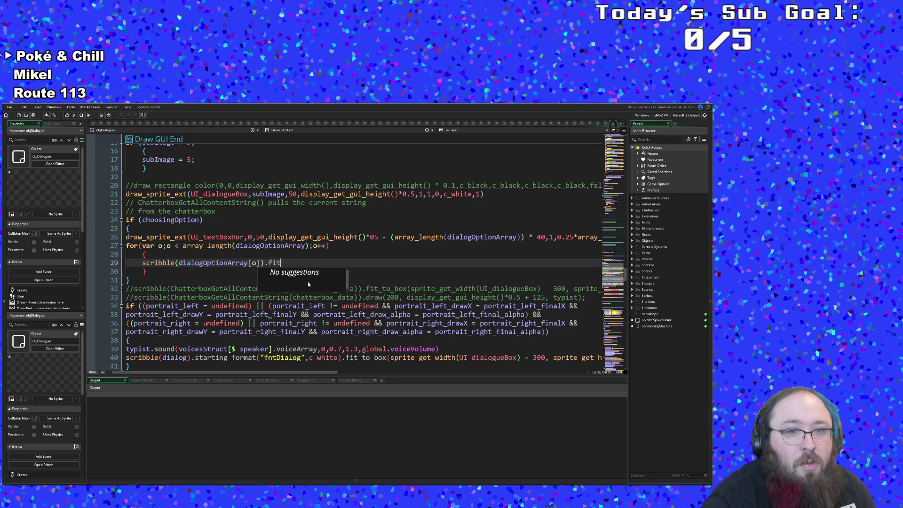
{"action": "key", "text": "BackSpace"}
{"action": "key", "text": "BackSpace"}
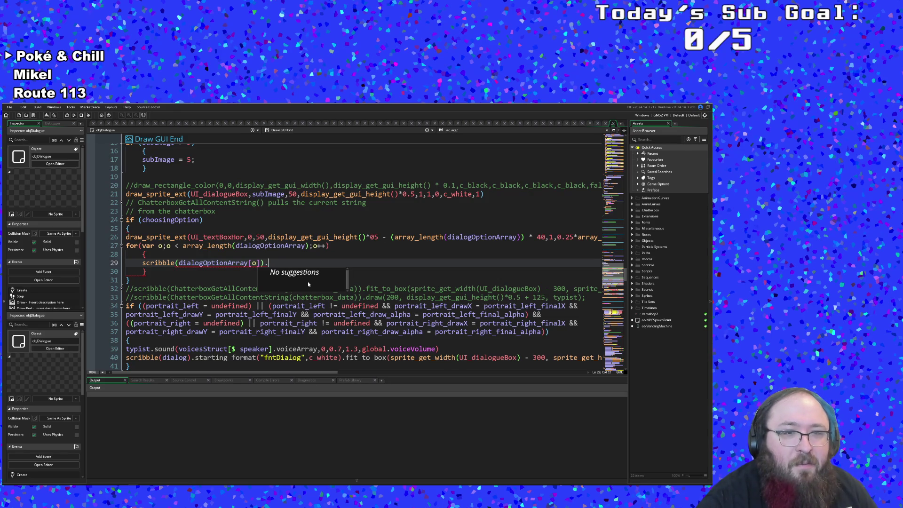
{"action": "type", "text": "draw"}
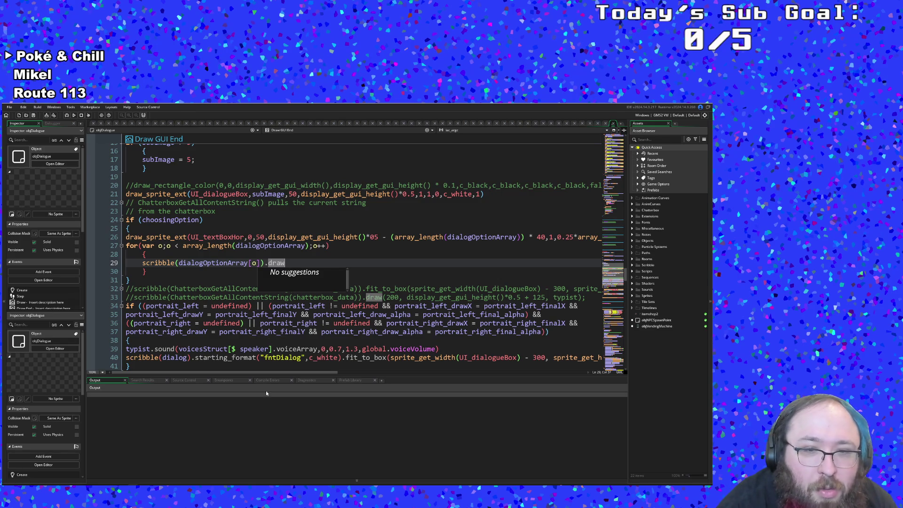
{"action": "mouse_move", "coordinate": [190, 357]}
{"action": "left_mouse_down"}
{"action": "mouse_move", "coordinate": [132, 366]}
{"action": "mouse_move", "coordinate": [639, 363]}
{"action": "mouse_move", "coordinate": [472, 359]}
{"action": "mouse_move", "coordinate": [537, 359]}
{"action": "left_mouse_up"}
Copy line 40's .starting_format(...).fit_to_box(... chain and paste it over .draw on line 29.
{"action": "right_click", "coordinate": [538, 360]}
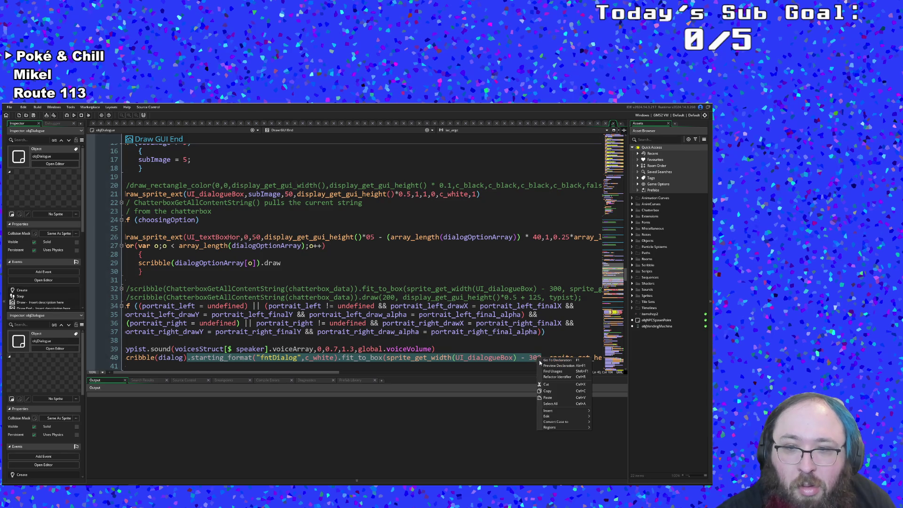
{"action": "left_click", "coordinate": [564, 387]}
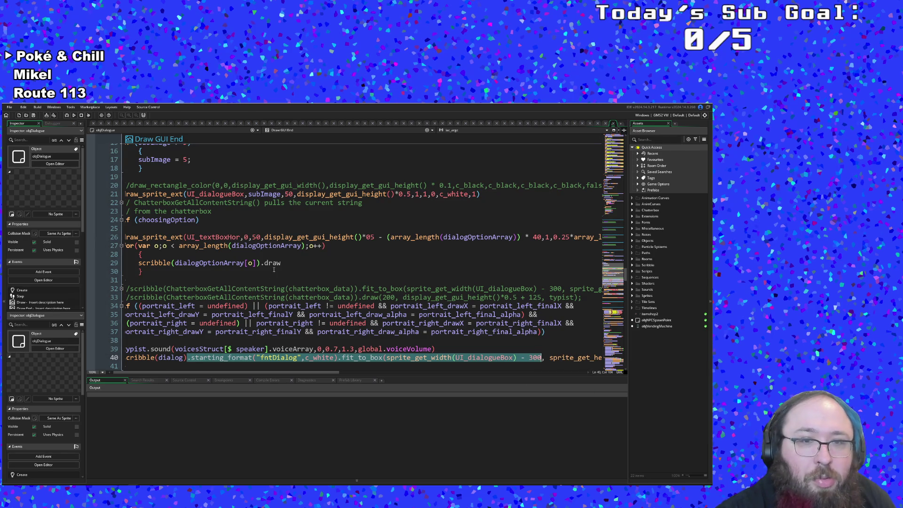
{"action": "left_click", "coordinate": [258, 263]}
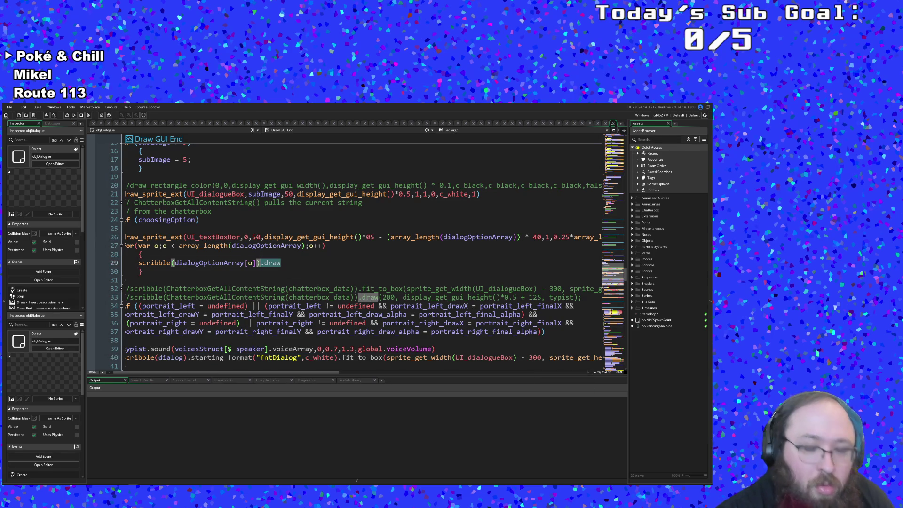
{"action": "key", "text": "ctrl+v"}
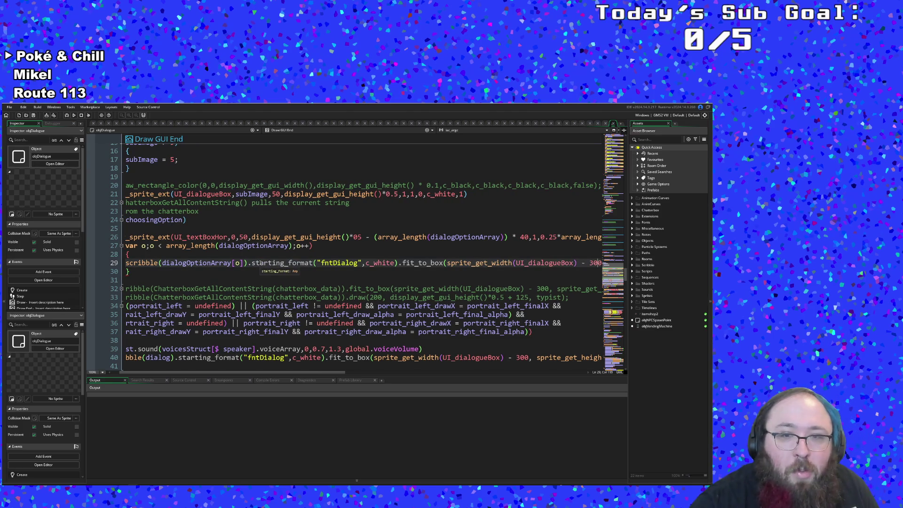
Change UI_dialogueBox to UI_textBoxHor, remove the - 300 and add a comma.
{"action": "left_click", "coordinate": [541, 263]}
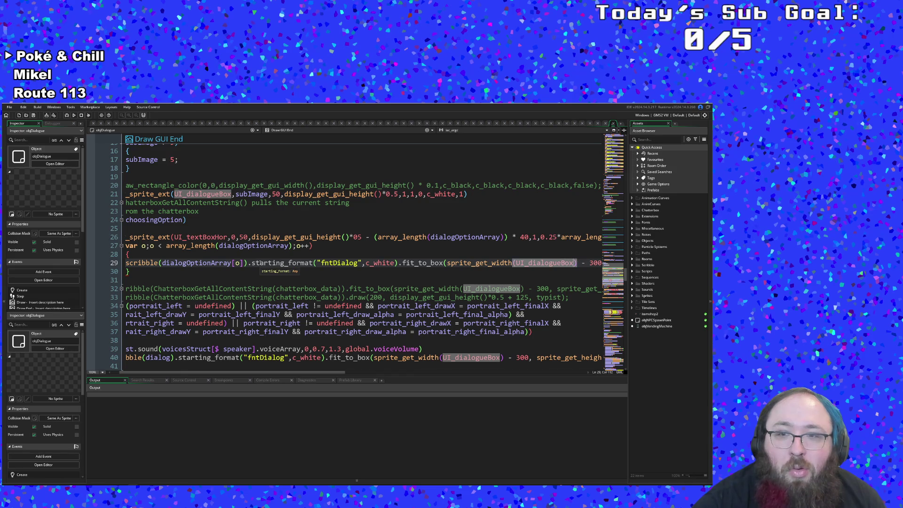
{"action": "key", "text": "Delete"}
{"action": "key", "text": "Delete"}
{"action": "key", "text": "Delete"}
{"action": "key", "text": "BackSpace"}
{"action": "key", "text": "BackSpace"}
{"action": "key", "text": "BackSpace"}
{"action": "key", "text": "BackSpace"}
{"action": "key", "text": "BackSpace"}
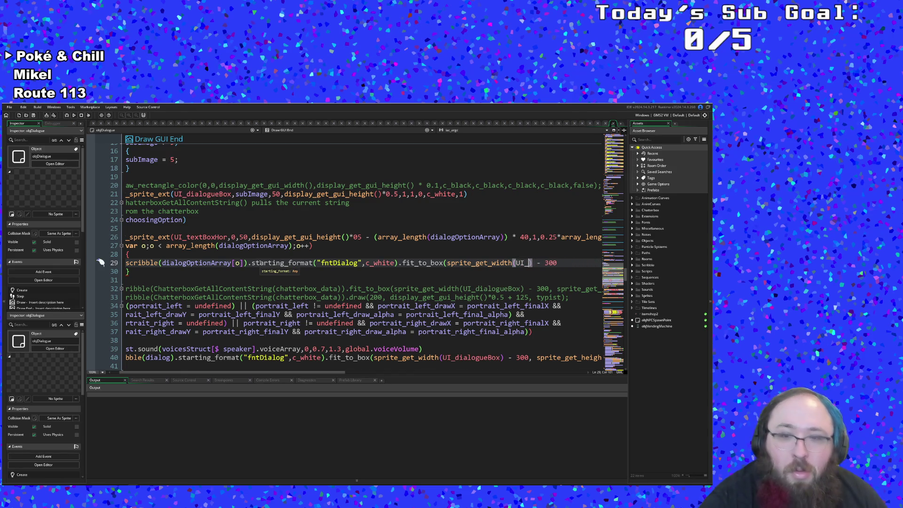
{"action": "type", "text": "te"}
{"action": "key", "text": "Return"}
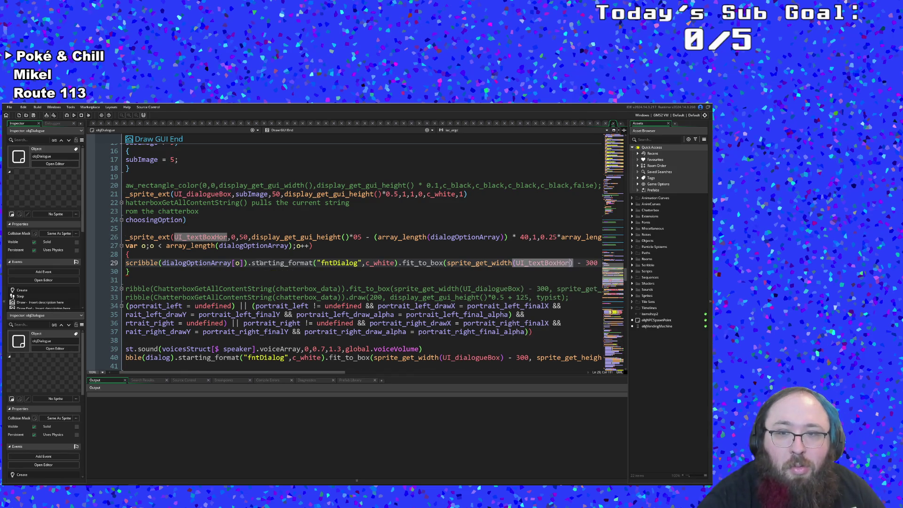
{"action": "key", "text": "Right"}
{"action": "key", "text": "Right"}
{"action": "key", "text": "Right"}
{"action": "key", "text": "BackSpace"}
{"action": "key", "text": "BackSpace"}
{"action": "key", "text": "BackSpace"}
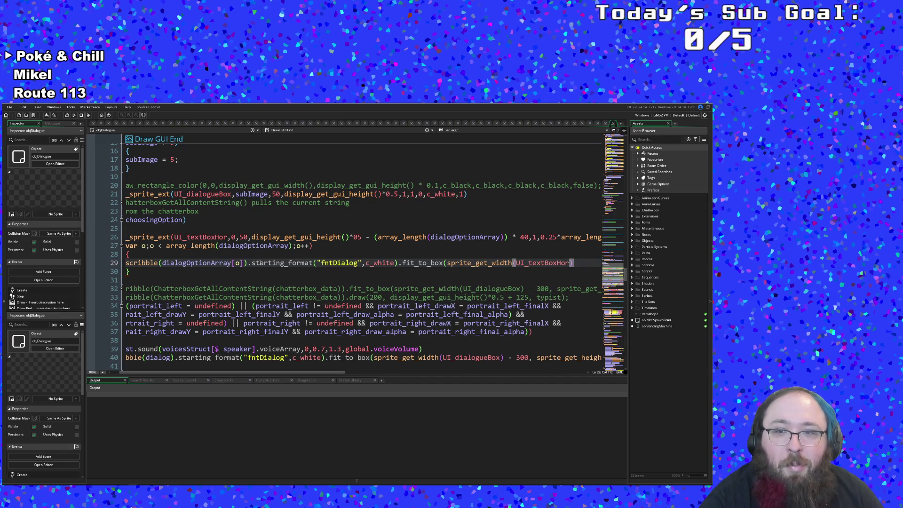
{"action": "type", "text": ","}
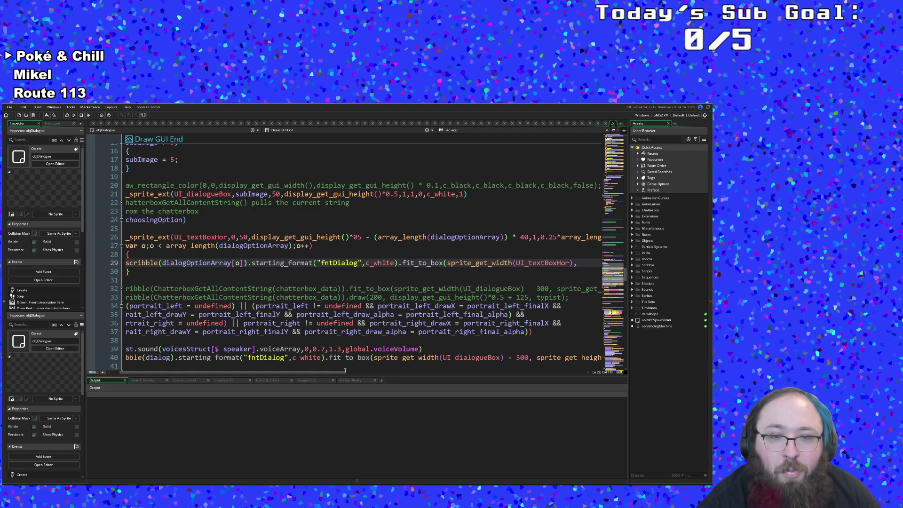
{"action": "left_click_drag", "start_coordinate": [336, 372], "coordinate": [446, 370]}
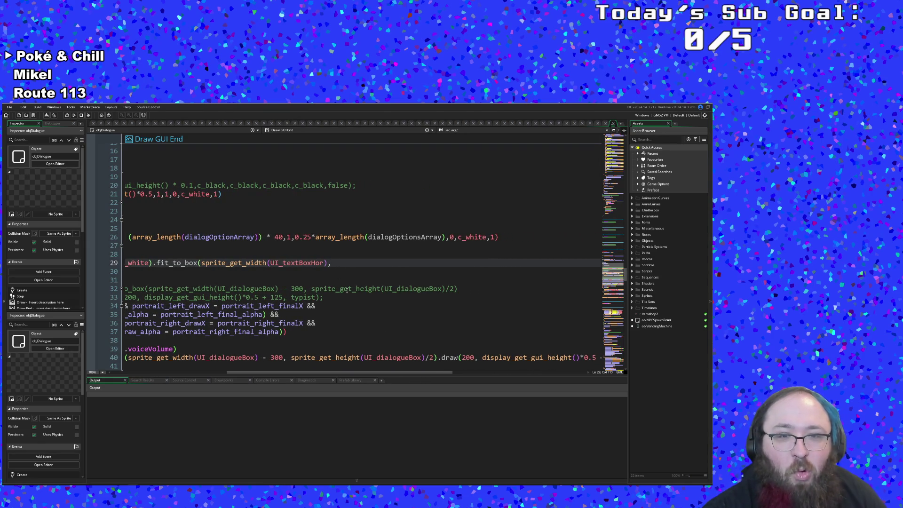
Give fit_to_box a height of 40 and append line 40's .draw(200, display_get_gui_height()*0.5 + 145, typist) call.
{"action": "type", "text": "40,"}
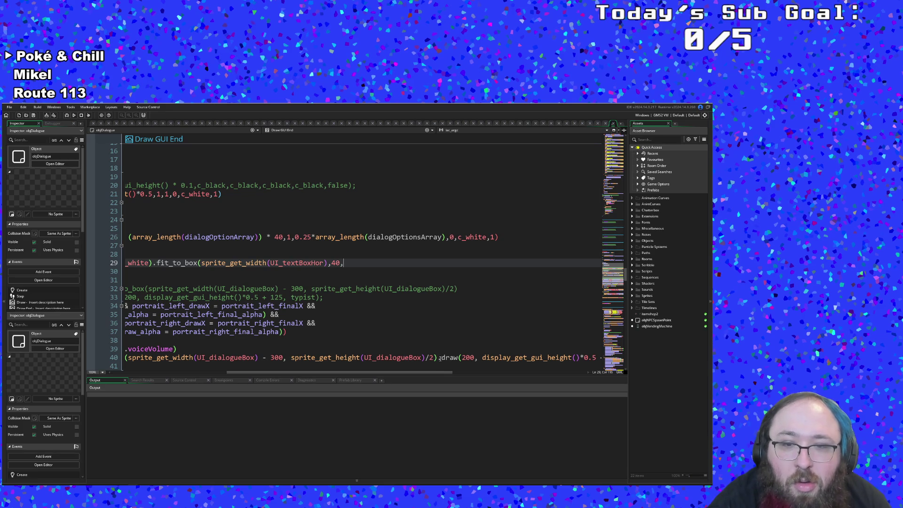
{"action": "left_click_drag", "start_coordinate": [438, 357], "coordinate": [602, 358]}
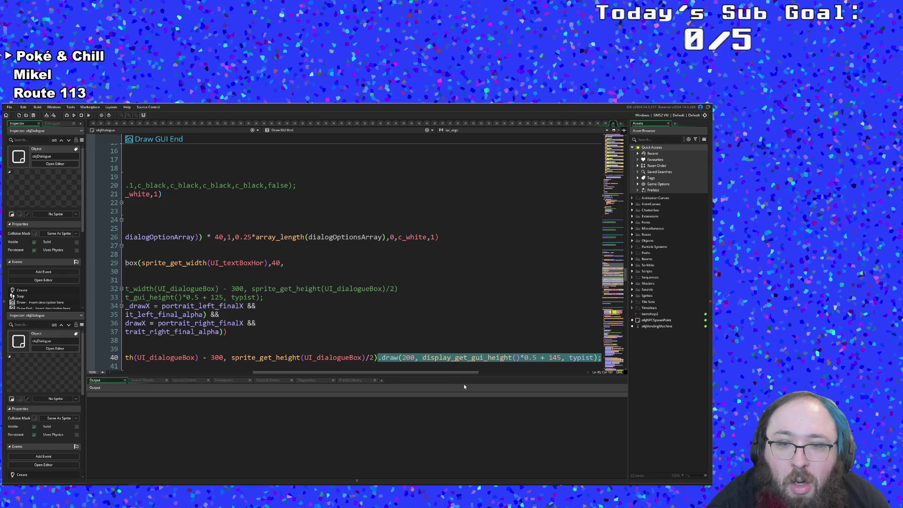
{"action": "left_click_drag", "start_coordinate": [451, 375], "coordinate": [307, 375]}
{"action": "scroll", "coordinate": [409, 235], "scroll_direction": "down", "scroll_amount": 3}
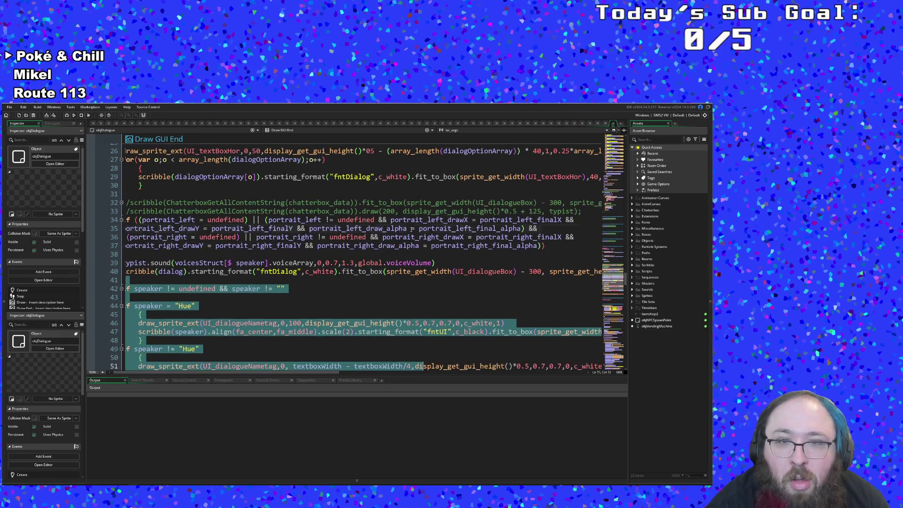
{"action": "left_click", "coordinate": [409, 228]}
{"action": "scroll", "coordinate": [409, 229], "scroll_direction": "up", "scroll_amount": 2}
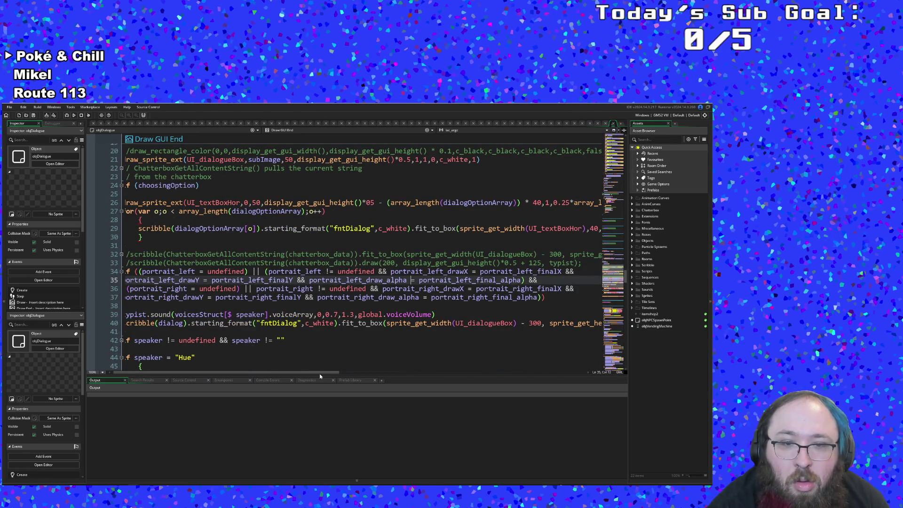
{"action": "left_click_drag", "start_coordinate": [319, 373], "coordinate": [387, 377]}
{"action": "left_click", "coordinate": [457, 229]}
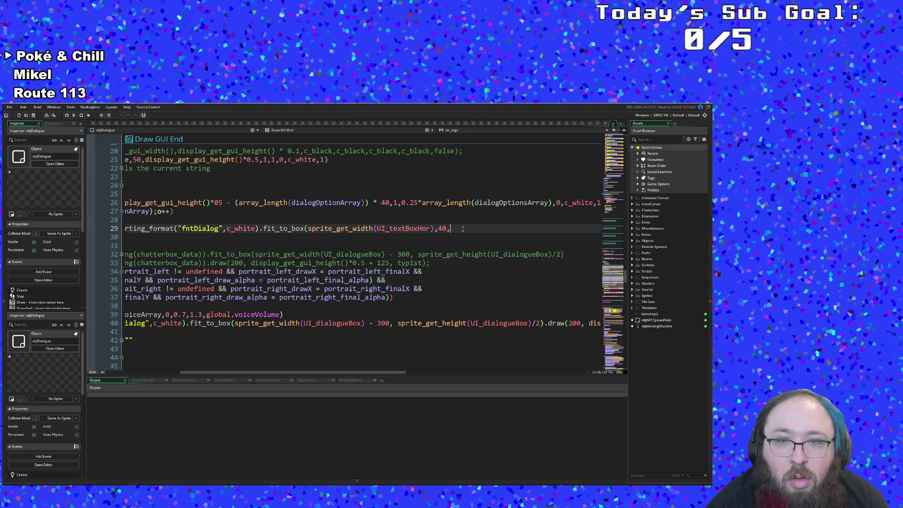
{"action": "key", "text": "ctrl+v"}
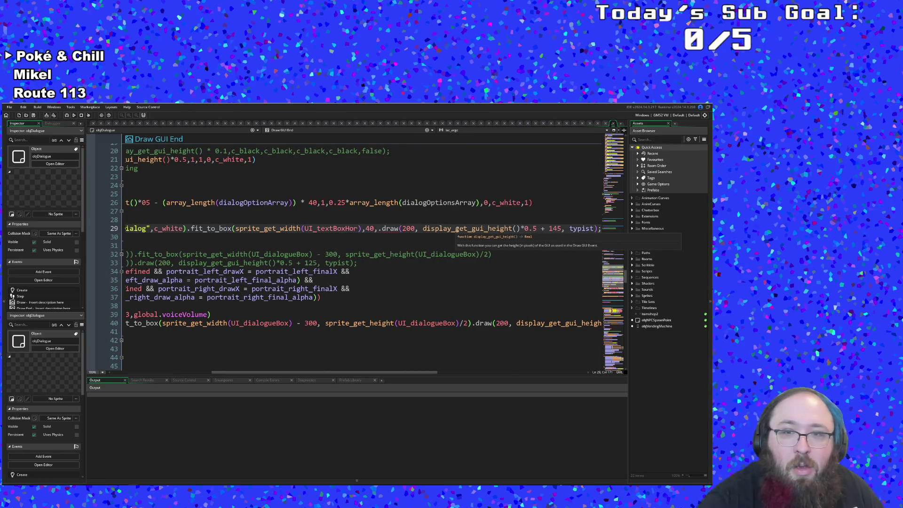
{"action": "key", "text": "ctrl+Left"}
{"action": "key", "text": "ctrl+Left"}
{"action": "key", "text": "ctrl+Left"}
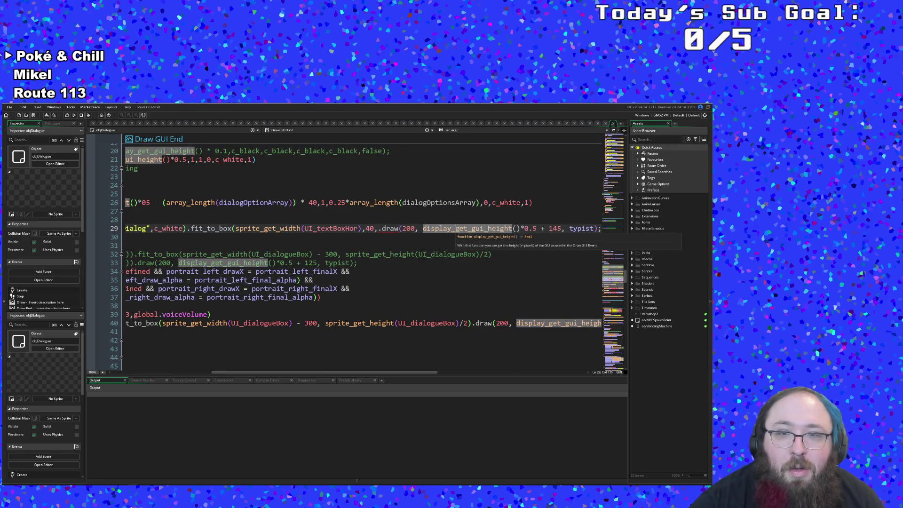
{"action": "key", "text": "Left"}
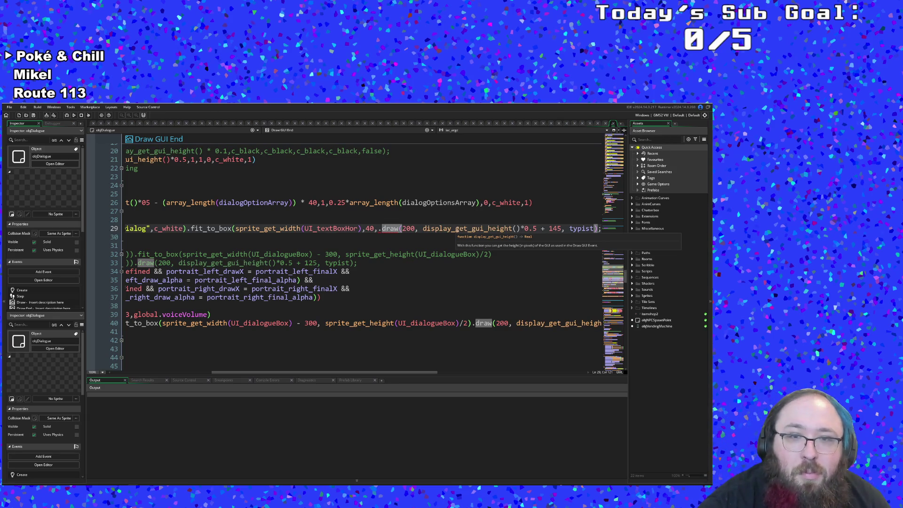
{"action": "left_click", "coordinate": [374, 228]}
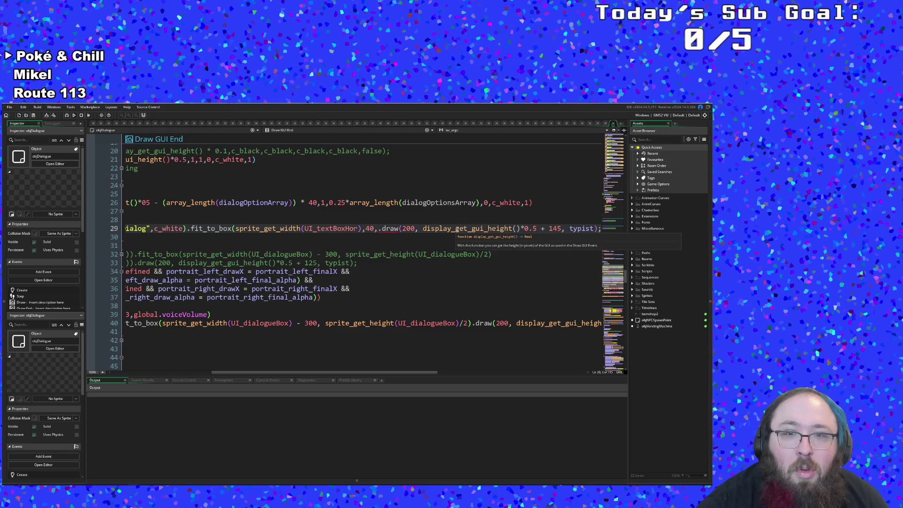
{"action": "type", "text": ")"}
{"action": "key", "text": "Right"}
{"action": "key", "text": "BackSpace"}
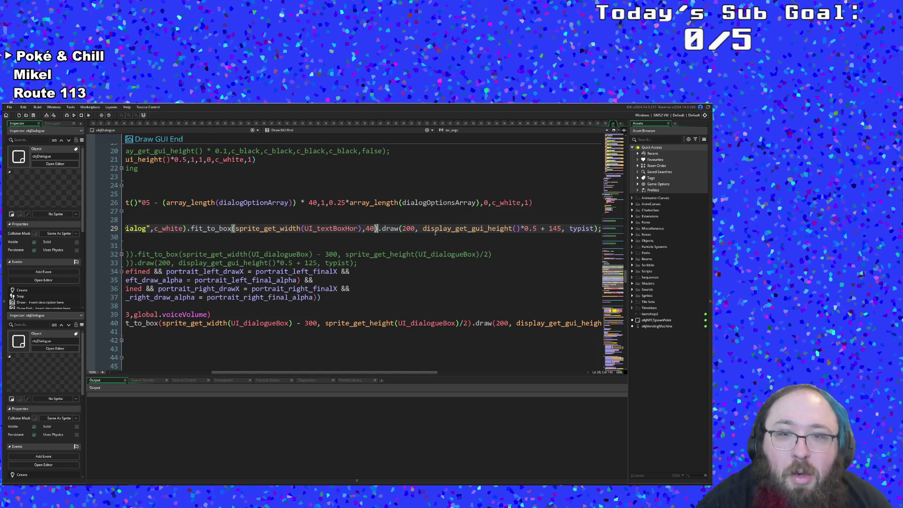
{"action": "left_click", "coordinate": [455, 228]}
{"action": "left_click_drag", "start_coordinate": [412, 228], "coordinate": [407, 228]}
{"action": "key", "text": "Left"}
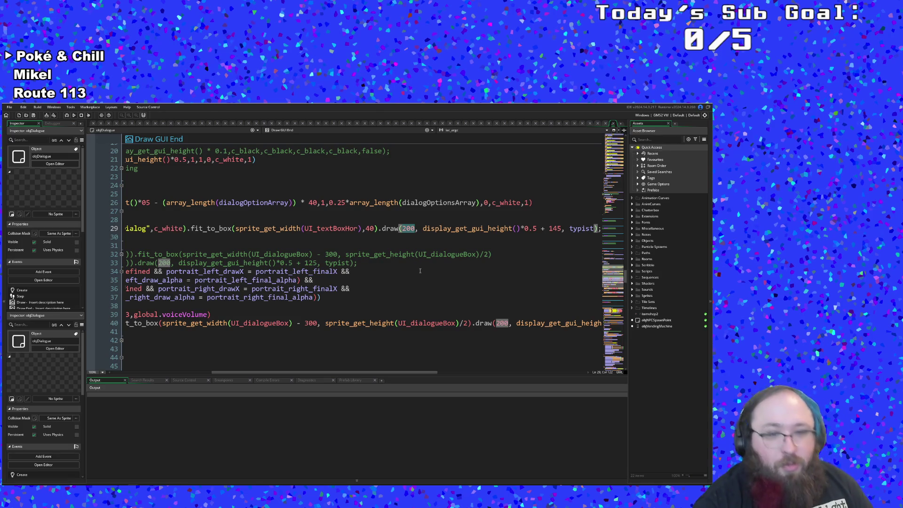
{"action": "key", "text": "Right"}
{"action": "key", "text": "Right"}
{"action": "key", "text": "Delete"}
{"action": "key", "text": "BackSpace"}
{"action": "key", "text": "BackSpace"}
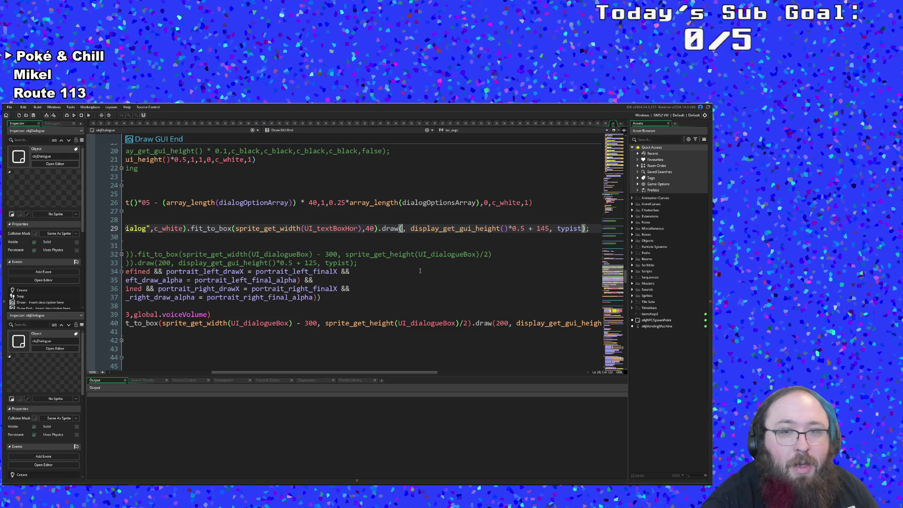
{"action": "type", "text": "200"}
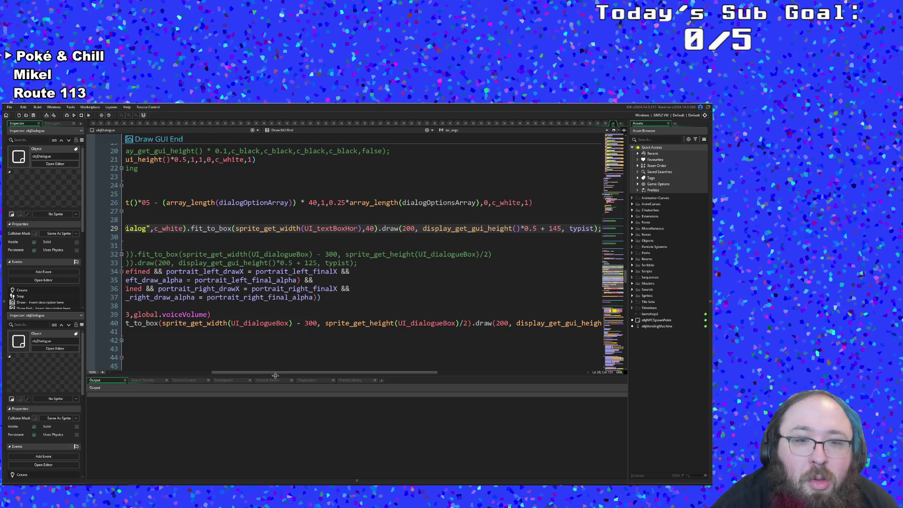
Change the draw call's x value on line 29 from 200 to 50.
{"action": "left_click_drag", "start_coordinate": [275, 375], "coordinate": [213, 374]}
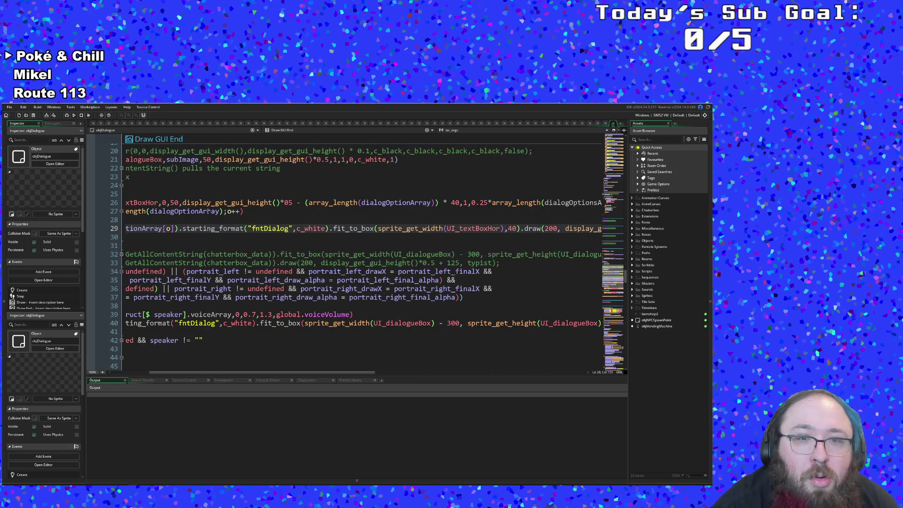
{"action": "left_click_drag", "start_coordinate": [184, 203], "coordinate": [460, 203]}
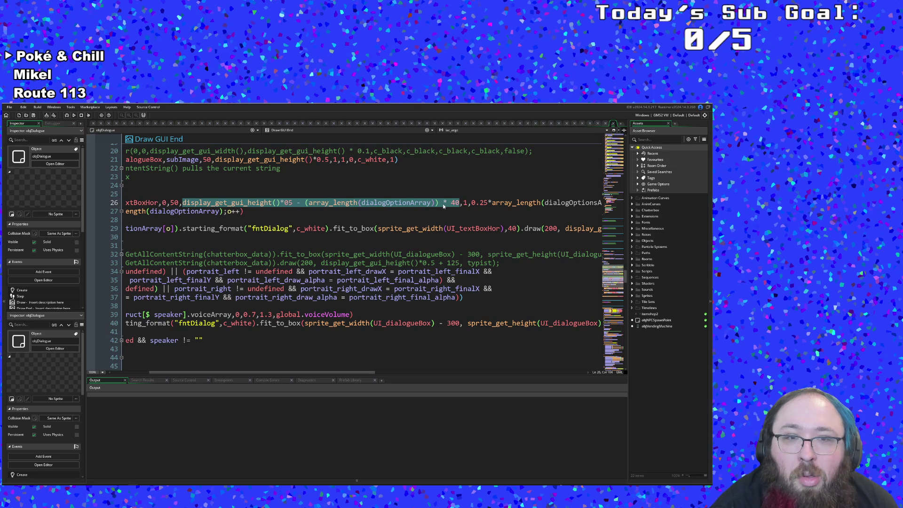
{"action": "left_click", "coordinate": [409, 212]}
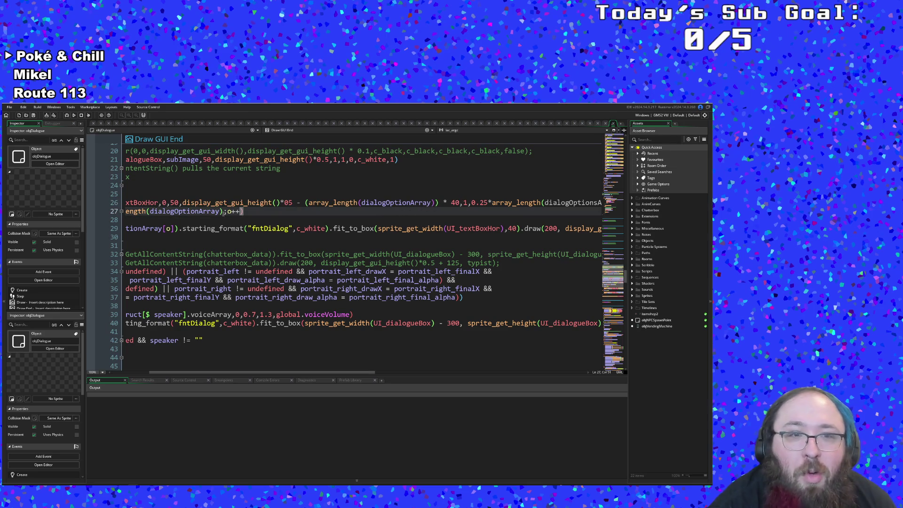
{"action": "scroll", "coordinate": [466, 365], "scroll_direction": "right", "scroll_amount": 5}
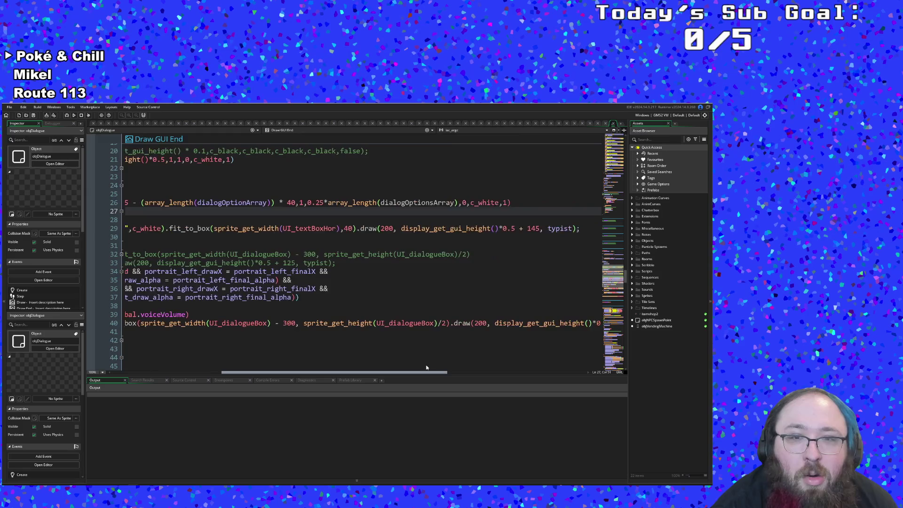
{"action": "left_click", "coordinate": [292, 228]}
{"action": "left_click", "coordinate": [284, 228]}
{"action": "type", "text": "50"}
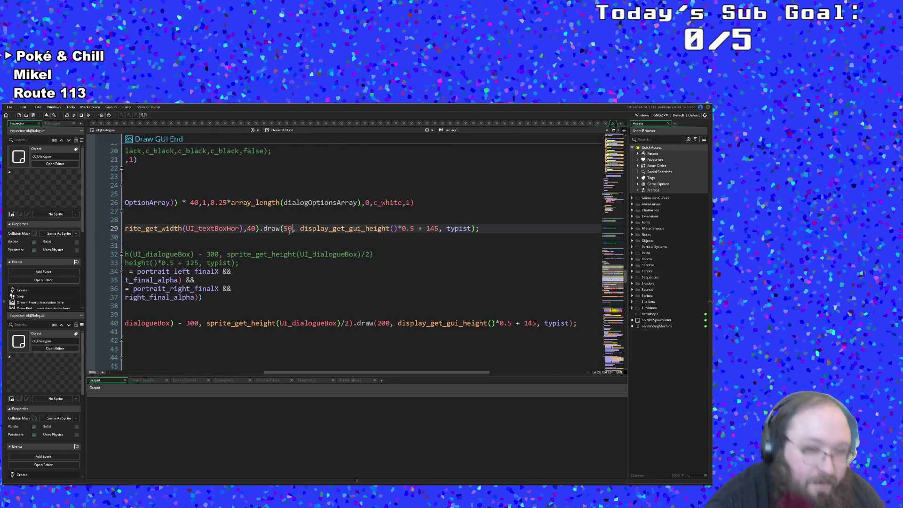
Remove the typist argument, turn + 145 into a minus, and delete the 145.
{"action": "key", "text": "ctrl+Right"}
{"action": "key", "text": "ctrl+Right"}
{"action": "key", "text": "ctrl+Right"}
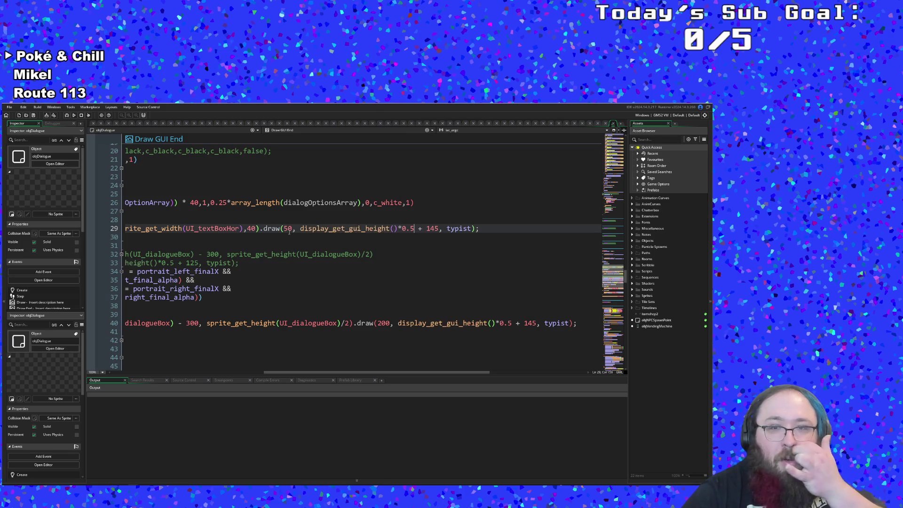
{"action": "key", "text": "ctrl+Right"}
{"action": "key", "text": "ctrl+Right"}
{"action": "key", "text": "ctrl+Right"}
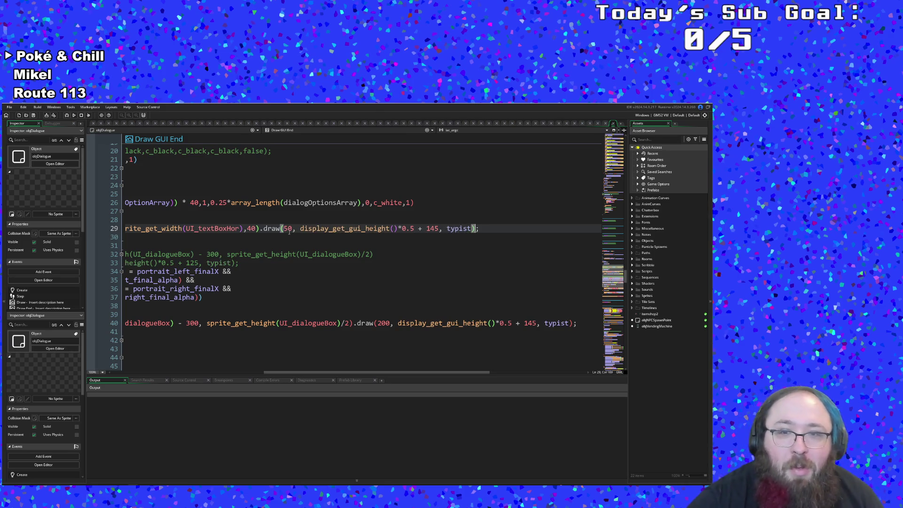
{"action": "key", "text": "ctrl+shift+Left"}
{"action": "key", "text": "ctrl+shift+Left"}
{"action": "key", "text": "BackSpace"}
{"action": "type", "text": ")"}
{"action": "key", "text": "End"}
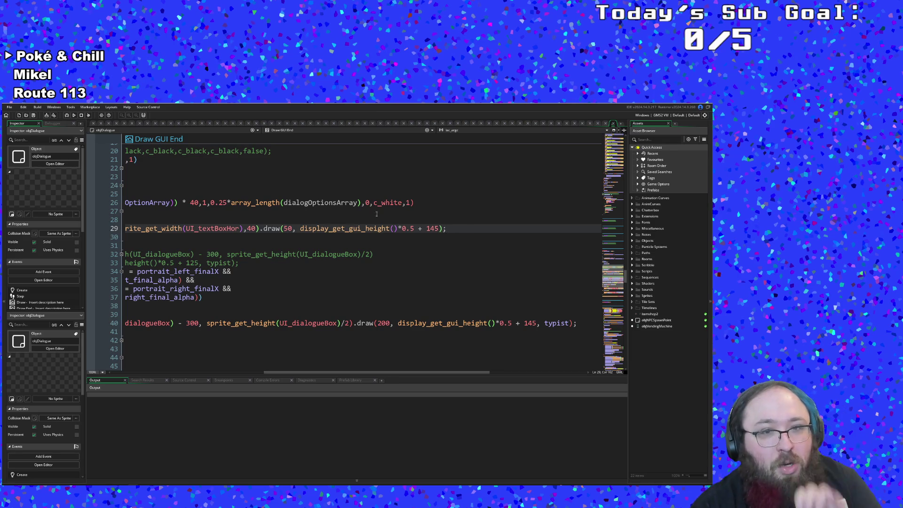
{"action": "left_click", "coordinate": [423, 228]}
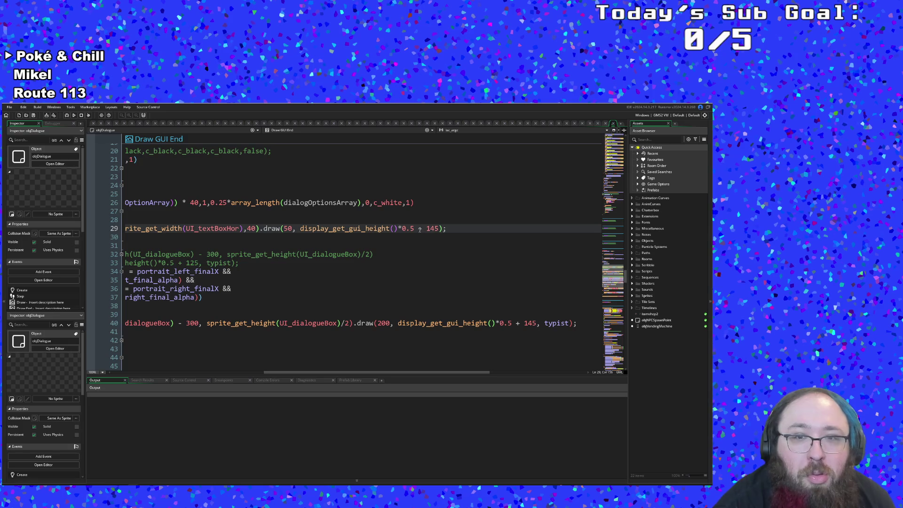
{"action": "key", "text": "BackSpace"}
{"action": "type", "text": "-"}
{"action": "key", "text": "Right"}
{"action": "key", "text": "Right"}
{"action": "key", "text": "Right"}
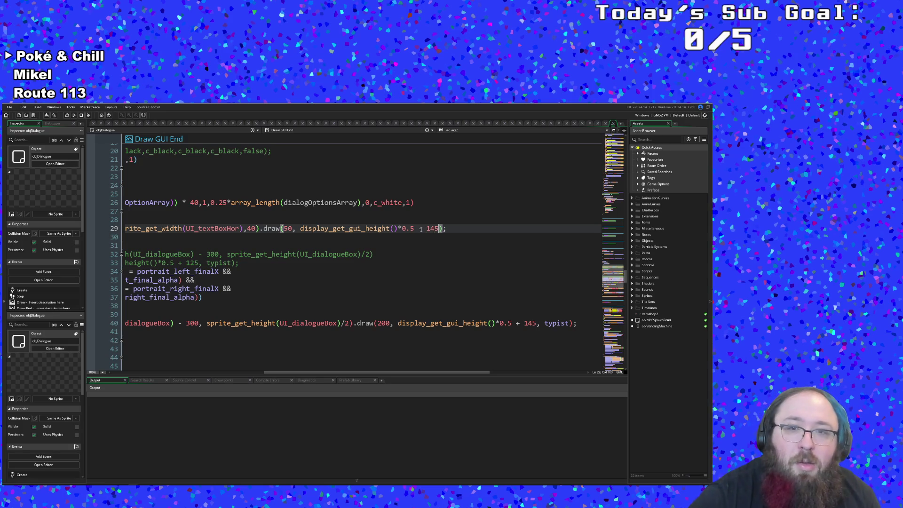
{"action": "key", "text": "BackSpace"}
{"action": "key", "text": "BackSpace"}
{"action": "key", "text": "BackSpace"}
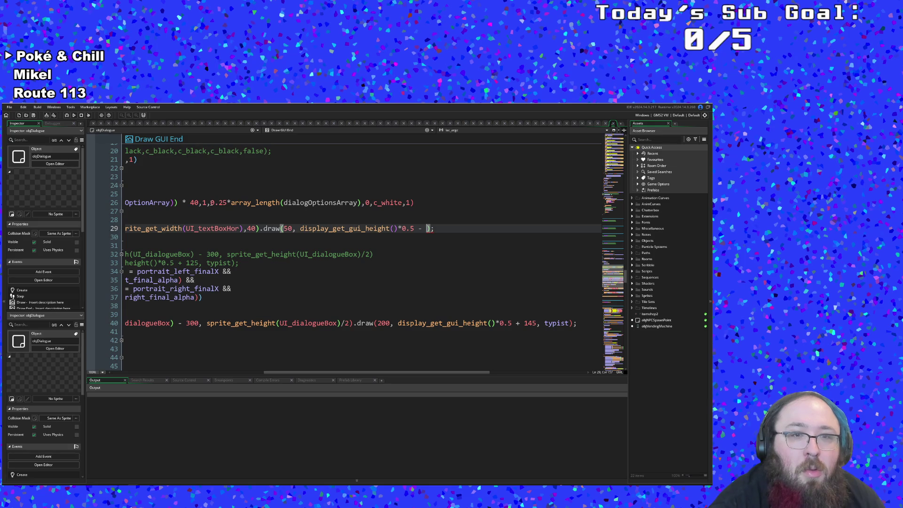
Copy array_length(dialogOptionsArray) from line 26 and paste it after the minus on line 29.
{"action": "mouse_move", "coordinate": [232, 202]}
{"action": "left_click_drag", "start_coordinate": [231, 202], "coordinate": [360, 202]}
{"action": "right_click", "coordinate": [354, 204]}
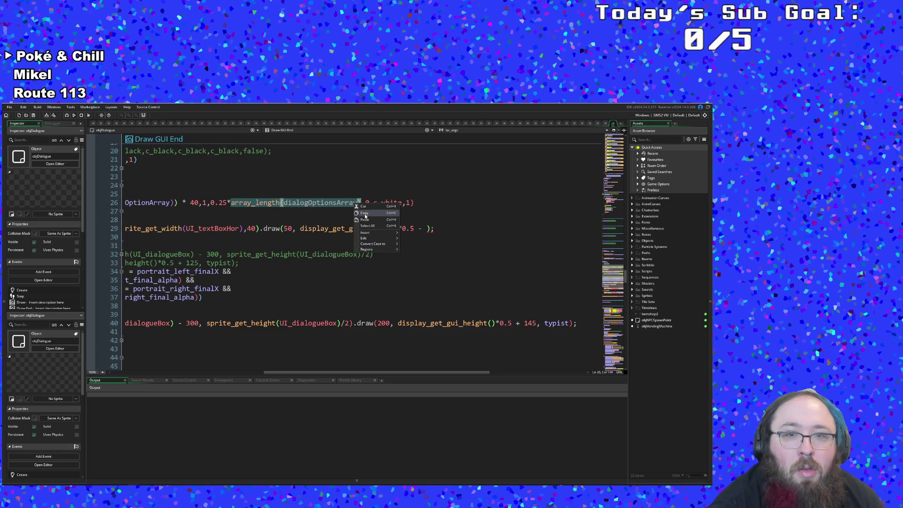
{"action": "left_click", "coordinate": [364, 212]}
{"action": "left_click", "coordinate": [425, 228]}
{"action": "key", "text": "ctrl+v"}
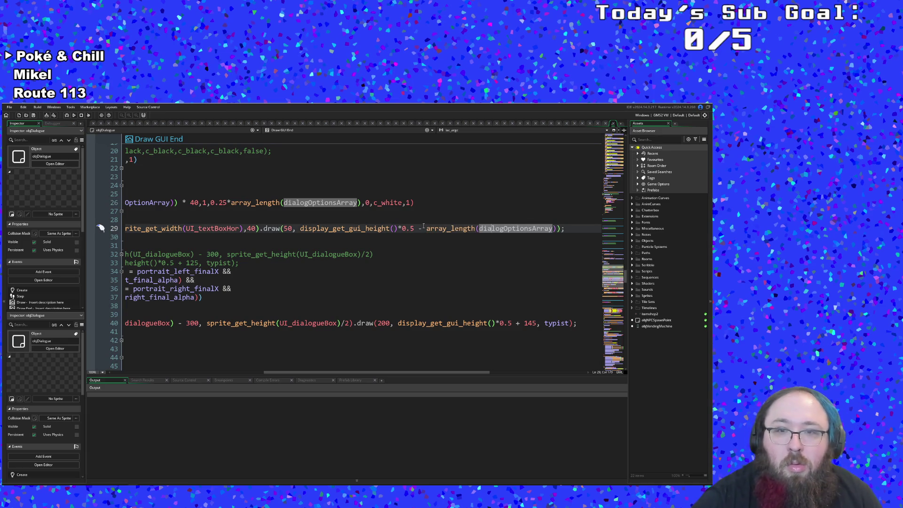
Make the pasted term (array_length(dialogOptionsArray)*40) and drop line 29's trailing semicolon.
{"action": "left_click", "coordinate": [424, 227]}
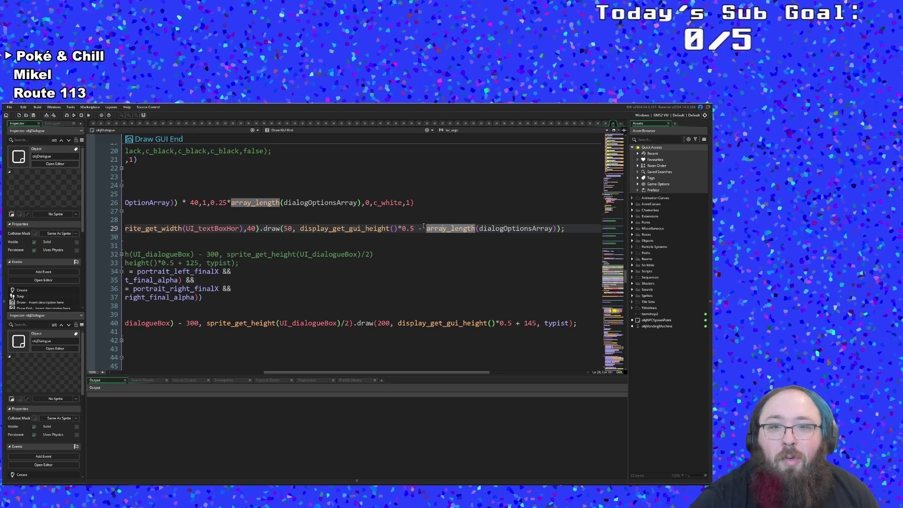
{"action": "key", "text": "ctrl+Right"}
{"action": "key", "text": "ctrl+Right"}
{"action": "key", "text": "ctrl+Right"}
{"action": "key", "text": "Right"}
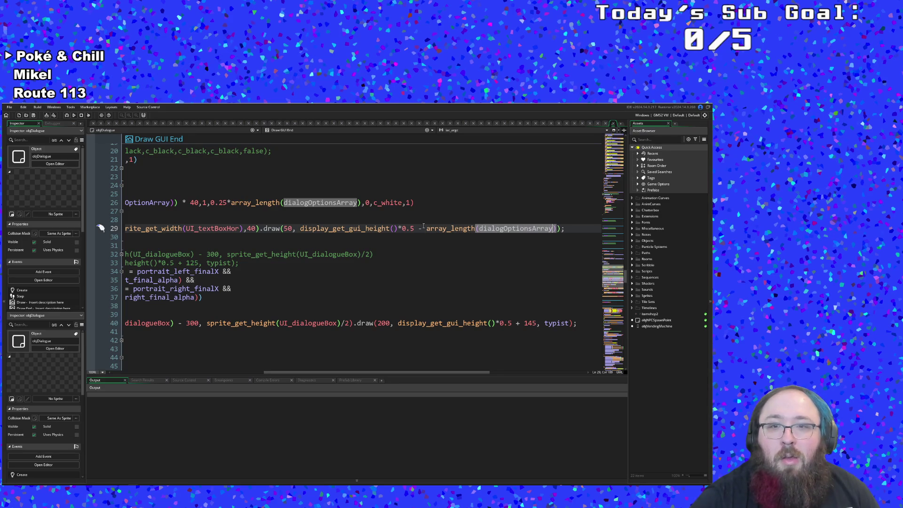
{"action": "key", "text": "Right"}
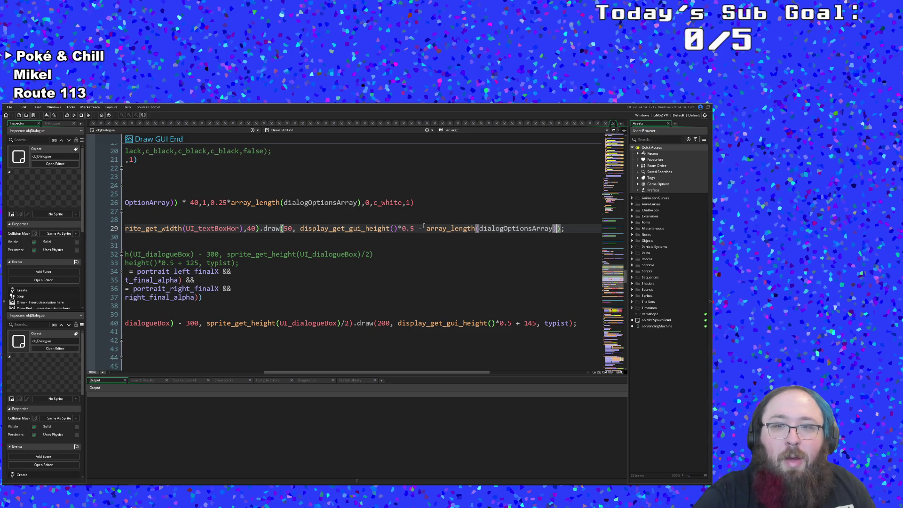
{"action": "type", "text": "*"}
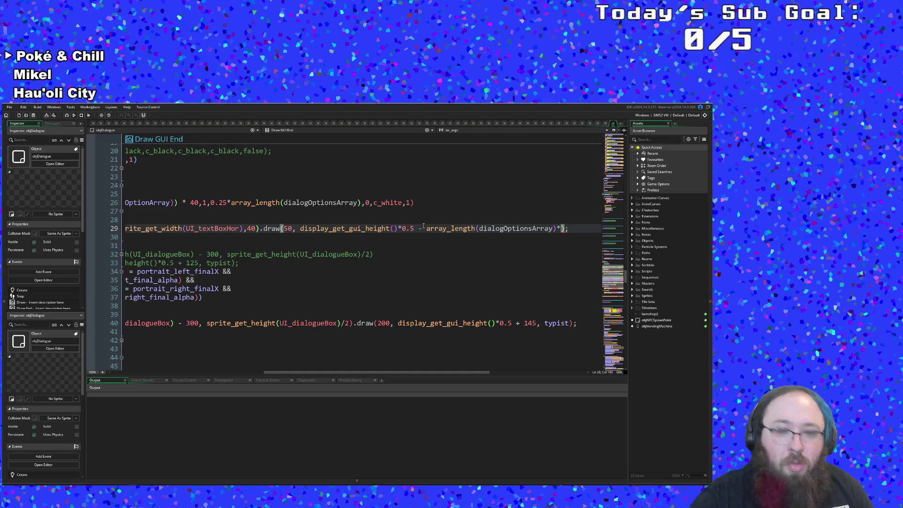
{"action": "type", "text": "40"}
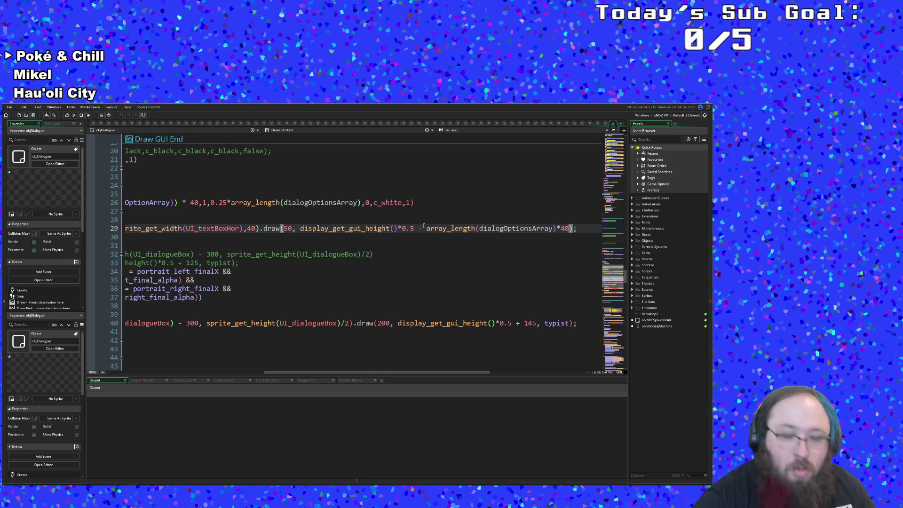
{"action": "type", "text": ")"}
{"action": "key", "text": "ctrl+Left"}
{"action": "key", "text": "ctrl+Left"}
{"action": "key", "text": "ctrl+Left"}
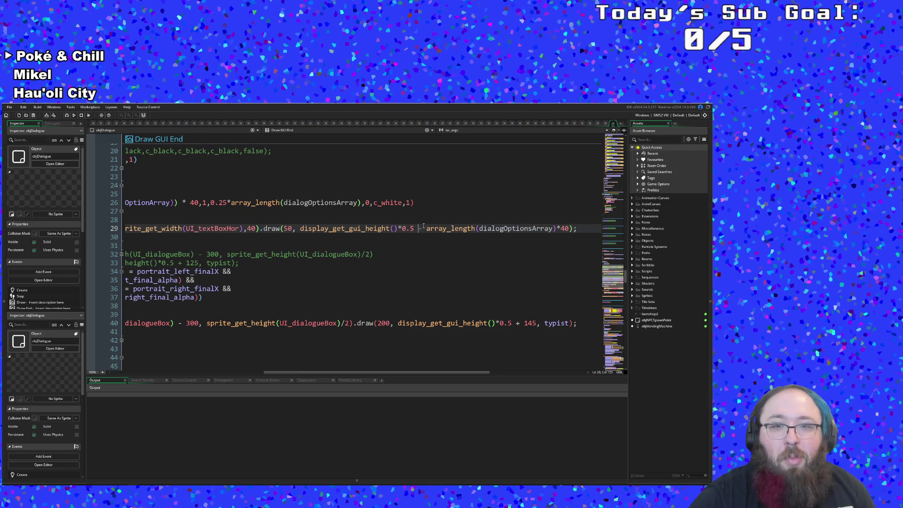
{"action": "type", "text": "("}
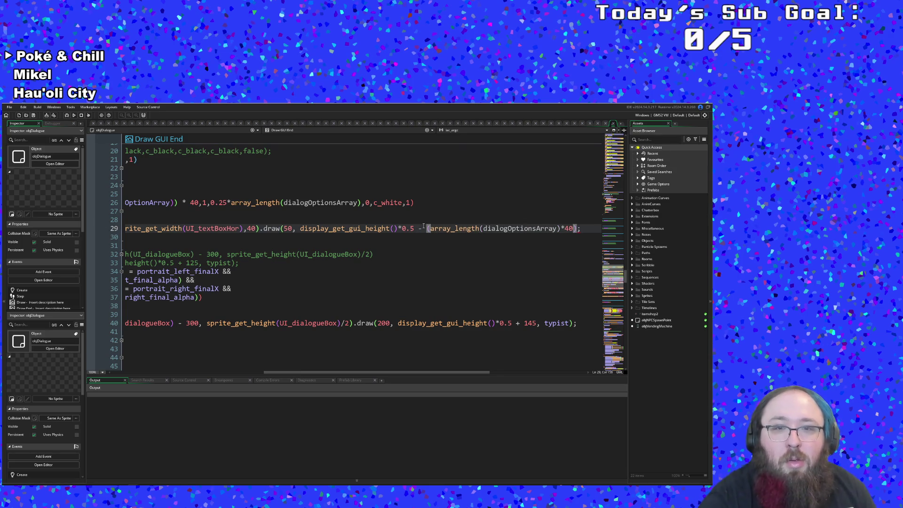
{"action": "key", "text": "ctrl+Right"}
{"action": "key", "text": "ctrl+Right"}
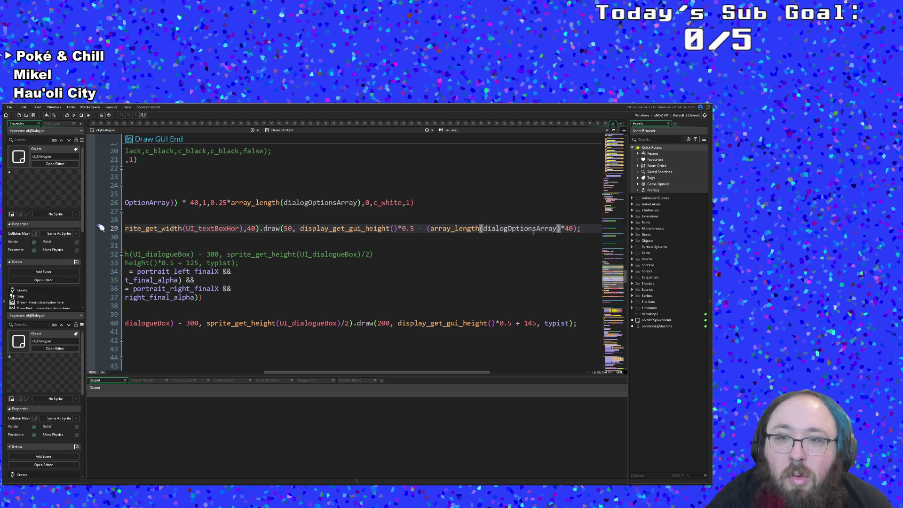
{"action": "left_click", "coordinate": [579, 230]}
{"action": "key", "text": "BackSpace"}
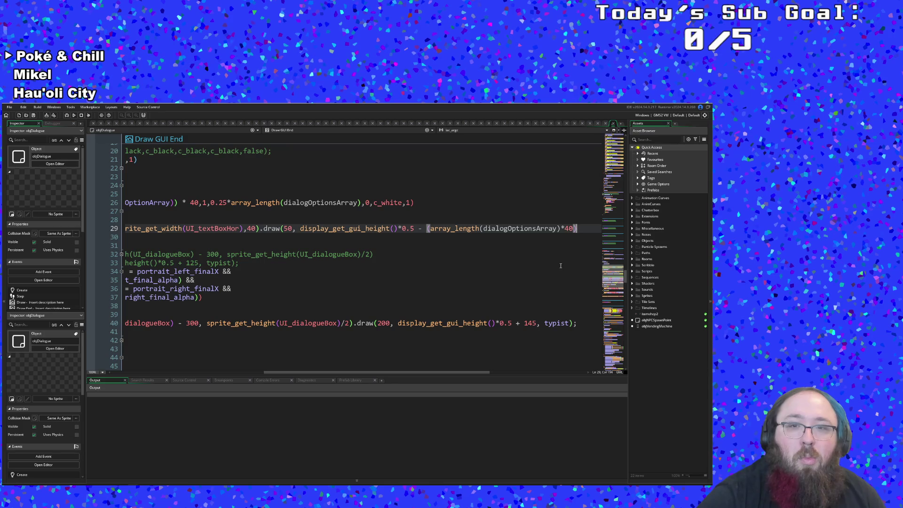
{"action": "type", "text": ")"}
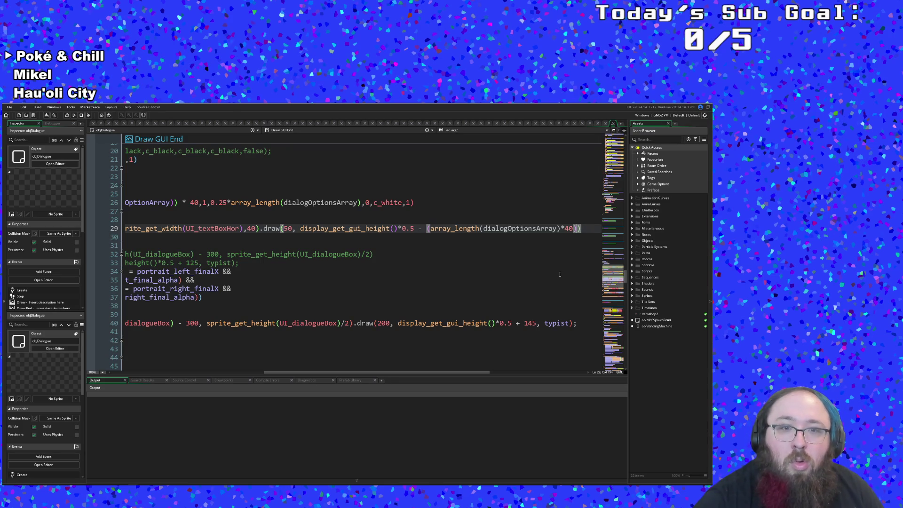
{"action": "key", "text": "End"}
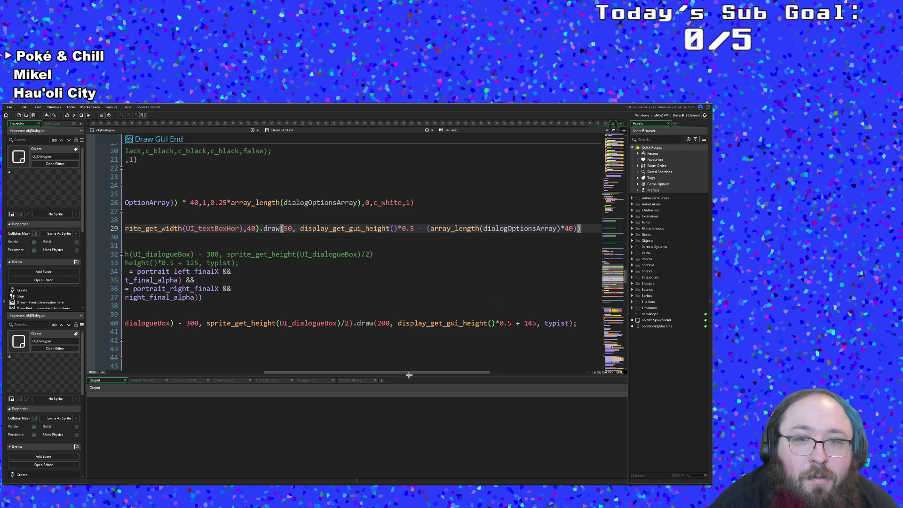
{"action": "left_click", "coordinate": [578, 229]}
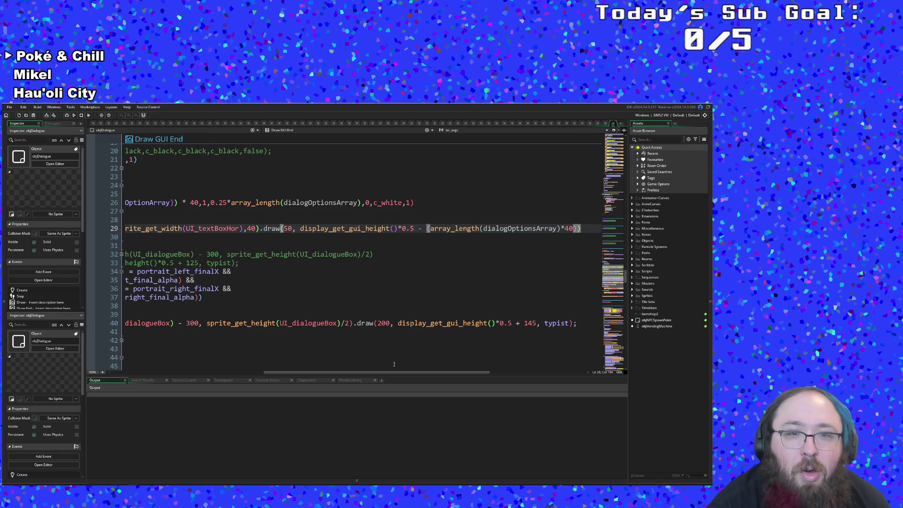
{"action": "left_click_drag", "start_coordinate": [374, 370], "coordinate": [204, 379]}
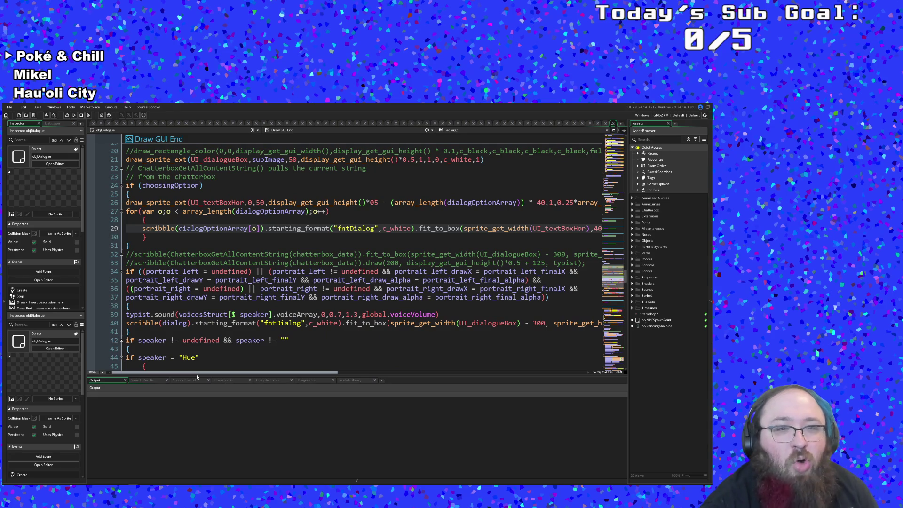
{"action": "left_click", "coordinate": [251, 240]}
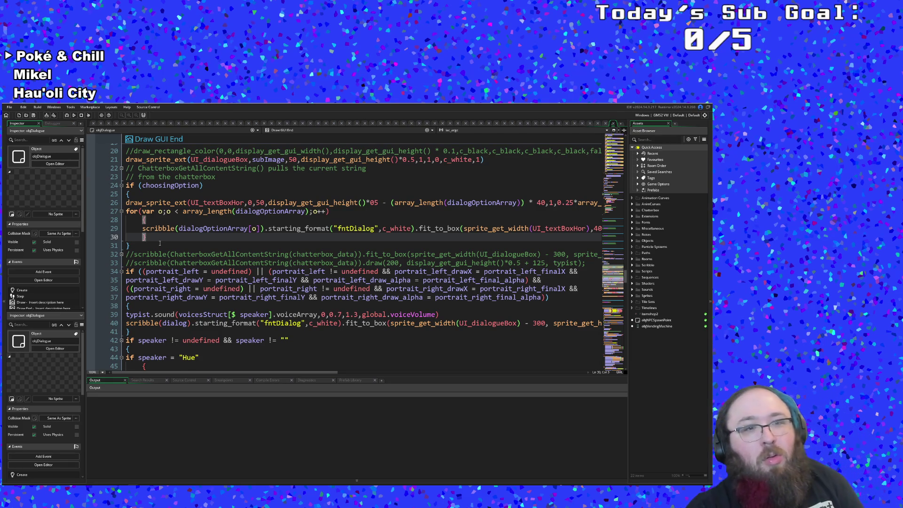
{"action": "scroll", "coordinate": [165, 264], "scroll_direction": "up", "scroll_amount": 20}
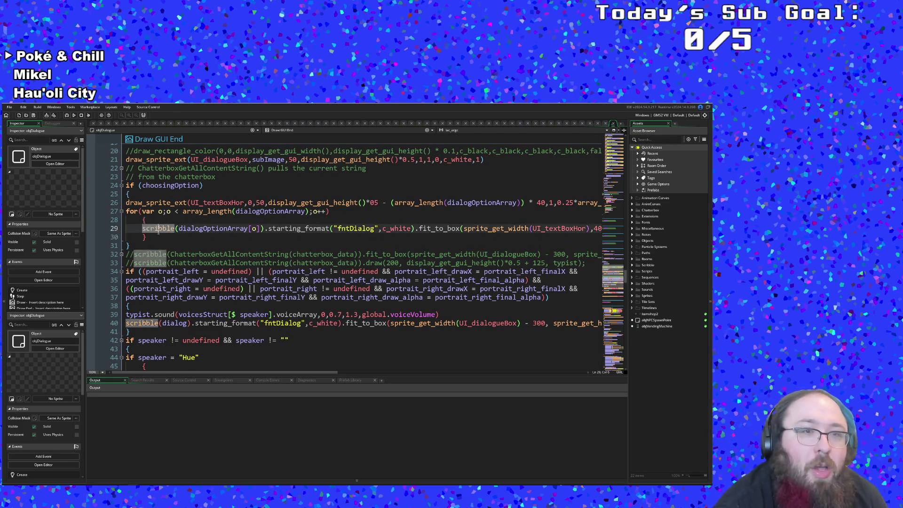
{"action": "scroll", "coordinate": [168, 265], "scroll_direction": "up", "scroll_amount": 4}
{"action": "scroll", "coordinate": [168, 265], "scroll_direction": "down", "scroll_amount": 10}
{"action": "scroll", "coordinate": [168, 265], "scroll_direction": "up", "scroll_amount": 4}
{"action": "scroll", "coordinate": [168, 264], "scroll_direction": "down", "scroll_amount": 15}
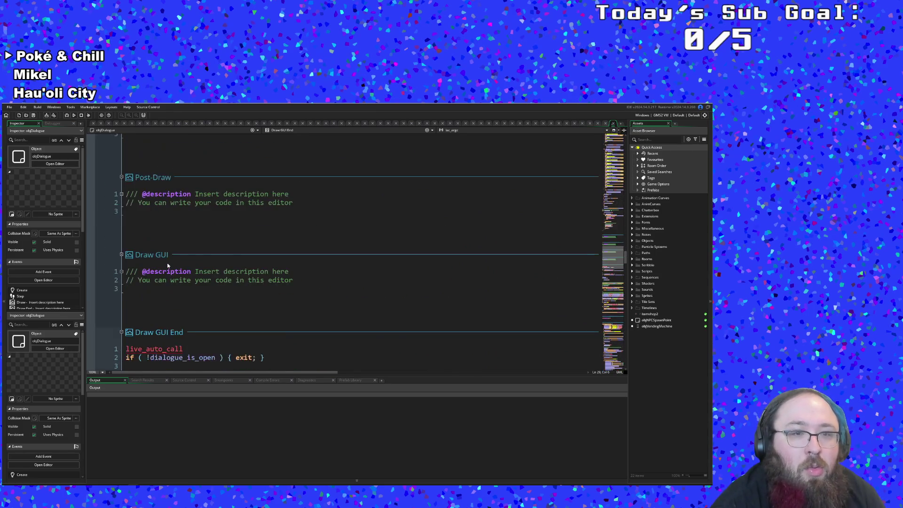
{"action": "left_click", "coordinate": [161, 245]}
{"action": "left_click", "coordinate": [158, 235]}
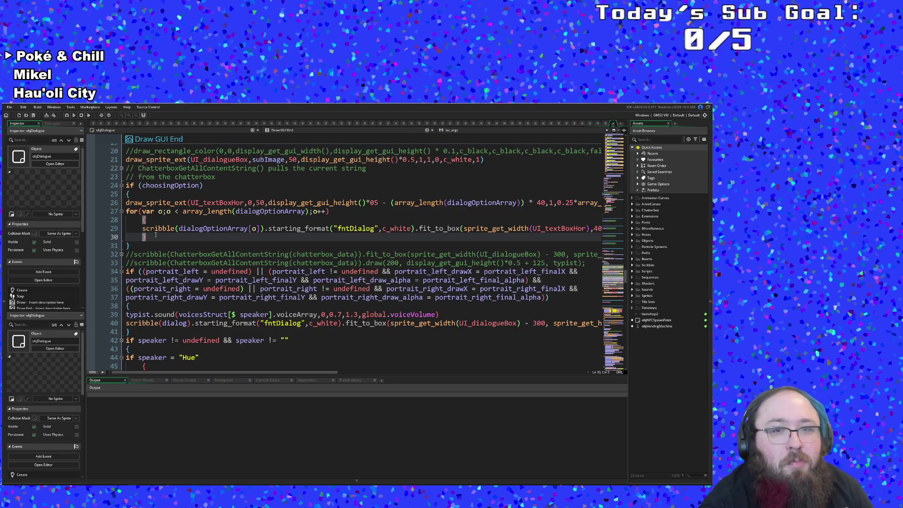
Scroll back up to the first lines of the objDialogue Step event.
{"action": "scroll", "coordinate": [152, 236], "scroll_direction": "up", "scroll_amount": 20}
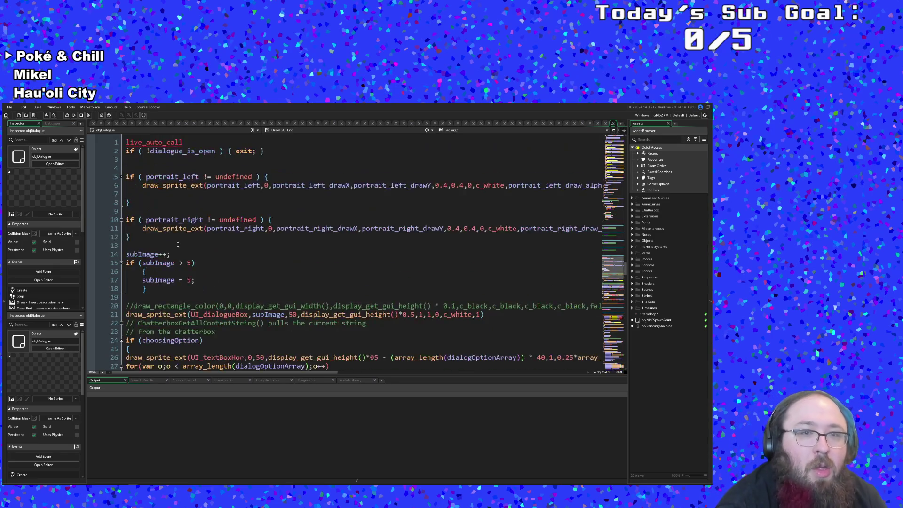
{"action": "scroll", "coordinate": [188, 232], "scroll_direction": "up", "scroll_amount": 15}
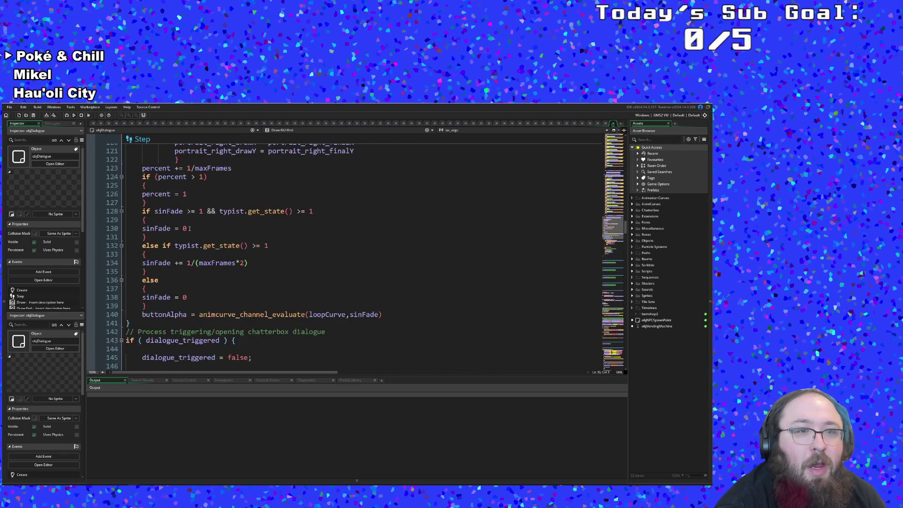
{"action": "scroll", "coordinate": [190, 228], "scroll_direction": "down", "scroll_amount": 15}
{"action": "scroll", "coordinate": [190, 227], "scroll_direction": "up", "scroll_amount": 4}
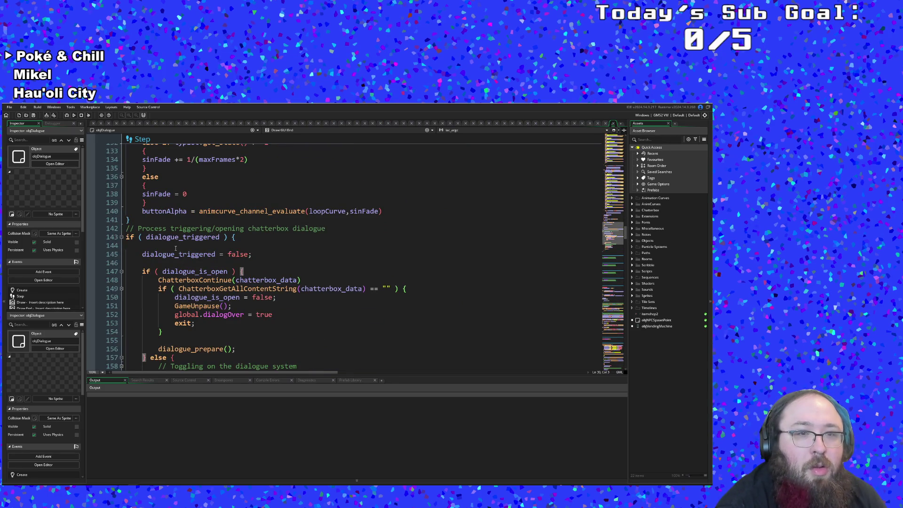
{"action": "scroll", "coordinate": [198, 286], "scroll_direction": "down", "scroll_amount": 8}
{"action": "scroll", "coordinate": [208, 271], "scroll_direction": "up", "scroll_amount": 16}
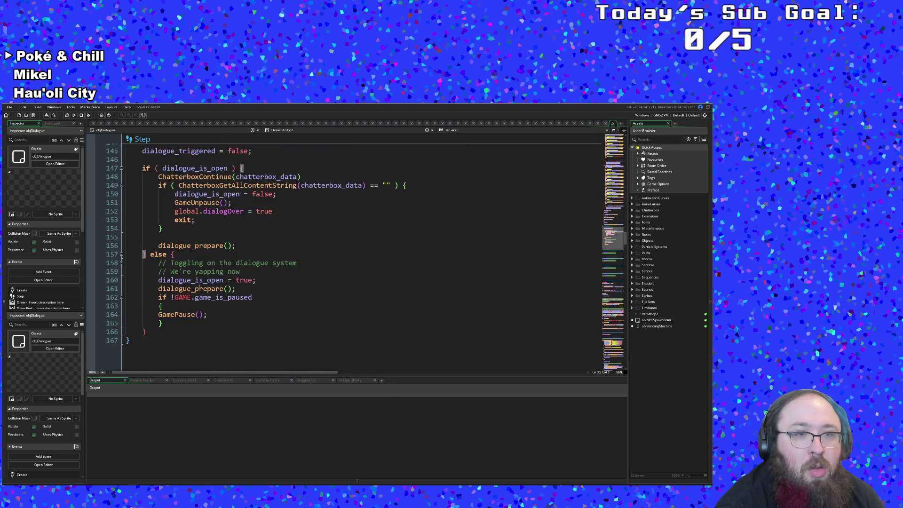
{"action": "scroll", "coordinate": [207, 271], "scroll_direction": "up", "scroll_amount": 10}
{"action": "scroll", "coordinate": [214, 254], "scroll_direction": "down", "scroll_amount": 18}
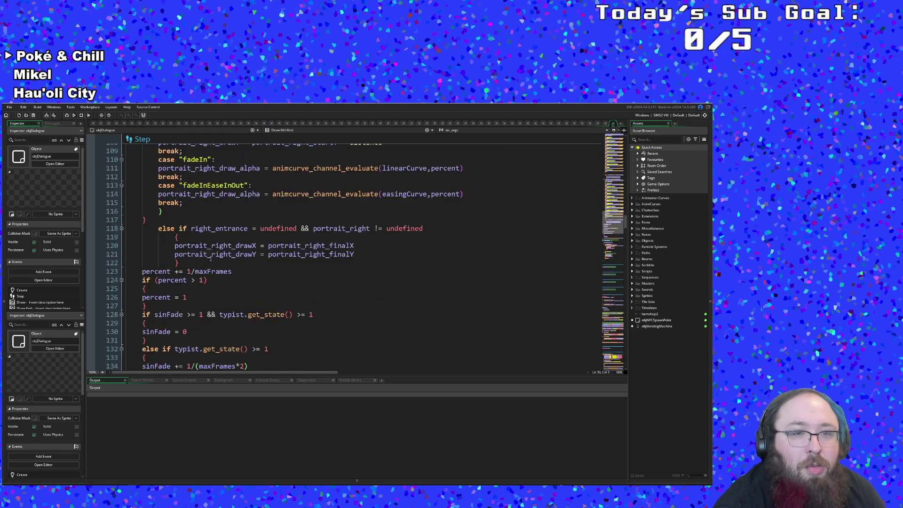
{"action": "scroll", "coordinate": [183, 258], "scroll_direction": "up", "scroll_amount": 4}
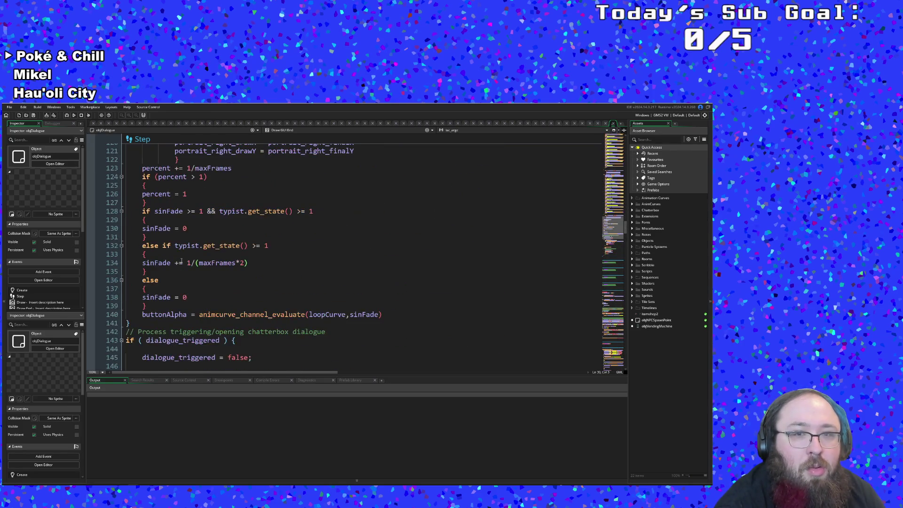
{"action": "scroll", "coordinate": [181, 262], "scroll_direction": "up", "scroll_amount": 20}
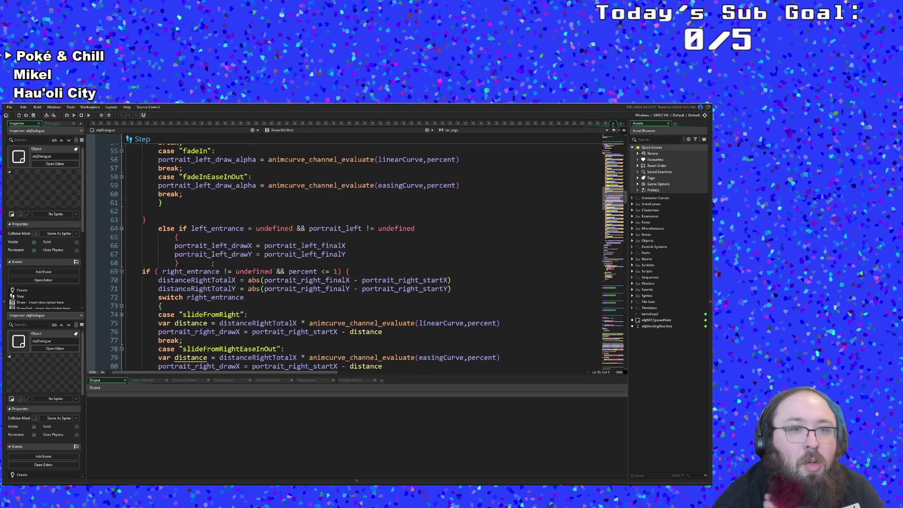
{"action": "scroll", "coordinate": [214, 262], "scroll_direction": "up", "scroll_amount": 10}
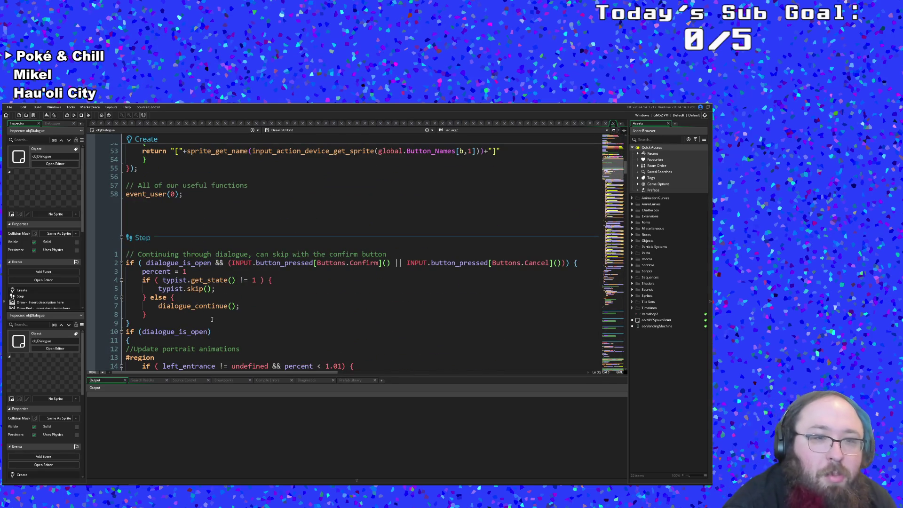
Insert an empty line after the confirm-button skip block ending on line 9.
{"action": "left_click", "coordinate": [261, 309]}
{"action": "left_click", "coordinate": [178, 280]}
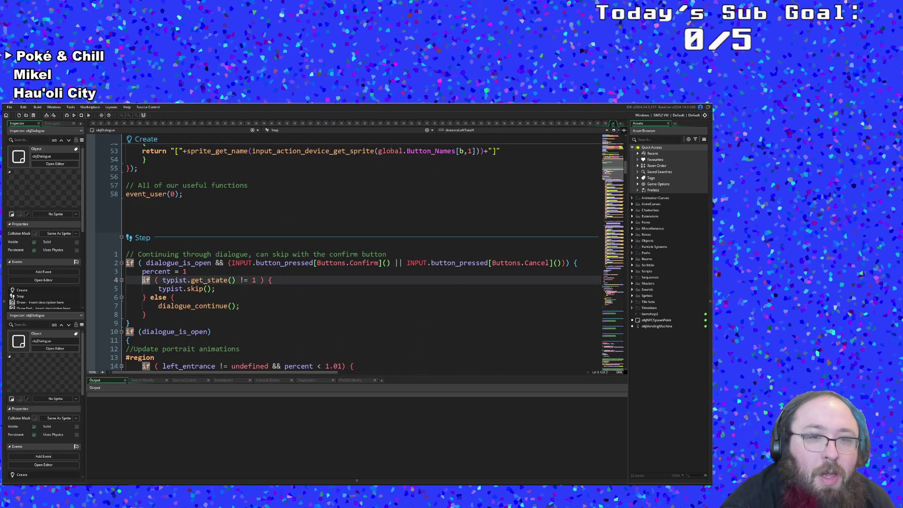
{"action": "left_click", "coordinate": [142, 271]}
{"action": "left_click", "coordinate": [139, 263]}
{"action": "scroll", "coordinate": [139, 259], "scroll_direction": "down", "scroll_amount": 2}
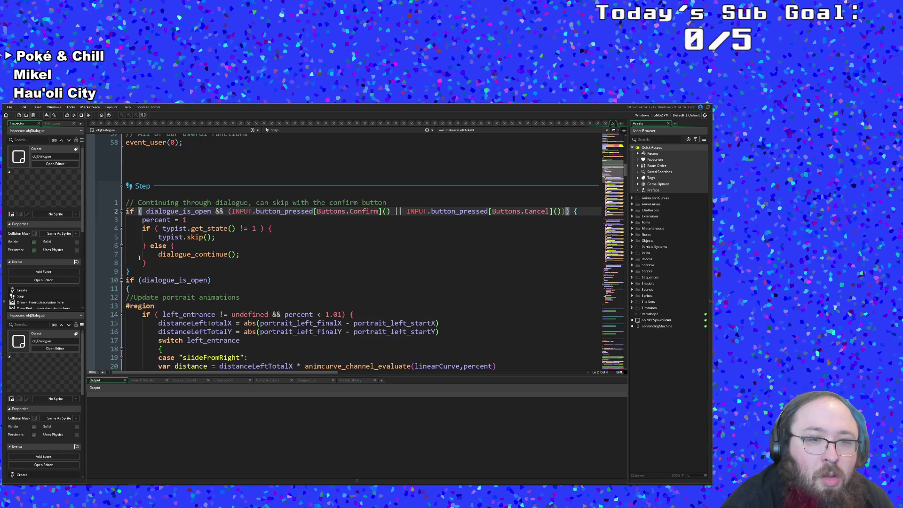
{"action": "left_click", "coordinate": [129, 272]}
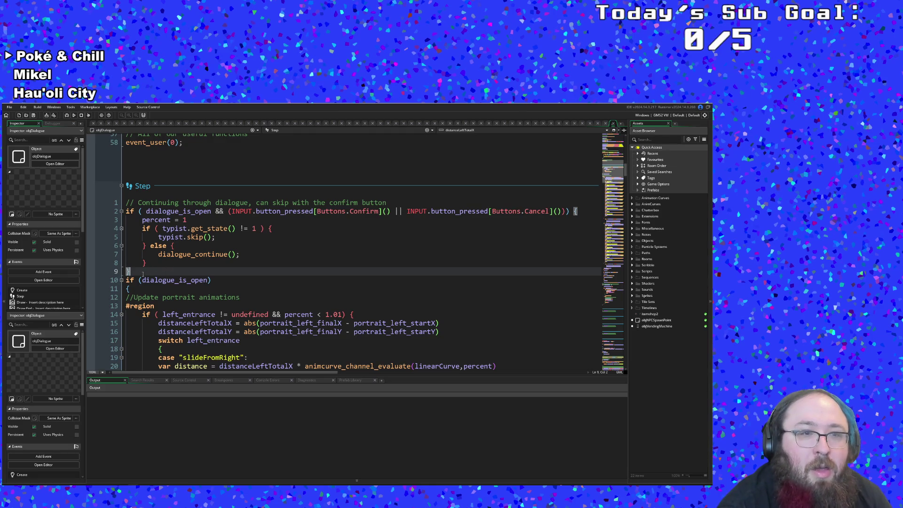
{"action": "key", "text": "Return"}
Add a //Select Dialog option comment and begin the condition 'if choosingOption &&'.
{"action": "type", "text": "/"}
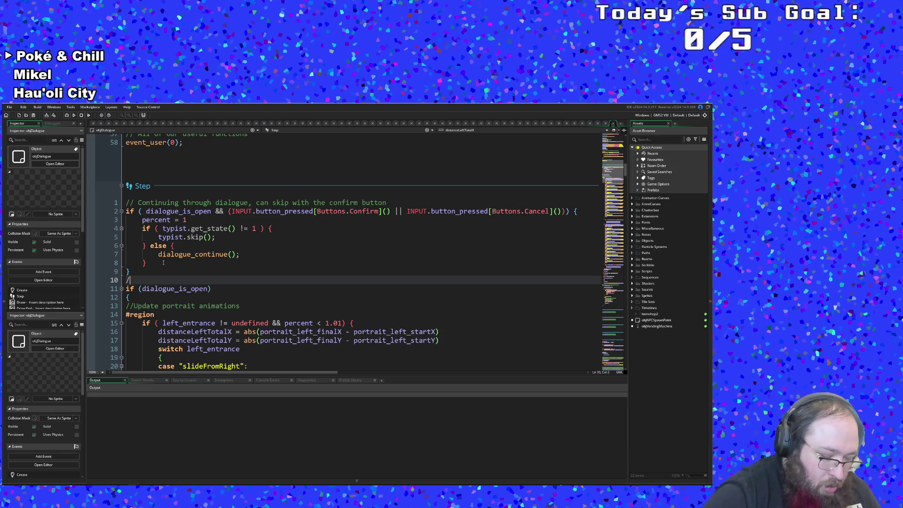
{"action": "type", "text": "/Sel"}
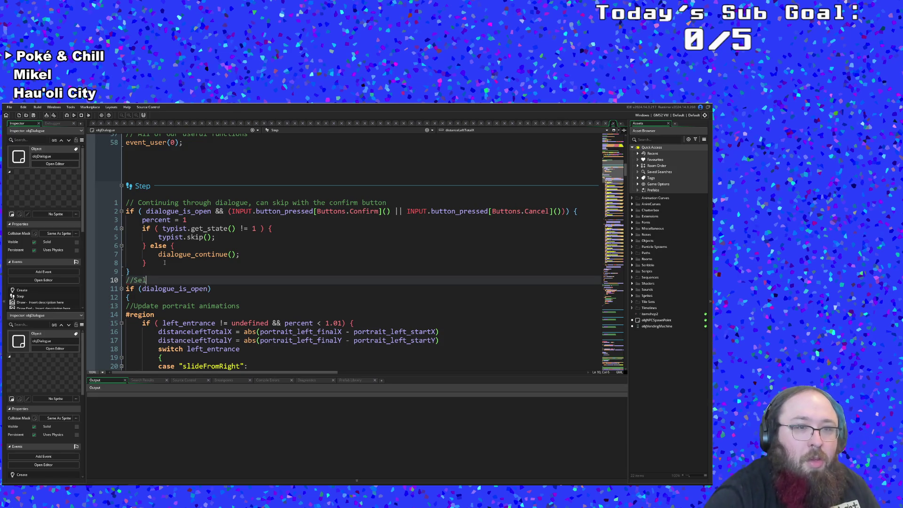
{"action": "type", "text": "ect Dialog option"}
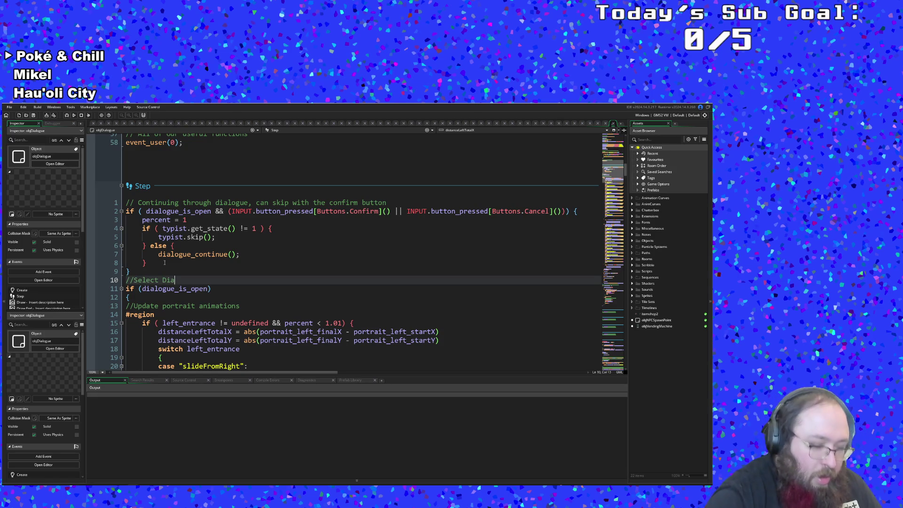
{"action": "key", "text": "Return"}
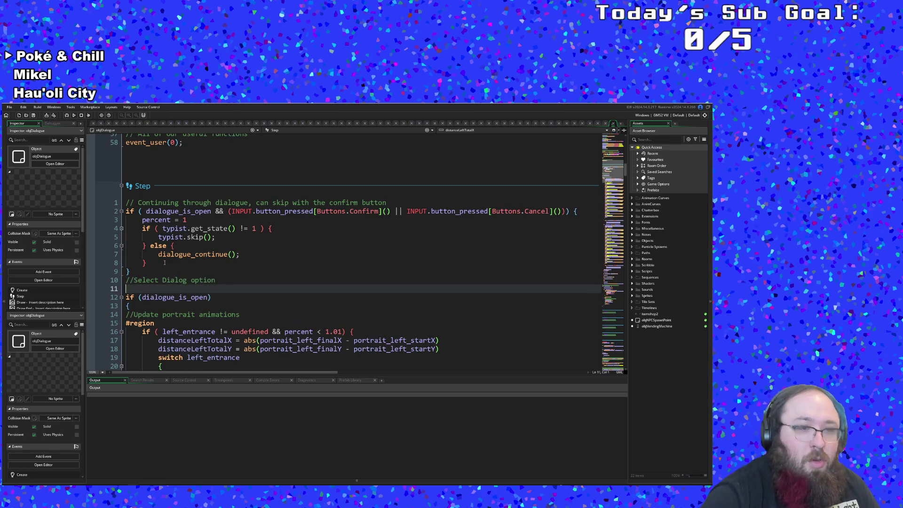
{"action": "type", "text": "if op"}
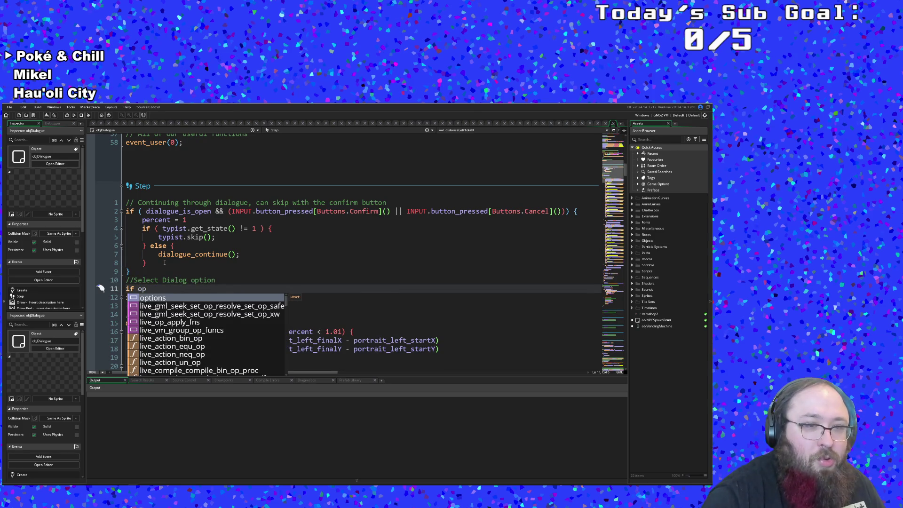
{"action": "key", "text": "BackSpace"}
{"action": "key", "text": "BackSpace"}
{"action": "type", "text": "cho"}
{"action": "key", "text": "Down"}
{"action": "key", "text": "Return"}
{"action": "type", "text": "&&"}
Copy 'dialogue_is_open &&' from line 2 into line 11 and remove the leftover trailing &&.
{"action": "left_click_drag", "start_coordinate": [224, 211], "coordinate": [146, 211]}
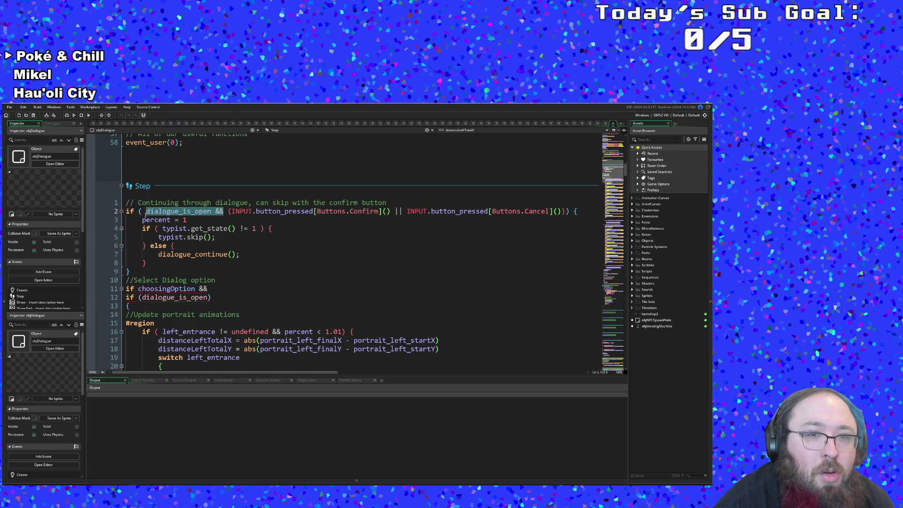
{"action": "right_click", "coordinate": [145, 212]}
{"action": "left_click", "coordinate": [188, 252]}
{"action": "left_click", "coordinate": [138, 289]}
{"action": "key", "text": "ctrl+v"}
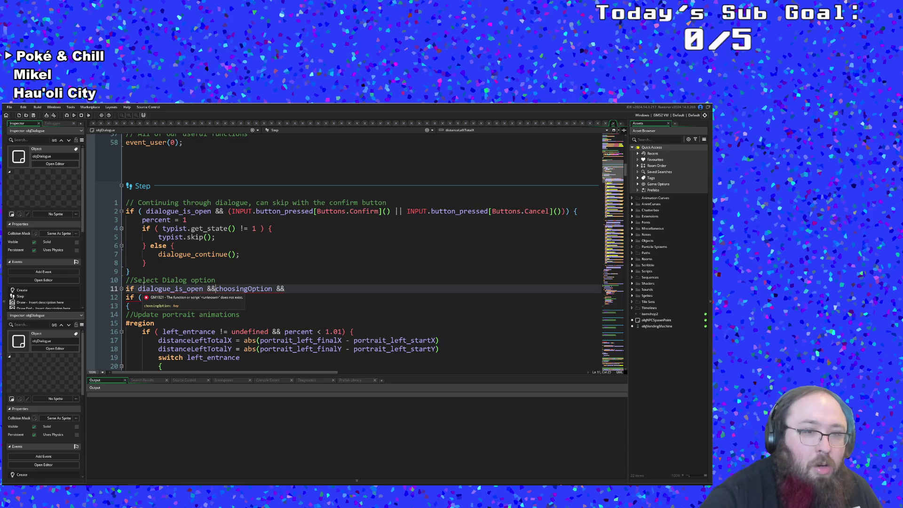
{"action": "left_click", "coordinate": [130, 297]}
{"action": "key", "text": "Up"}
{"action": "key", "text": "End"}
{"action": "key", "text": "BackSpace"}
{"action": "key", "text": "BackSpace"}
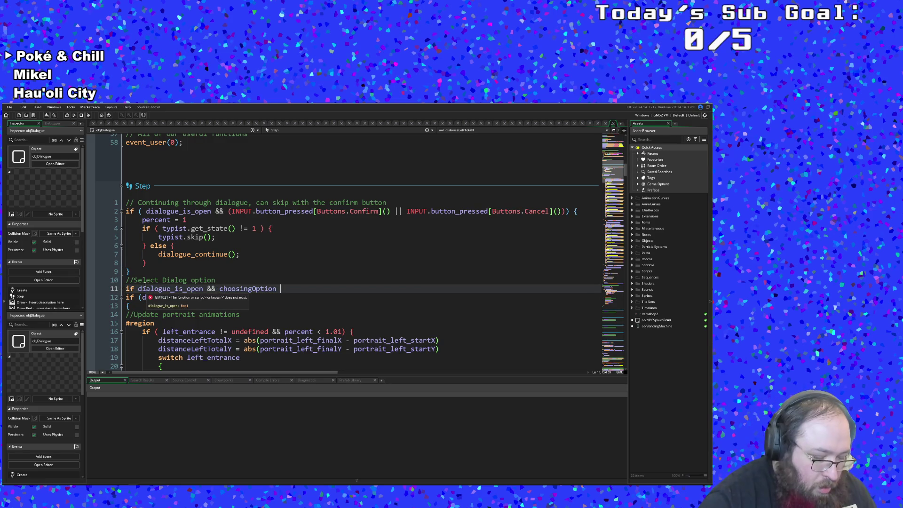
After several false starts, append '&& array_length' to the line 11 condition.
{"action": "type", "text": "&& option"}
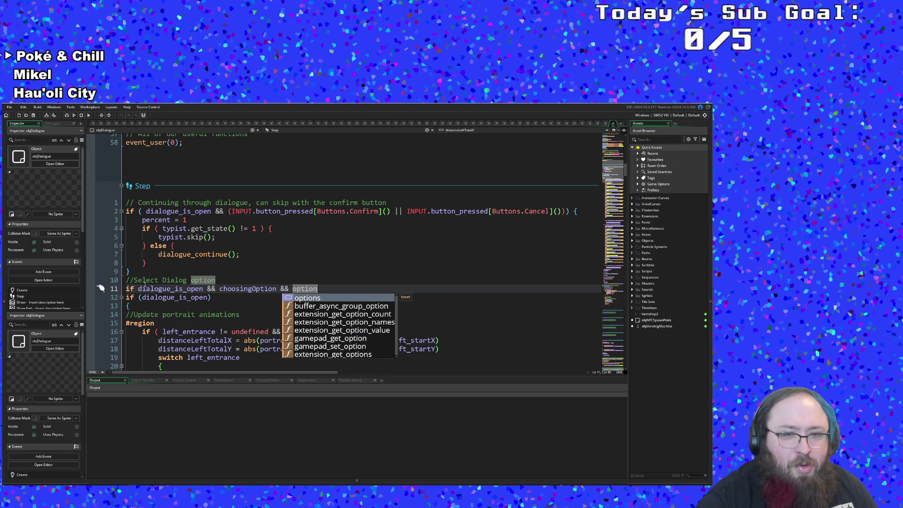
{"action": "key", "text": "BackSpace"}
{"action": "key", "text": "BackSpace"}
{"action": "key", "text": "BackSpace"}
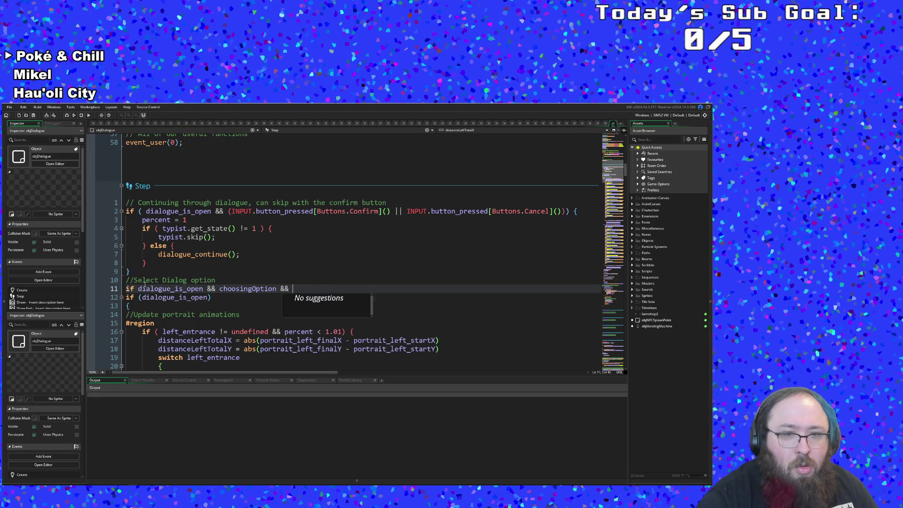
{"action": "type", "text": "op"}
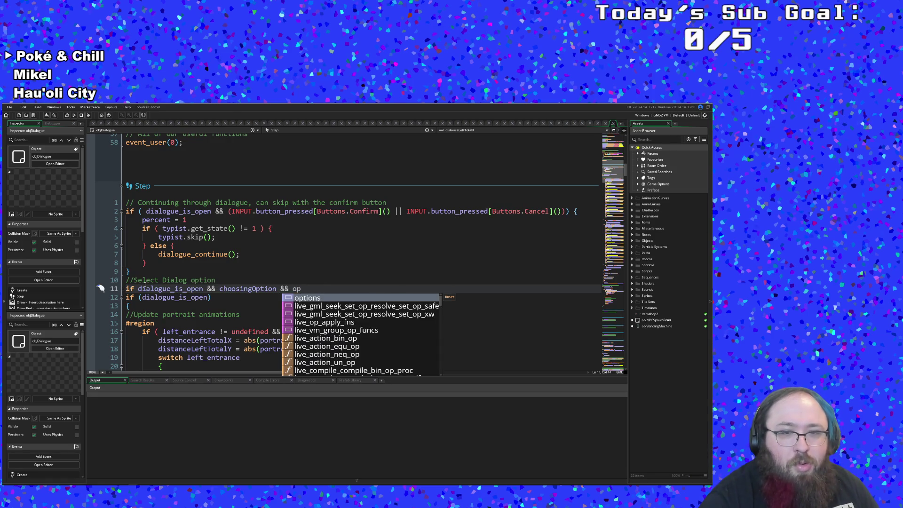
{"action": "key", "text": "BackSpace"}
{"action": "key", "text": "BackSpace"}
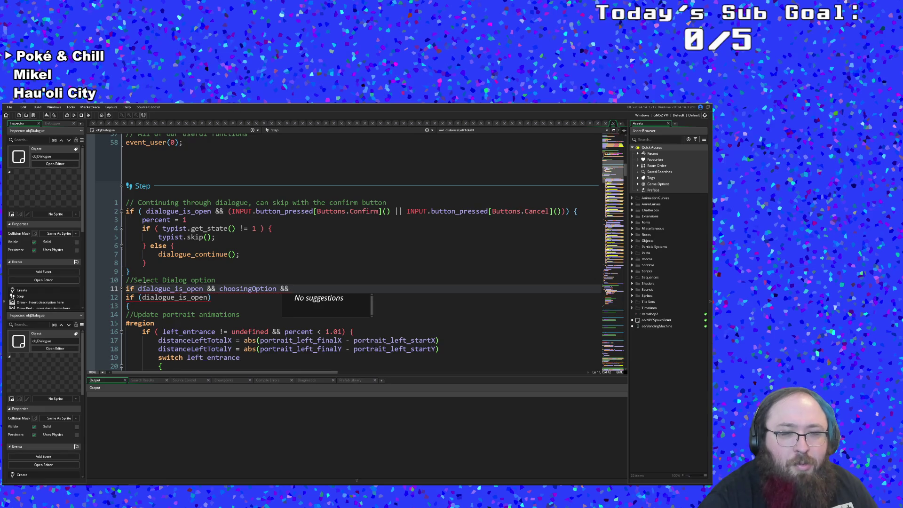
{"action": "type", "text": "selectedOption"}
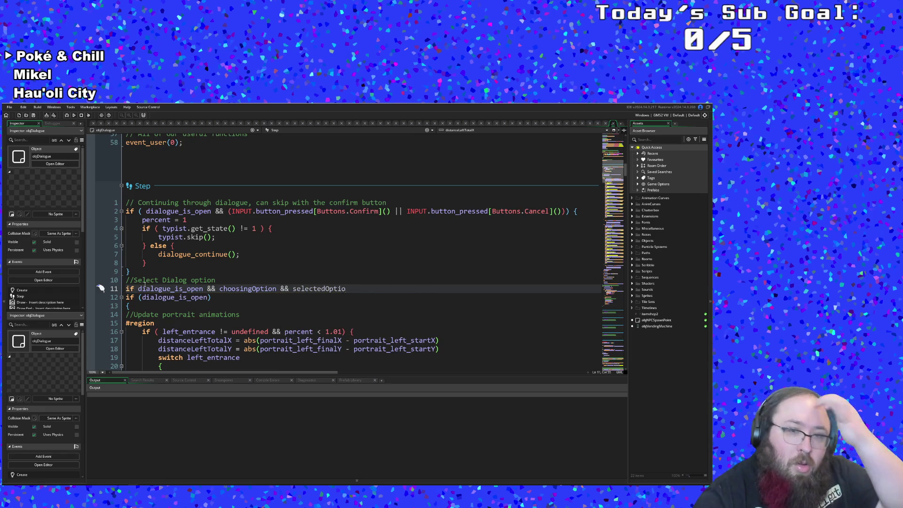
{"action": "key", "text": "BackSpace"}
{"action": "key", "text": "BackSpace"}
{"action": "key", "text": "BackSpace"}
{"action": "key", "text": "BackSpace"}
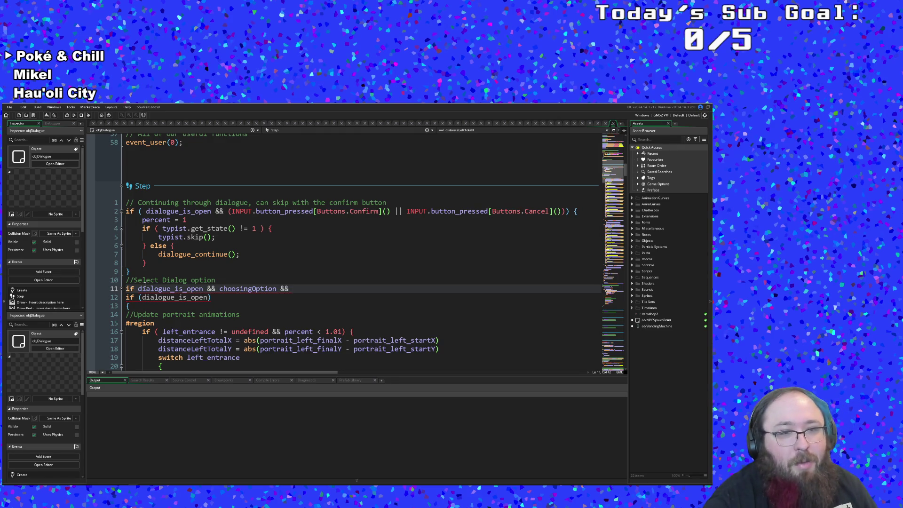
{"action": "type", "text": "array"}
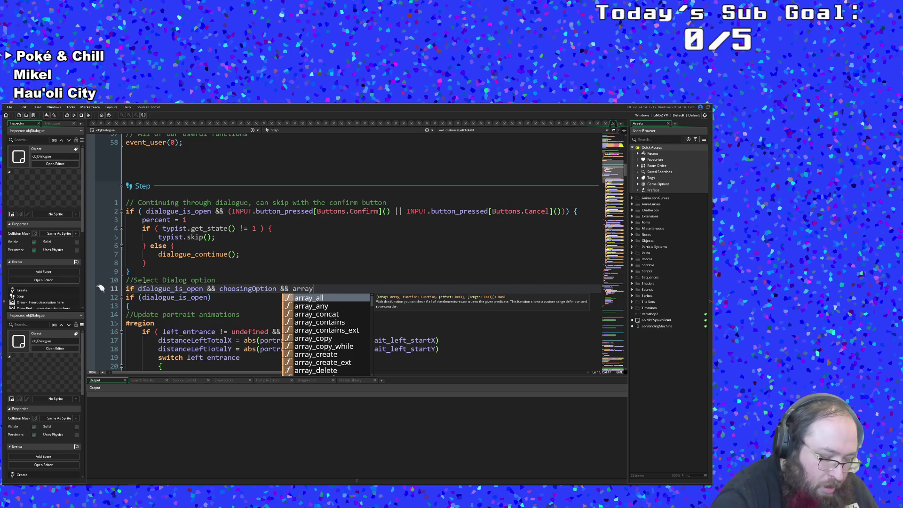
{"action": "type", "text": "_leng"}
{"action": "key", "text": "Return"}
Pass dialogOptionArray to array_length, finish the condition with '> 1', and start a new line.
{"action": "type", "text": "op"}
{"action": "type", "text": "tions"}
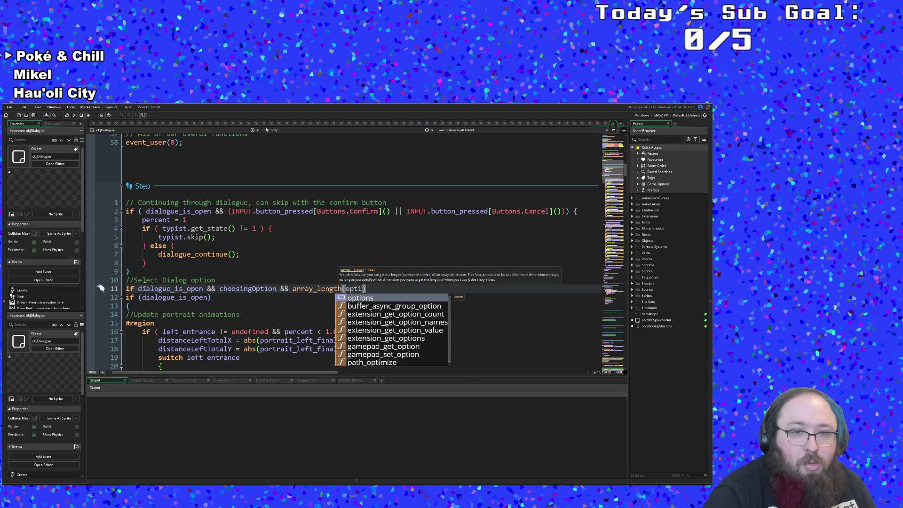
{"action": "key", "text": "BackSpace"}
{"action": "key", "text": "BackSpace"}
{"action": "key", "text": "BackSpace"}
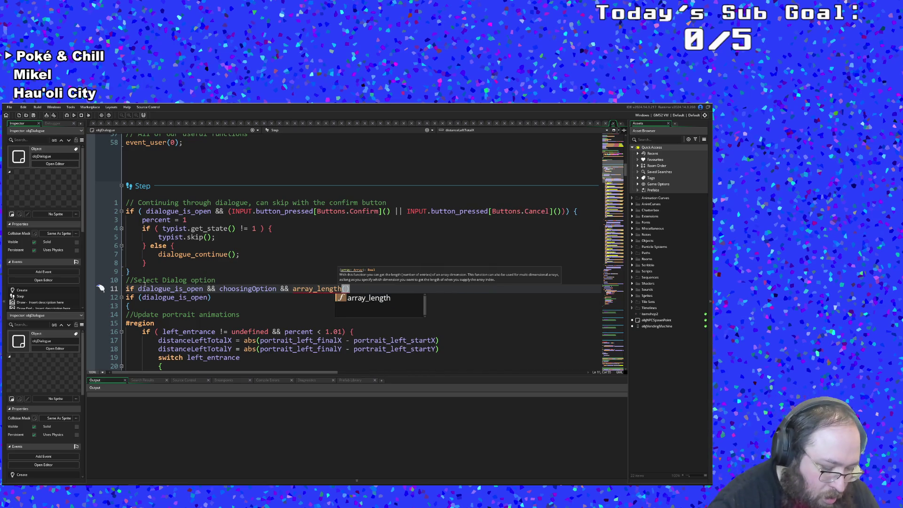
{"action": "type", "text": "ob"}
{"action": "key", "text": "BackSpace"}
{"action": "key", "text": "BackSpace"}
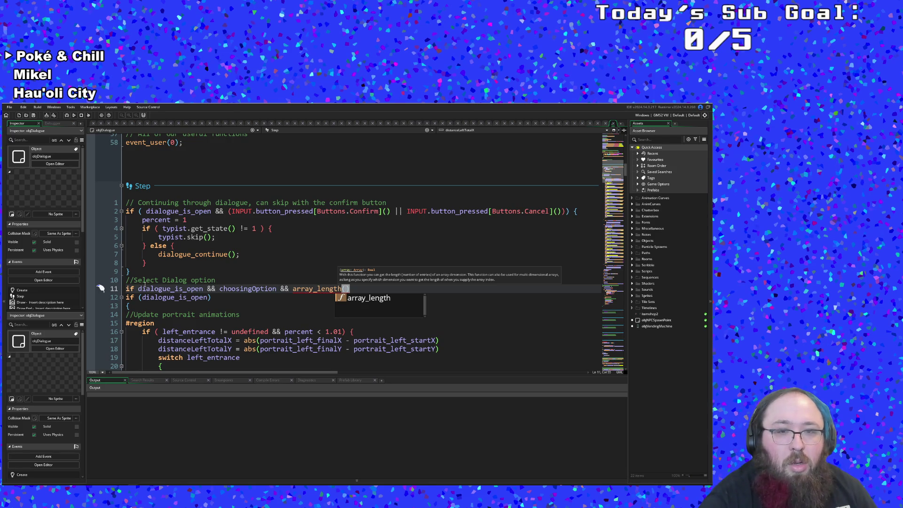
{"action": "type", "text": "dia"}
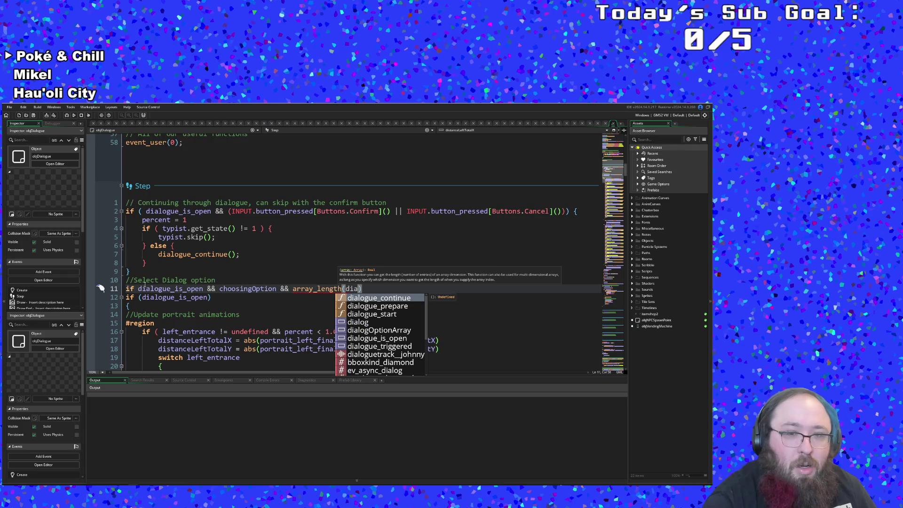
{"action": "key", "text": "BackSpace"}
{"action": "key", "text": "Down"}
{"action": "key", "text": "Down"}
{"action": "key", "text": "Down"}
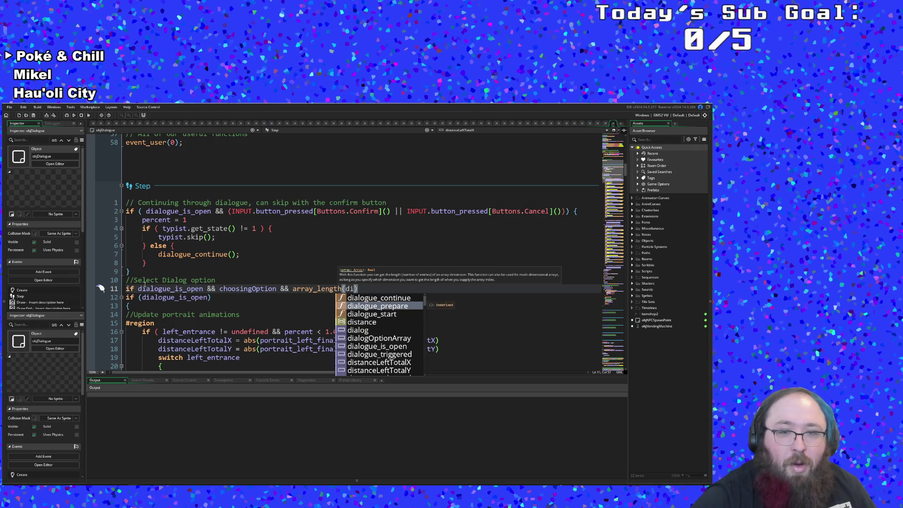
{"action": "key", "text": "Return"}
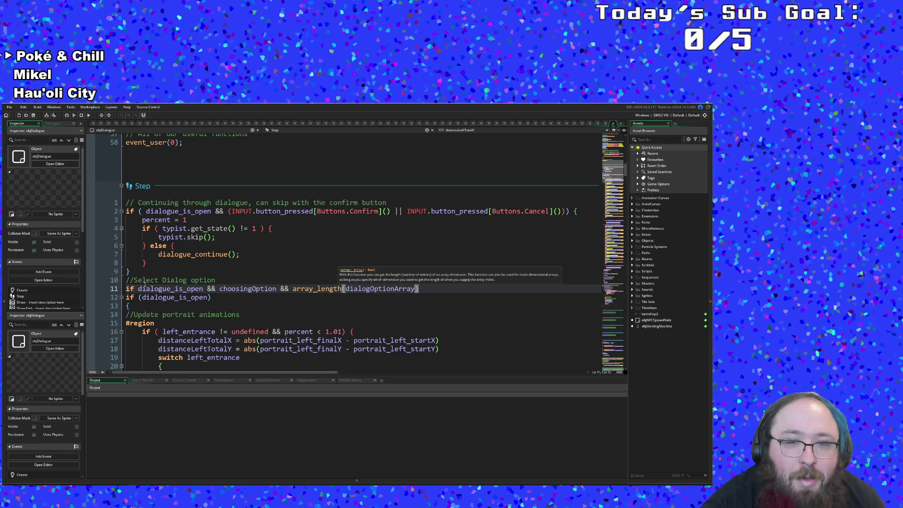
{"action": "type", "text": ") > 1"}
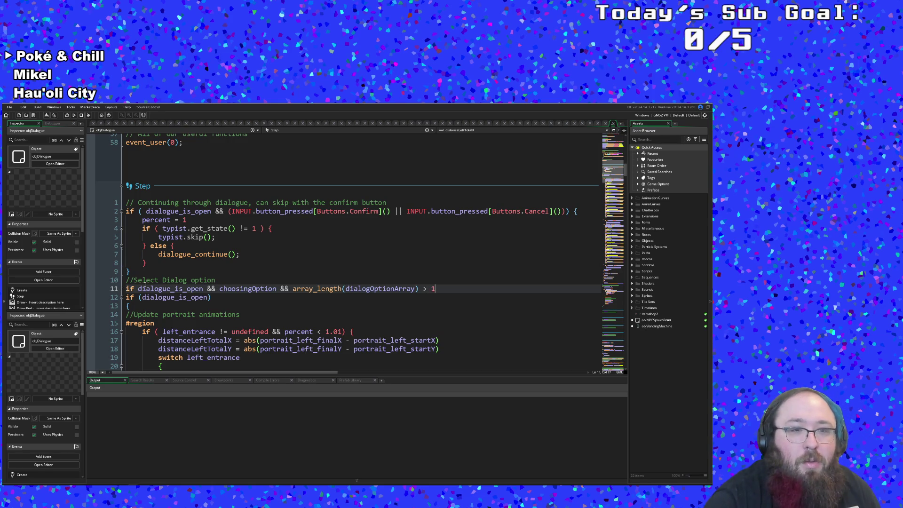
{"action": "key", "text": "Return"}
Open a braced block with an indented empty line under the Select Dialog option condition.
{"action": "type", "text": "{"}
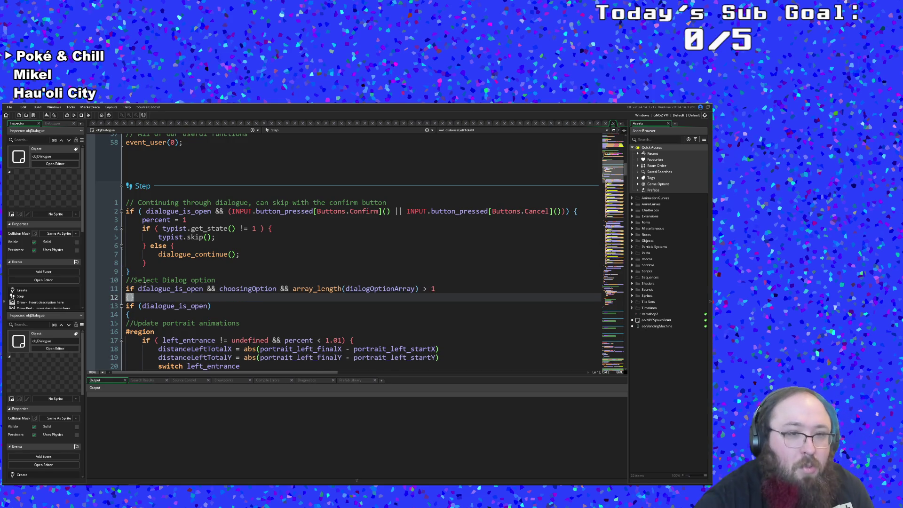
{"action": "key", "text": "Return"}
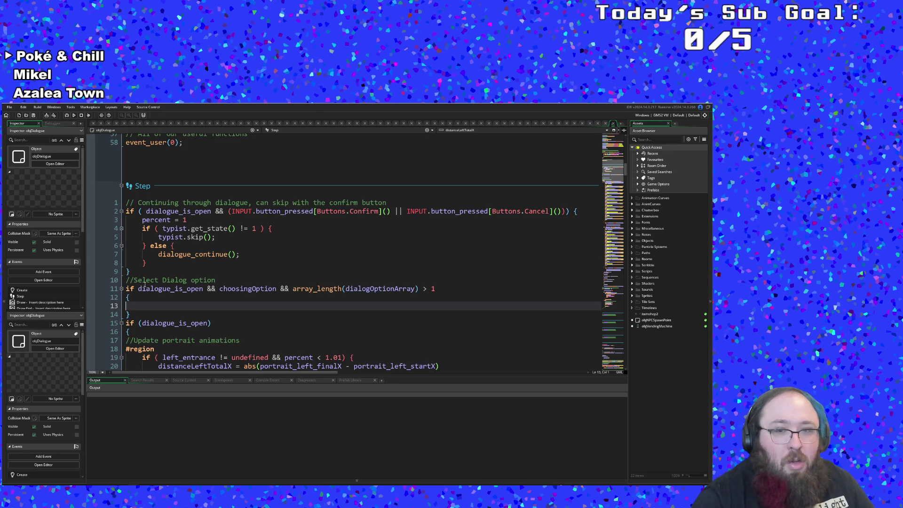
{"action": "key", "text": "Tab"}
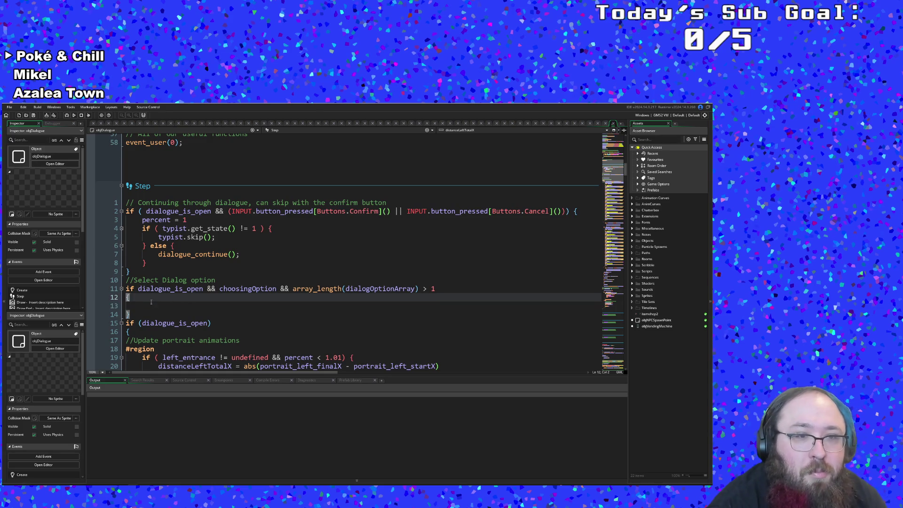
{"action": "left_click", "coordinate": [430, 292]}
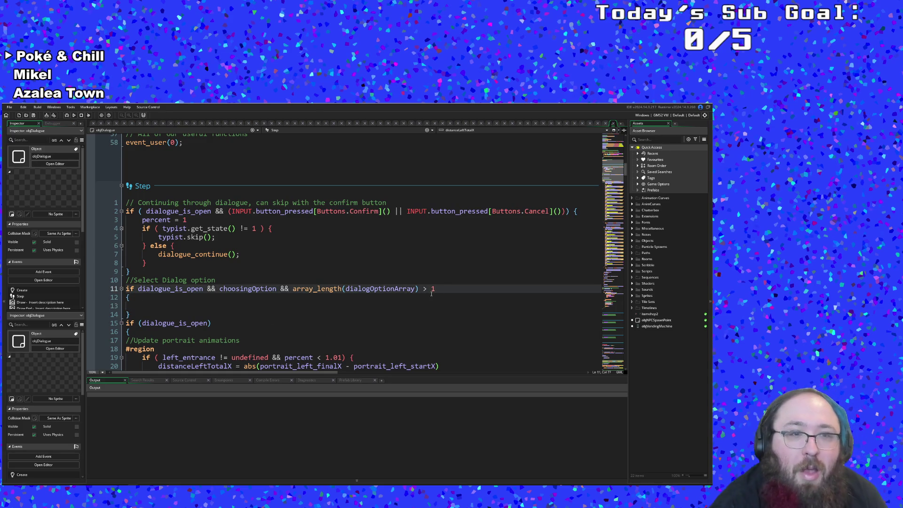
{"action": "left_click", "coordinate": [266, 306]}
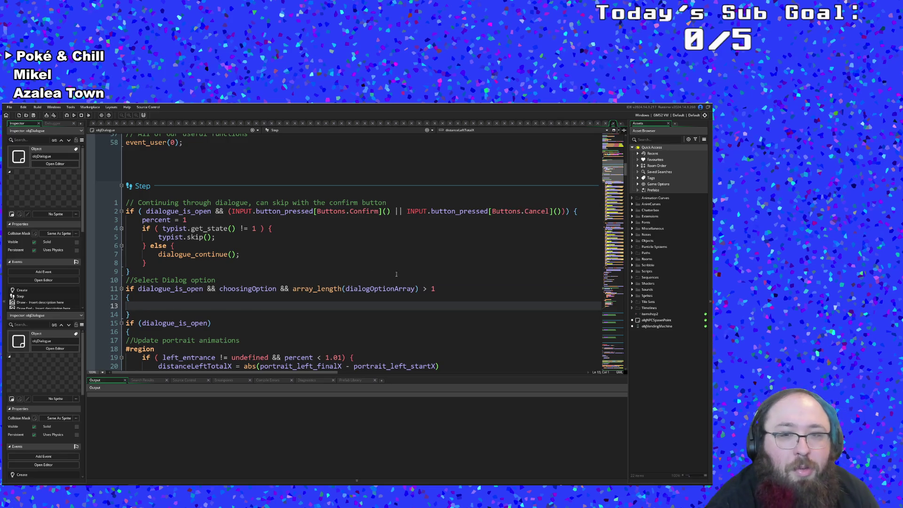
Extend line 11 with '&& typist.ge', copying line 4's typist.get_state() != 1 check for reference.
{"action": "left_click", "coordinate": [438, 288]}
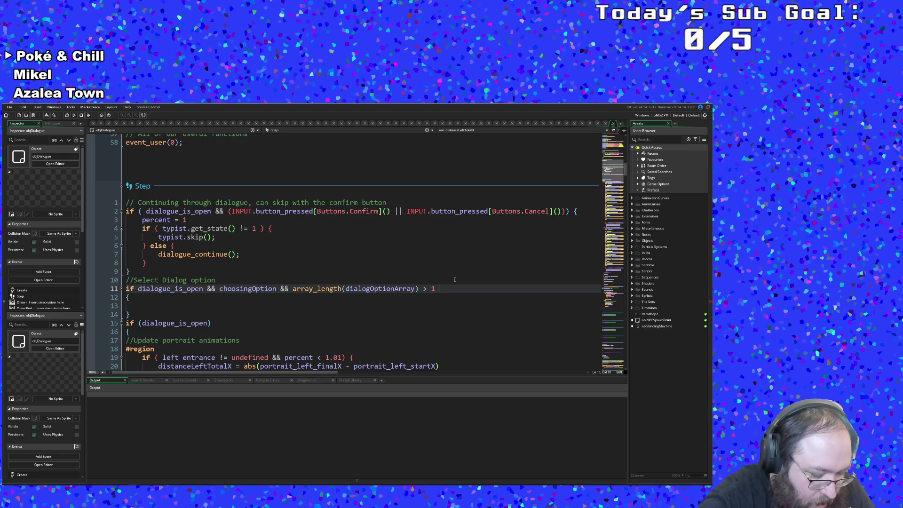
{"action": "type", "text": "&& ty"}
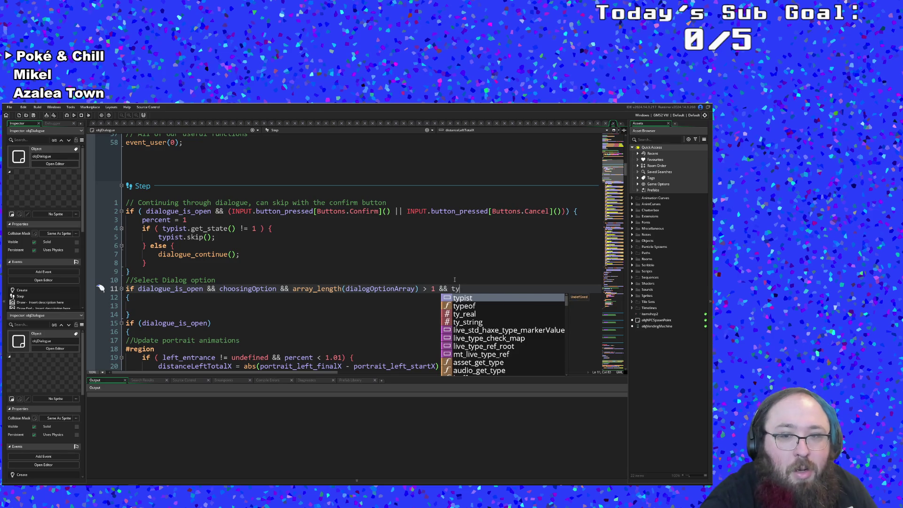
{"action": "key", "text": "Return"}
{"action": "type", "text": "."}
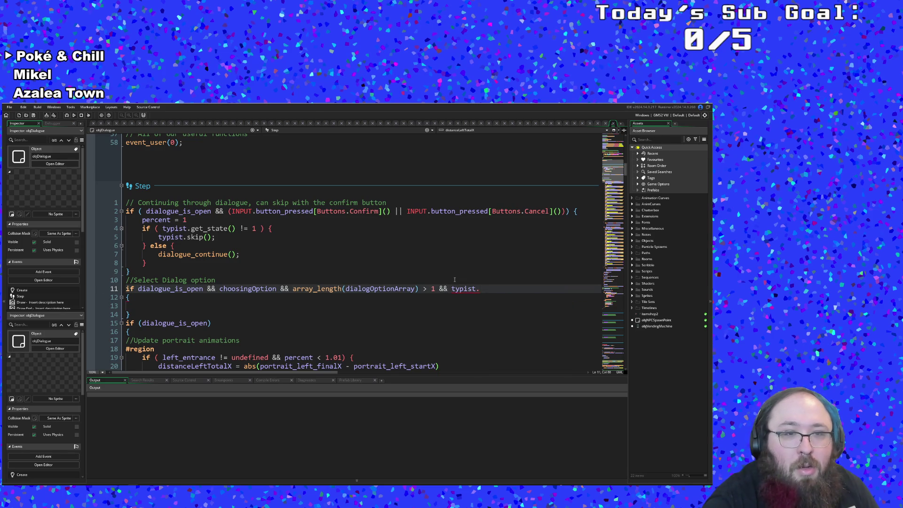
{"action": "type", "text": "ge"}
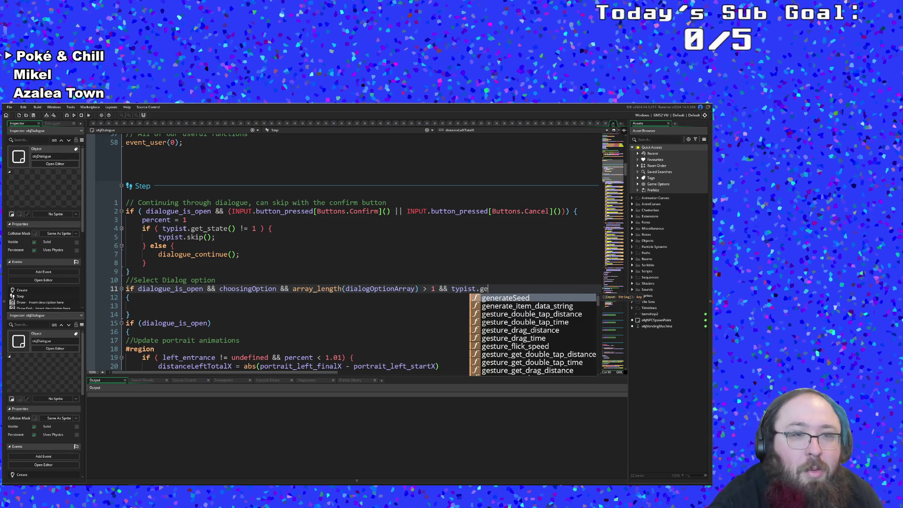
{"action": "left_click", "coordinate": [187, 228]}
{"action": "left_click_drag", "start_coordinate": [162, 228], "coordinate": [256, 228]}
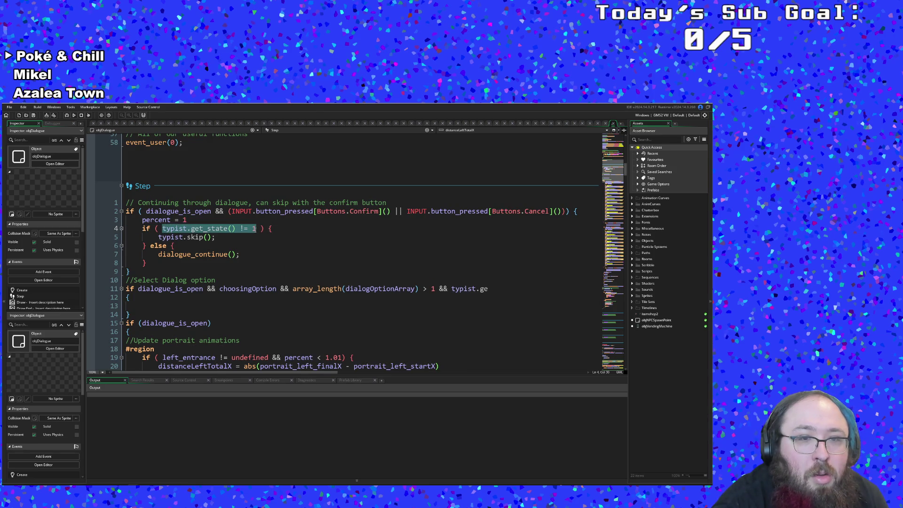
{"action": "right_click", "coordinate": [223, 230]}
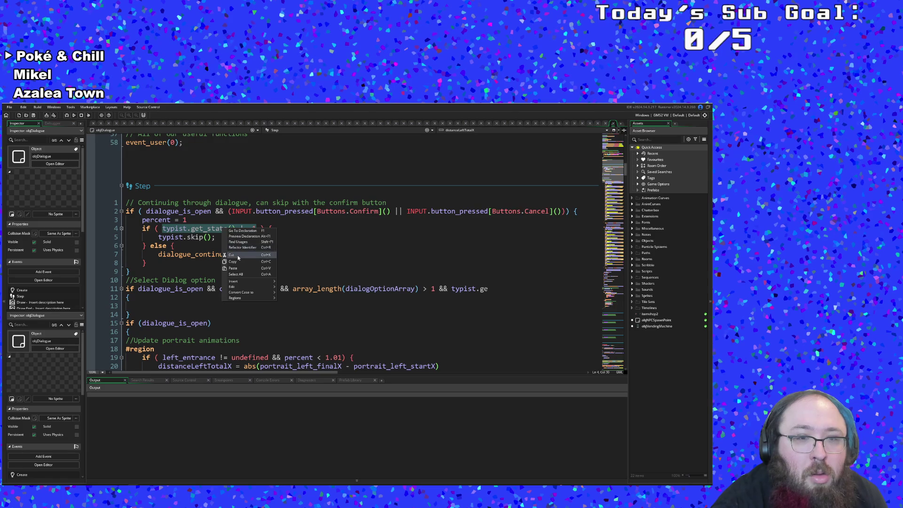
{"action": "left_click", "coordinate": [238, 262]}
{"action": "left_click", "coordinate": [235, 244]}
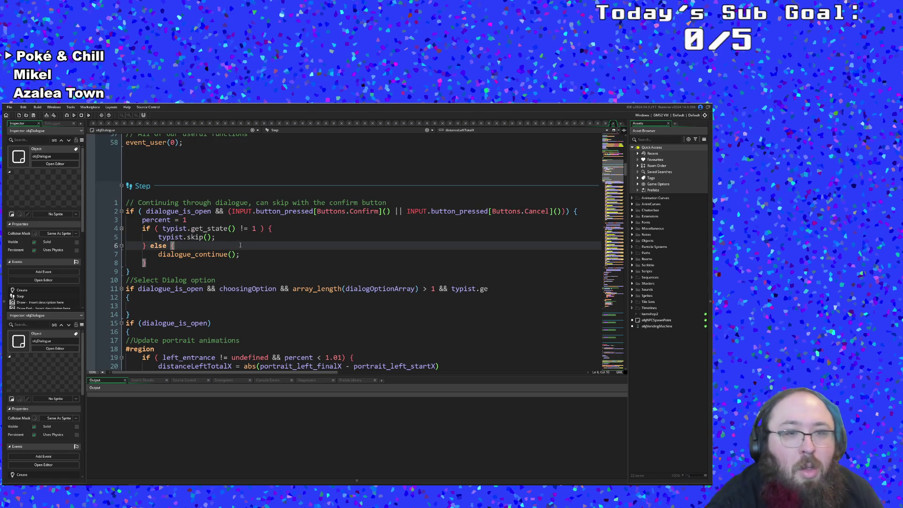
{"action": "left_click", "coordinate": [235, 237]}
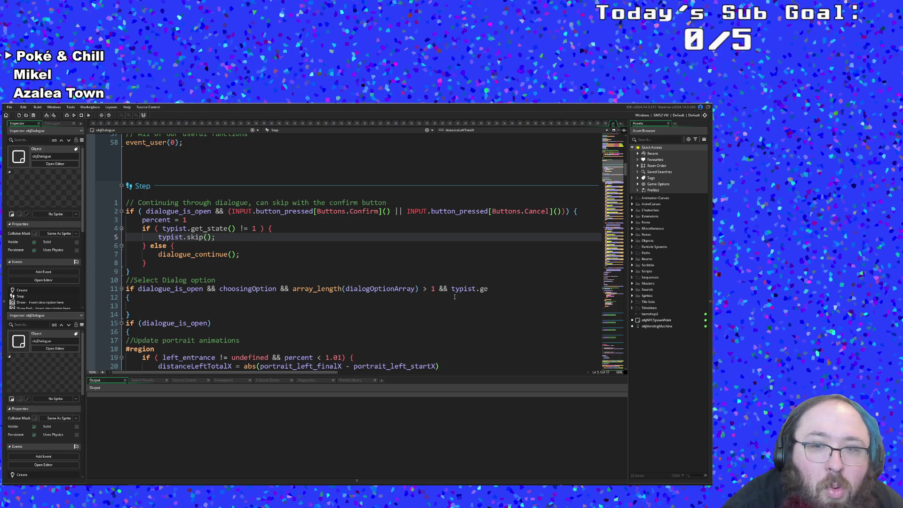
{"action": "left_click", "coordinate": [490, 291]}
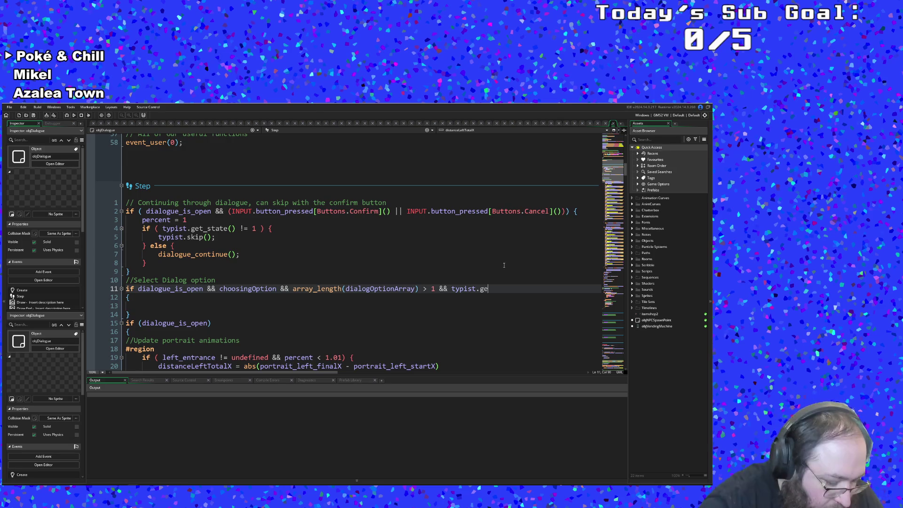
Complete the added check as typist.get_state() >= 1 on line 11.
{"action": "type", "text": "t_t"}
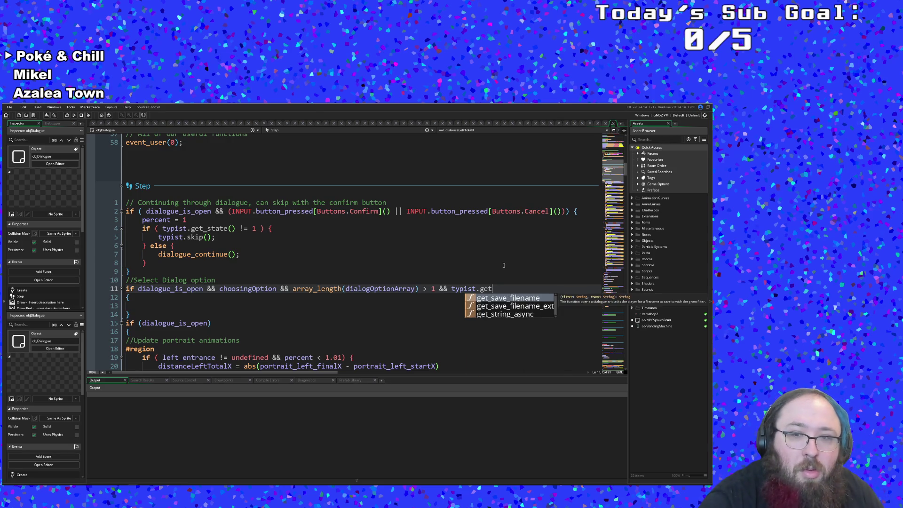
{"action": "key", "text": "BackSpace"}
{"action": "type", "text": "stat"}
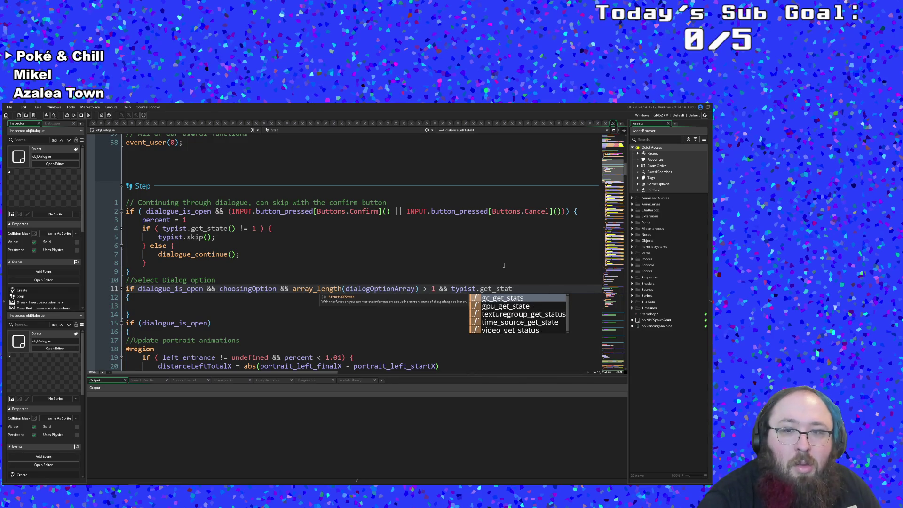
{"action": "type", "text": "e ="}
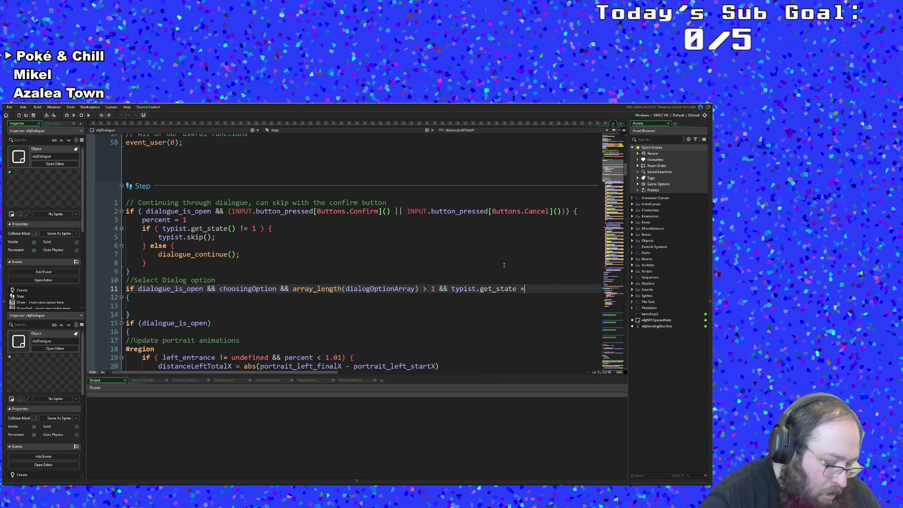
{"action": "type", "text": " 1"}
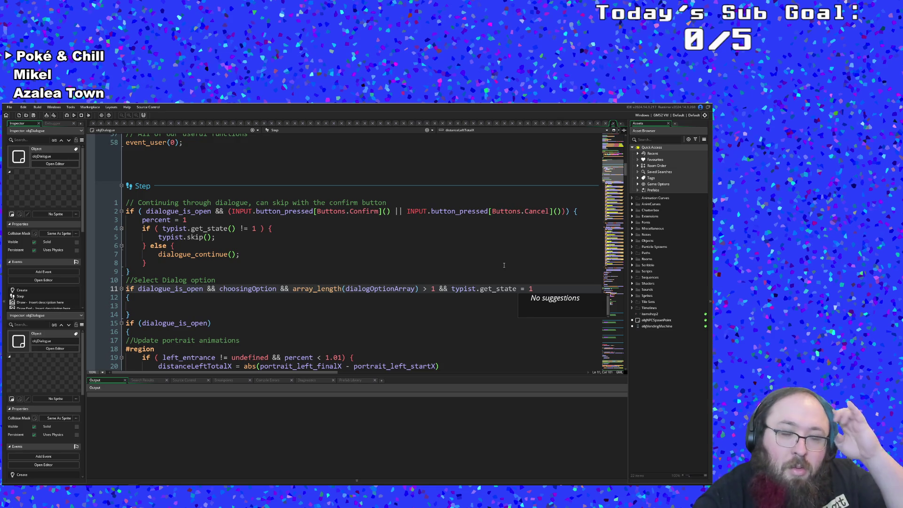
{"action": "key", "text": "Left"}
{"action": "key", "text": "Left"}
{"action": "key", "text": "Left"}
{"action": "type", "text": "() "}
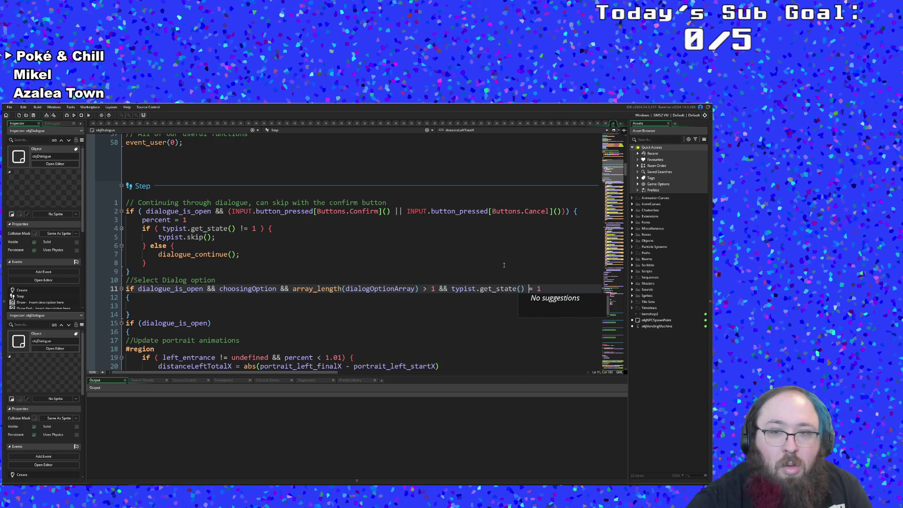
{"action": "type", "text": ">"}
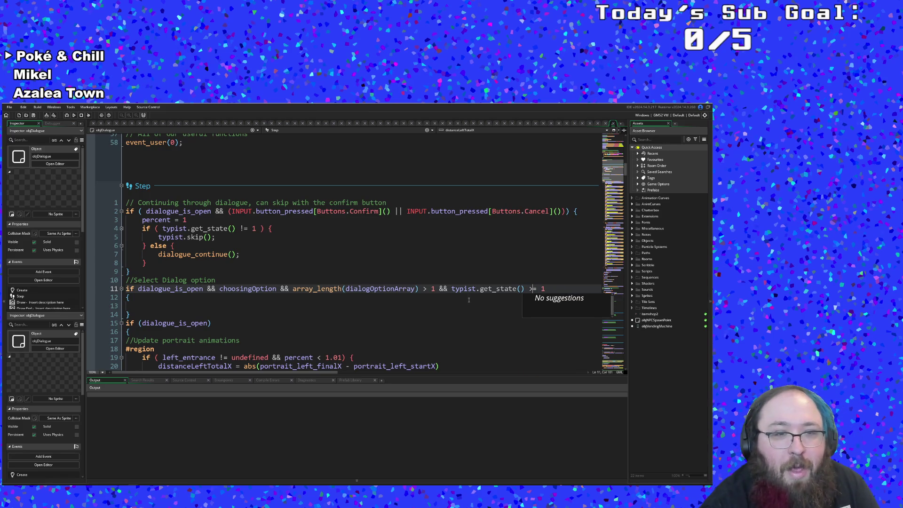
{"action": "left_click", "coordinate": [447, 305]}
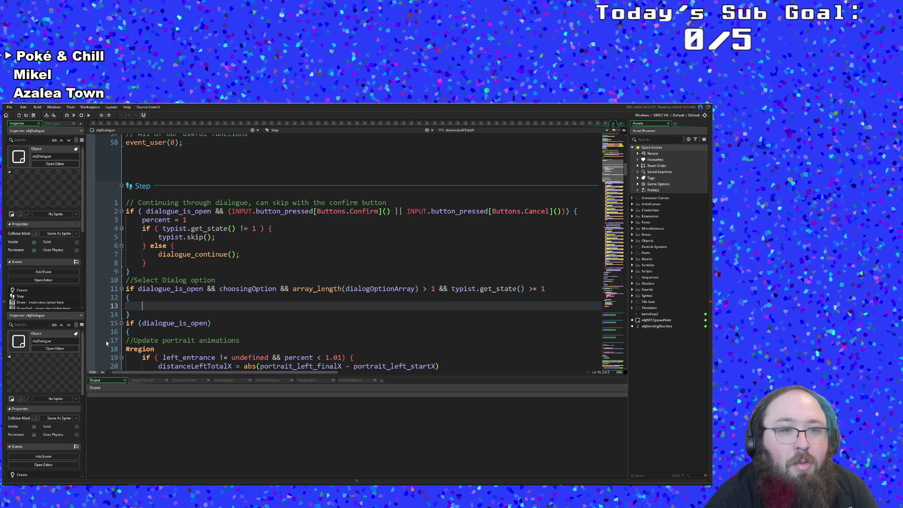
{"action": "left_click", "coordinate": [126, 306]}
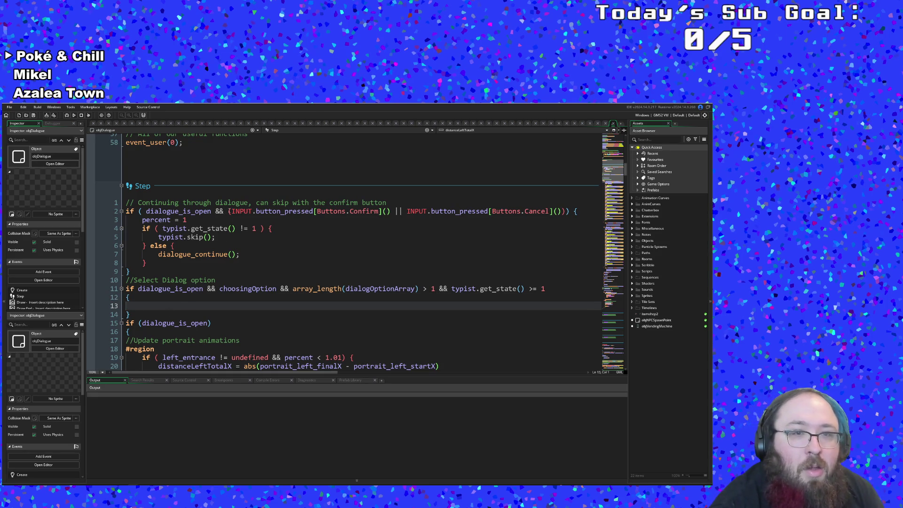
{"action": "left_click_drag", "start_coordinate": [231, 210], "coordinate": [413, 207]}
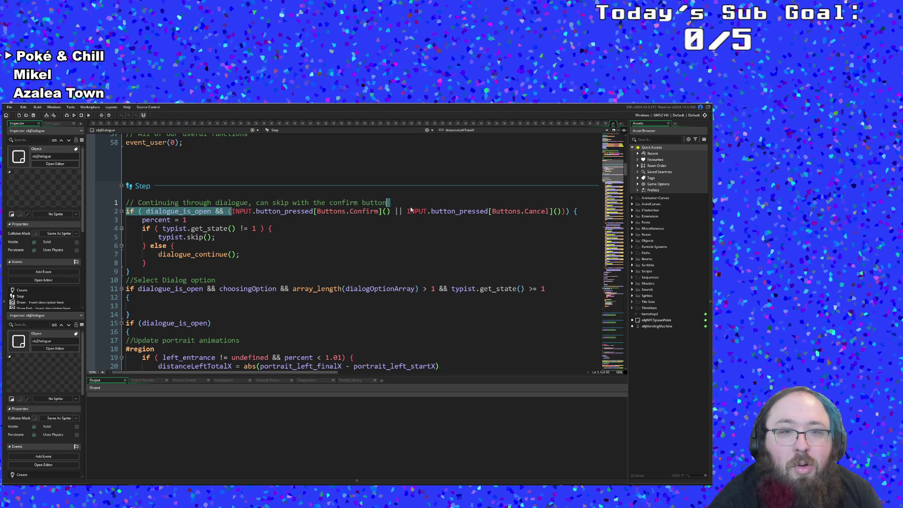
Paste line 2's Confirm/Cancel INPUT button check onto empty line 13.
{"action": "left_click", "coordinate": [277, 237]}
{"action": "scroll", "coordinate": [278, 249], "scroll_direction": "down", "scroll_amount": 4}
{"action": "scroll", "coordinate": [277, 254], "scroll_direction": "up", "scroll_amount": 2}
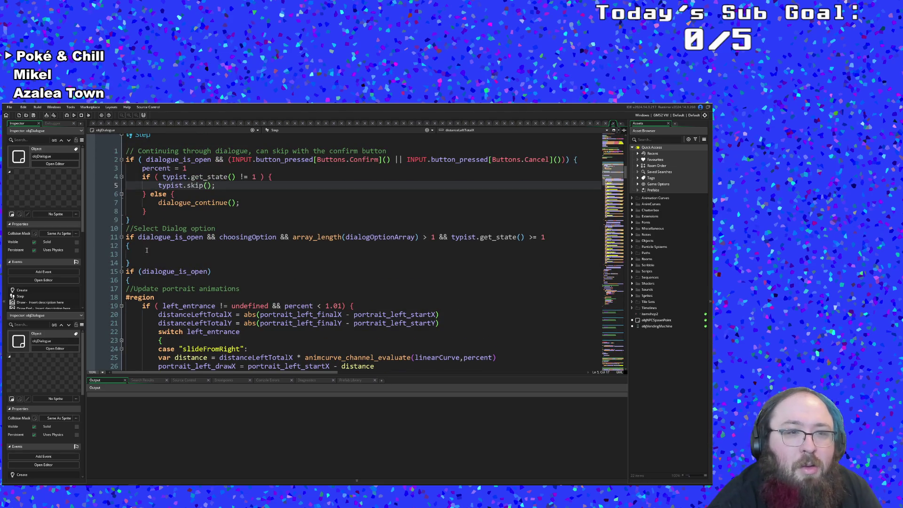
{"action": "left_click", "coordinate": [129, 252]}
{"action": "mouse_move", "coordinate": [229, 159]}
{"action": "left_mouse_down"}
{"action": "mouse_move", "coordinate": [576, 160]}
{"action": "mouse_move", "coordinate": [556, 159]}
{"action": "left_mouse_up"}
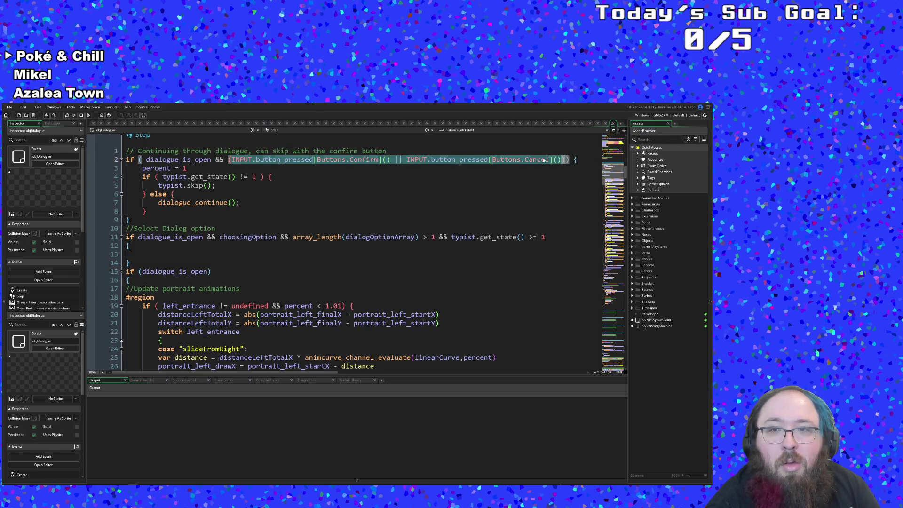
{"action": "left_click", "coordinate": [143, 255]}
{"action": "key", "text": "ctrl+v"}
{"action": "key", "text": "Up"}
{"action": "key", "text": "Down"}
{"action": "key", "text": "Up"}
{"action": "key", "text": "Down"}
{"action": "key", "text": "BackSpace"}
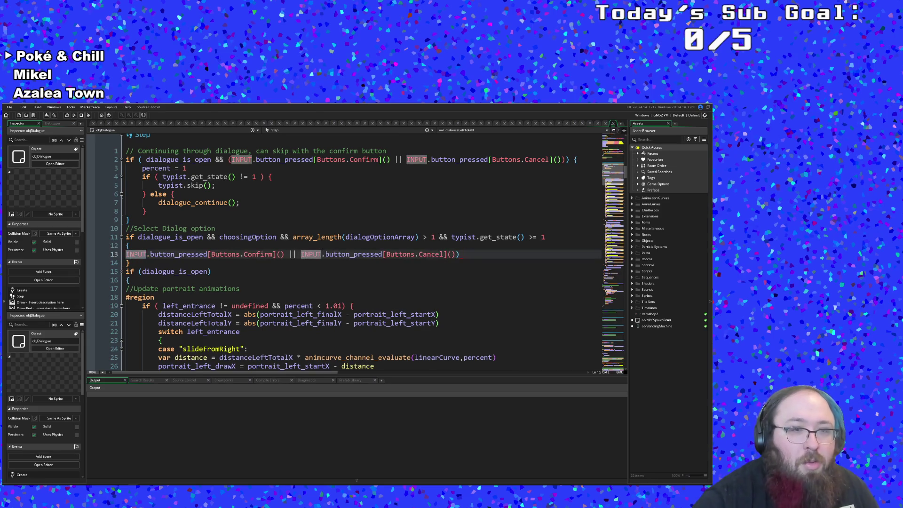
Change it to INPUT.button_pressed[Buttons.Up]() || INPUT.button_held[Buttons.Up]().
{"action": "key", "text": "ctrl+Right"}
{"action": "key", "text": "ctrl+Right"}
{"action": "key", "text": "ctrl+Right"}
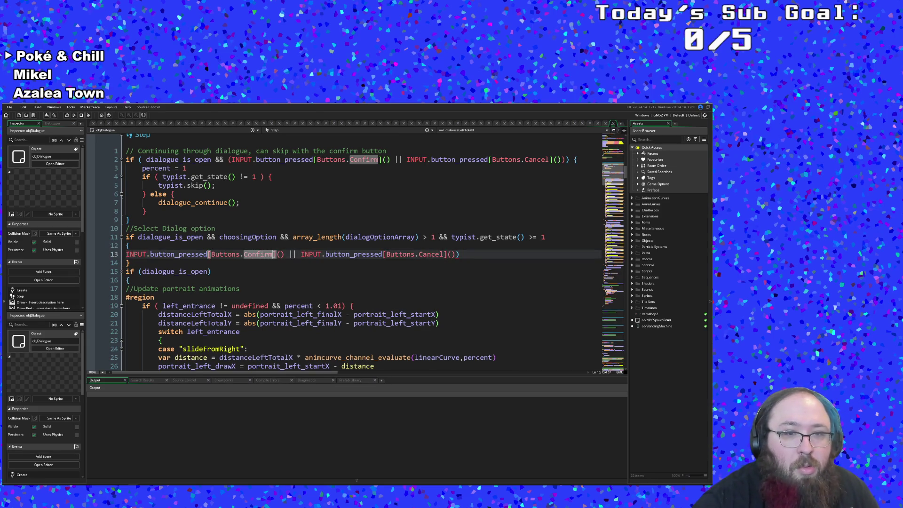
{"action": "key", "text": "BackSpace"}
{"action": "key", "text": "BackSpace"}
{"action": "key", "text": "BackSpace"}
{"action": "key", "text": "BackSpace"}
{"action": "type", "text": "U"}
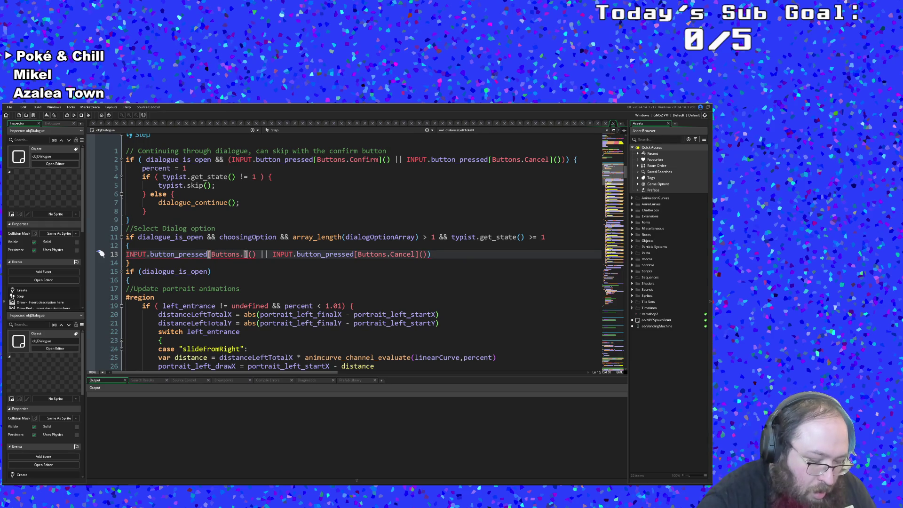
{"action": "type", "text": "p"}
{"action": "key", "text": "Right"}
{"action": "key", "text": "Right"}
{"action": "key", "text": "Right"}
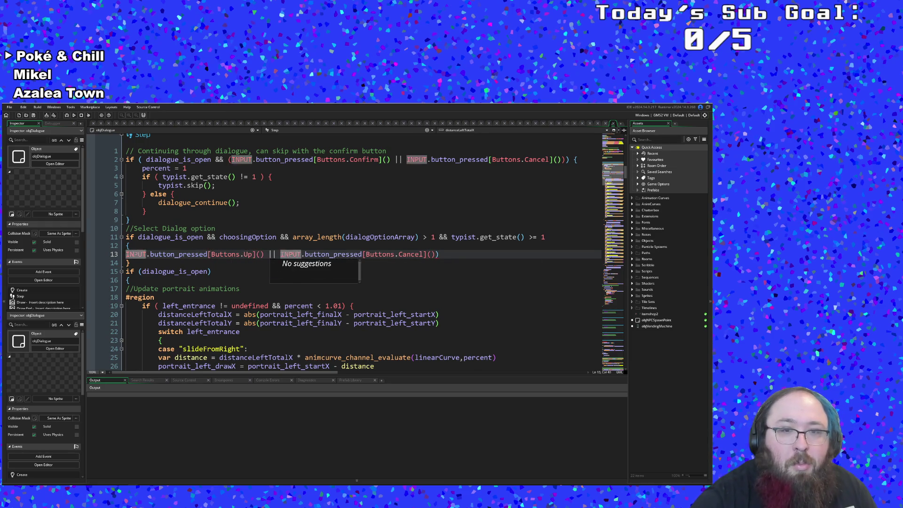
{"action": "key", "text": "Right"}
{"action": "key", "text": "Right"}
{"action": "key", "text": "Right"}
{"action": "key", "text": "BackSpace"}
{"action": "key", "text": "BackSpace"}
{"action": "key", "text": "BackSpace"}
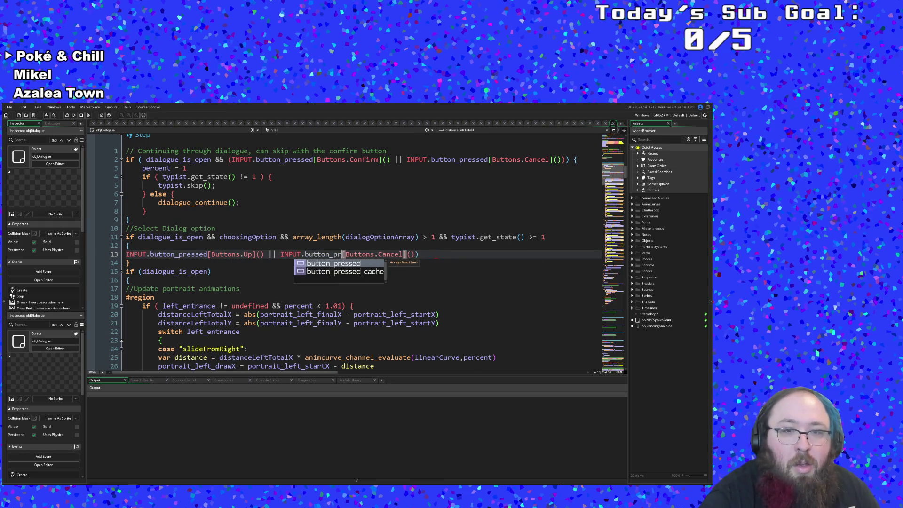
{"action": "type", "text": "held"}
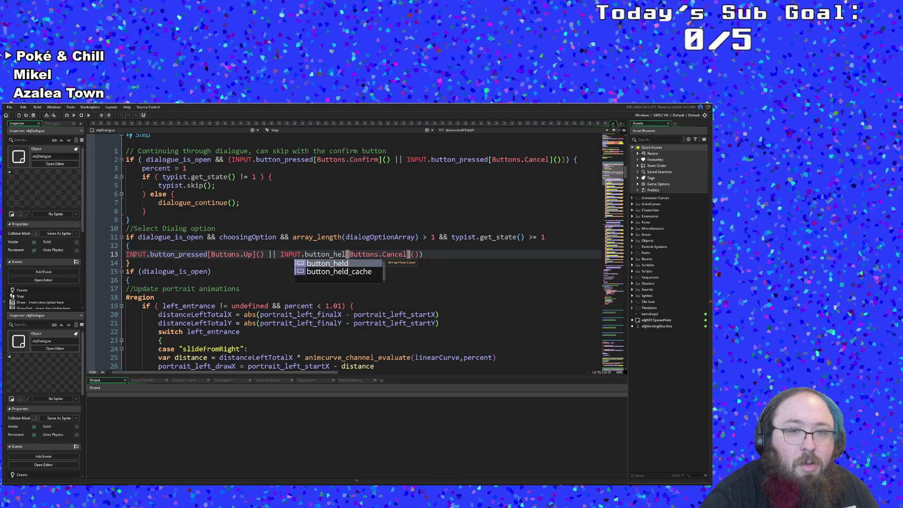
{"action": "key", "text": "Right"}
{"action": "key", "text": "Right"}
{"action": "key", "text": "Right"}
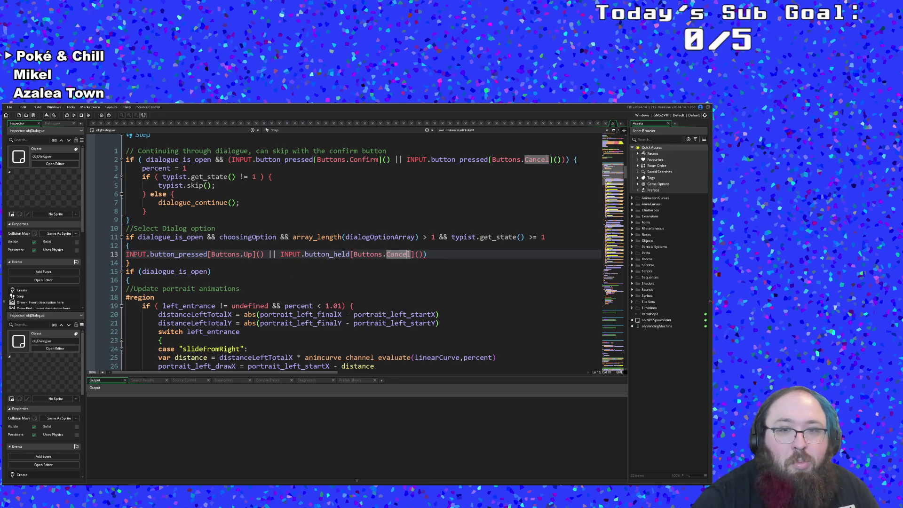
{"action": "key", "text": "BackSpace"}
{"action": "key", "text": "BackSpace"}
{"action": "key", "text": "BackSpace"}
{"action": "type", "text": "Up"}
{"action": "key", "text": "End"}
{"action": "key", "text": "BackSpace"}
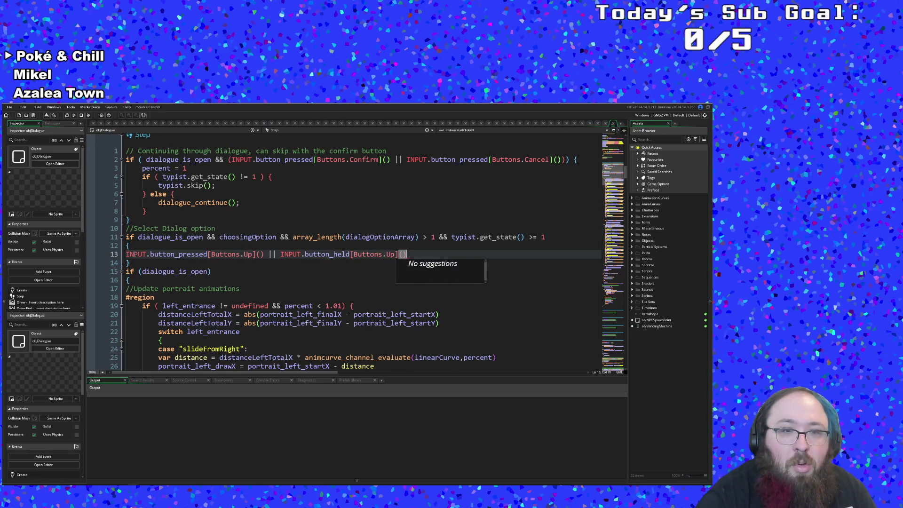
{"action": "key", "text": "Return"}
Wrap the Up-button check in an if ( ... ) statement.
{"action": "left_click", "coordinate": [137, 254]}
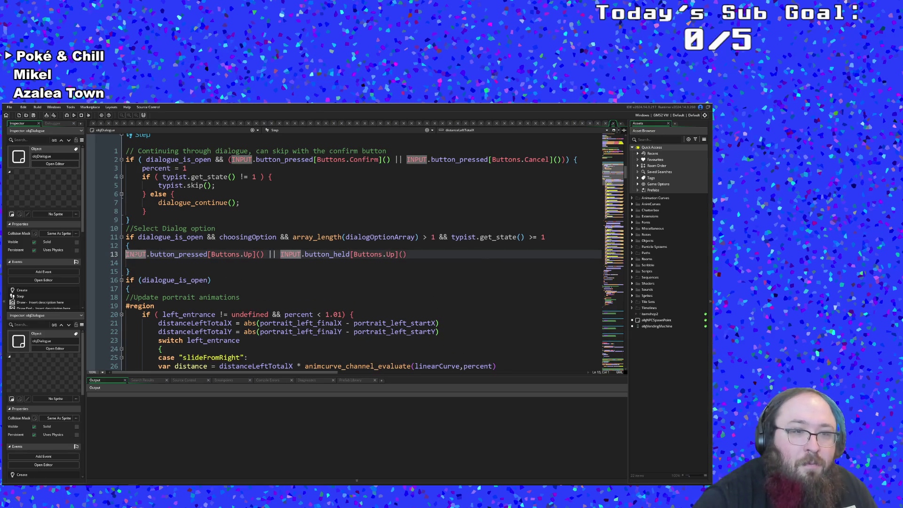
{"action": "type", "text": "if ("}
{"action": "key", "text": "Down"}
{"action": "key", "text": "Up"}
{"action": "key", "text": "End"}
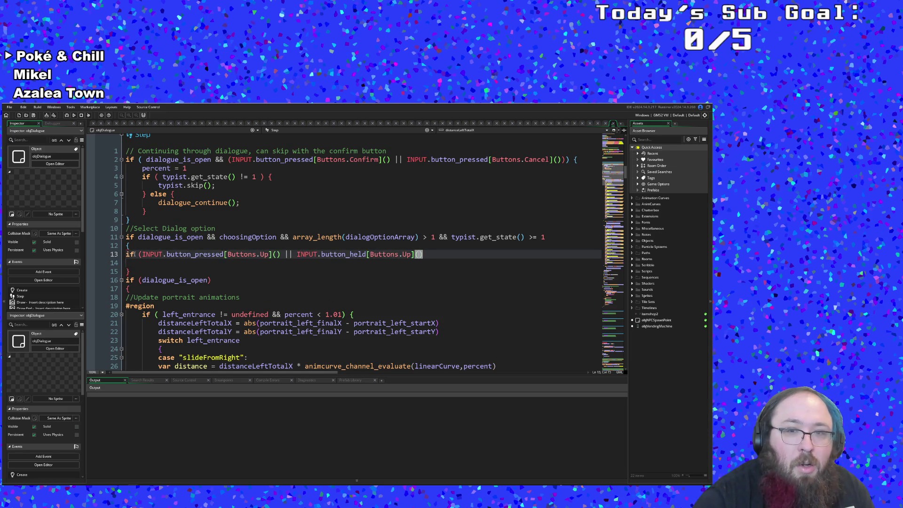
{"action": "type", "text": ")"}
{"action": "key", "text": "Return"}
Give the new if an empty, indented braced body.
{"action": "type", "text": "{}"}
{"action": "key", "text": "BackSpace"}
{"action": "key", "text": "BackSpace"}
{"action": "key", "text": "Down"}
{"action": "key", "text": "Up"}
{"action": "key", "text": "shift+Down"}
{"action": "key", "text": "shift+Down"}
{"action": "key", "text": "Tab"}
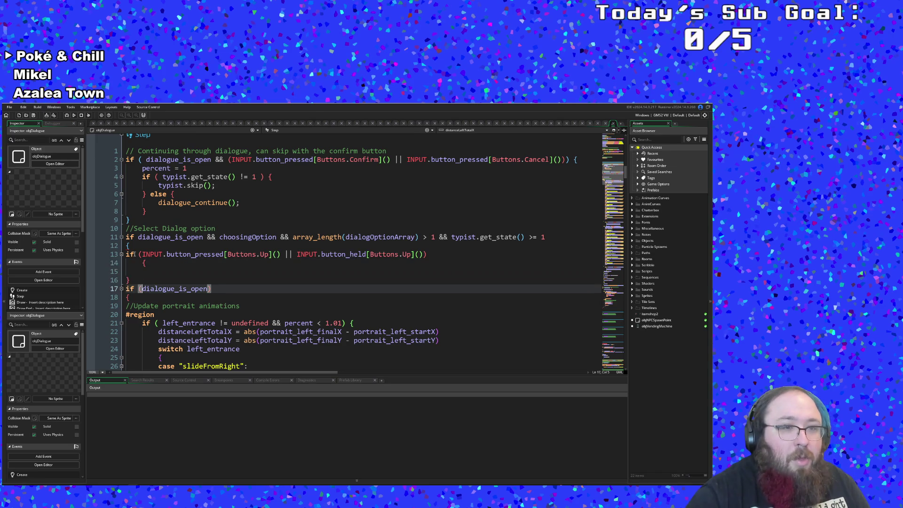
{"action": "key", "text": "Up"}
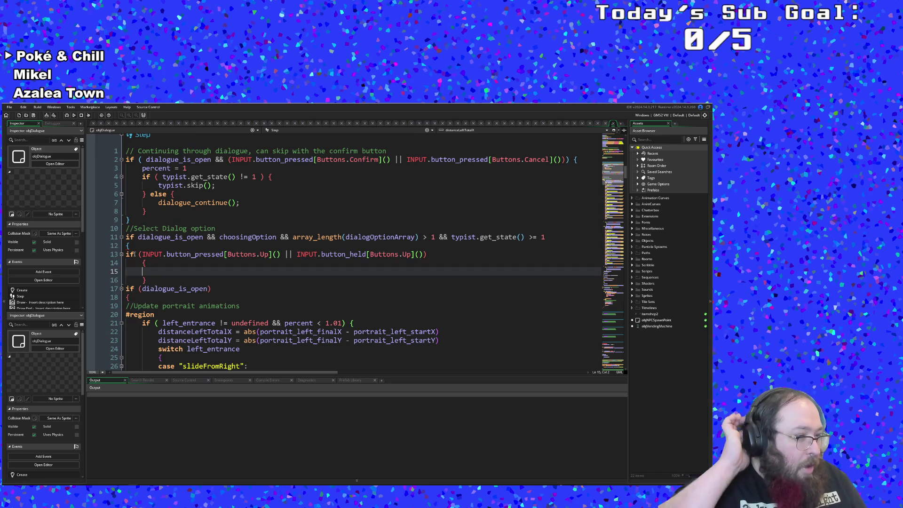
{"action": "left_click", "coordinate": [160, 280]}
{"action": "key", "text": "Return"}
{"action": "type", "text": "}"}
{"action": "key", "text": "Up"}
{"action": "key", "text": "Up"}
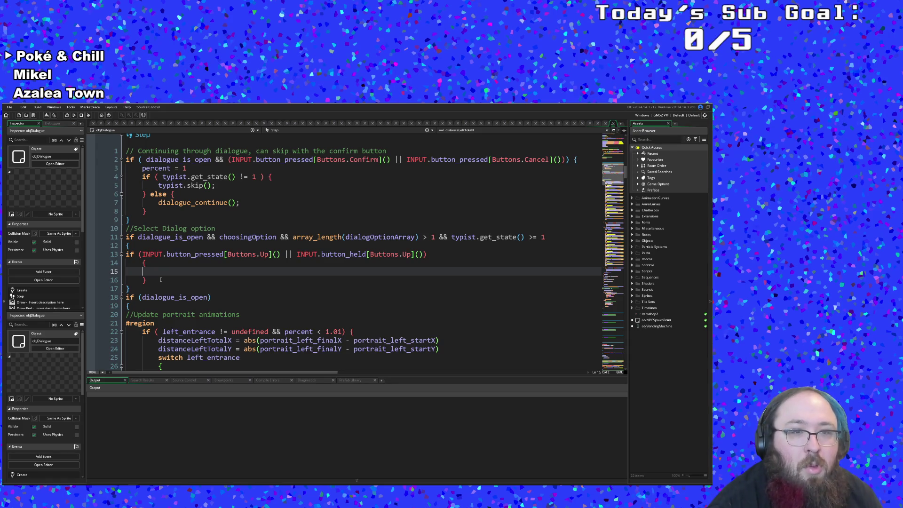
Write choosingOption-- to decrement the selected option.
{"action": "type", "text": "choosing"}
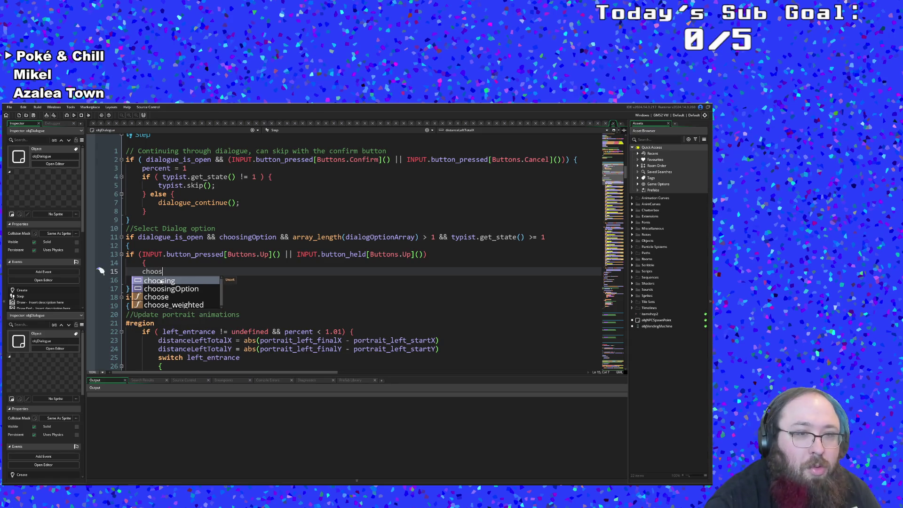
{"action": "key", "text": "Return"}
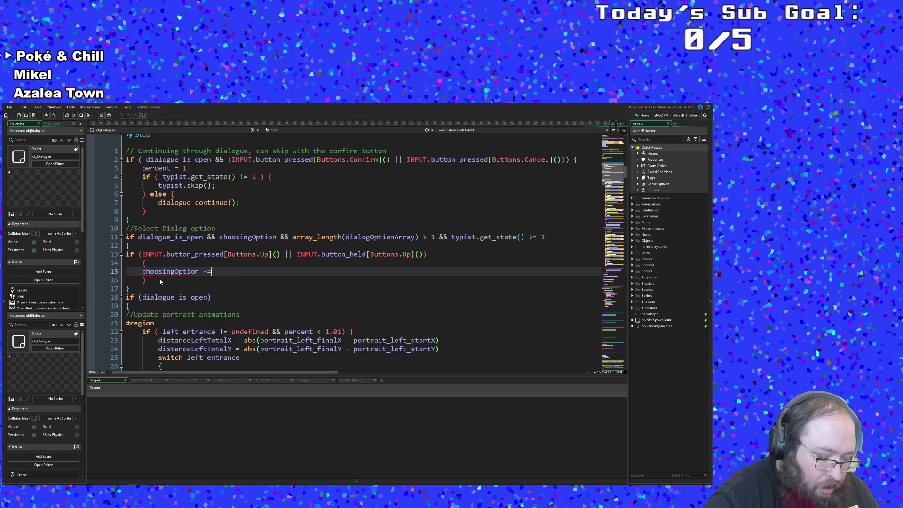
{"action": "key", "text": "BackSpace"}
{"action": "type", "text": "--"}
{"action": "key", "text": "Return"}
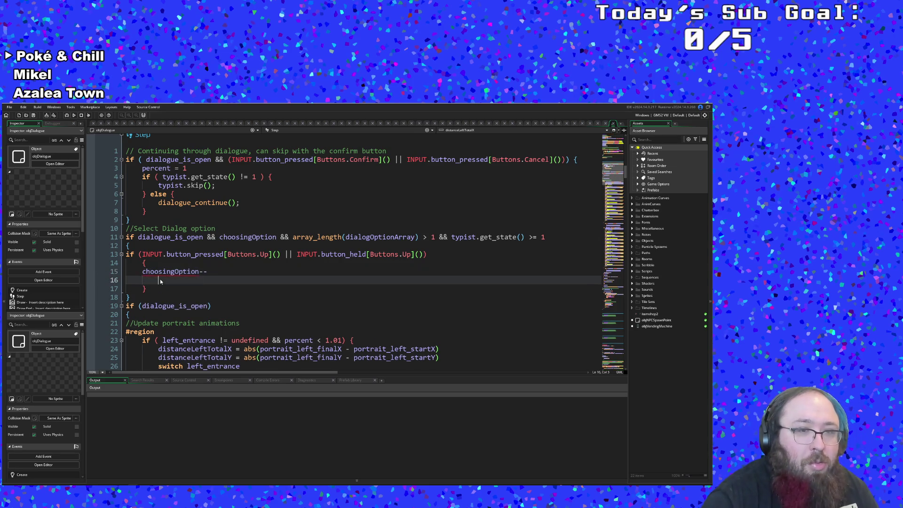
Add an if check for choosingOption below 0 with opening braces.
{"action": "type", "text": "i"}
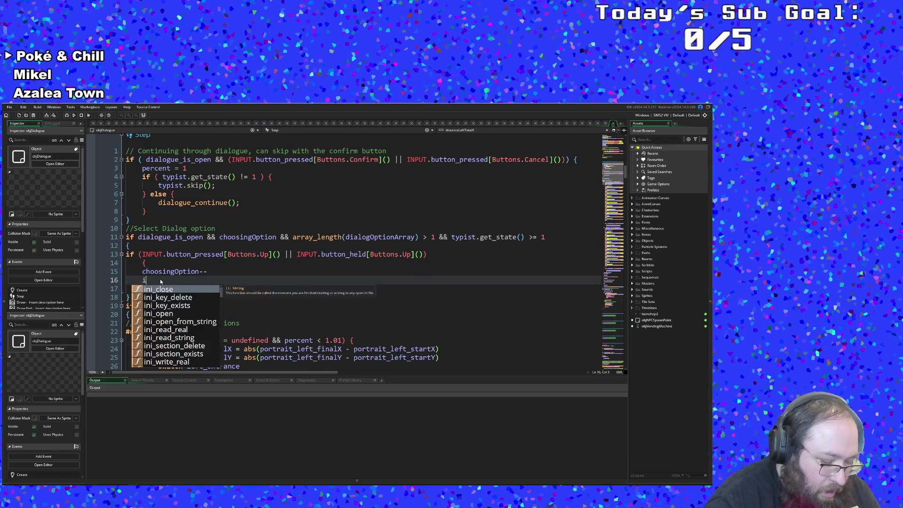
{"action": "type", "text": "f choosingO"}
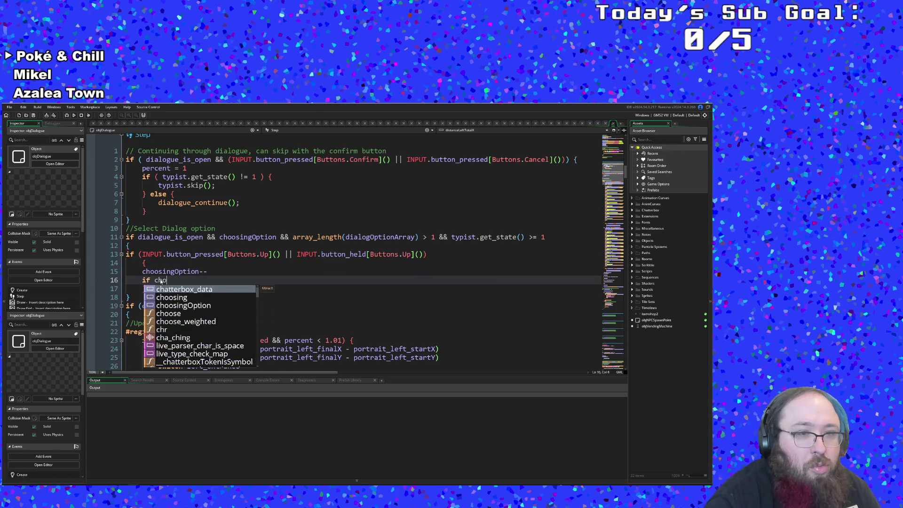
{"action": "key", "text": "Return"}
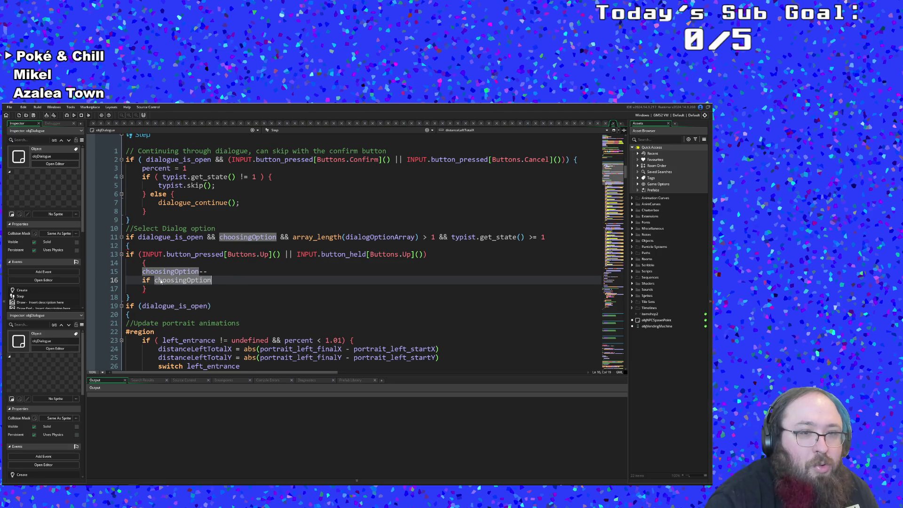
{"action": "type", "text": "0"}
{"action": "key", "text": "Return"}
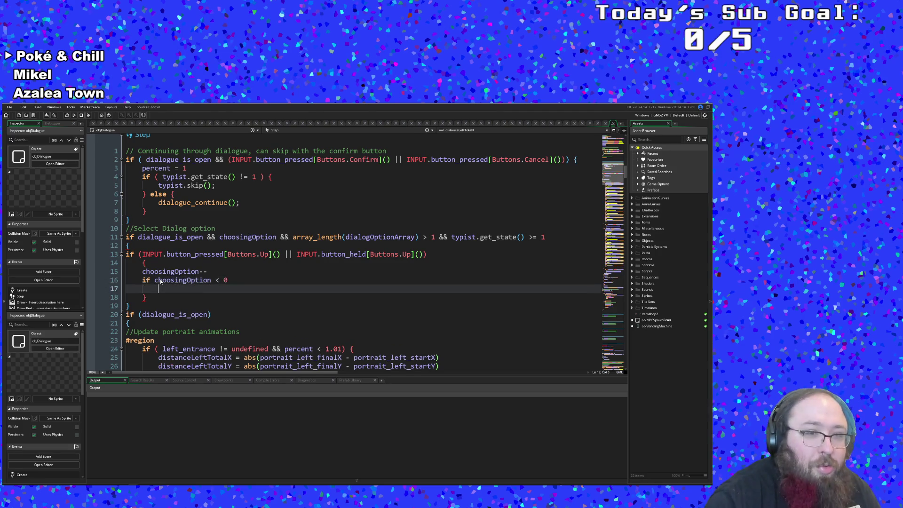
{"action": "type", "text": "{"}
{"action": "key", "text": "Return"}
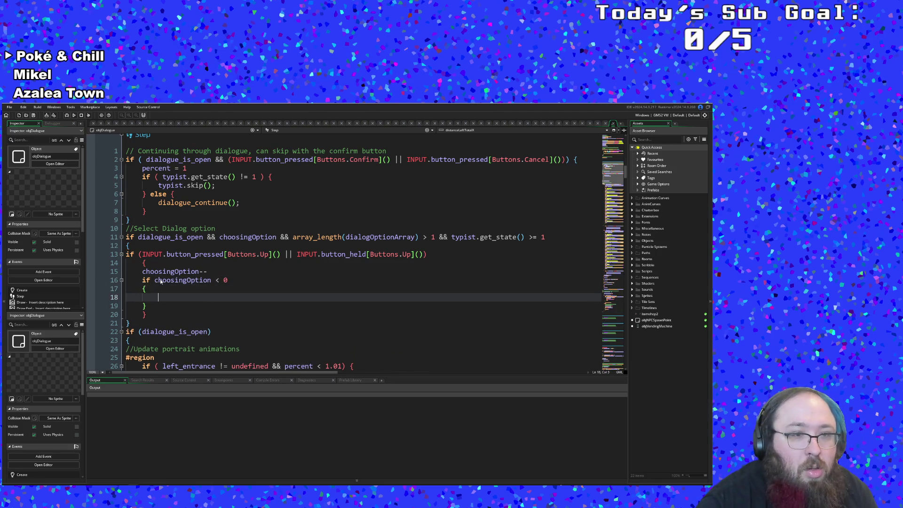
Inside the braces, start the assignment choosingOption = array_length.
{"action": "type", "text": "c"}
{"action": "key", "text": "BackSpace"}
{"action": "key", "text": "Tab"}
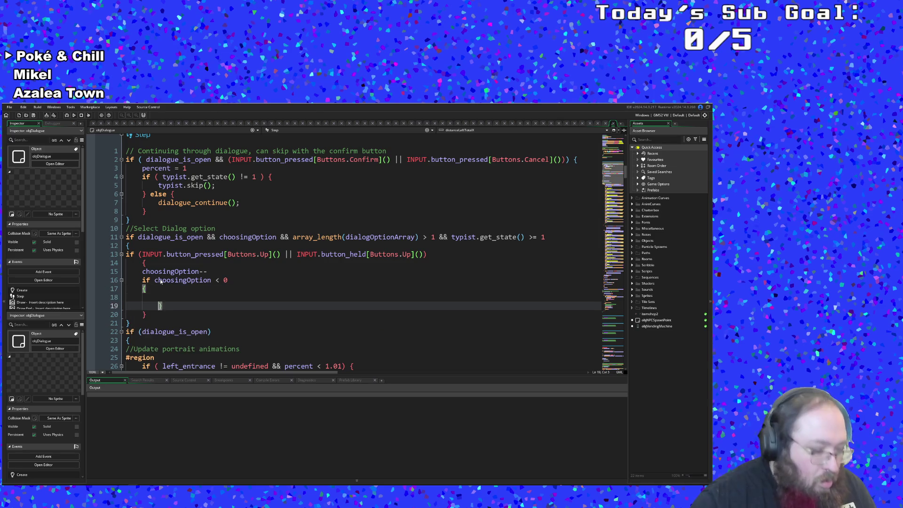
{"action": "type", "text": "choos"}
{"action": "key", "text": "Return"}
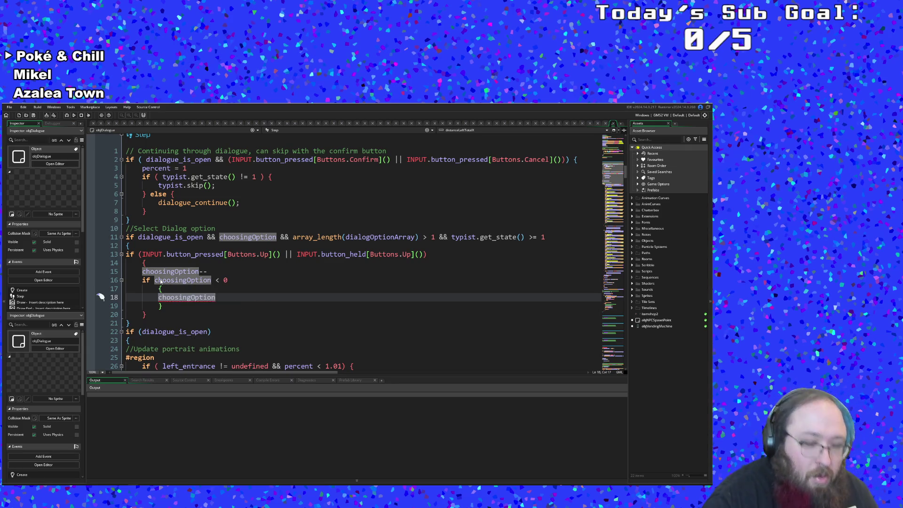
{"action": "type", "text": " = arra"}
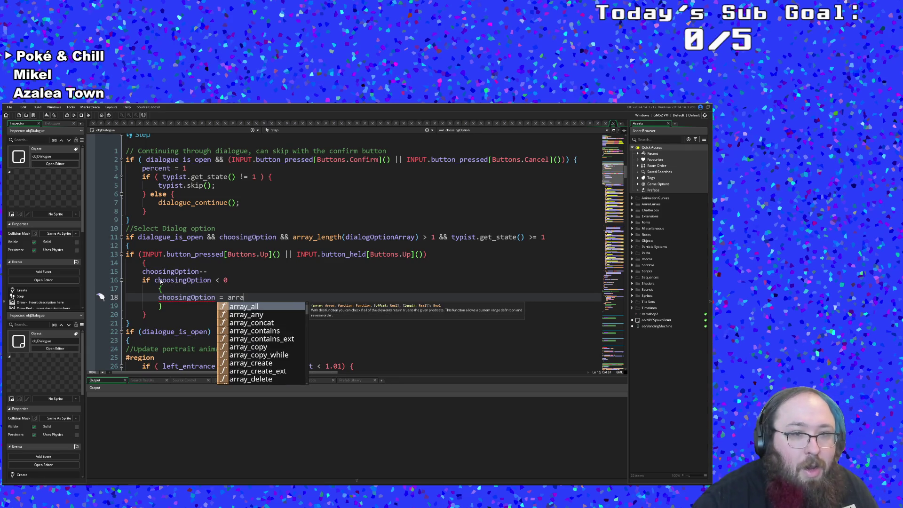
{"action": "type", "text": "y"}
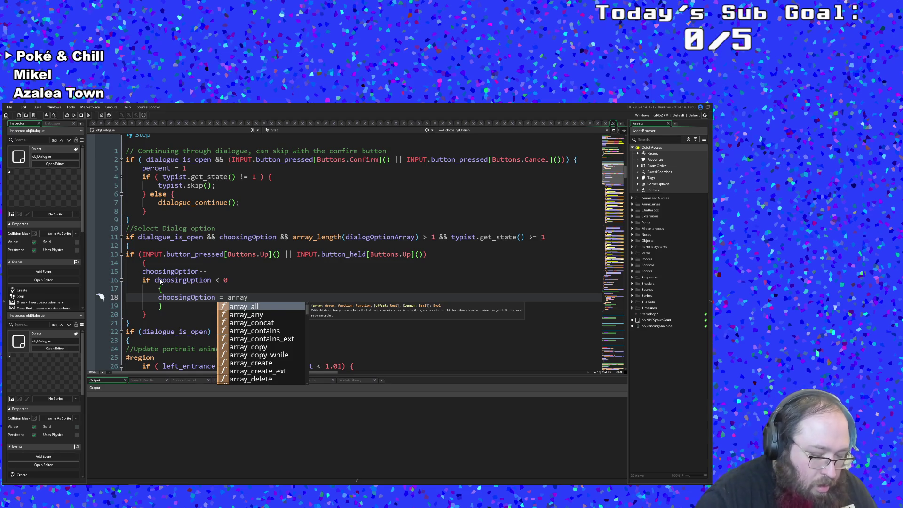
{"action": "type", "text": "leng"}
{"action": "key", "text": "BackSpace"}
{"action": "key", "text": "BackSpace"}
{"action": "key", "text": "BackSpace"}
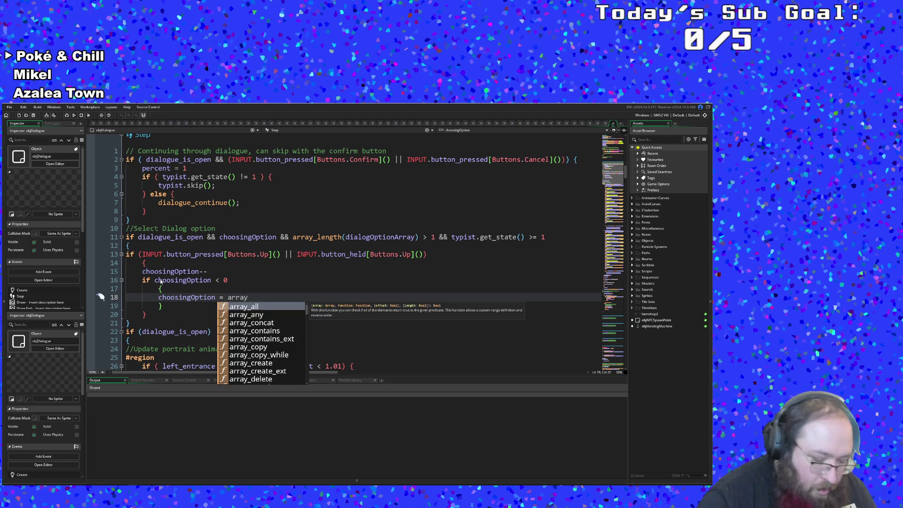
{"action": "type", "text": "leng"}
{"action": "key", "text": "BackSpace"}
{"action": "key", "text": "BackSpace"}
{"action": "key", "text": "BackSpace"}
Complete it as array_length(dialogOptionArray) using the autocomplete suggestions.
{"action": "type", "text": "y_l"}
{"action": "key", "text": "Return"}
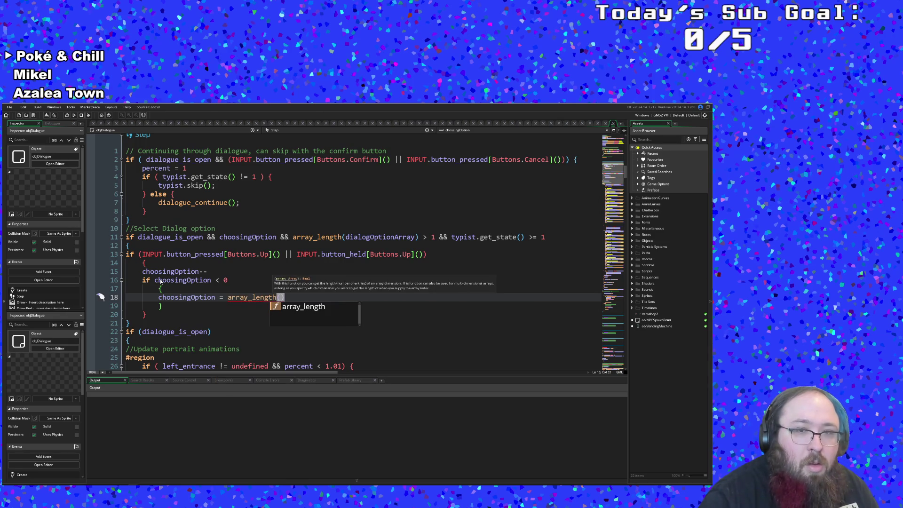
{"action": "type", "text": "dia"}
{"action": "key", "text": "Down"}
{"action": "key", "text": "Down"}
{"action": "key", "text": "Down"}
{"action": "key", "text": "Return"}
{"action": "type", "text": ")"}
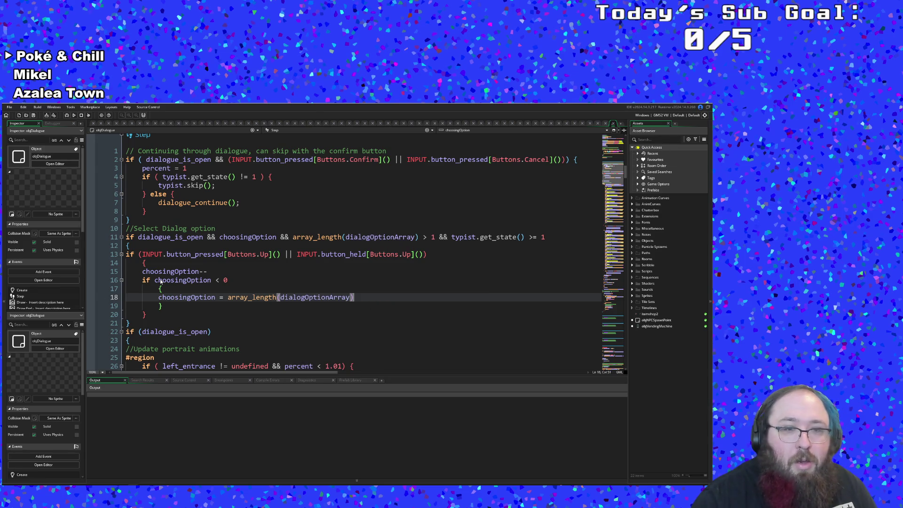
{"action": "key", "text": "Left"}
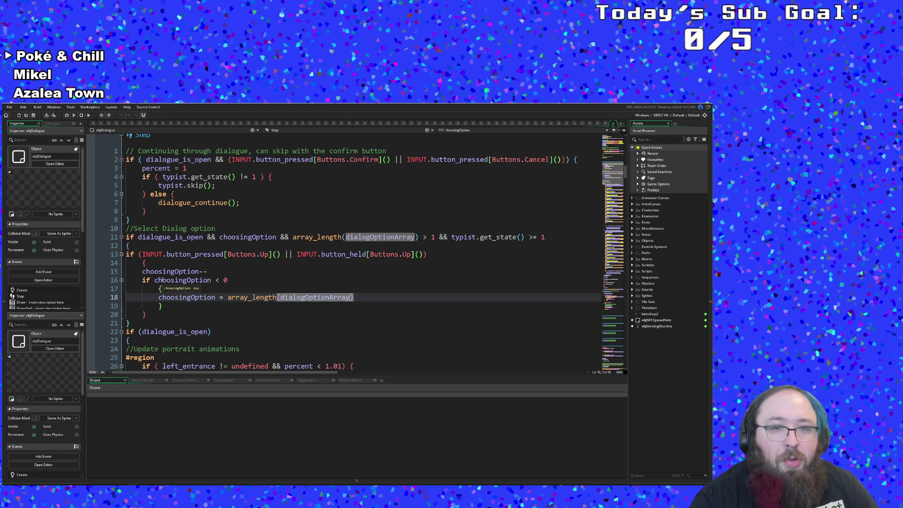
Remove the extra space after the minus on line 18, then select the Up block, lines 13–20.
{"action": "left_click", "coordinate": [356, 301]}
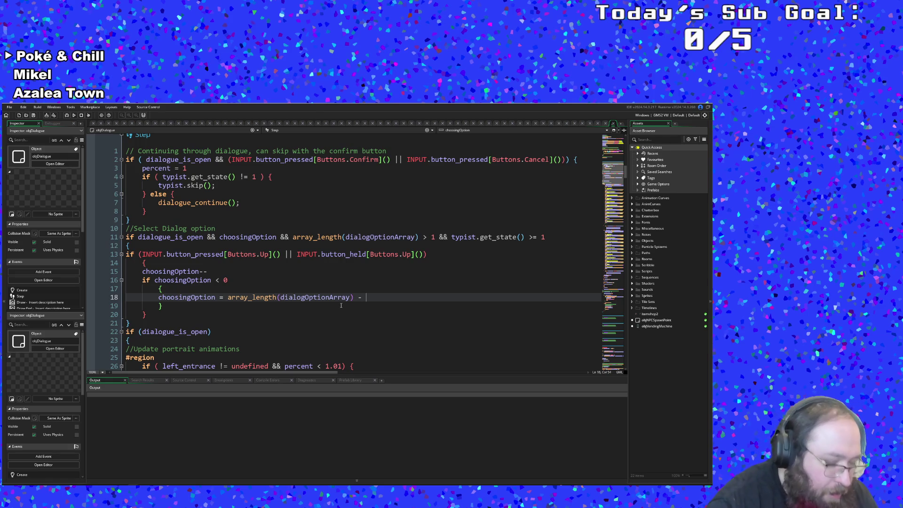
{"action": "key", "text": "BackSpace"}
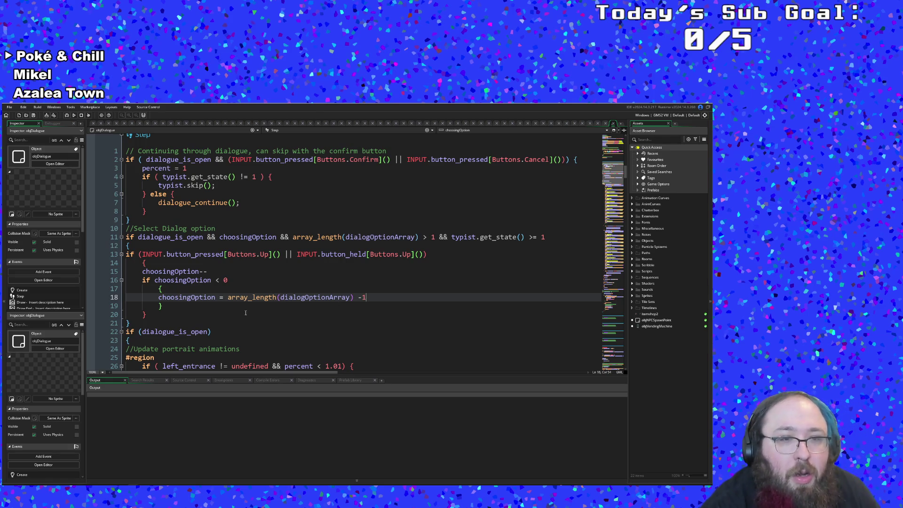
{"action": "left_click", "coordinate": [178, 307]}
{"action": "mouse_move", "coordinate": [154, 318]}
{"action": "left_mouse_down"}
{"action": "mouse_move", "coordinate": [159, 297]}
{"action": "mouse_move", "coordinate": [125, 259]}
{"action": "left_mouse_up"}
{"action": "key", "text": "ctrl+c"}
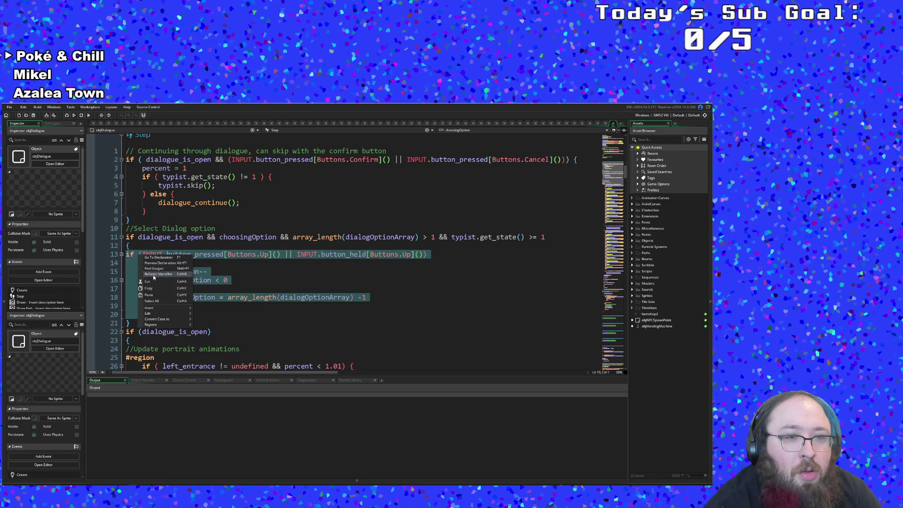
Add 'else if' after the Up block and paste a copy of it, dropping the duplicate if.
{"action": "left_click", "coordinate": [153, 314]}
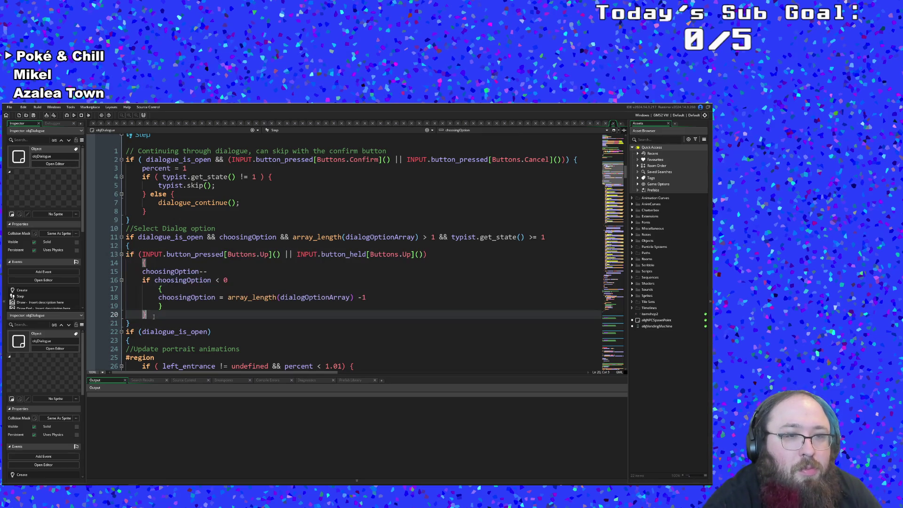
{"action": "key", "text": "Return"}
{"action": "type", "text": "e"}
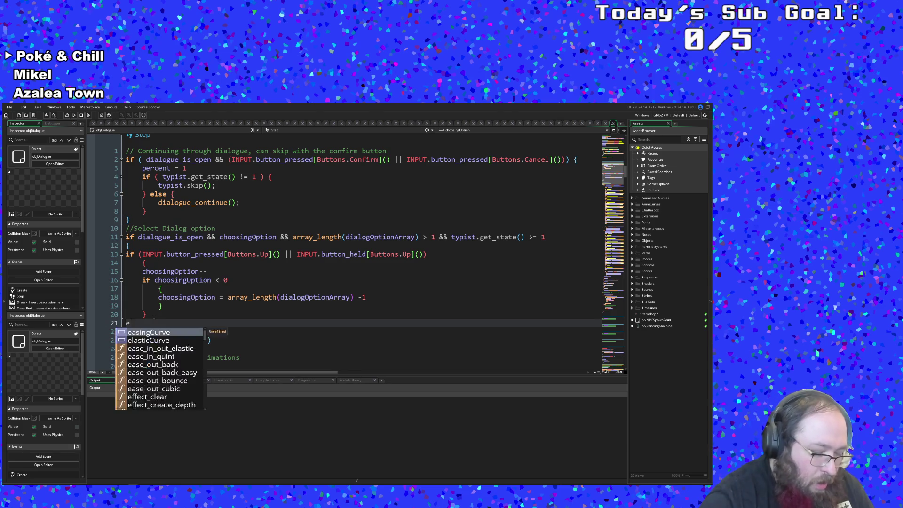
{"action": "type", "text": "lse if"}
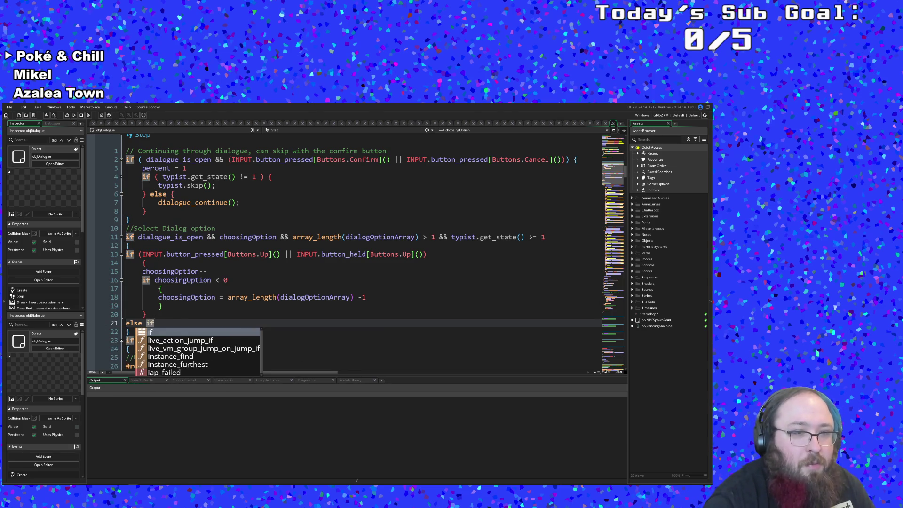
{"action": "key", "text": "ctrl+v"}
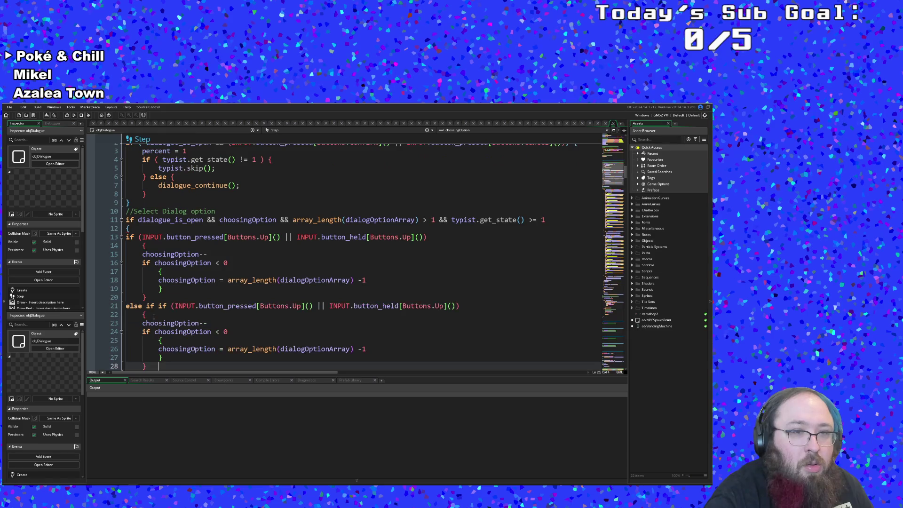
{"action": "left_click", "coordinate": [155, 305]}
{"action": "key", "text": "BackSpace"}
{"action": "key", "text": "BackSpace"}
{"action": "key", "text": "BackSpace"}
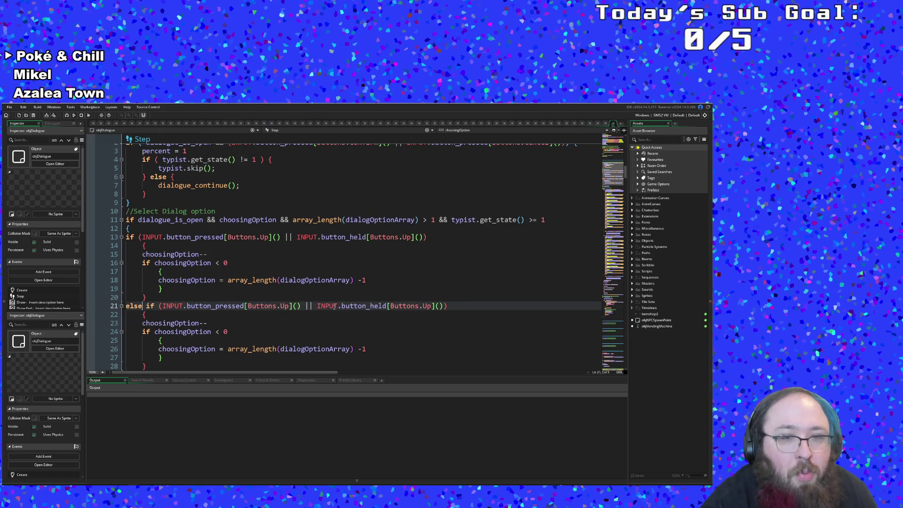
Change both Up references on line 21 to Down.
{"action": "double_click", "coordinate": [285, 306]}
{"action": "key", "text": "BackSpace"}
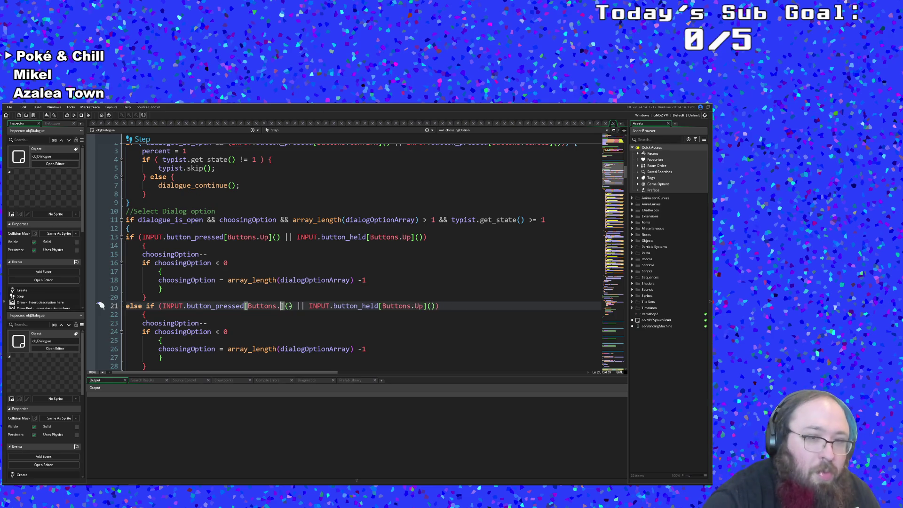
{"action": "type", "text": "Down"}
{"action": "double_click", "coordinate": [433, 305]}
{"action": "type", "text": "Down"}
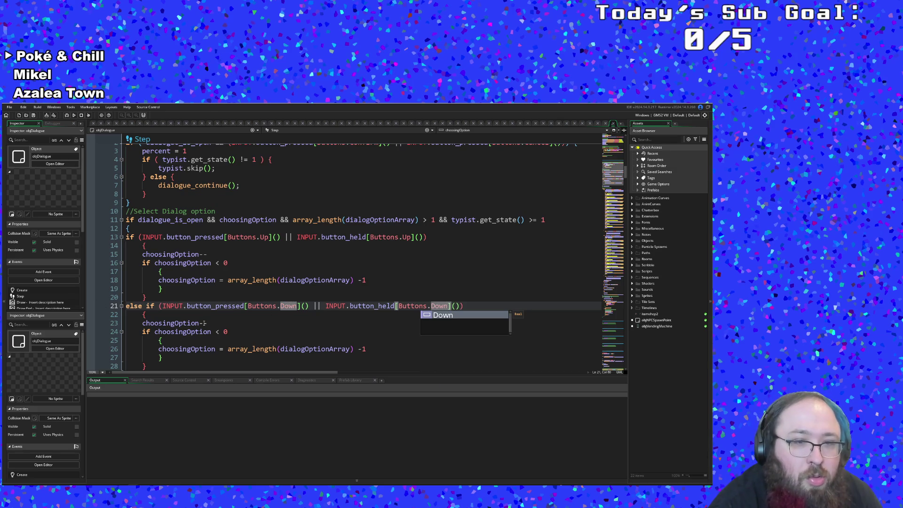
Switch the decrement to ++ and the comparison to greater-than.
{"action": "left_click", "coordinate": [211, 323]}
{"action": "key", "text": "BackSpace"}
{"action": "key", "text": "BackSpace"}
{"action": "type", "text": "++"}
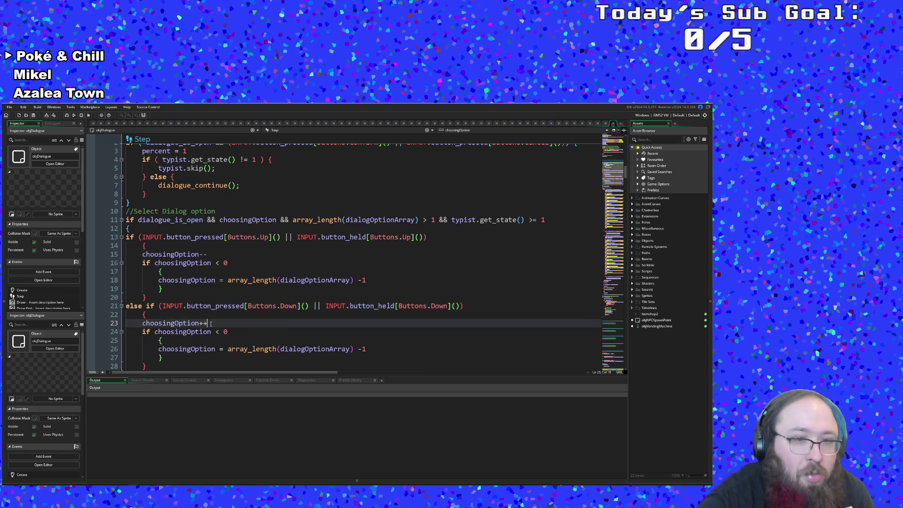
{"action": "left_click", "coordinate": [227, 331]}
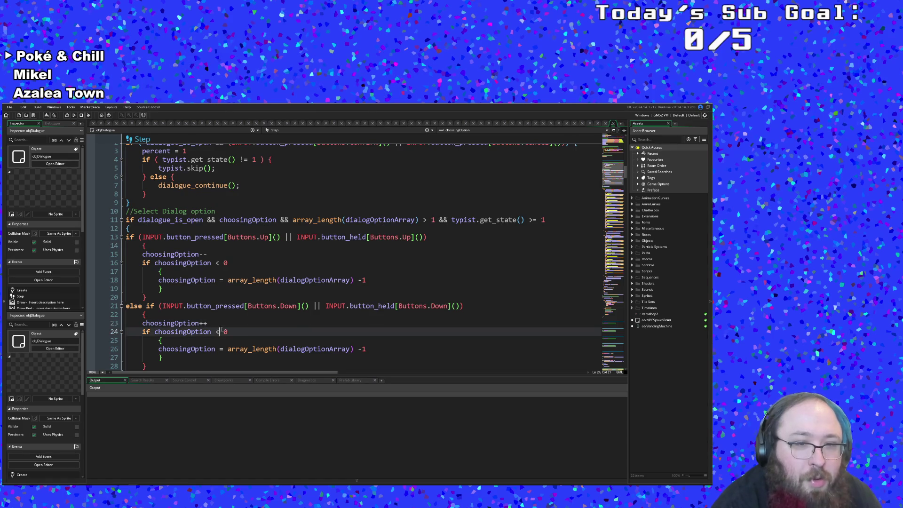
{"action": "key", "text": "BackSpace"}
{"action": "key", "text": "BackSpace"}
{"action": "key", "text": "BackSpace"}
{"action": "type", "text": "> 0"}
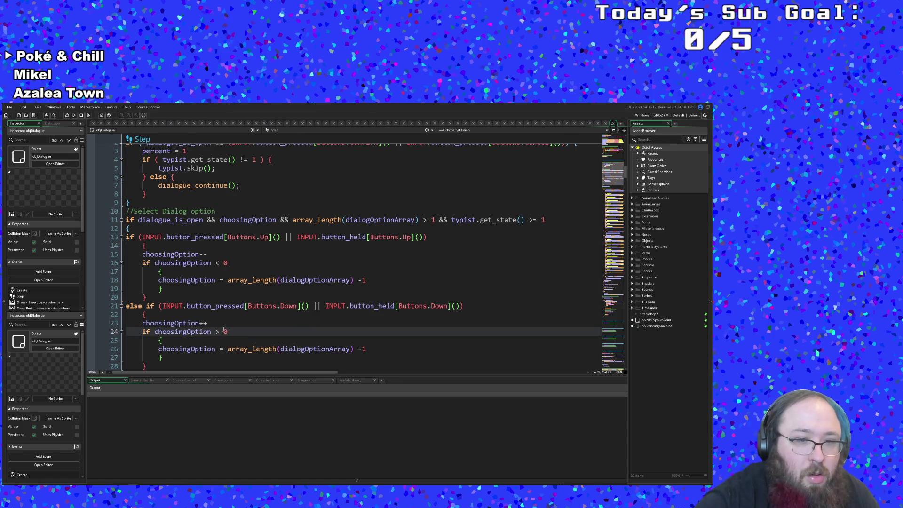
Copy array_length(dialogOptionArray) -1 into the check on line 24.
{"action": "left_click_drag", "start_coordinate": [228, 348], "coordinate": [387, 349]}
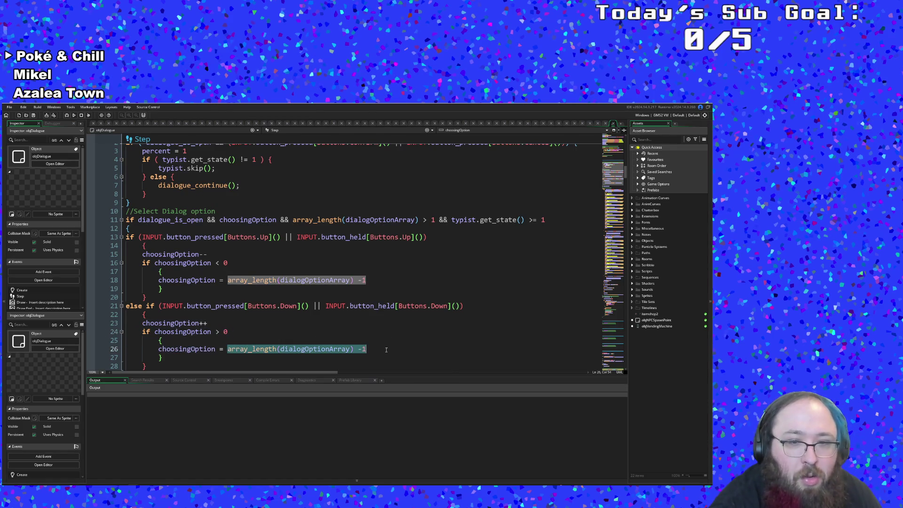
{"action": "right_click", "coordinate": [362, 354]}
{"action": "left_click", "coordinate": [380, 385]}
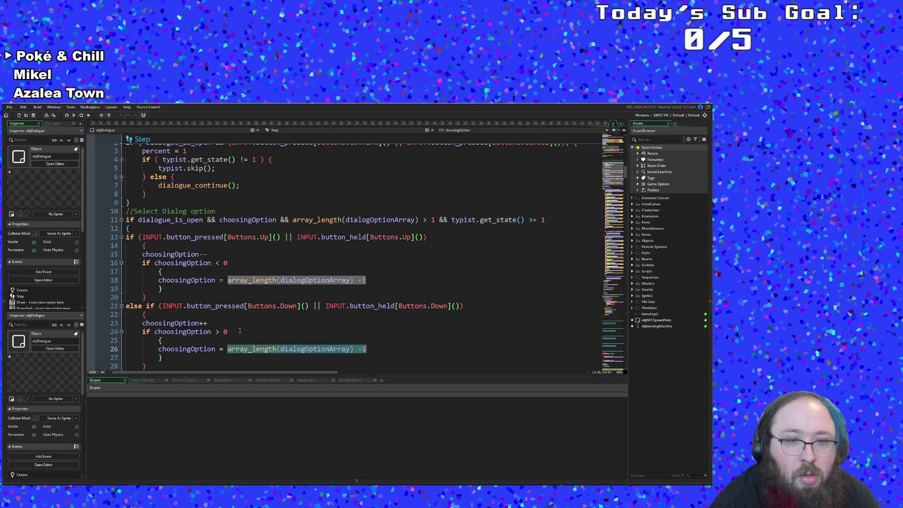
{"action": "left_click", "coordinate": [232, 331]}
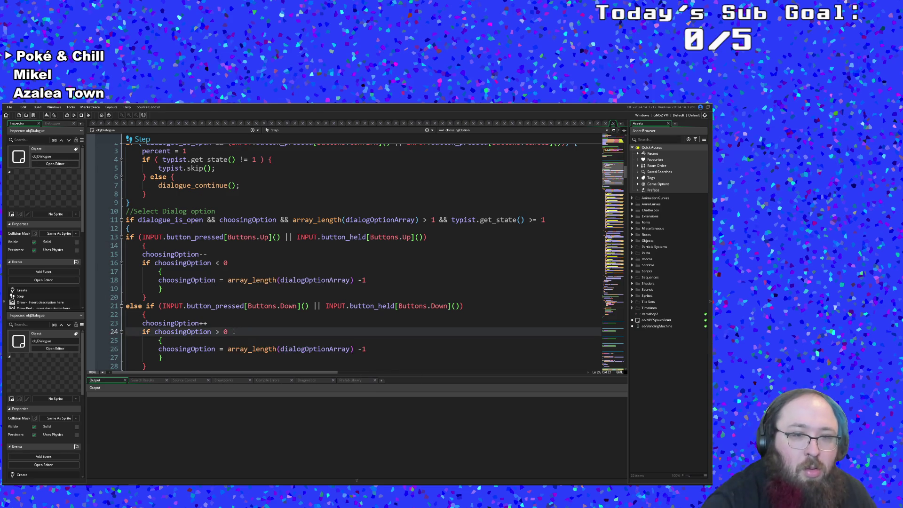
{"action": "key", "text": "ctrl+v"}
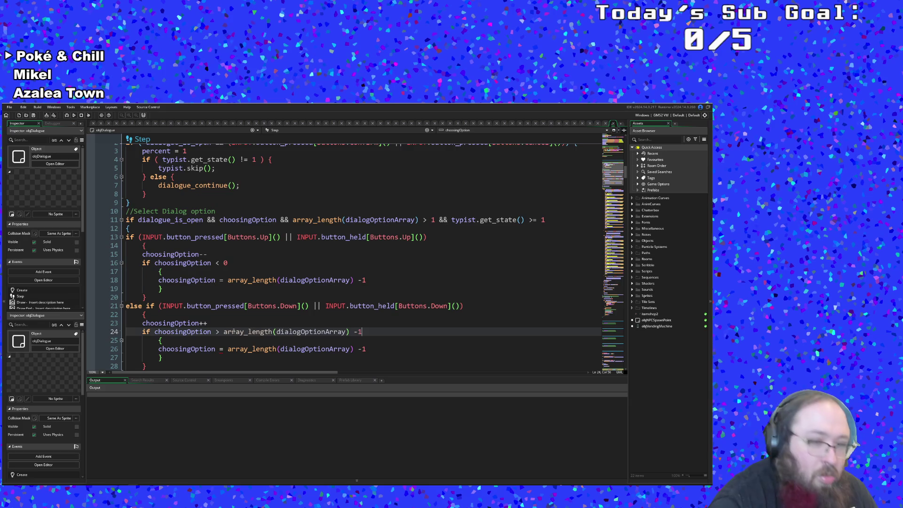
Set the wrap value on line 26 to 0 and review the finished Down block.
{"action": "key", "text": "Down"}
{"action": "key", "text": "Down"}
{"action": "key", "text": "Down"}
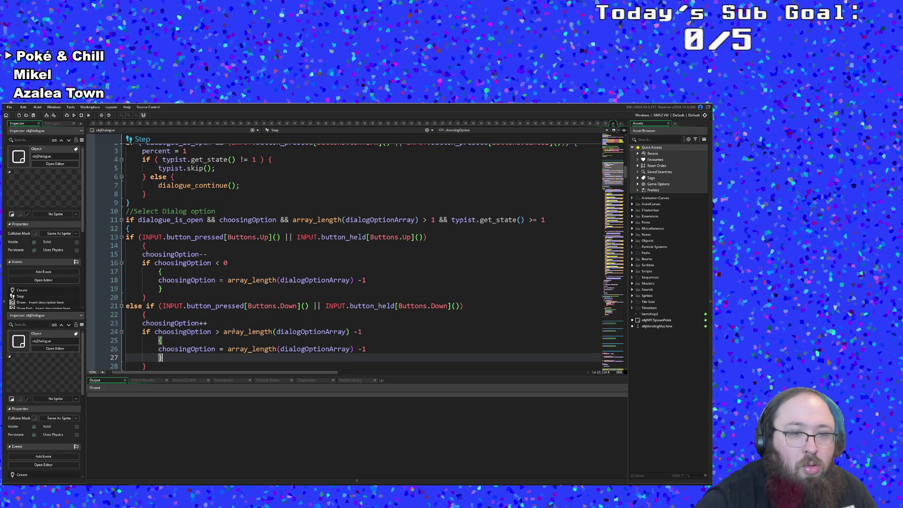
{"action": "key", "text": "Up"}
{"action": "key", "text": "BackSpace"}
{"action": "key", "text": "BackSpace"}
{"action": "key", "text": "BackSpace"}
{"action": "key", "text": "BackSpace"}
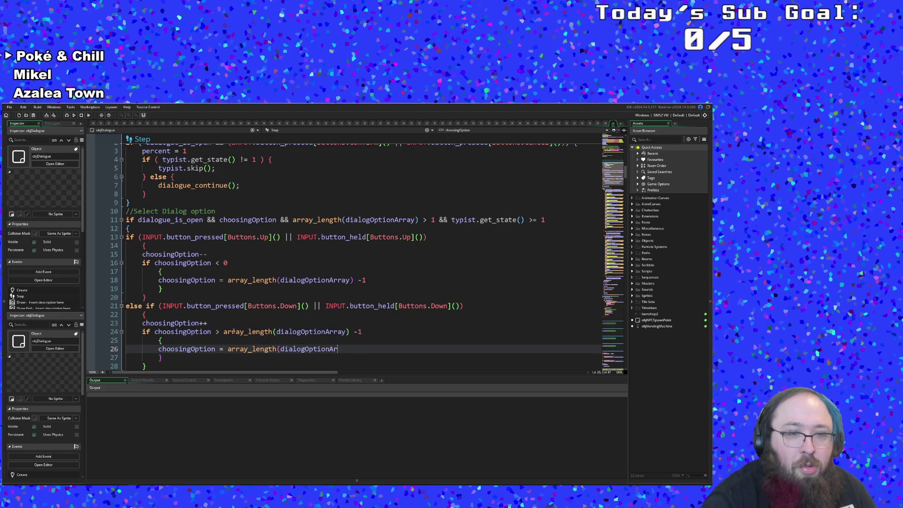
{"action": "type", "text": "0"}
{"action": "left_click", "coordinate": [231, 332]}
{"action": "scroll", "coordinate": [196, 309], "scroll_direction": "down", "scroll_amount": 3}
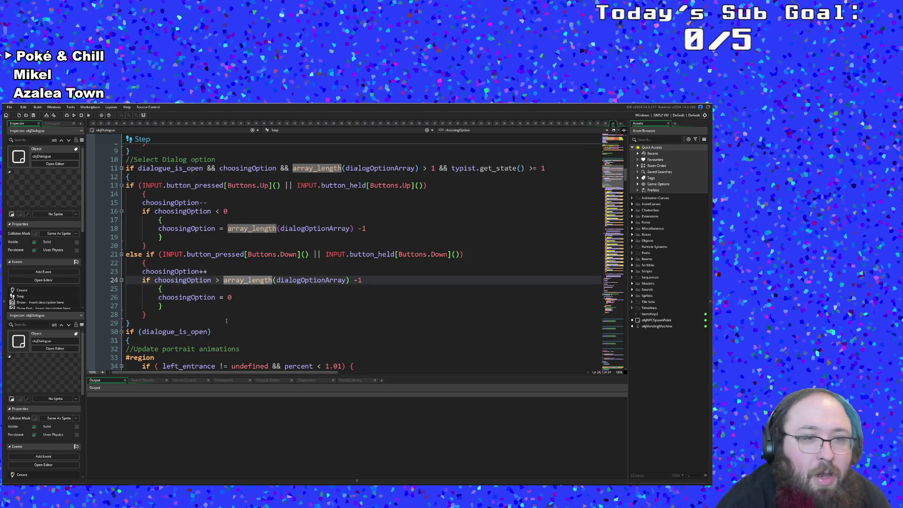
{"action": "left_click", "coordinate": [195, 323]}
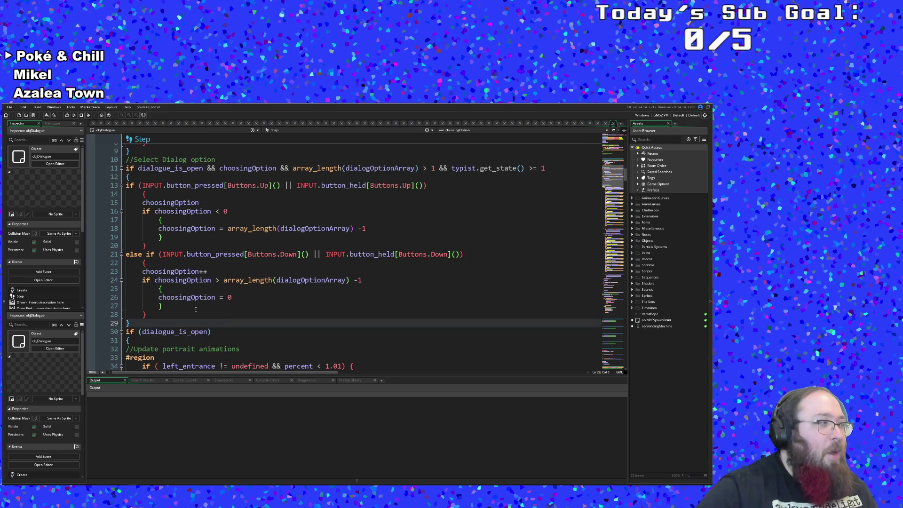
{"action": "left_click", "coordinate": [238, 305]}
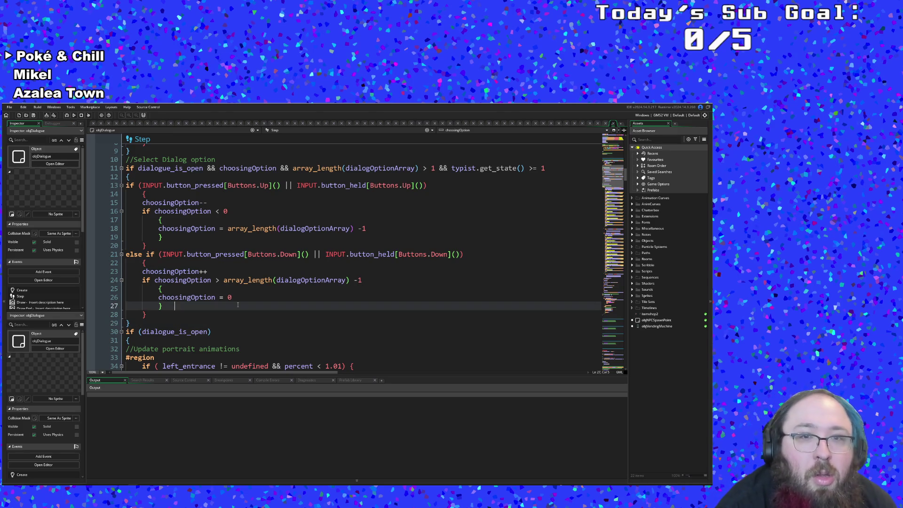
{"action": "left_click", "coordinate": [281, 294]}
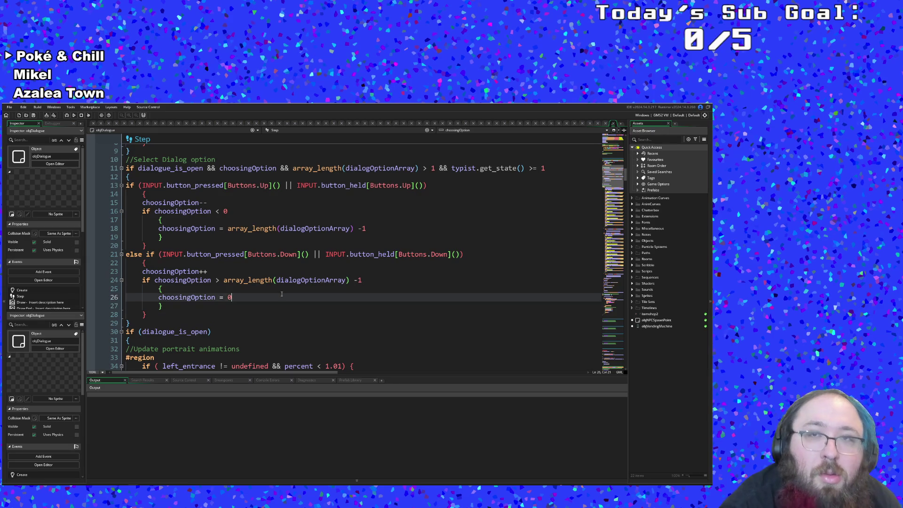
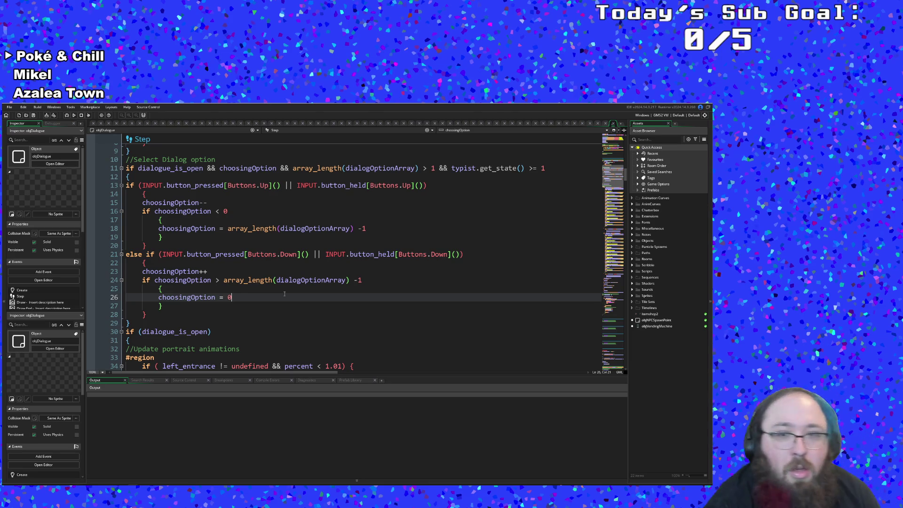
Review the choosingOption up/down wraparound, reset and Select Dialog code, then go to the Chatterbox docs.
{"action": "scroll", "coordinate": [285, 294], "scroll_direction": "up", "scroll_amount": 2}
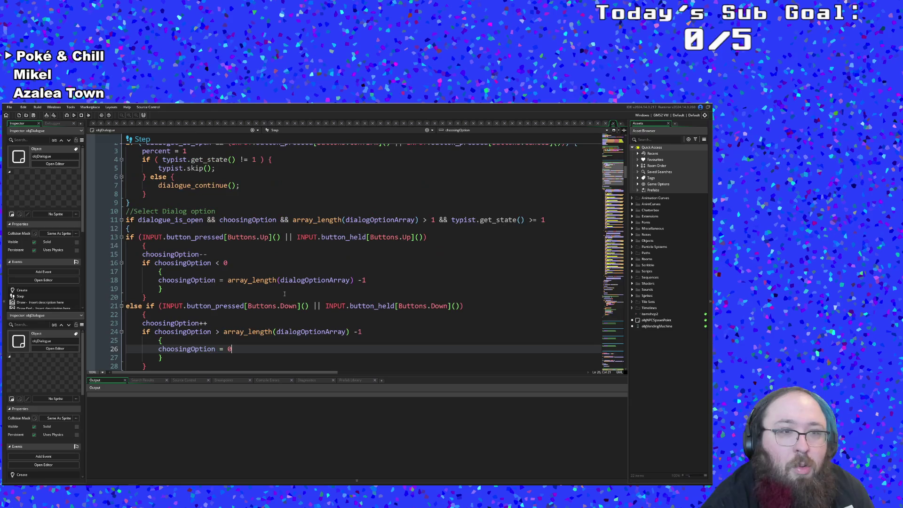
{"action": "scroll", "coordinate": [285, 294], "scroll_direction": "down", "scroll_amount": 2}
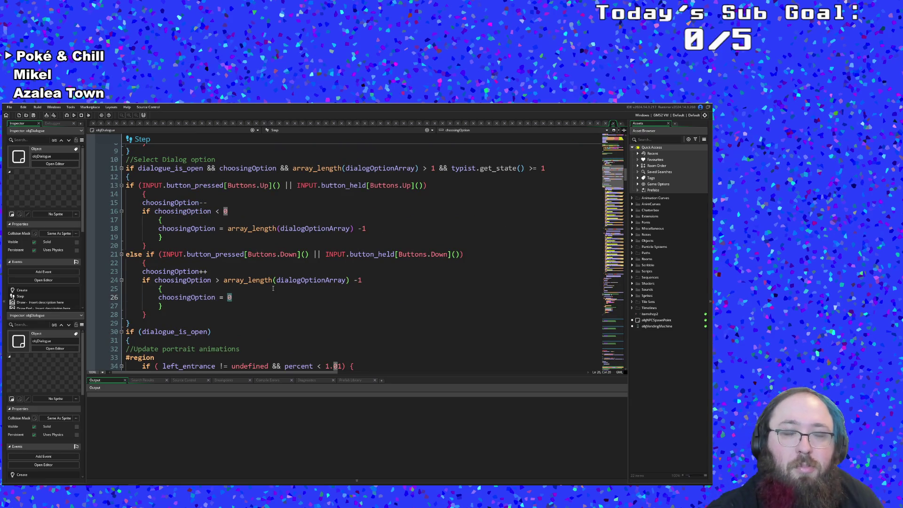
{"action": "left_click", "coordinate": [273, 288]}
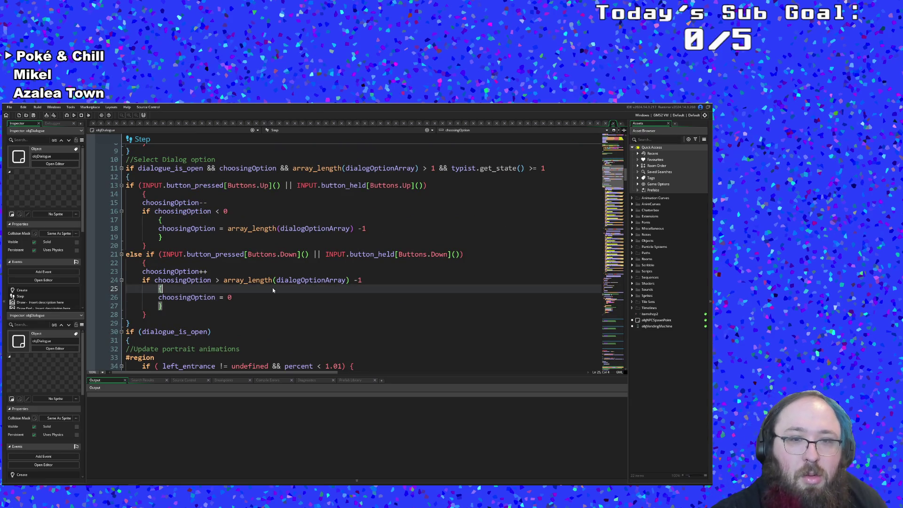
{"action": "scroll", "coordinate": [272, 287], "scroll_direction": "up", "scroll_amount": 2}
{"action": "left_click", "coordinate": [270, 291]}
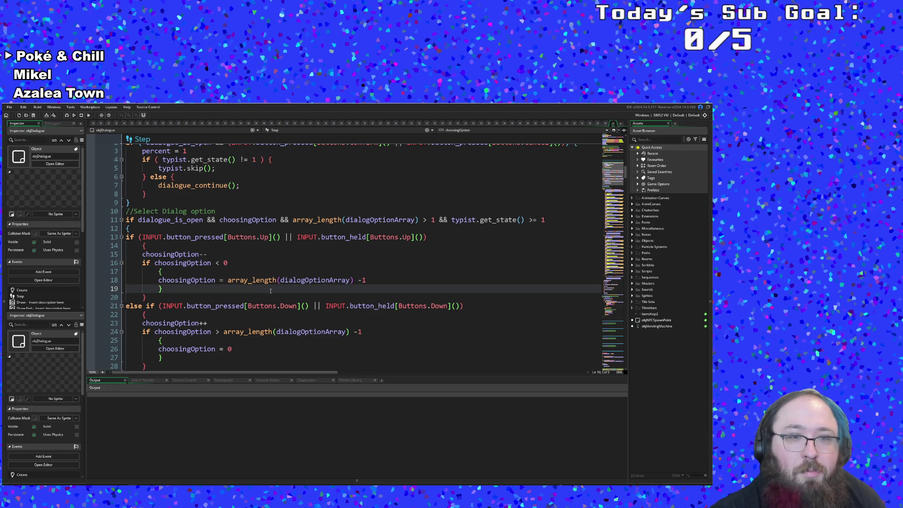
{"action": "scroll", "coordinate": [270, 290], "scroll_direction": "down", "scroll_amount": 2}
{"action": "left_click", "coordinate": [263, 297]}
{"action": "scroll", "coordinate": [257, 297], "scroll_direction": "up", "scroll_amount": 5}
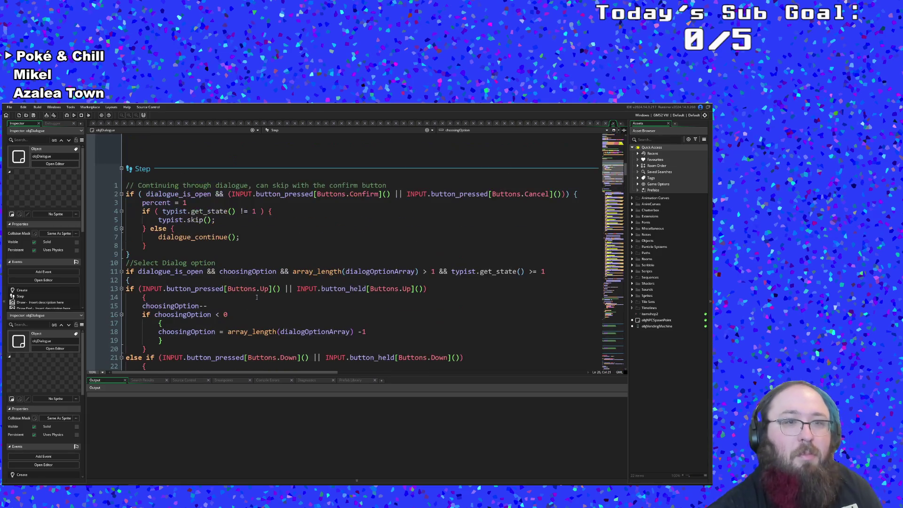
{"action": "left_click", "coordinate": [245, 265]}
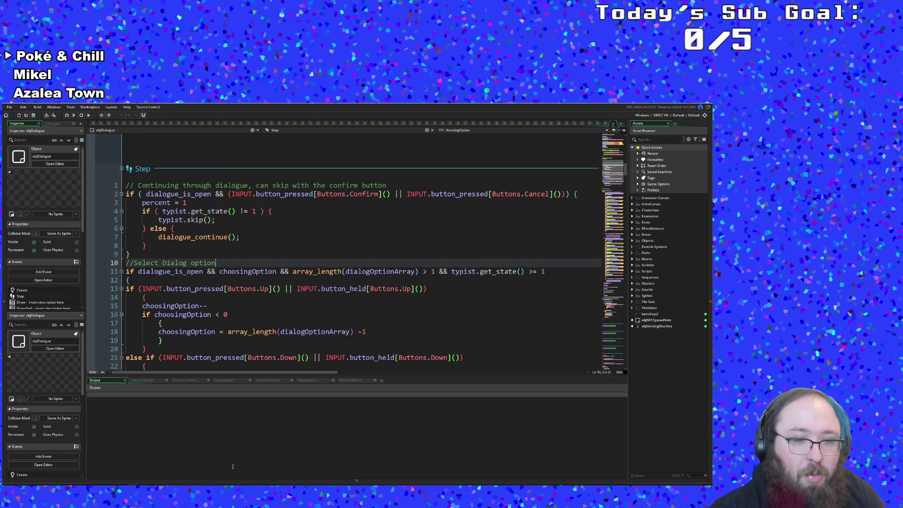
{"action": "key", "text": "alt+Tab"}
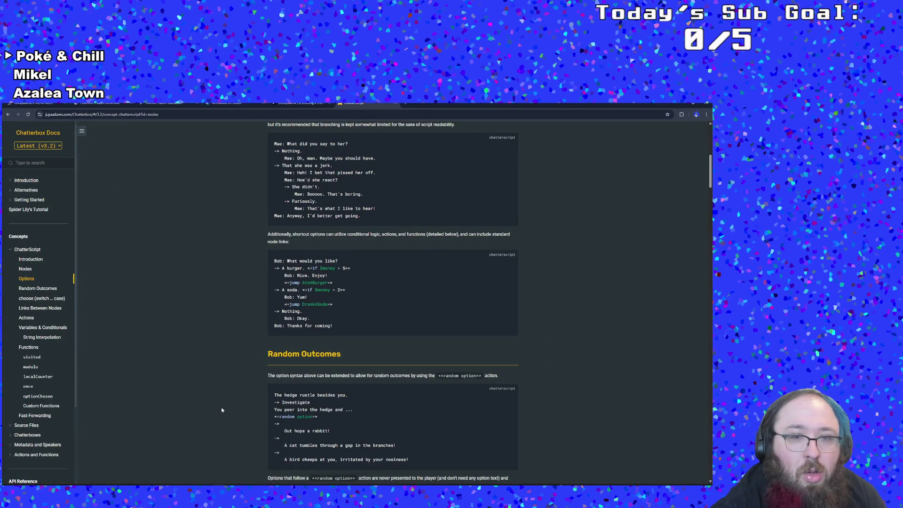
{"action": "scroll", "coordinate": [222, 404], "scroll_direction": "up", "scroll_amount": 1}
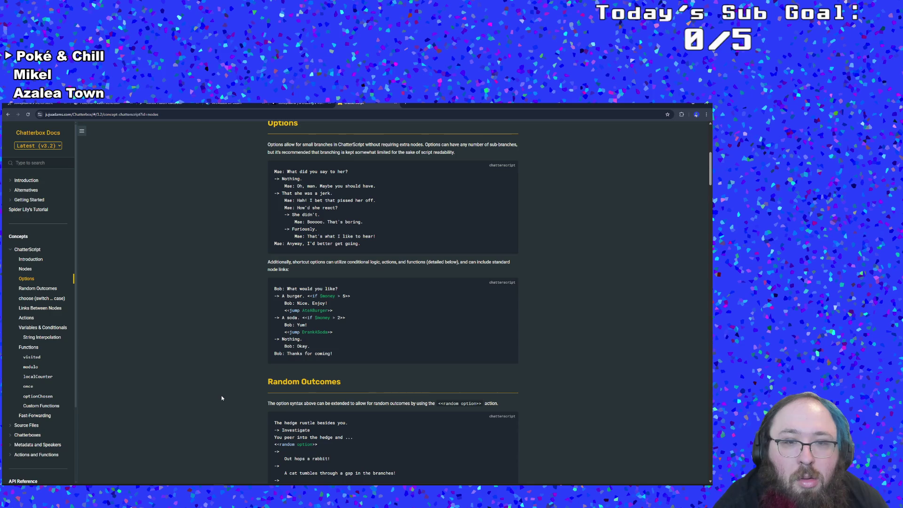
{"action": "scroll", "coordinate": [221, 398], "scroll_direction": "down", "scroll_amount": 1}
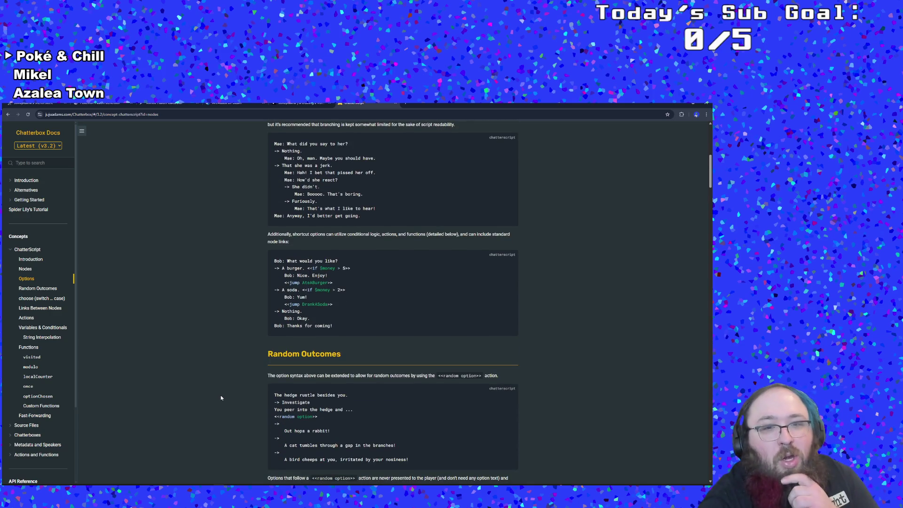
{"action": "scroll", "coordinate": [221, 398], "scroll_direction": "down", "scroll_amount": 2}
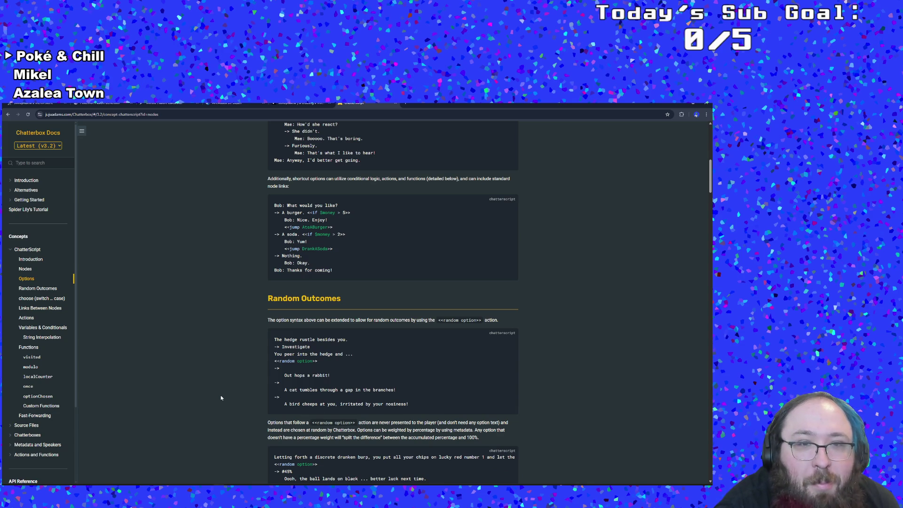
{"action": "scroll", "coordinate": [221, 397], "scroll_direction": "up", "scroll_amount": 10}
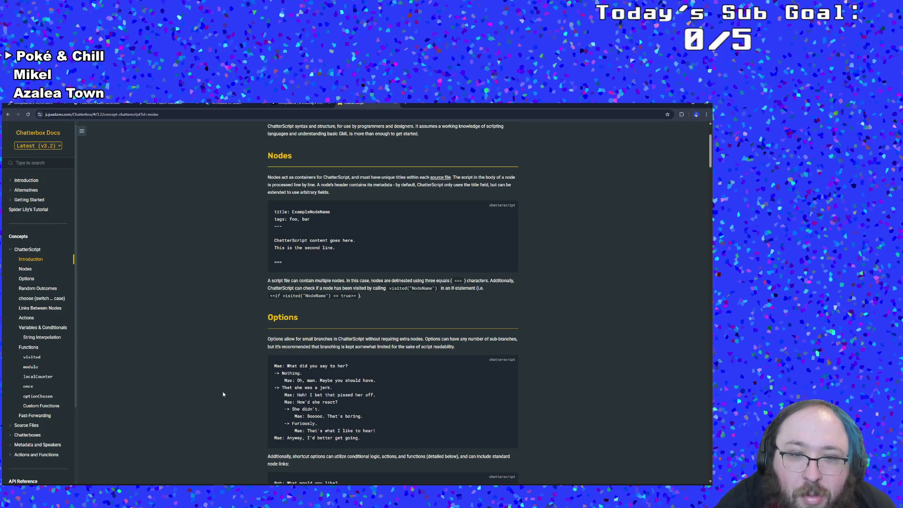
{"action": "scroll", "coordinate": [224, 394], "scroll_direction": "down", "scroll_amount": 3}
{"action": "scroll", "coordinate": [222, 394], "scroll_direction": "down", "scroll_amount": 9}
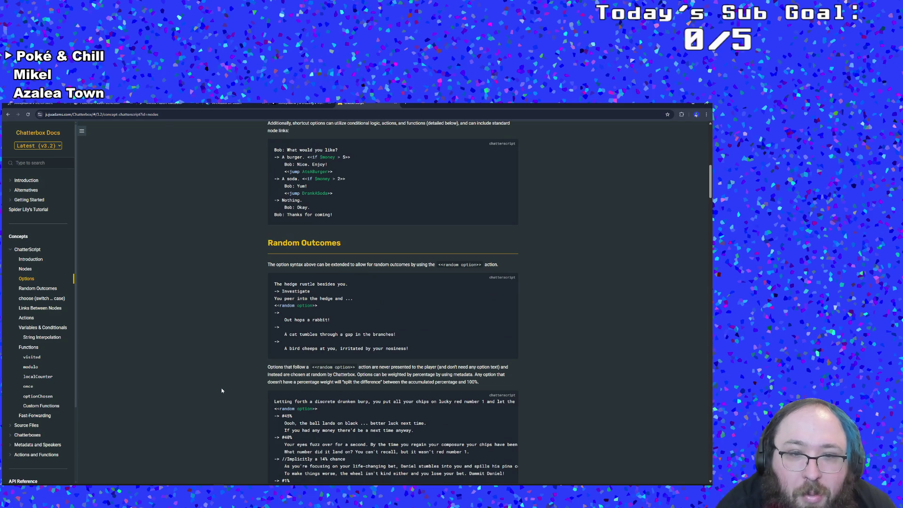
{"action": "scroll", "coordinate": [221, 389], "scroll_direction": "down", "scroll_amount": 6}
{"action": "scroll", "coordinate": [221, 387], "scroll_direction": "up", "scroll_amount": 6}
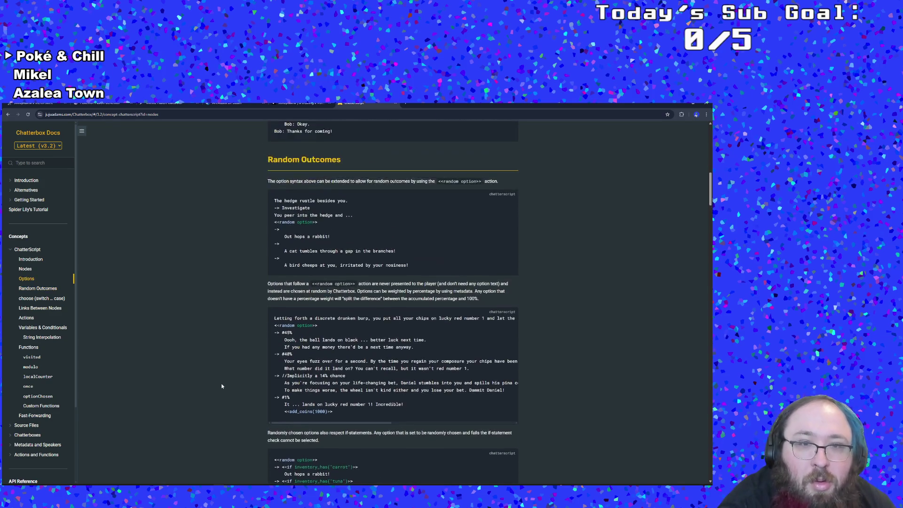
{"action": "scroll", "coordinate": [221, 386], "scroll_direction": "up", "scroll_amount": 3}
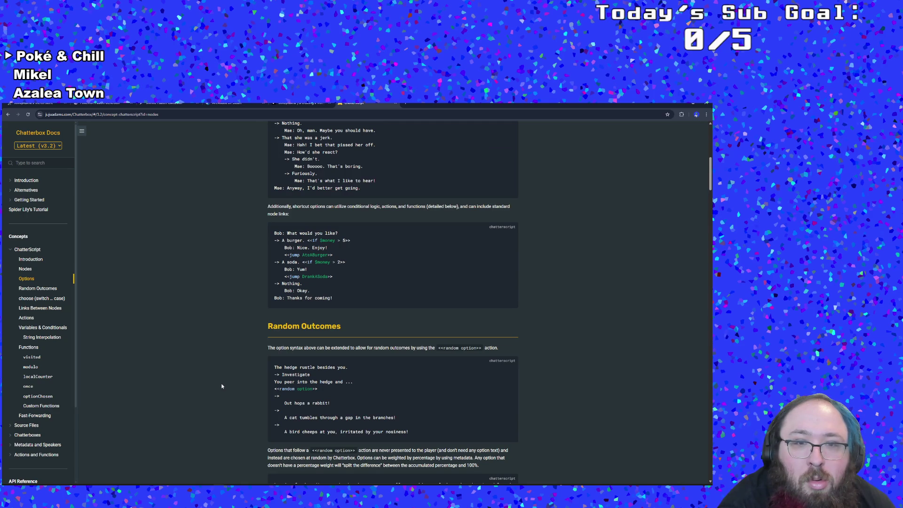
{"action": "scroll", "coordinate": [221, 386], "scroll_direction": "down", "scroll_amount": 10}
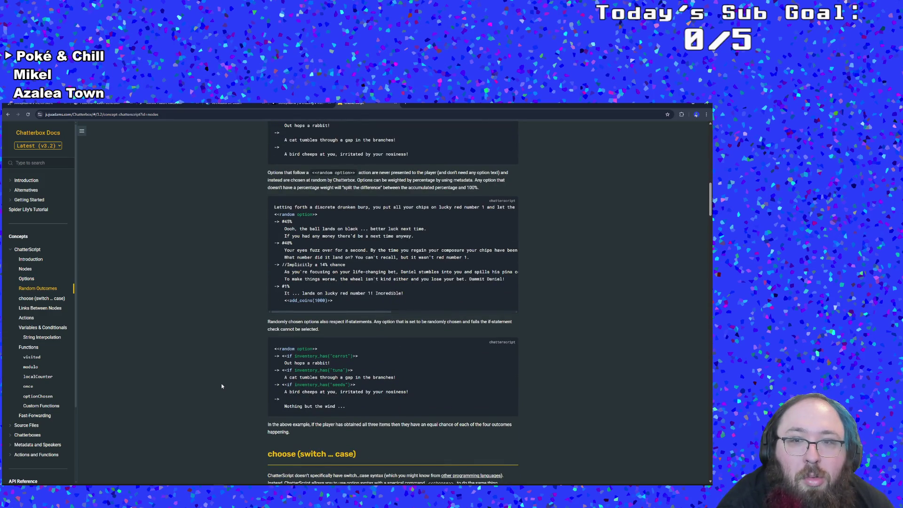
{"action": "scroll", "coordinate": [221, 386], "scroll_direction": "down", "scroll_amount": 2}
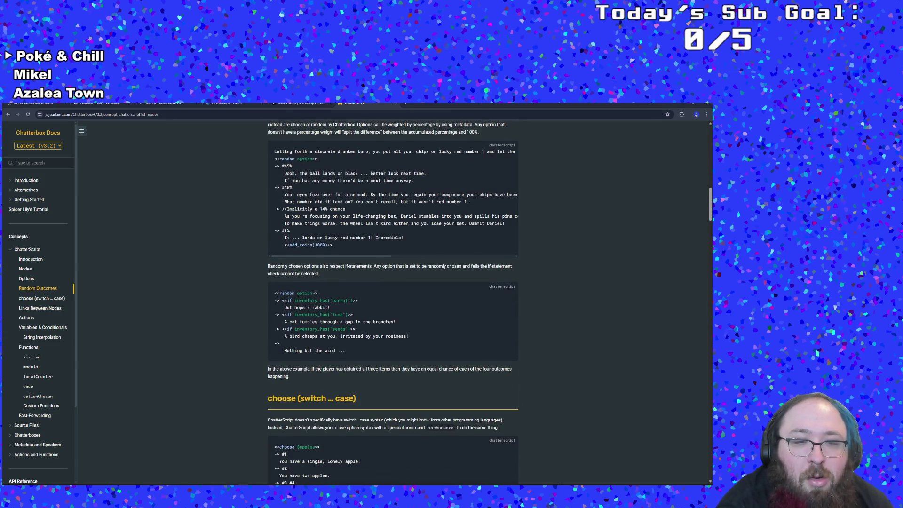
{"action": "key", "text": "alt+Tab"}
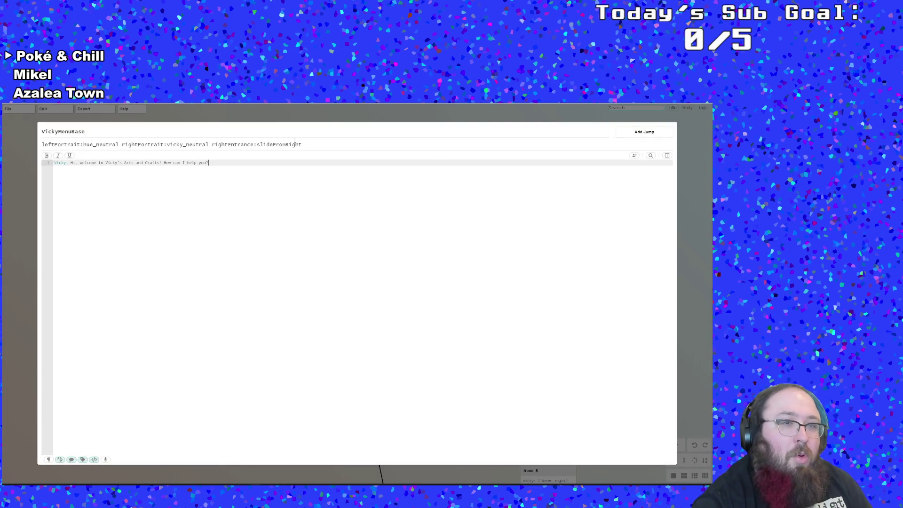
Add a second line starting with '->' under Vicky's greeting, then return to the docs.
{"action": "key", "text": "Return"}
{"action": "type", "text": "->"}
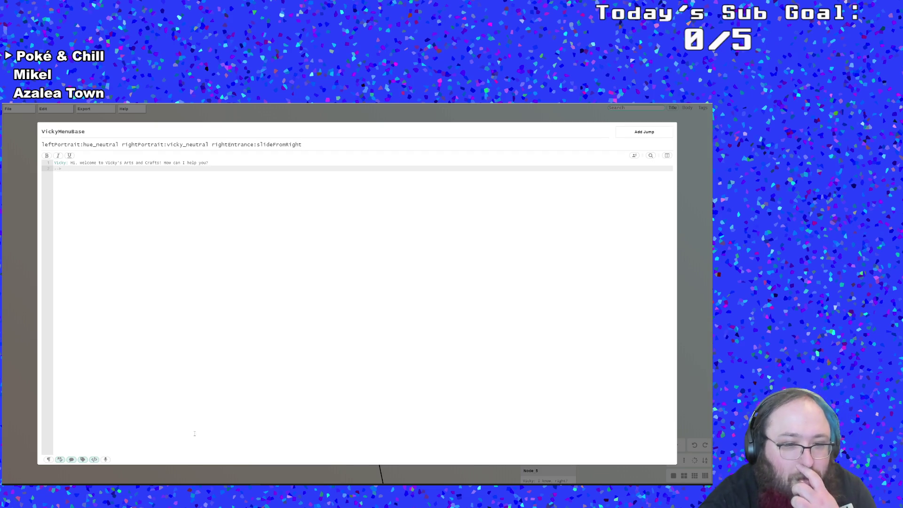
{"action": "key", "text": "alt+Tab"}
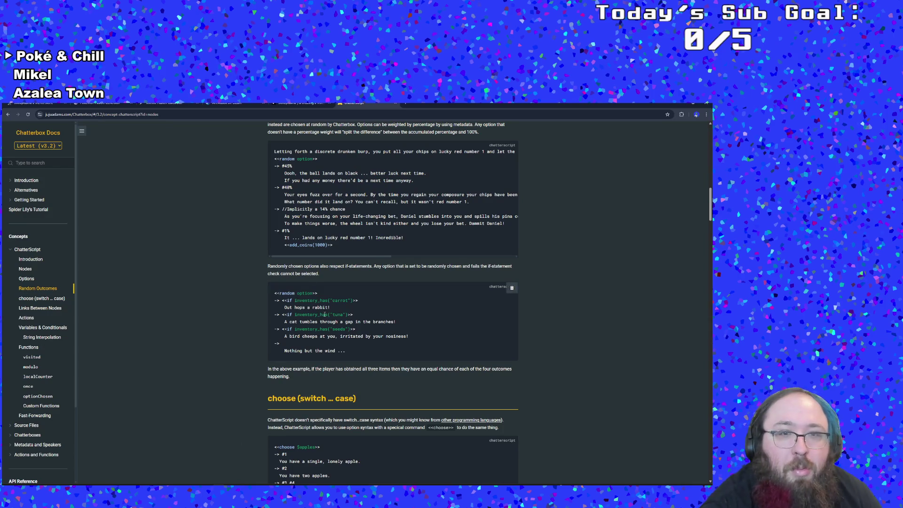
Scroll through the Chatterbox docs to the ChatterScript Options examples.
{"action": "scroll", "coordinate": [327, 318], "scroll_direction": "up", "scroll_amount": 5}
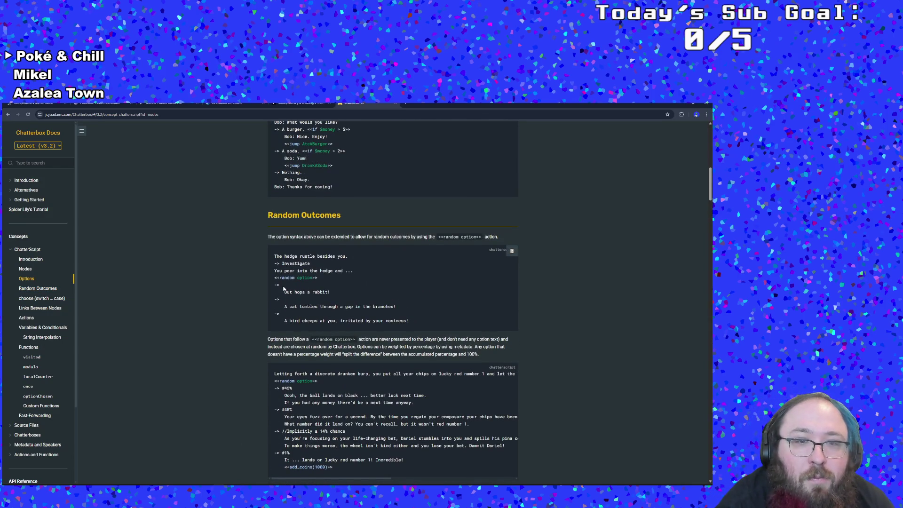
{"action": "scroll", "coordinate": [320, 265], "scroll_direction": "up", "scroll_amount": 7}
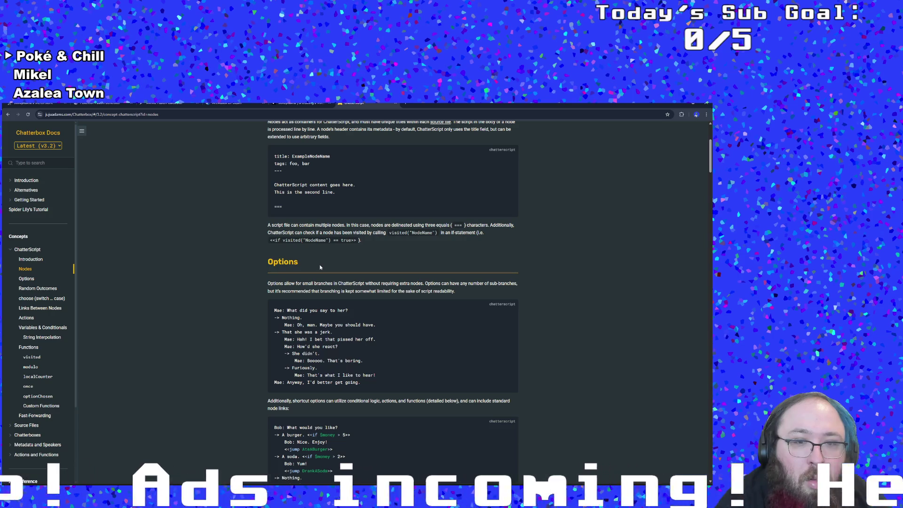
{"action": "scroll", "coordinate": [320, 266], "scroll_direction": "down", "scroll_amount": 7}
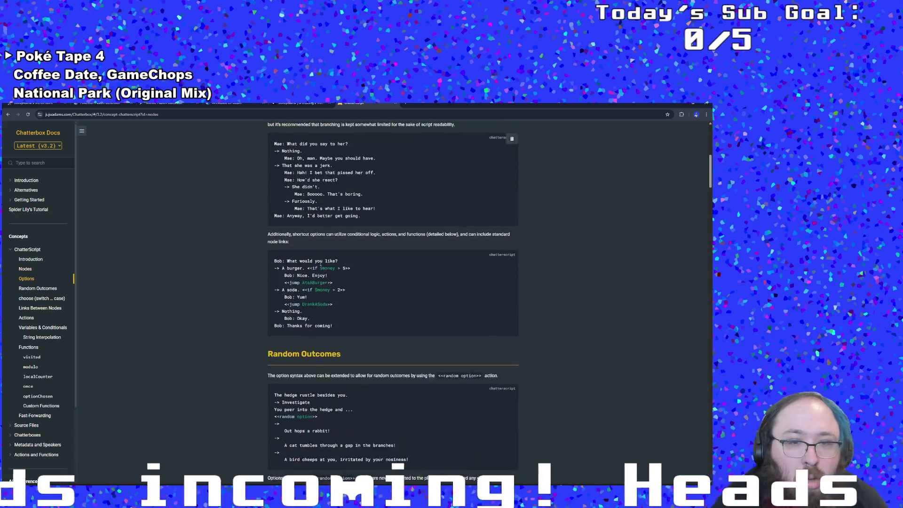
{"action": "scroll", "coordinate": [321, 263], "scroll_direction": "down", "scroll_amount": 3}
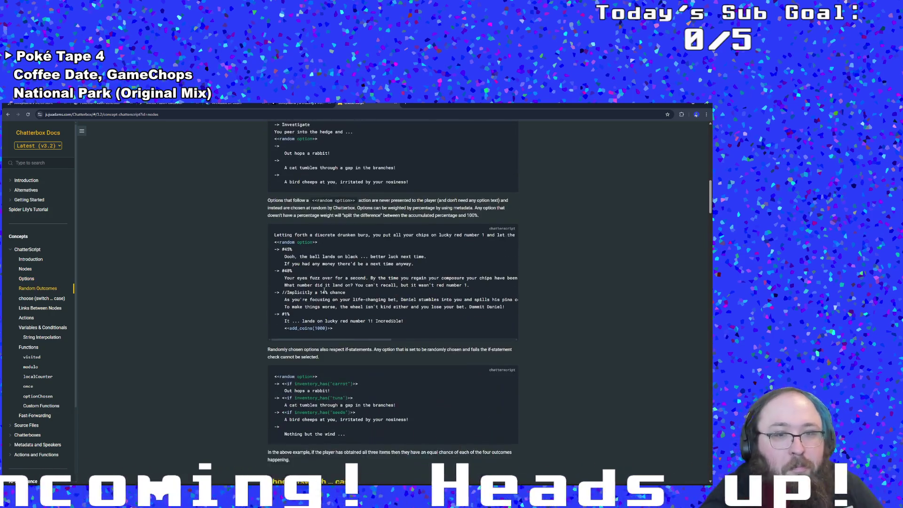
{"action": "scroll", "coordinate": [324, 287], "scroll_direction": "down", "scroll_amount": 3}
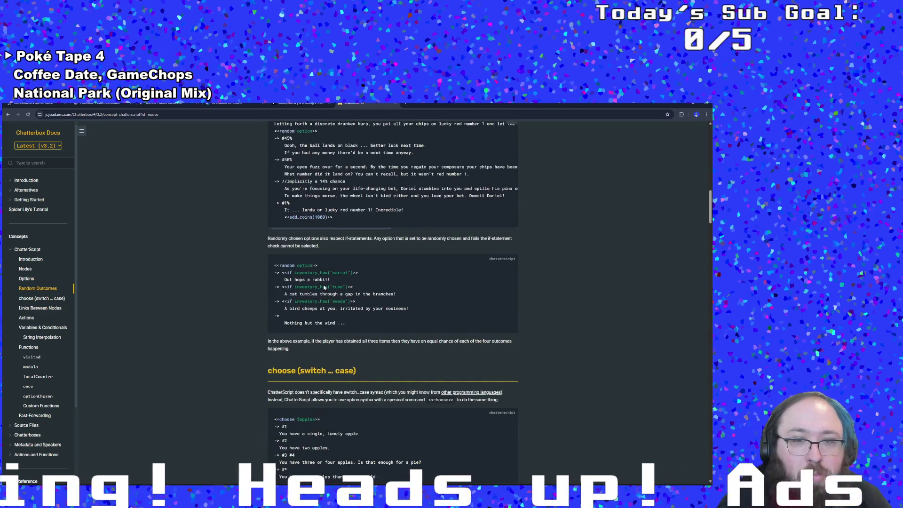
{"action": "scroll", "coordinate": [302, 319], "scroll_direction": "down", "scroll_amount": 3}
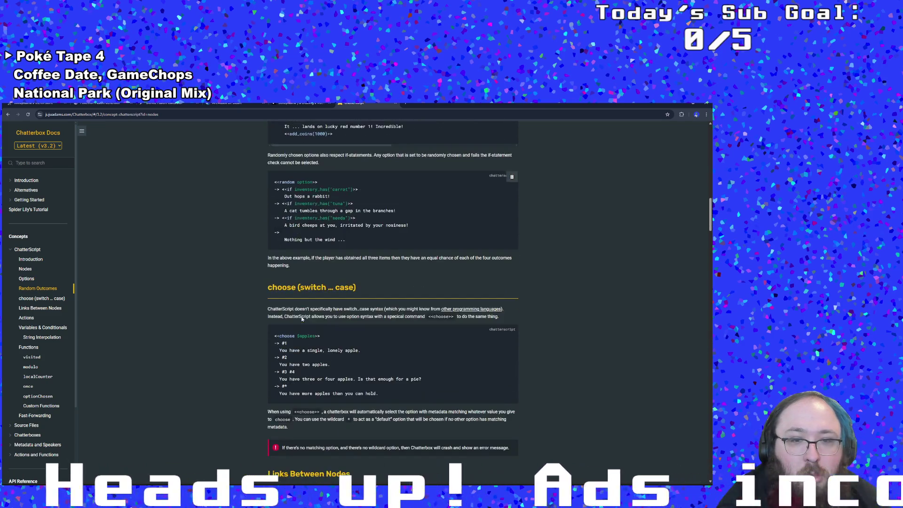
{"action": "scroll", "coordinate": [304, 318], "scroll_direction": "up", "scroll_amount": 15}
{"action": "scroll", "coordinate": [304, 315], "scroll_direction": "up", "scroll_amount": 5}
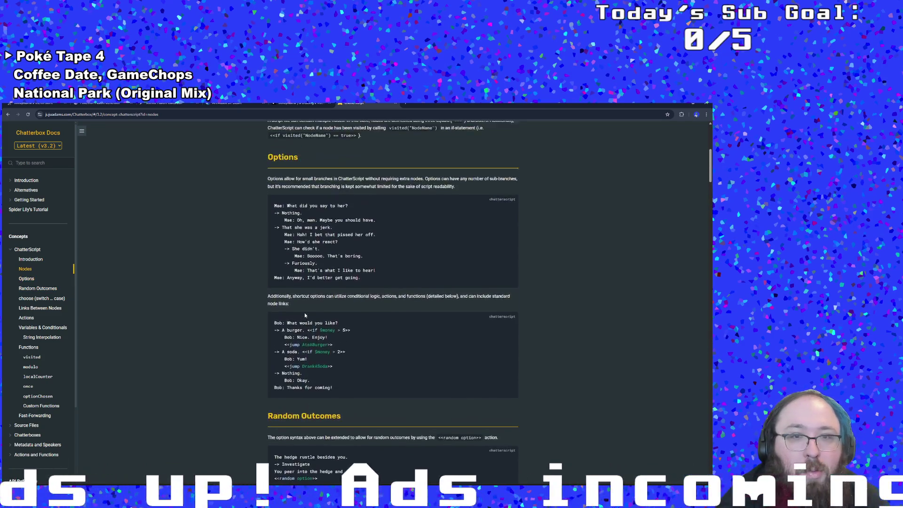
{"action": "scroll", "coordinate": [311, 320], "scroll_direction": "down", "scroll_amount": 3}
{"action": "scroll", "coordinate": [312, 333], "scroll_direction": "down", "scroll_amount": 1}
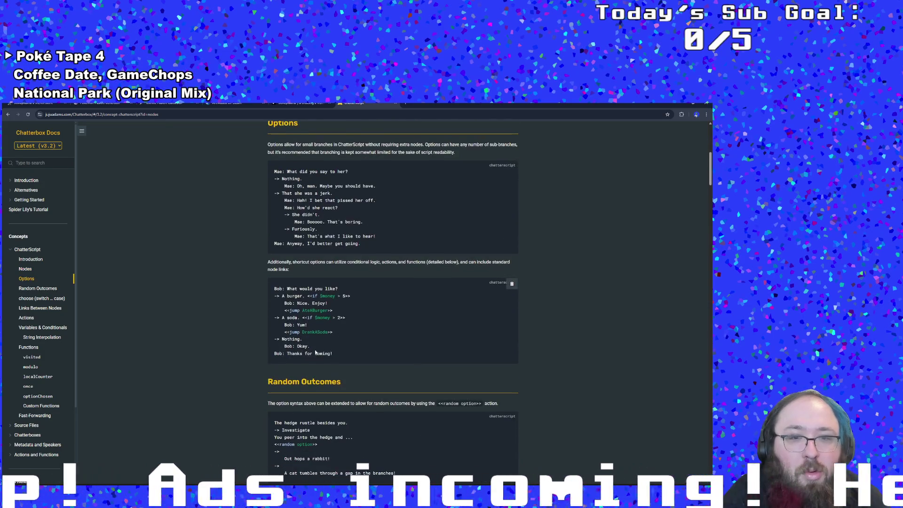
Copy the Mae options example script and return to the VickyMenuBase node editor.
{"action": "left_click_drag", "start_coordinate": [338, 355], "coordinate": [272, 295]}
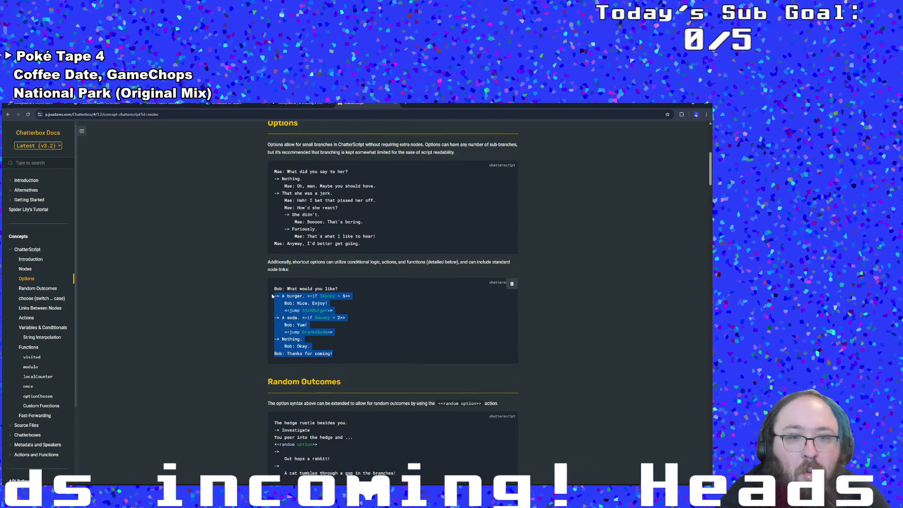
{"action": "left_click", "coordinate": [313, 272]}
{"action": "scroll", "coordinate": [313, 271], "scroll_direction": "up", "scroll_amount": 1}
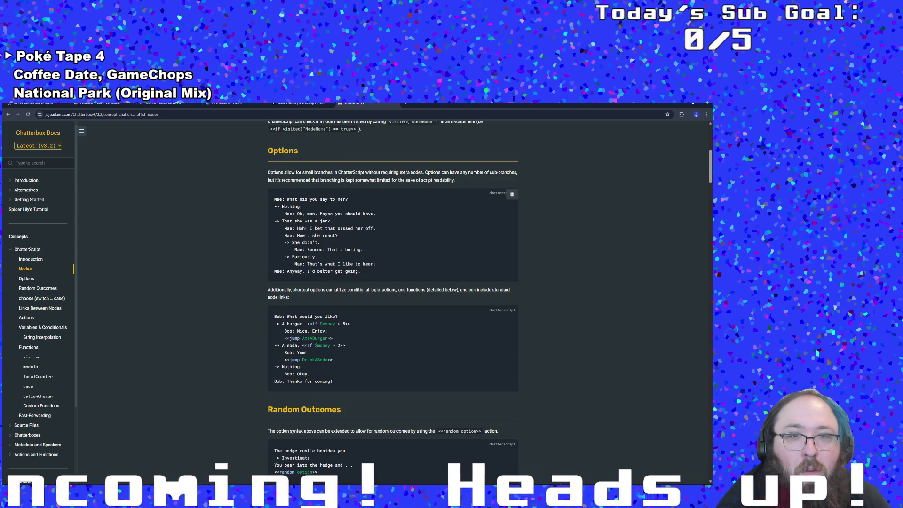
{"action": "mouse_move", "coordinate": [371, 272]}
{"action": "left_mouse_down"}
{"action": "mouse_move", "coordinate": [282, 256]}
{"action": "mouse_move", "coordinate": [258, 205]}
{"action": "left_mouse_up"}
{"action": "right_click", "coordinate": [301, 225]}
{"action": "left_click", "coordinate": [313, 239]}
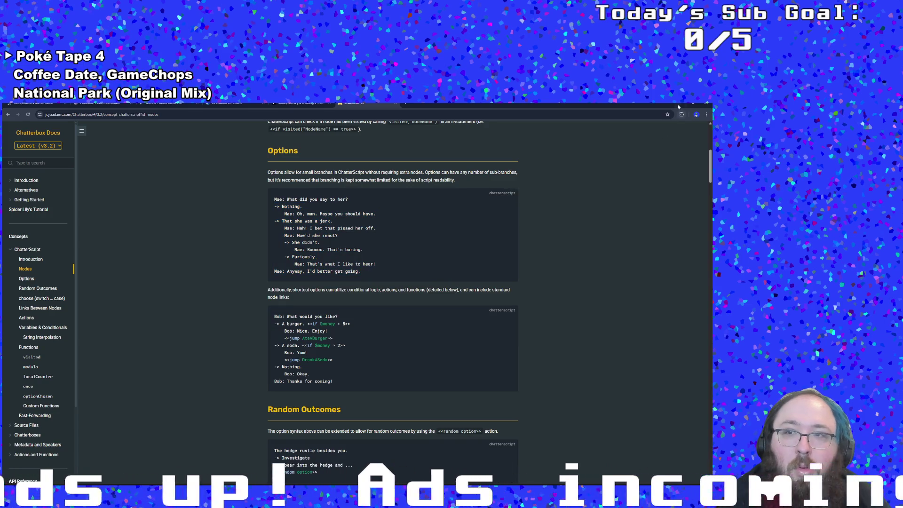
{"action": "left_click", "coordinate": [677, 104]}
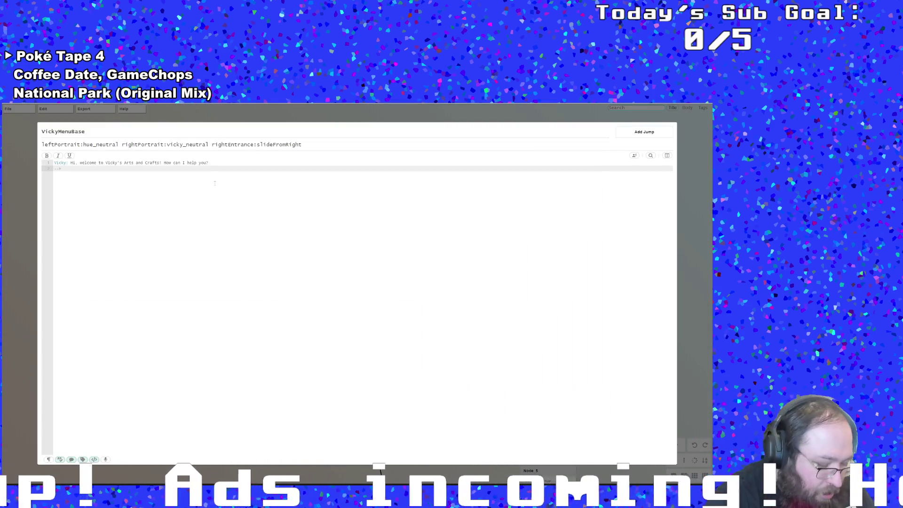
Paste the Mae example into the node and rename its first option to Talk.
{"action": "key", "text": "ctrl+v"}
{"action": "left_click", "coordinate": [83, 180]}
{"action": "left_click", "coordinate": [64, 169]}
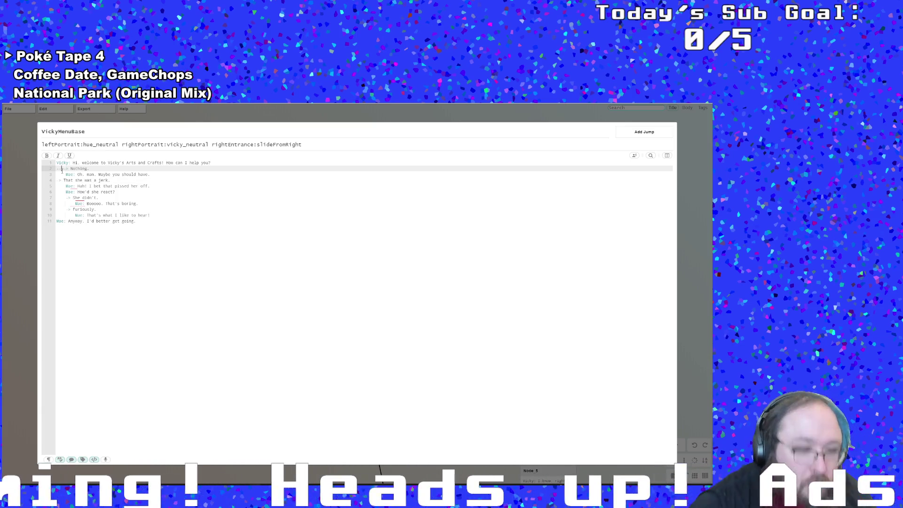
{"action": "key", "text": "BackSpace"}
{"action": "key", "text": "BackSpace"}
{"action": "key", "text": "BackSpace"}
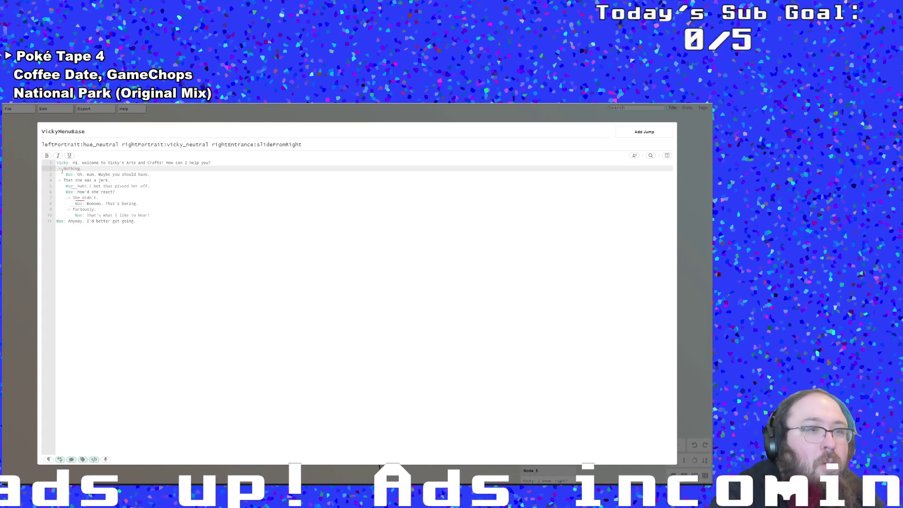
{"action": "key", "text": "Delete"}
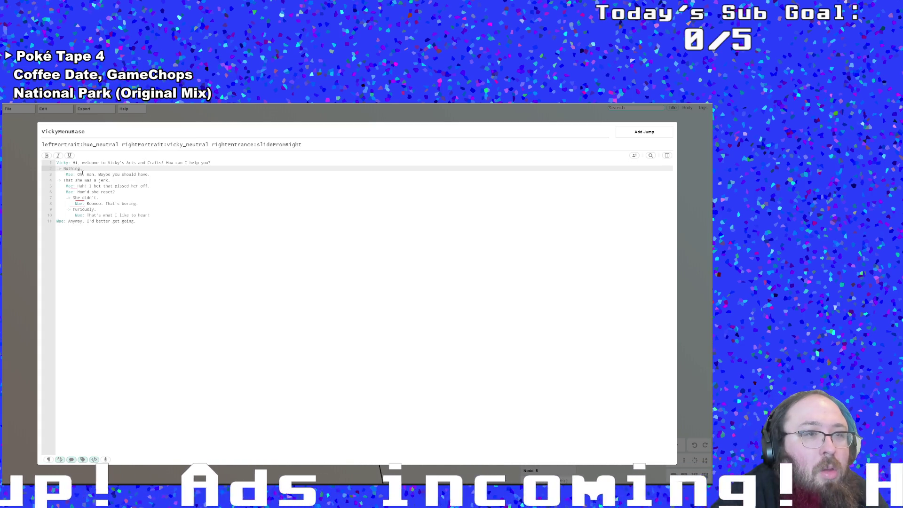
{"action": "left_click", "coordinate": [82, 170]}
{"action": "left_click_drag", "start_coordinate": [82, 169], "coordinate": [66, 169]}
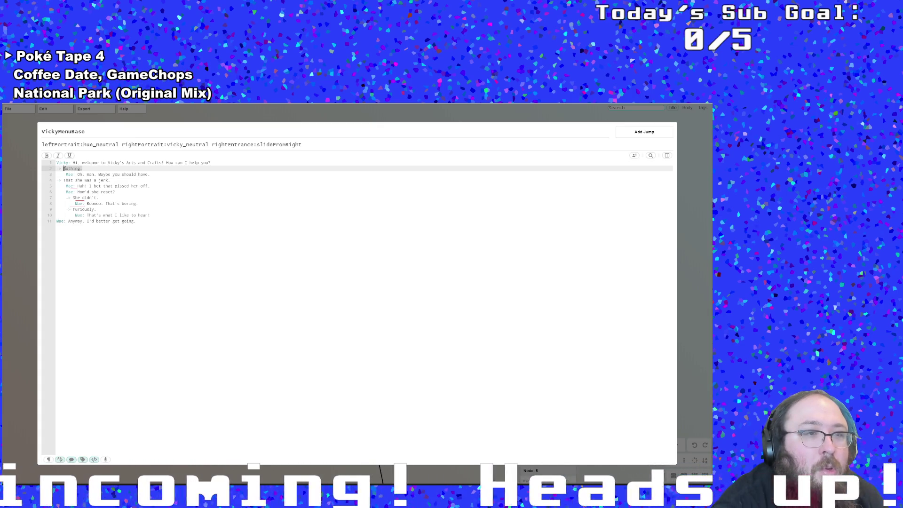
{"action": "type", "text": "Mae"}
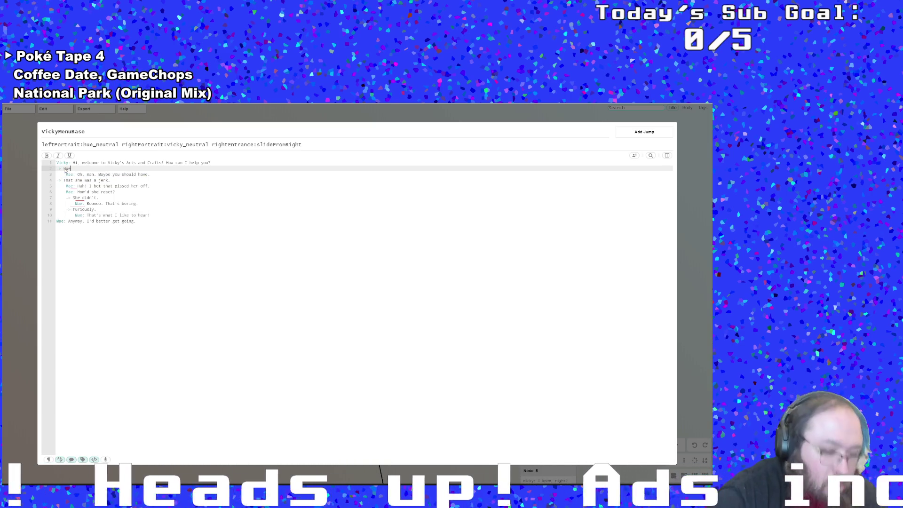
{"action": "type", "text": ": Talk"}
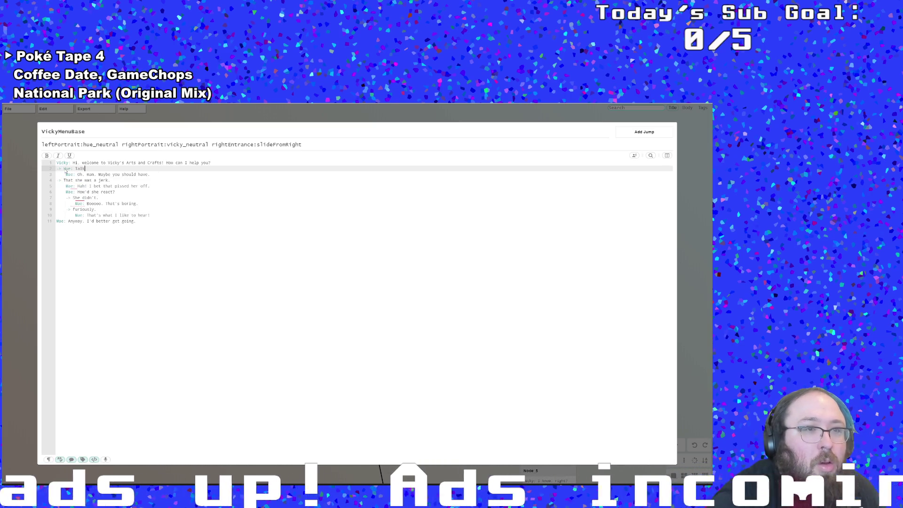
Replace the Talk option's response line with '<<wait>>' and start a new line after it.
{"action": "left_click_drag", "start_coordinate": [83, 179], "coordinate": [104, 174]}
{"action": "left_click", "coordinate": [82, 180]}
{"action": "left_click", "coordinate": [67, 174]}
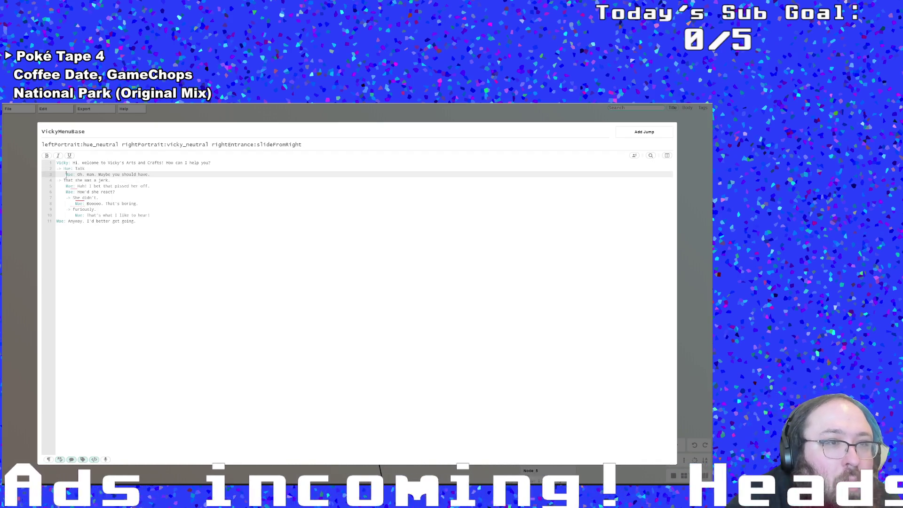
{"action": "type", "text": ","}
{"action": "left_click", "coordinate": [152, 177]}
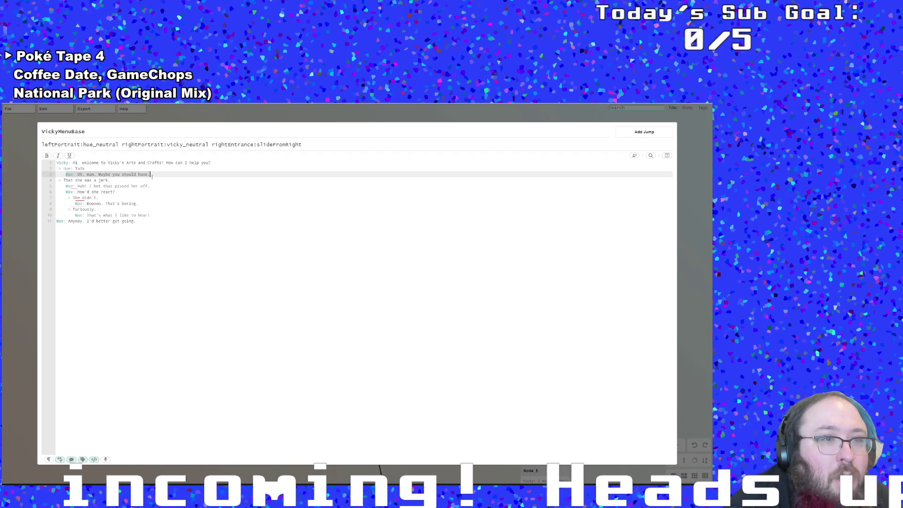
{"action": "left_click", "coordinate": [93, 168]}
{"action": "left_click_drag", "start_coordinate": [152, 175], "coordinate": [67, 175]}
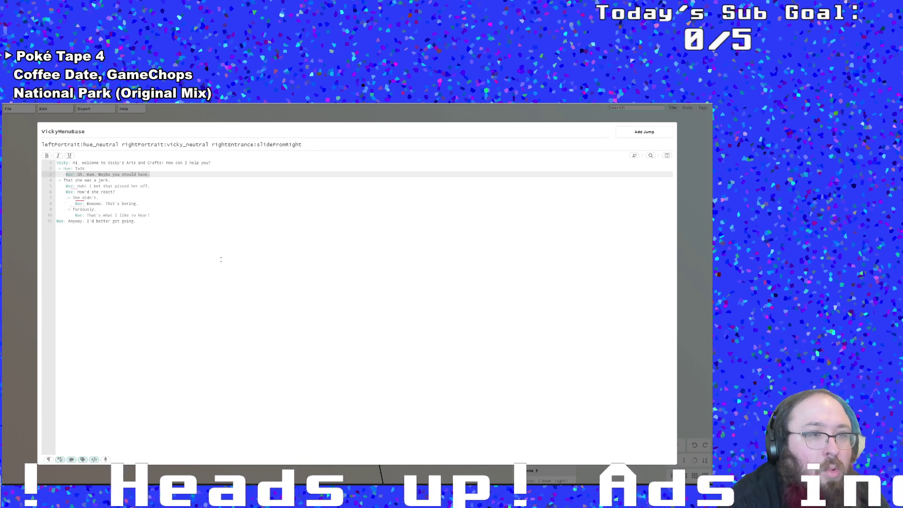
{"action": "type", "text": "wait"}
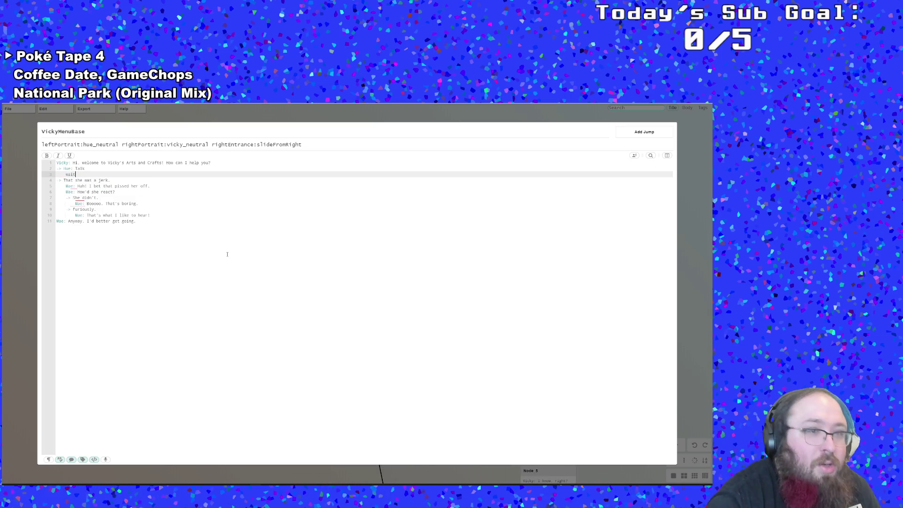
{"action": "key", "text": "Left"}
{"action": "key", "text": "Left"}
{"action": "key", "text": "Left"}
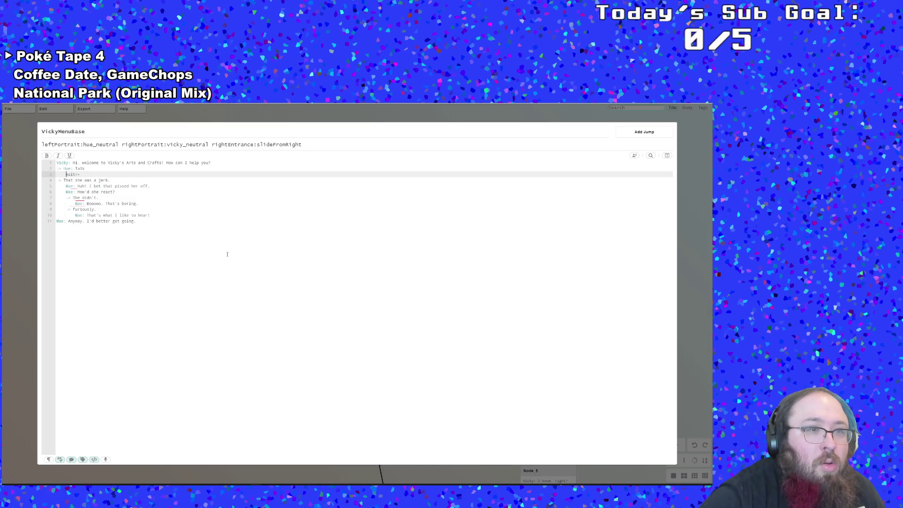
{"action": "type", "text": "<<>>"}
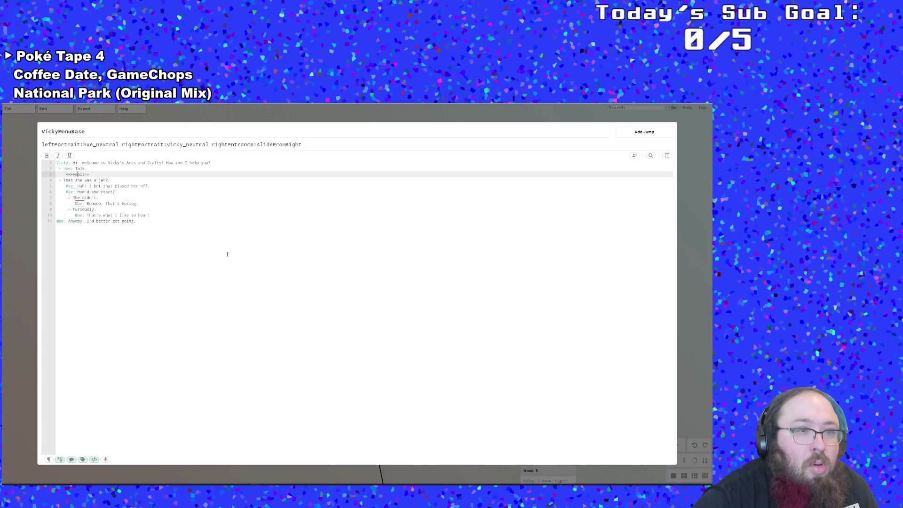
{"action": "key", "text": "BackSpace"}
{"action": "key", "text": "BackSpace"}
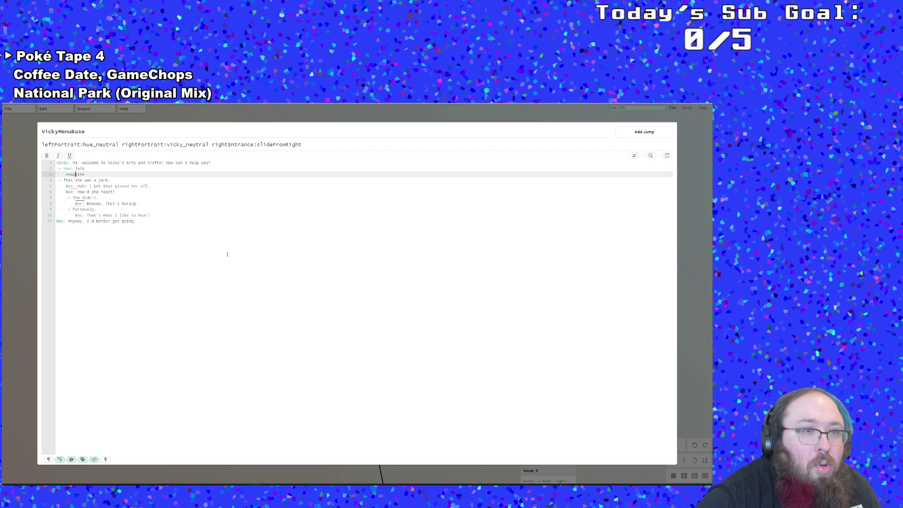
{"action": "key", "text": "Return"}
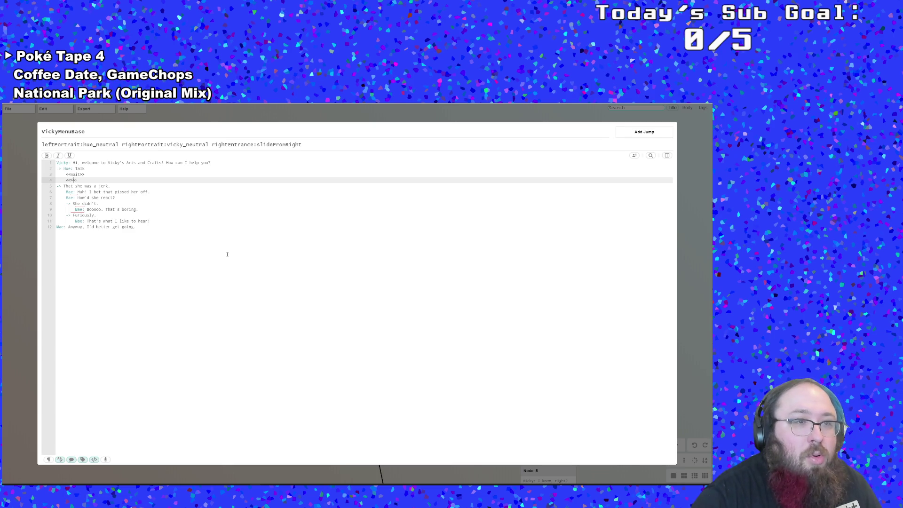
Add a '<<jump StartStoreBanter>>' line under the wait command.
{"action": "type", "text": "jump"}
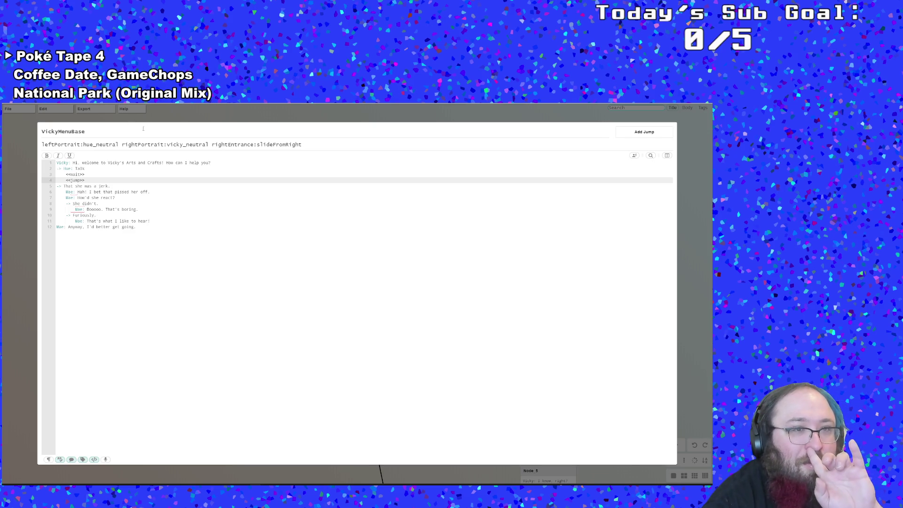
{"action": "key", "text": "Escape"}
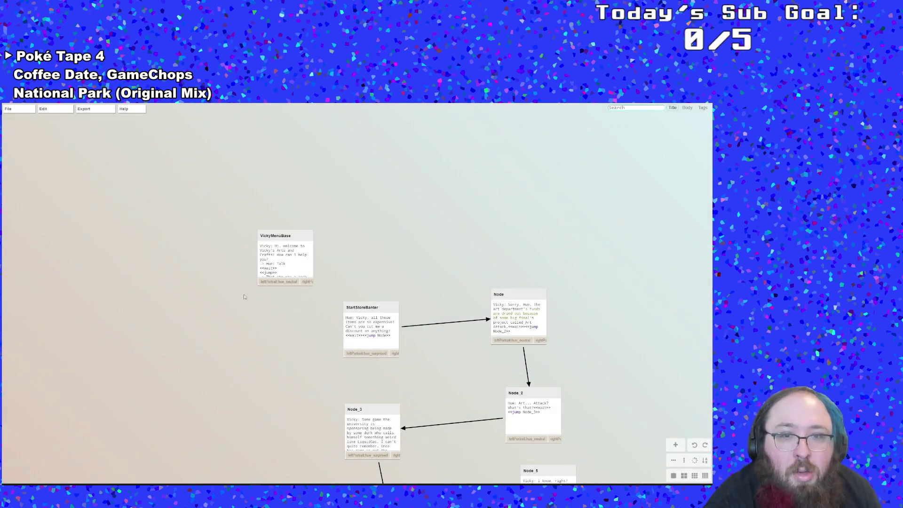
{"action": "double_click", "coordinate": [287, 253]}
{"action": "key", "text": "Up"}
{"action": "key", "text": "Up"}
{"action": "key", "text": "Up"}
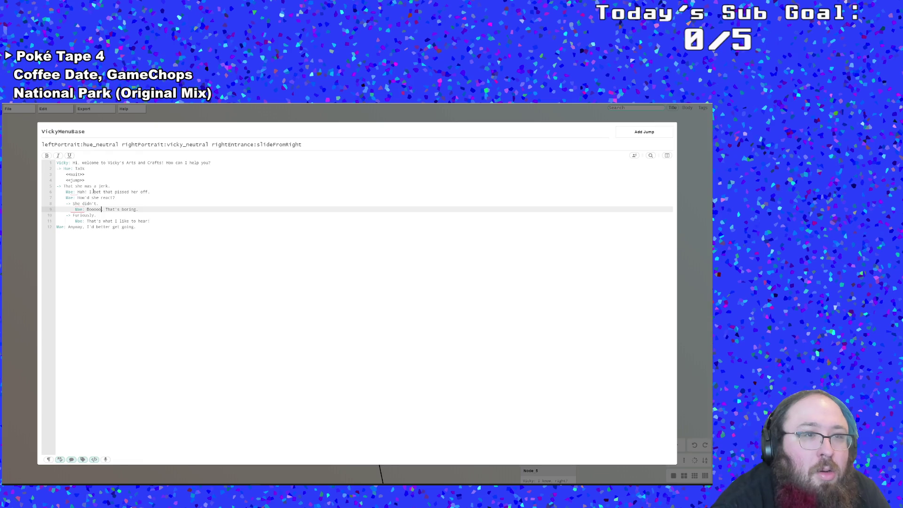
{"action": "key", "text": "Left"}
{"action": "key", "text": "Left"}
{"action": "type", "text": "StartStop"}
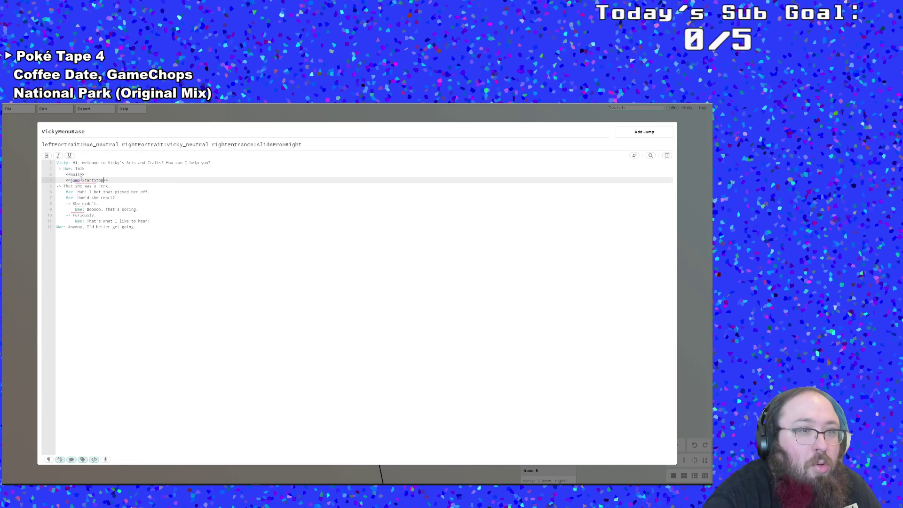
{"action": "type", "text": "e"}
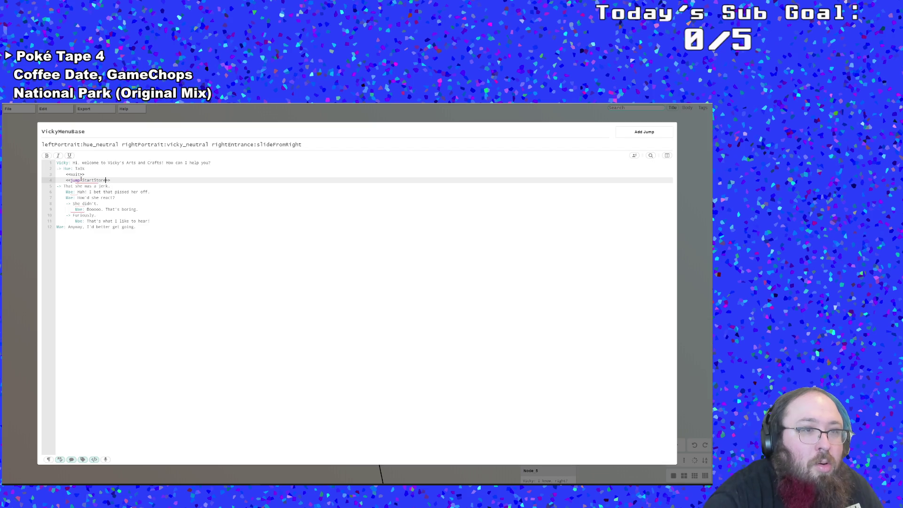
{"action": "type", "text": "an"}
{"action": "key", "text": "BackSpace"}
{"action": "type", "text": "ter"}
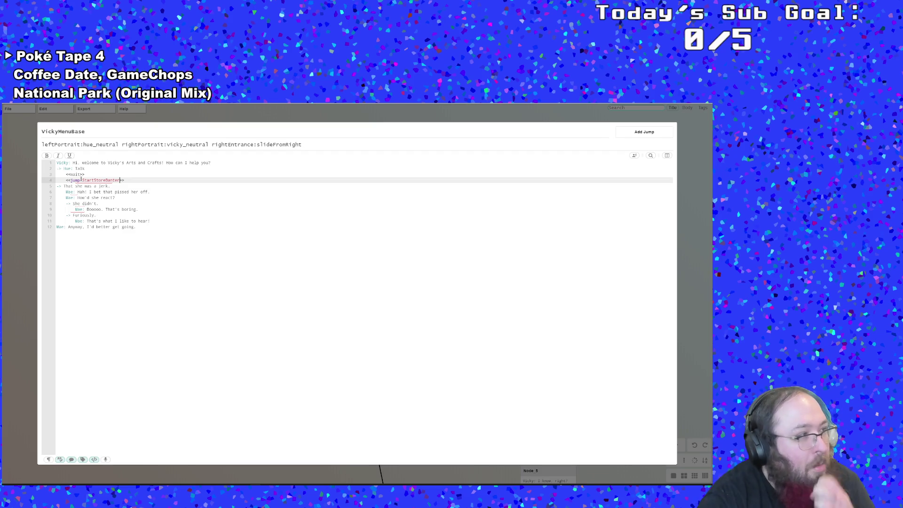
Select the Talk option block on lines 2–4 for reuse over the leftover example lines.
{"action": "left_click", "coordinate": [104, 197]}
{"action": "left_click", "coordinate": [106, 186]}
{"action": "left_click", "coordinate": [90, 192]}
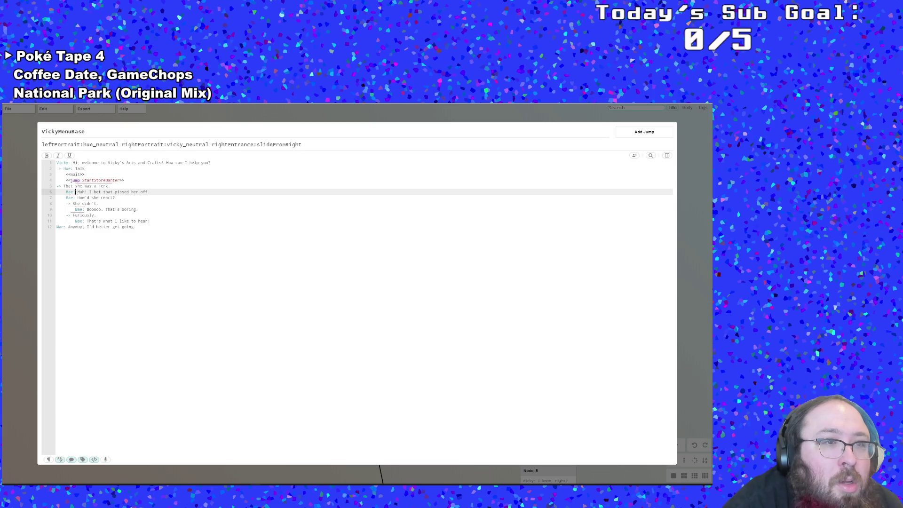
{"action": "left_click_drag", "start_coordinate": [111, 186], "coordinate": [64, 186]}
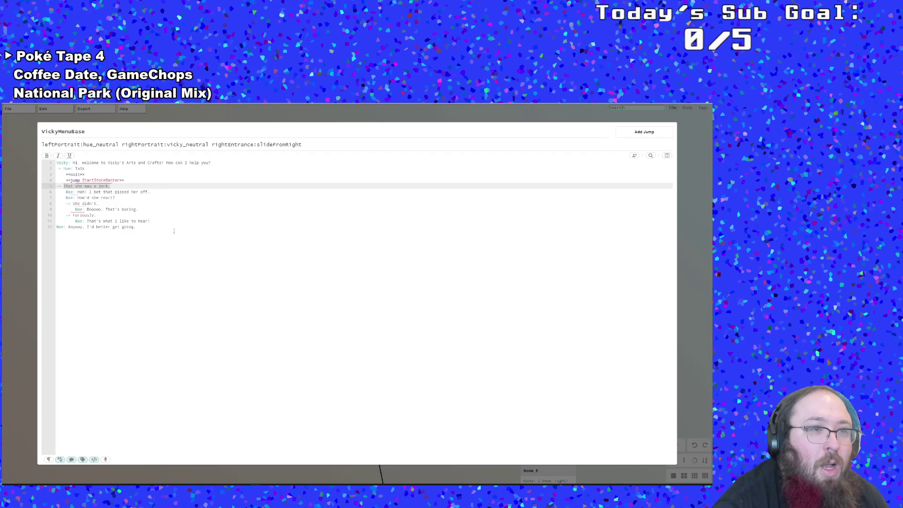
{"action": "left_click_drag", "start_coordinate": [125, 181], "coordinate": [54, 169]}
{"action": "key", "text": "ctrl+c"}
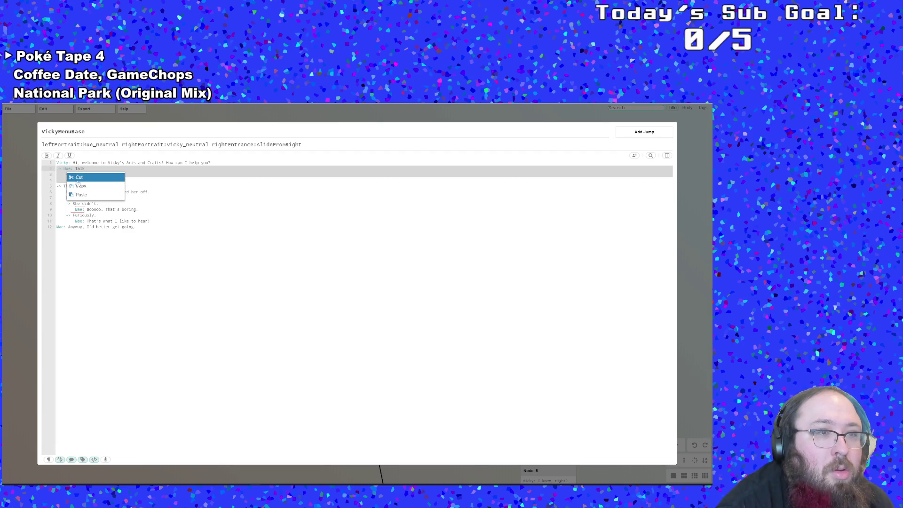
Paste the Talk block over leftover lines 5–7 and retarget copies to Shop/HowToBuy and Sell/SellItems.
{"action": "left_click_drag", "start_coordinate": [116, 198], "coordinate": [57, 186]}
{"action": "key", "text": "ctrl+v"}
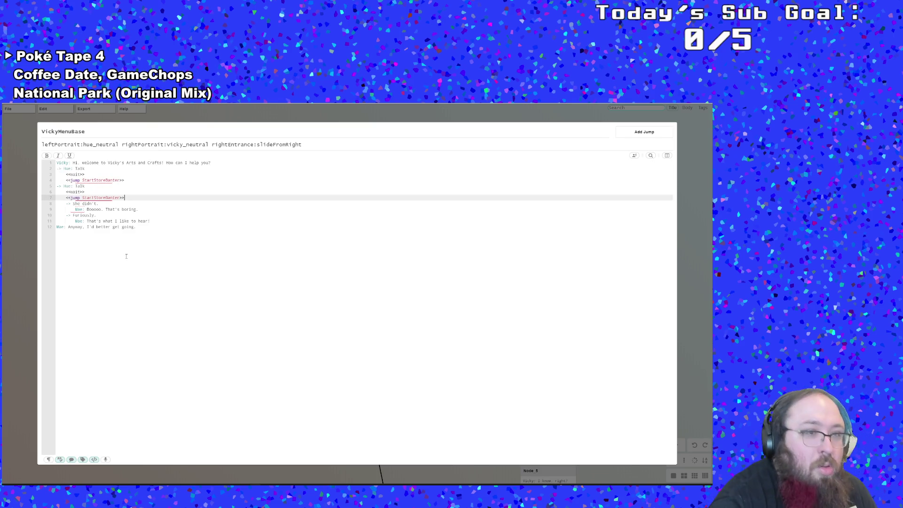
{"action": "key", "text": "Up"}
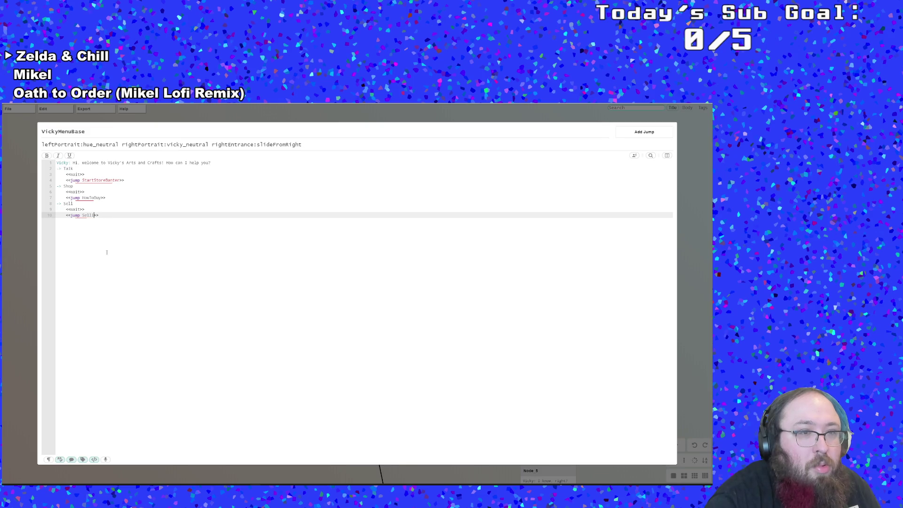
{"action": "type", "text": "Items"}
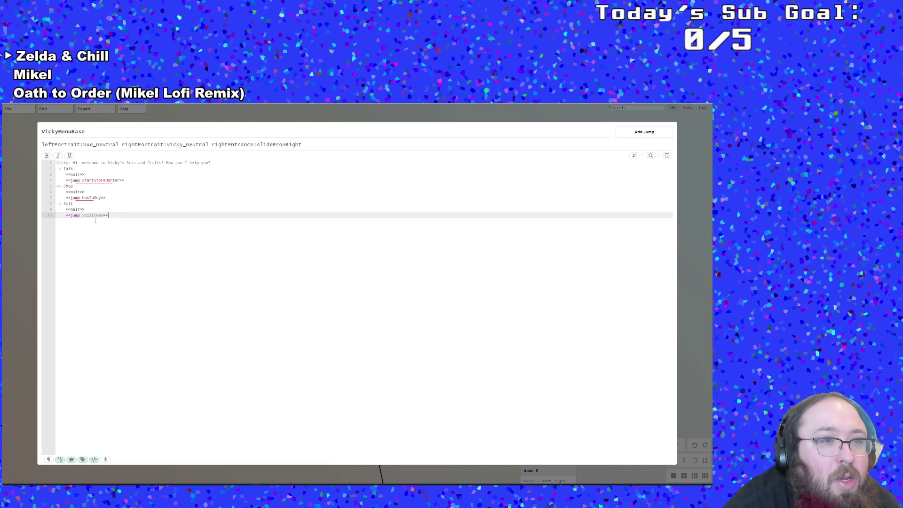
Arrange the graph so the new HowToBuy and SellItems nodes sit beside the menu node.
{"action": "left_click", "coordinate": [25, 241]}
{"action": "left_click_drag", "start_coordinate": [395, 202], "coordinate": [340, 147]}
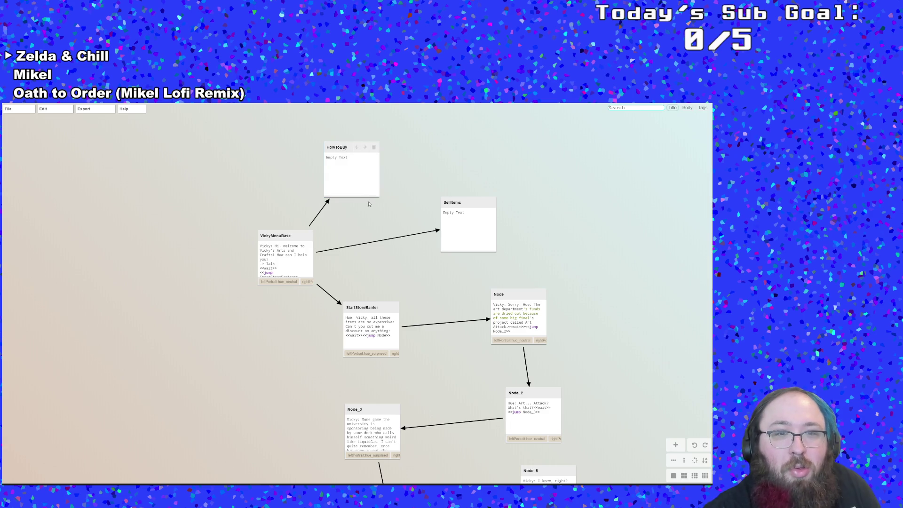
{"action": "scroll", "coordinate": [386, 331], "scroll_direction": "down", "scroll_amount": 3}
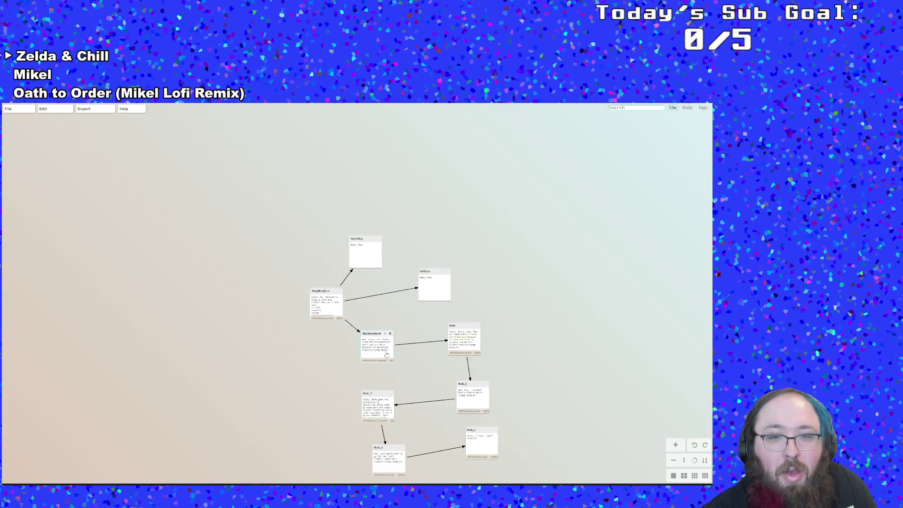
{"action": "scroll", "coordinate": [382, 354], "scroll_direction": "up", "scroll_amount": 3}
{"action": "mouse_move", "coordinate": [298, 235]}
{"action": "left_mouse_down"}
{"action": "mouse_move", "coordinate": [248, 58]}
{"action": "mouse_move", "coordinate": [280, 76]}
{"action": "mouse_move", "coordinate": [298, 104]}
{"action": "left_mouse_up"}
{"action": "double_click", "coordinate": [281, 138]}
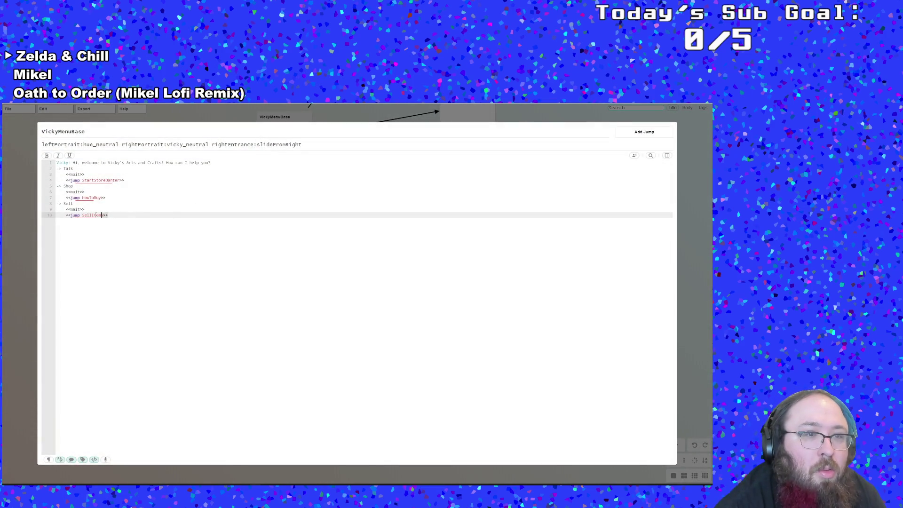
Duplicate the three Sell option lines below line 10 and rename the copy to Leave.
{"action": "left_click_drag", "start_coordinate": [115, 215], "coordinate": [51, 203]}
{"action": "right_click", "coordinate": [61, 206]}
{"action": "left_click", "coordinate": [80, 219]}
{"action": "left_click", "coordinate": [124, 215]}
{"action": "key", "text": "Return"}
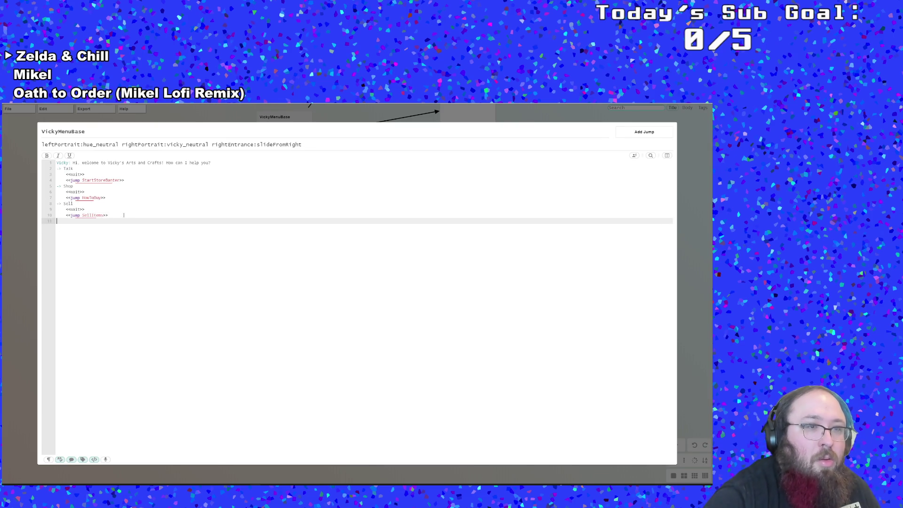
{"action": "key", "text": "ctrl+v"}
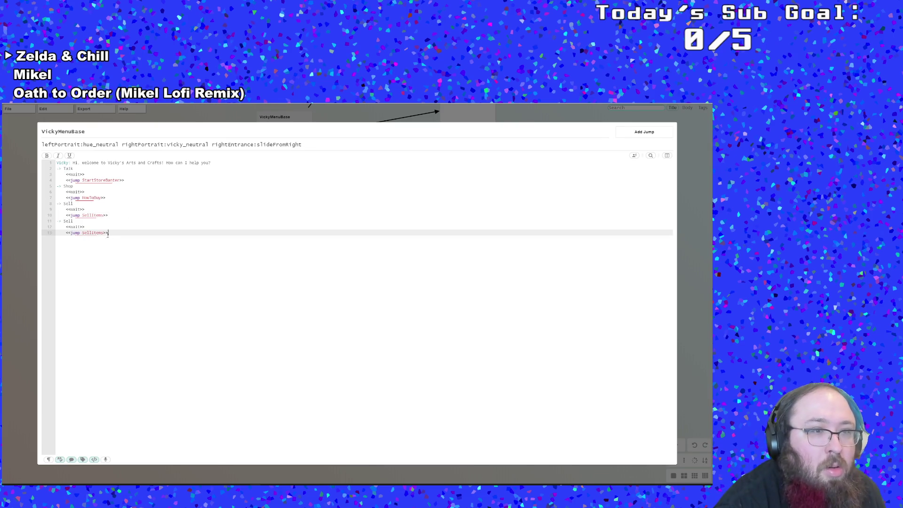
{"action": "left_click", "coordinate": [80, 227]}
{"action": "double_click", "coordinate": [66, 221]}
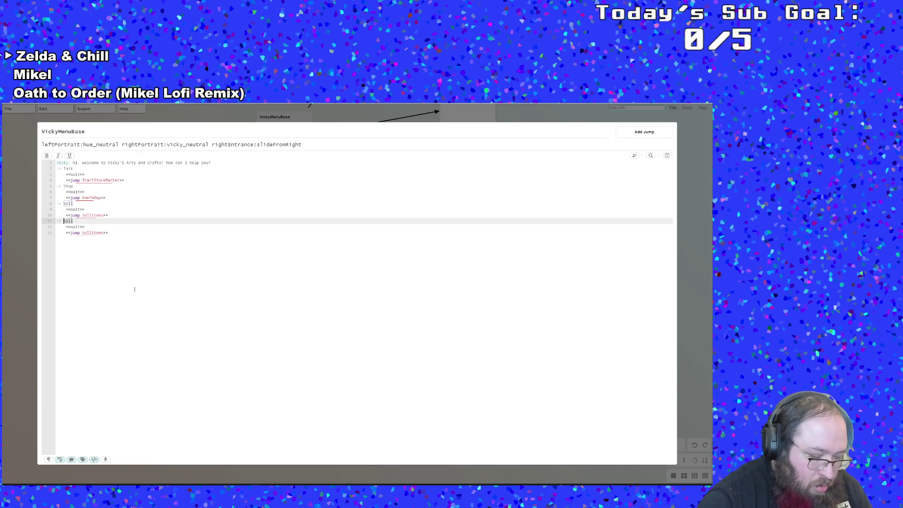
{"action": "type", "text": "Leave"}
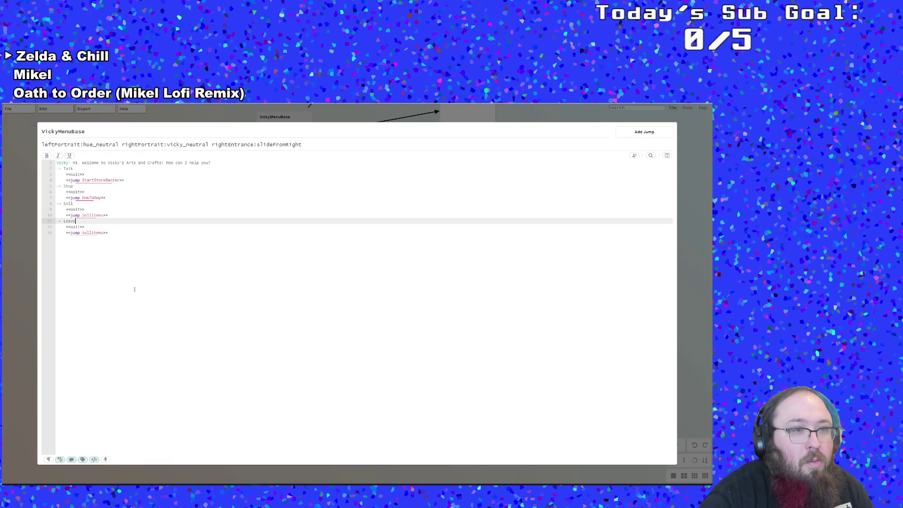
Remove the SellItems jump from the Leave option, close the editor, and switch to the Fusion Calculator.
{"action": "left_click", "coordinate": [109, 233]}
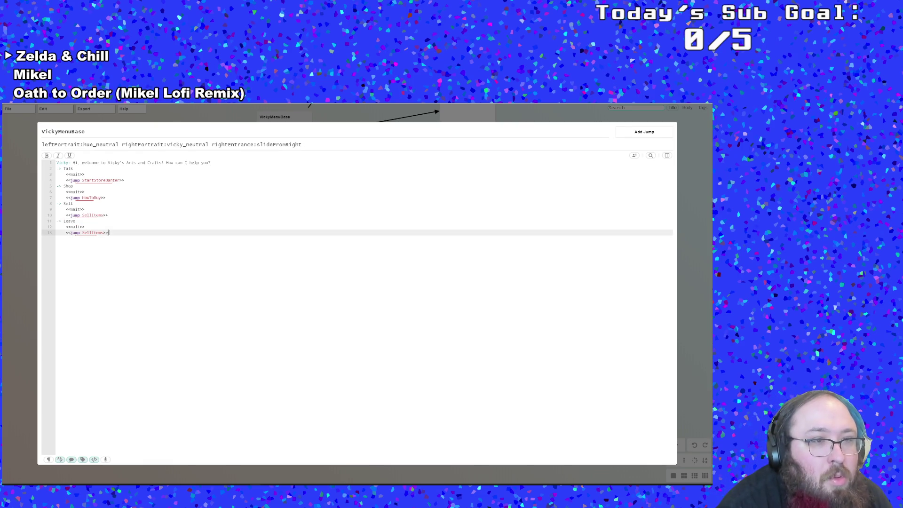
{"action": "left_click", "coordinate": [75, 221]}
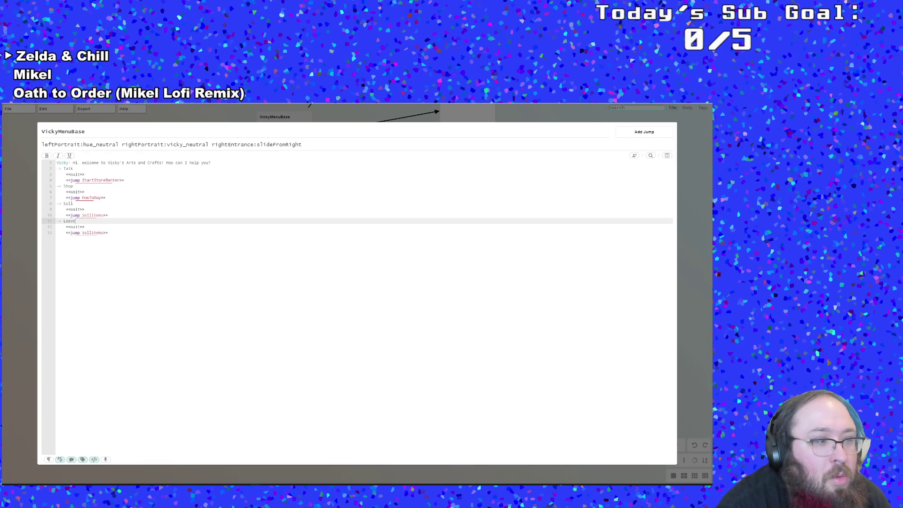
{"action": "left_click", "coordinate": [105, 233]}
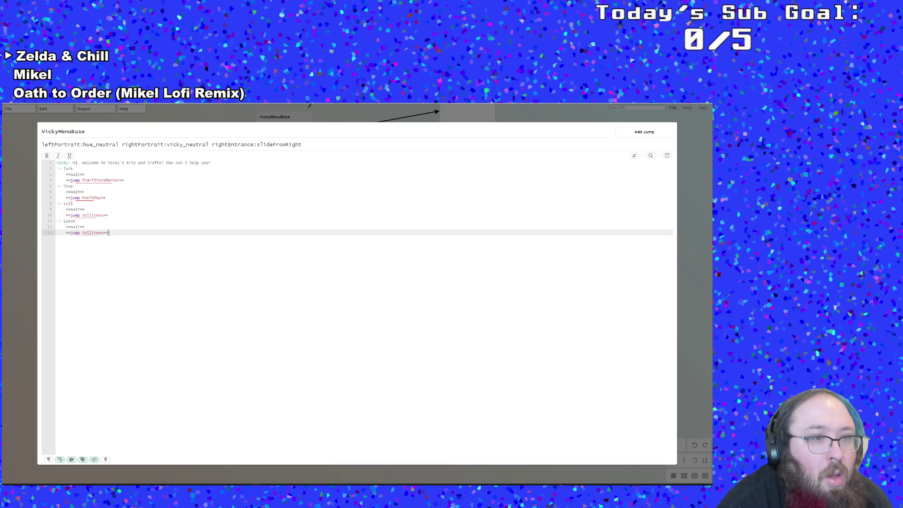
{"action": "left_click_drag", "start_coordinate": [109, 232], "coordinate": [66, 234]}
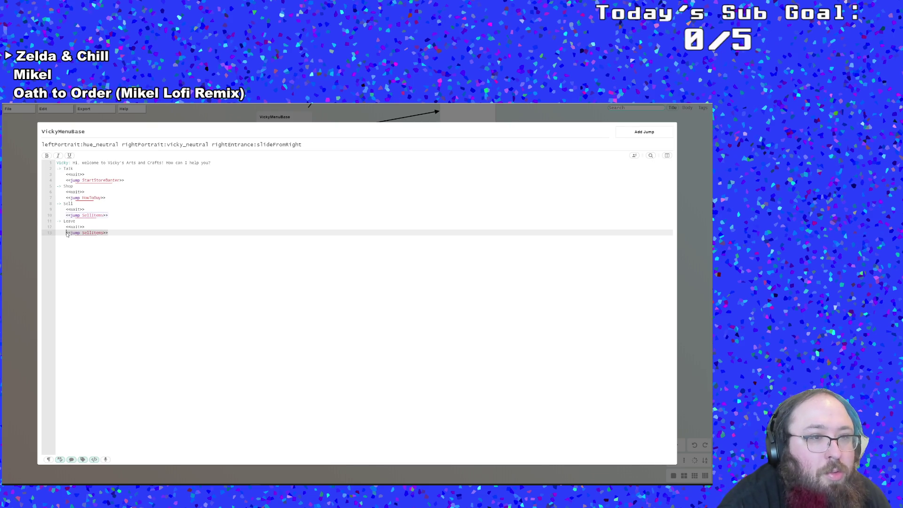
{"action": "key", "text": "BackSpace"}
{"action": "key", "text": "BackSpace"}
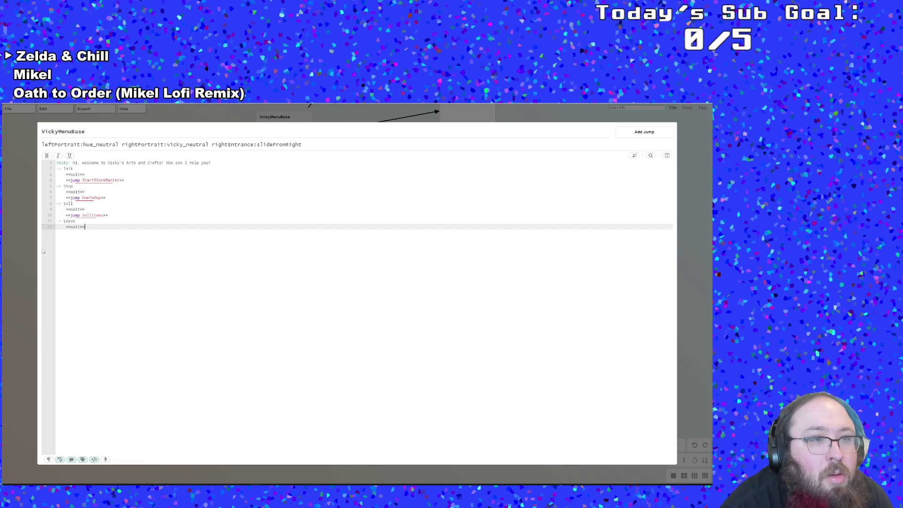
{"action": "left_click", "coordinate": [24, 261]}
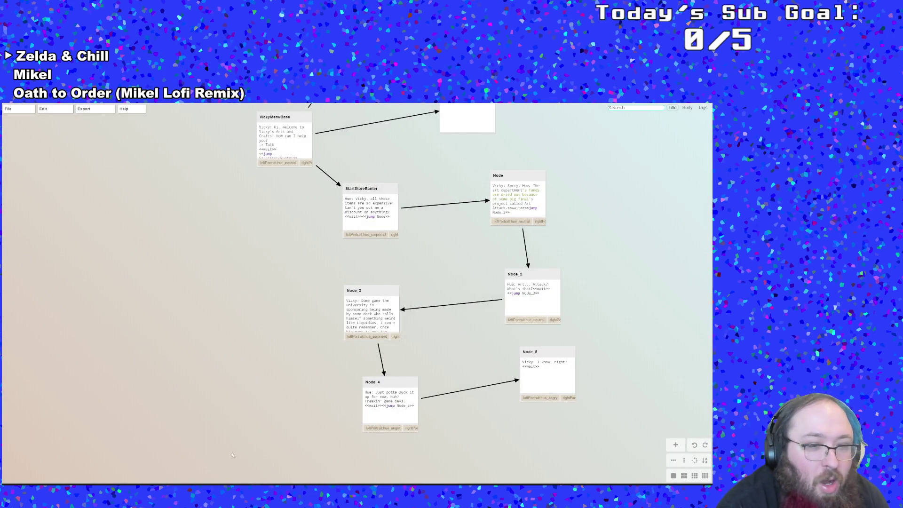
{"action": "key", "text": "alt+Tab"}
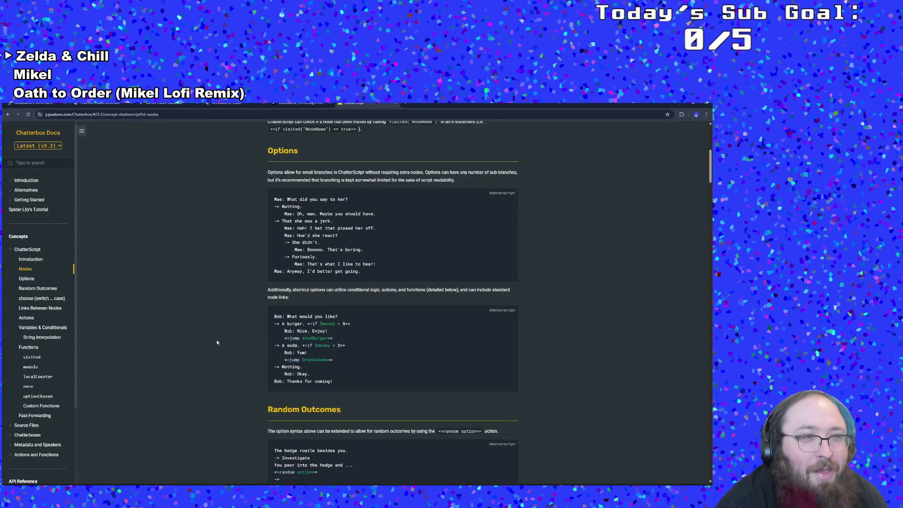
{"action": "left_click", "coordinate": [165, 103]}
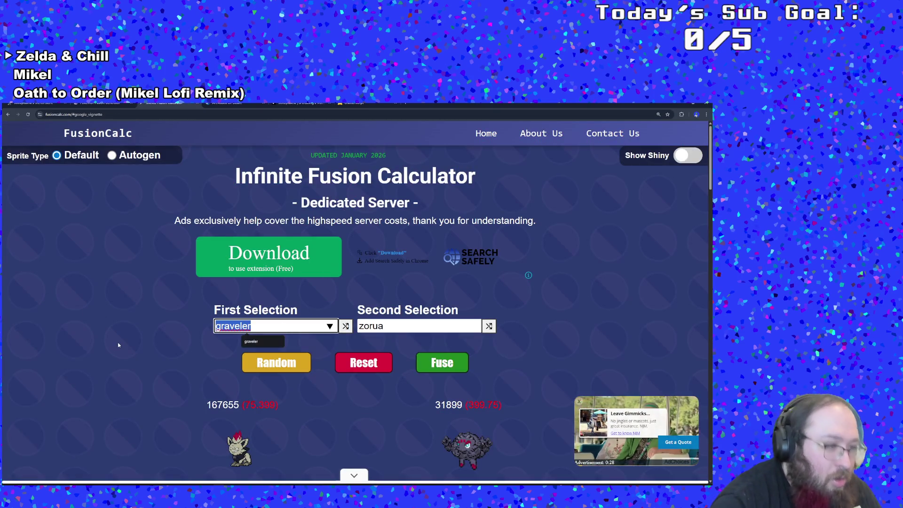
Fuse Gardevoir with Lopunny in the Infinite Fusion Calculator.
{"action": "type", "text": "garde"}
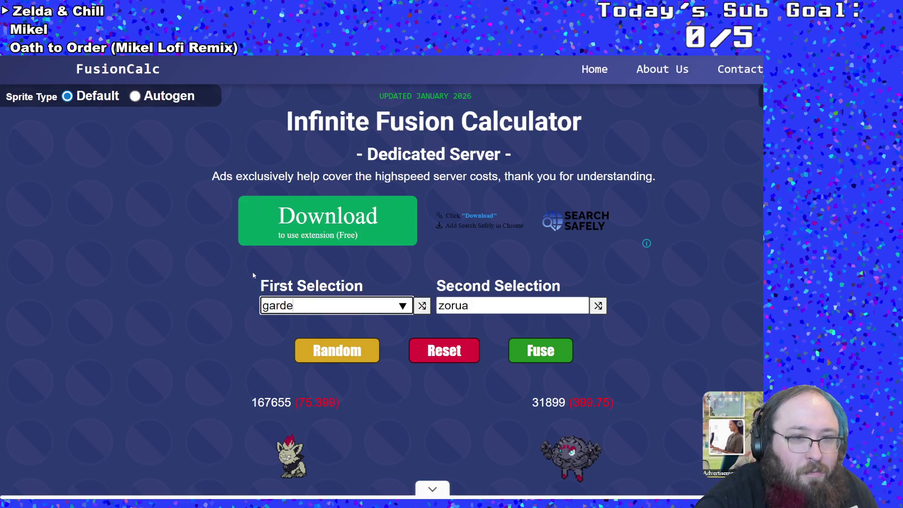
{"action": "key", "text": "Return"}
{"action": "key", "text": "Tab"}
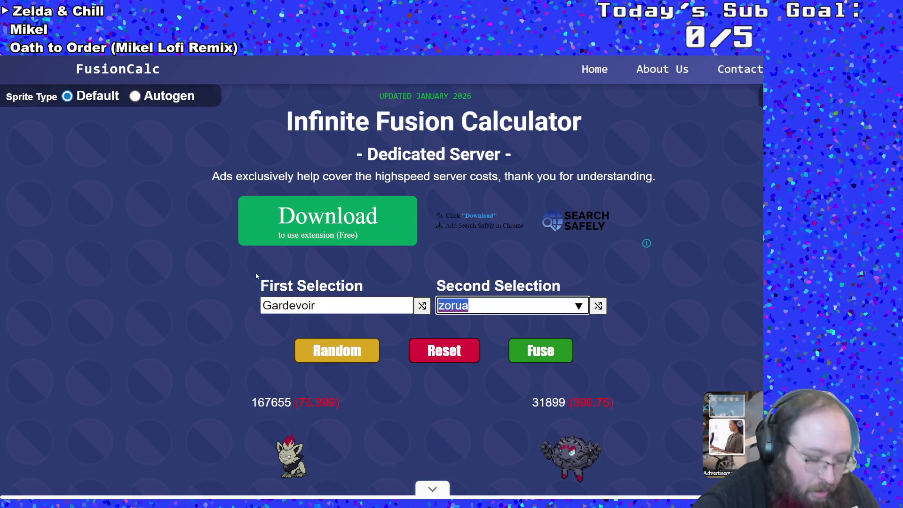
{"action": "type", "text": "Lopunny"}
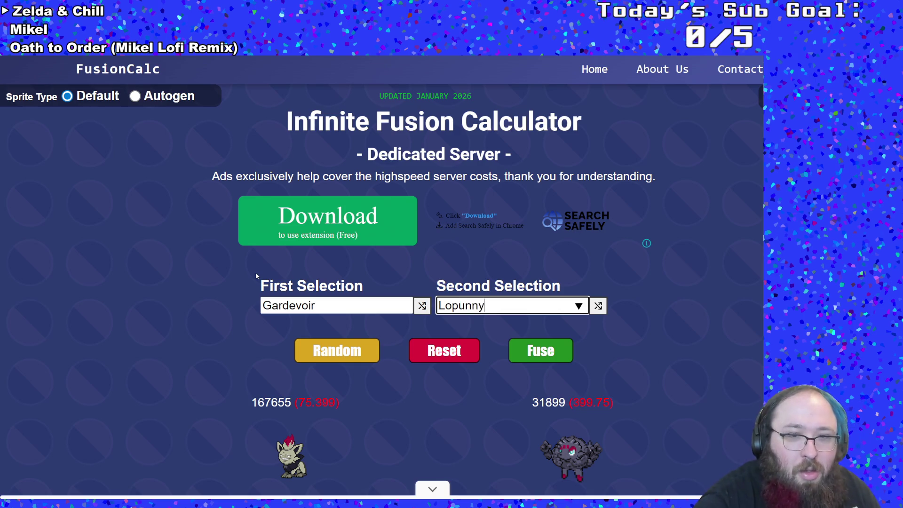
{"action": "scroll", "coordinate": [195, 349], "scroll_direction": "down", "scroll_amount": 1}
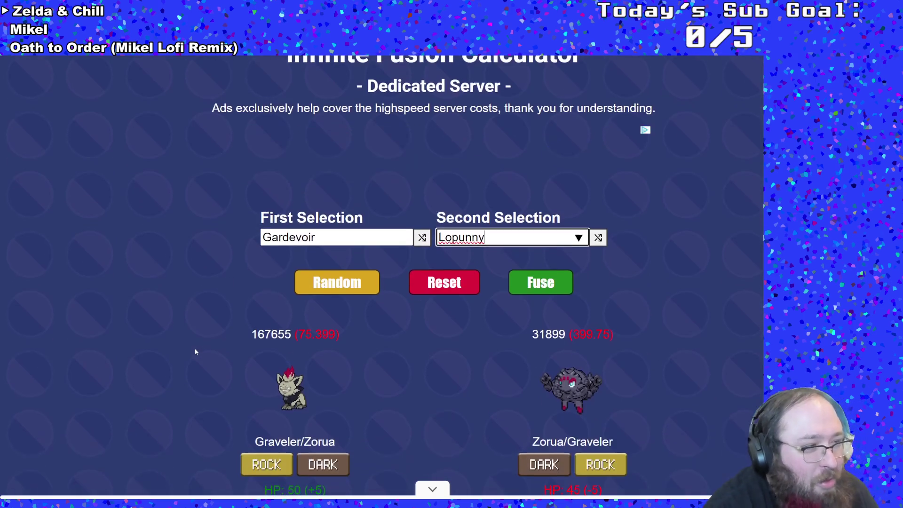
{"action": "scroll", "coordinate": [193, 333], "scroll_direction": "down", "scroll_amount": 1}
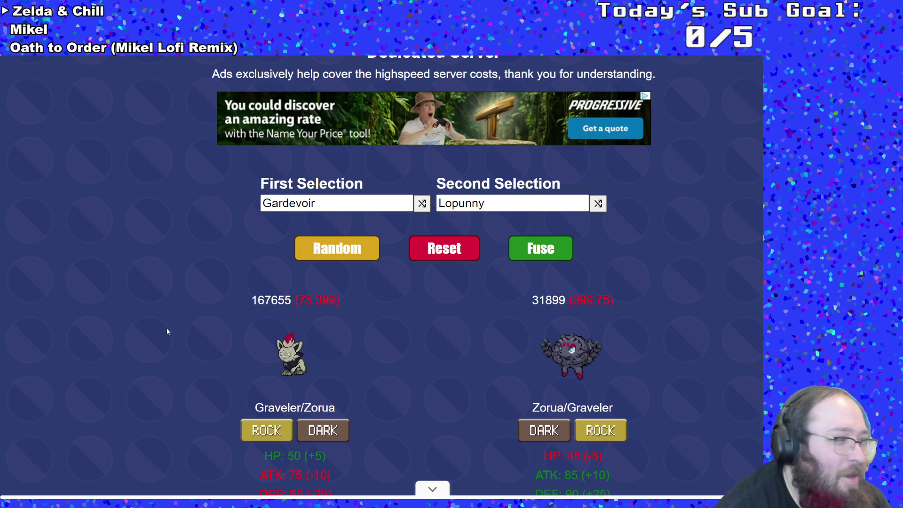
{"action": "left_click", "coordinate": [534, 252]}
Scroll through the Gardevoir/Lopunny fusion results' types, stats and abilities.
{"action": "scroll", "coordinate": [503, 311], "scroll_direction": "down", "scroll_amount": 1}
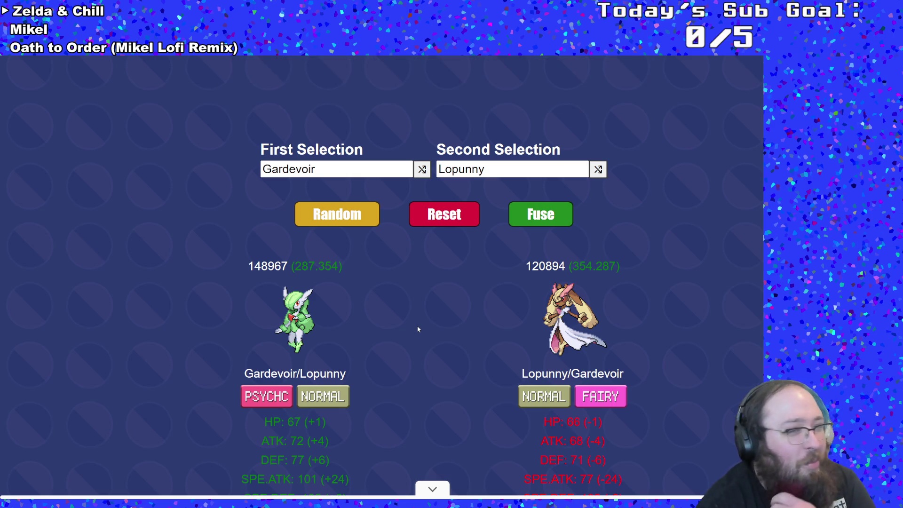
{"action": "scroll", "coordinate": [410, 338], "scroll_direction": "down", "scroll_amount": 2}
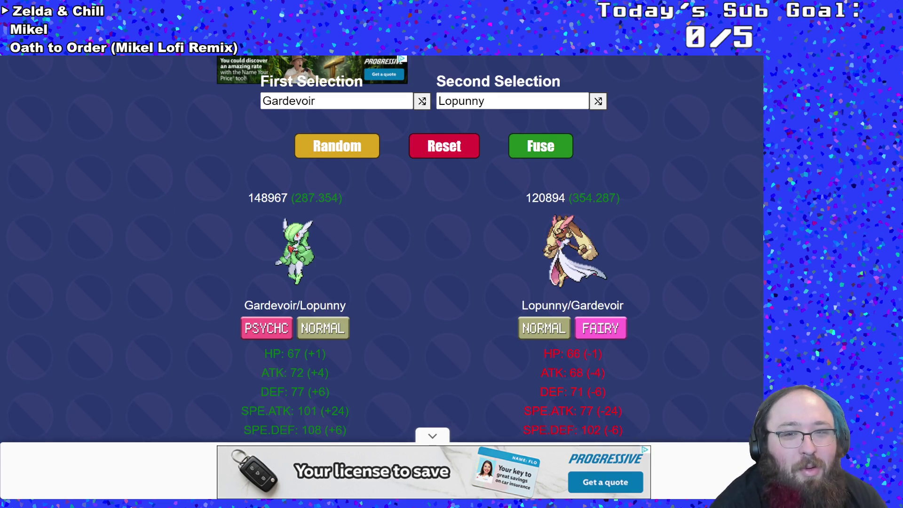
{"action": "scroll", "coordinate": [521, 290], "scroll_direction": "down", "scroll_amount": 2}
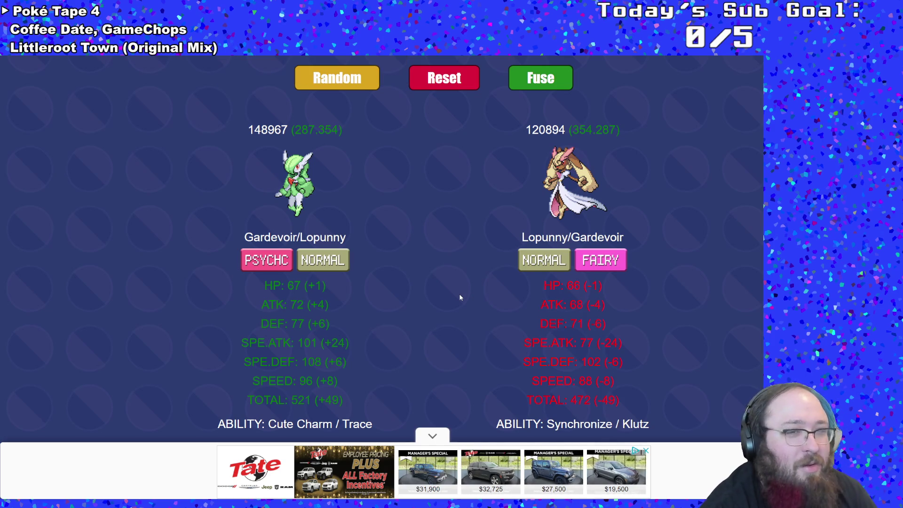
{"action": "scroll", "coordinate": [460, 297], "scroll_direction": "down", "scroll_amount": 1}
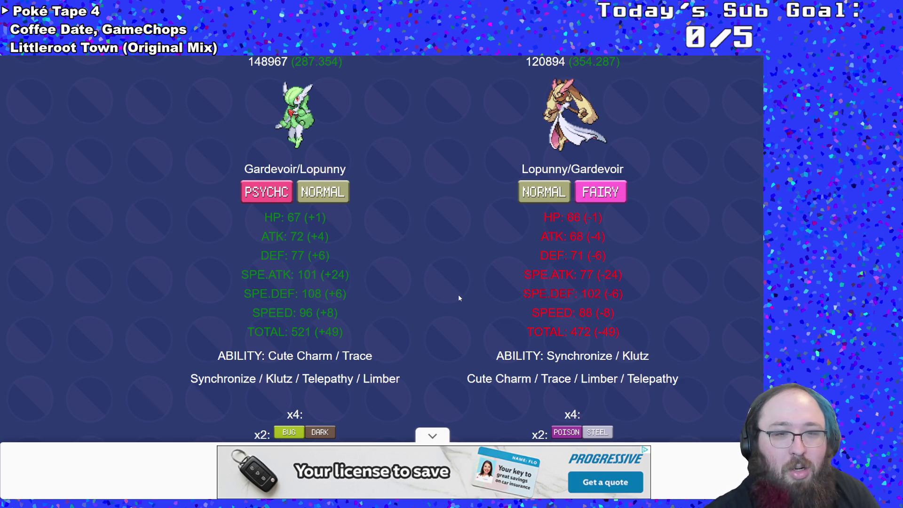
{"action": "scroll", "coordinate": [459, 297], "scroll_direction": "up", "scroll_amount": 2}
{"action": "scroll", "coordinate": [458, 294], "scroll_direction": "up", "scroll_amount": 3}
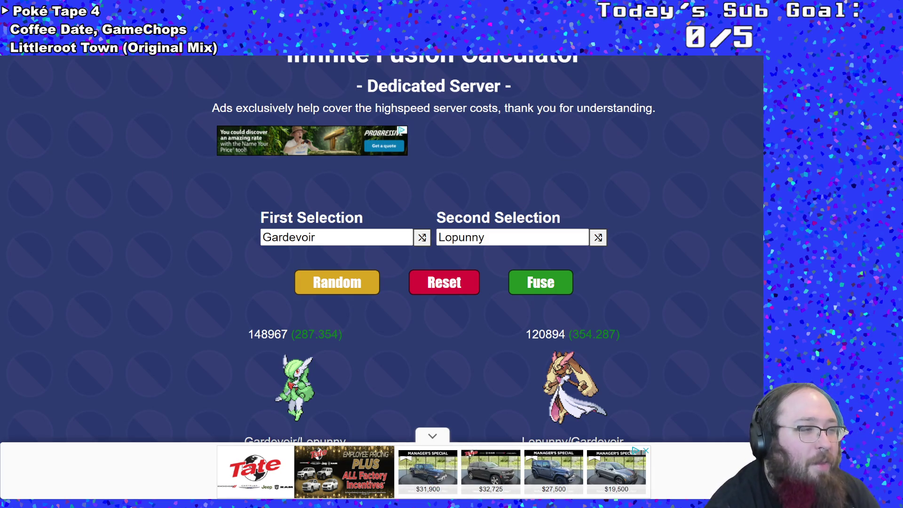
{"action": "scroll", "coordinate": [179, 328], "scroll_direction": "down", "scroll_amount": 2}
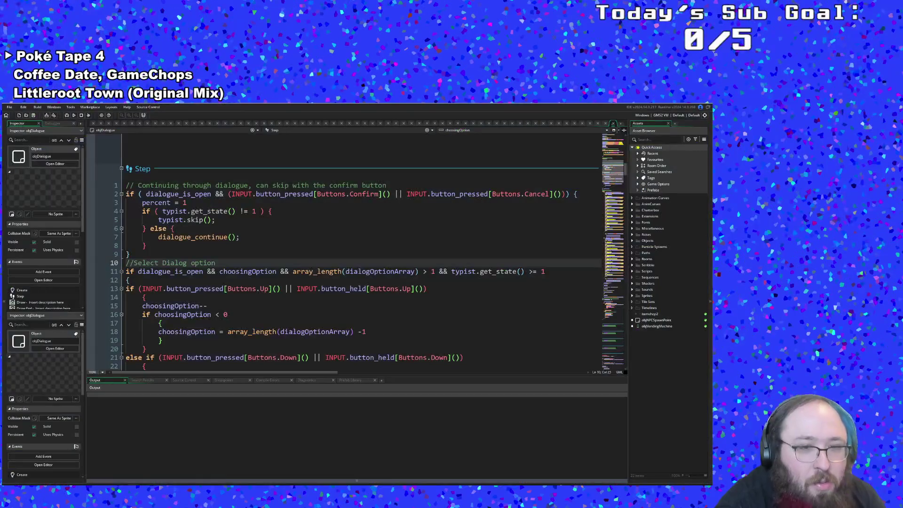
{"action": "left_click", "coordinate": [224, 318]}
{"action": "left_click", "coordinate": [292, 271]}
{"action": "left_click", "coordinate": [275, 289]}
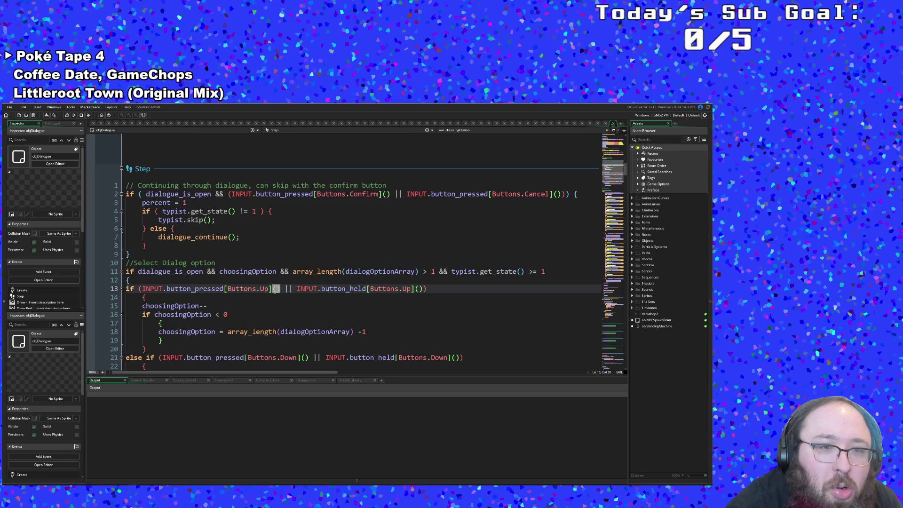
{"action": "left_click", "coordinate": [256, 271]}
{"action": "left_click", "coordinate": [249, 246]}
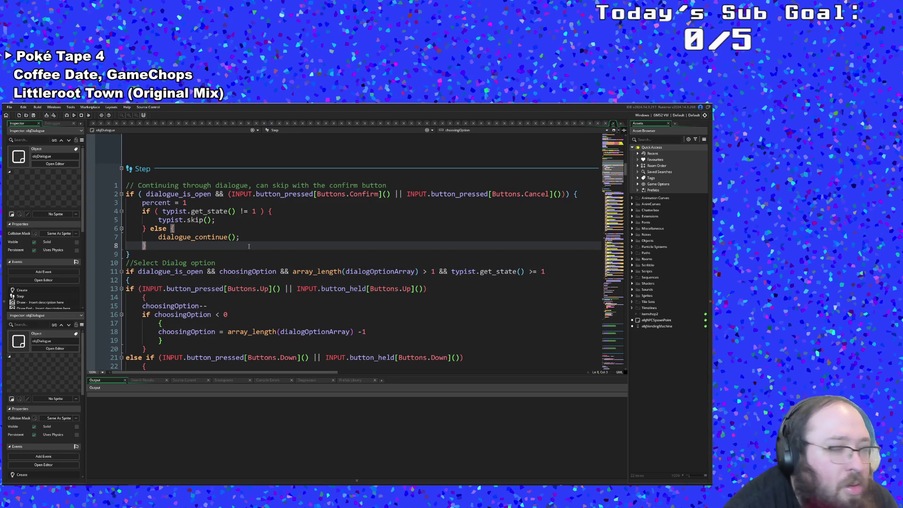
{"action": "left_click", "coordinate": [243, 237]}
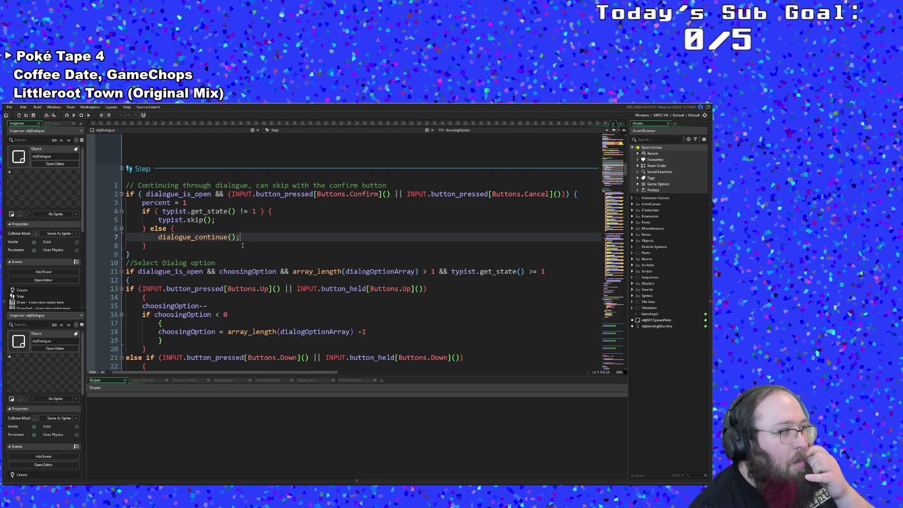
{"action": "left_click", "coordinate": [251, 261]}
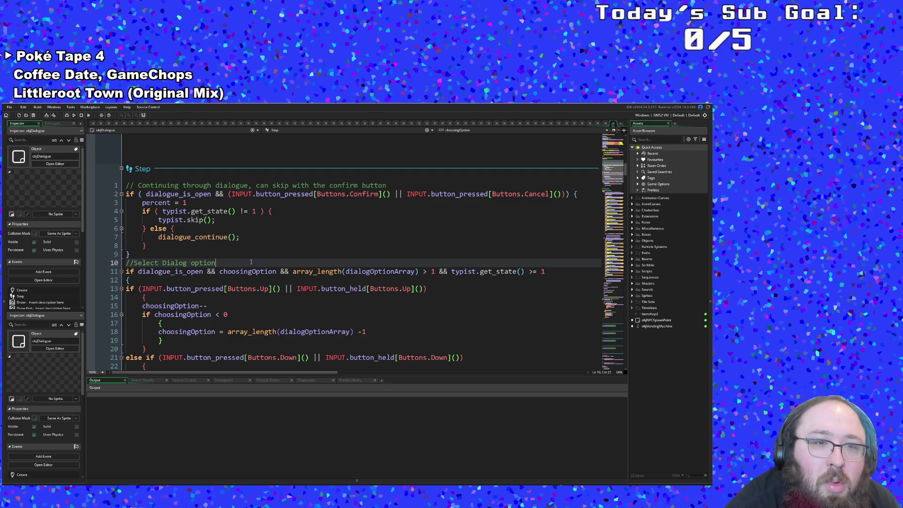
{"action": "scroll", "coordinate": [272, 290], "scroll_direction": "down", "scroll_amount": 4}
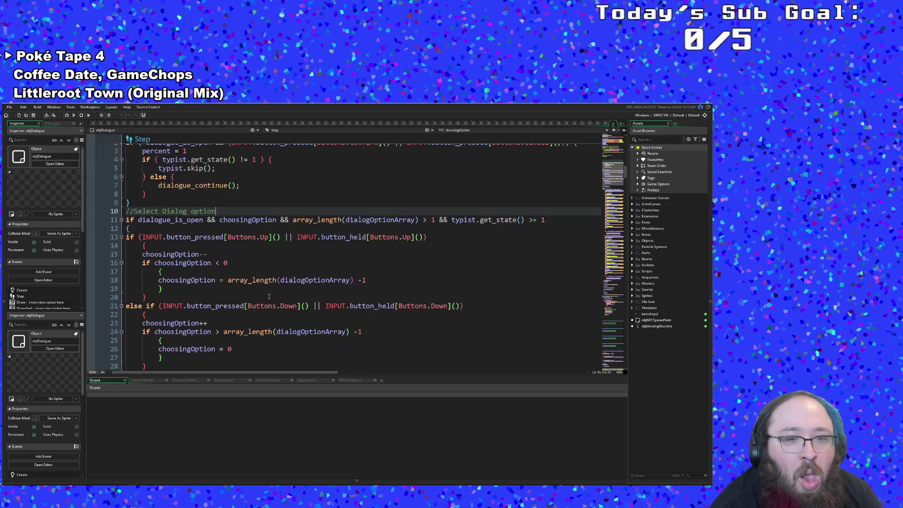
{"action": "scroll", "coordinate": [270, 294], "scroll_direction": "up", "scroll_amount": 8}
{"action": "scroll", "coordinate": [270, 296], "scroll_direction": "down", "scroll_amount": 2}
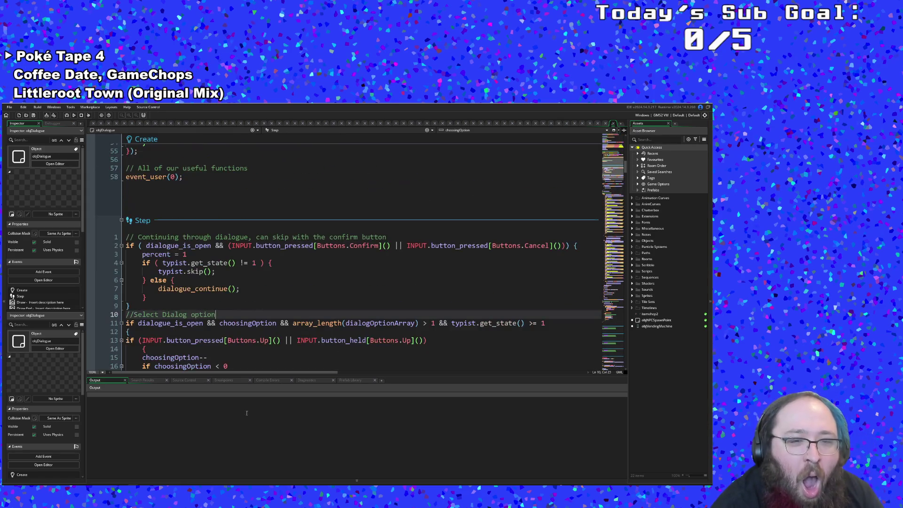
{"action": "key", "text": "alt+Tab"}
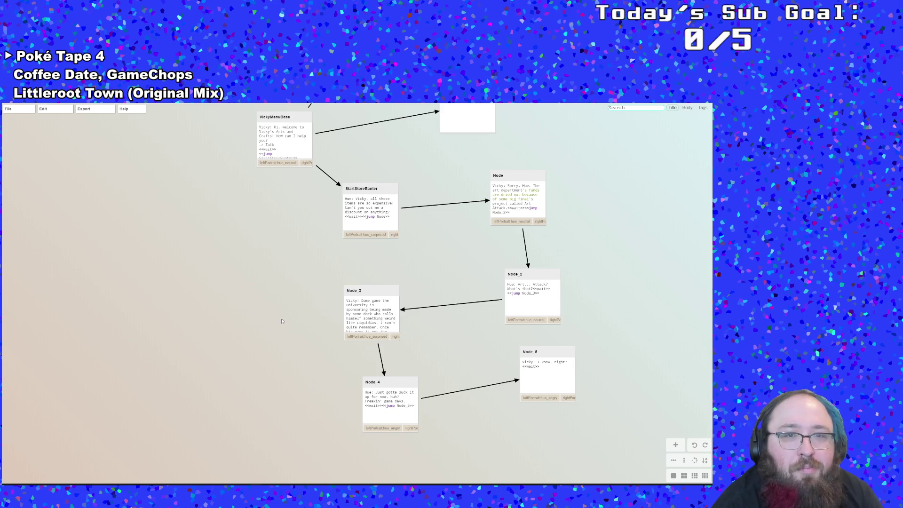
Bring HowToBuy and SellItems into view and check the VickyMenuBase greeting line.
{"action": "left_click_drag", "start_coordinate": [282, 312], "coordinate": [224, 482]}
{"action": "scroll", "coordinate": [222, 467], "scroll_direction": "down", "scroll_amount": 1}
{"action": "double_click", "coordinate": [203, 337]}
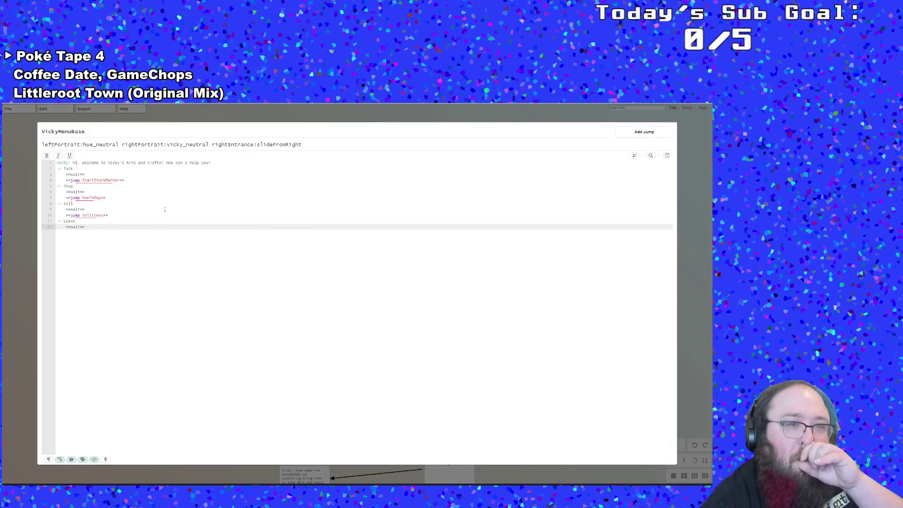
{"action": "left_click", "coordinate": [131, 164]}
{"action": "left_click", "coordinate": [148, 163]}
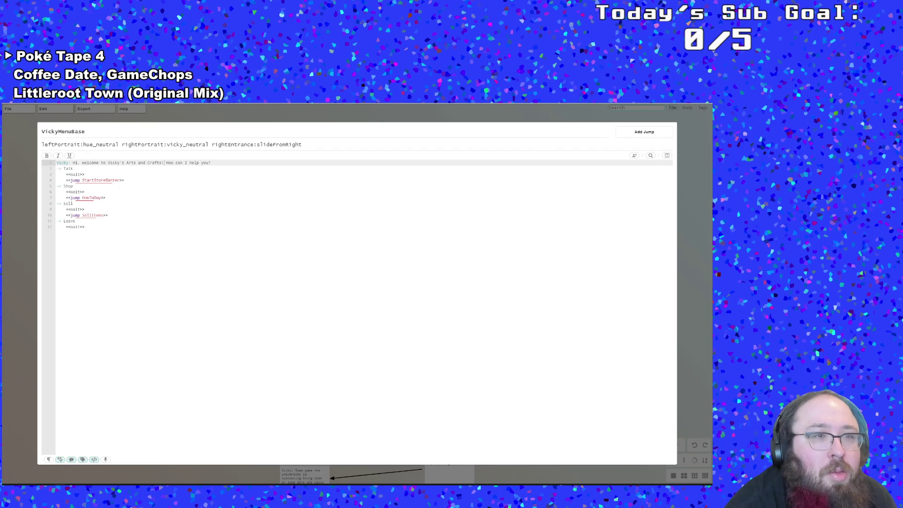
{"action": "left_click", "coordinate": [29, 235]}
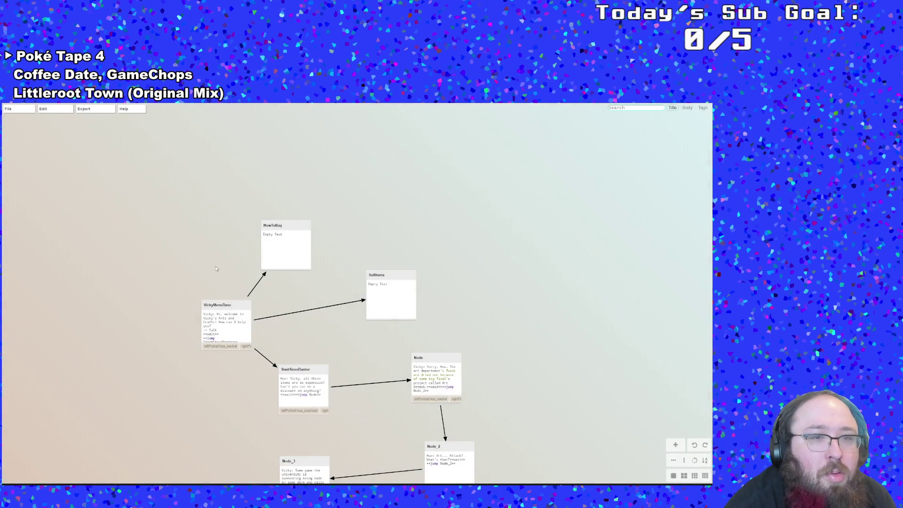
Retitle the menu node to VickyMenuStart and move it up and to the left.
{"action": "double_click", "coordinate": [214, 332]}
{"action": "key", "text": "shift+Left"}
{"action": "key", "text": "shift+Left"}
{"action": "key", "text": "shift+Left"}
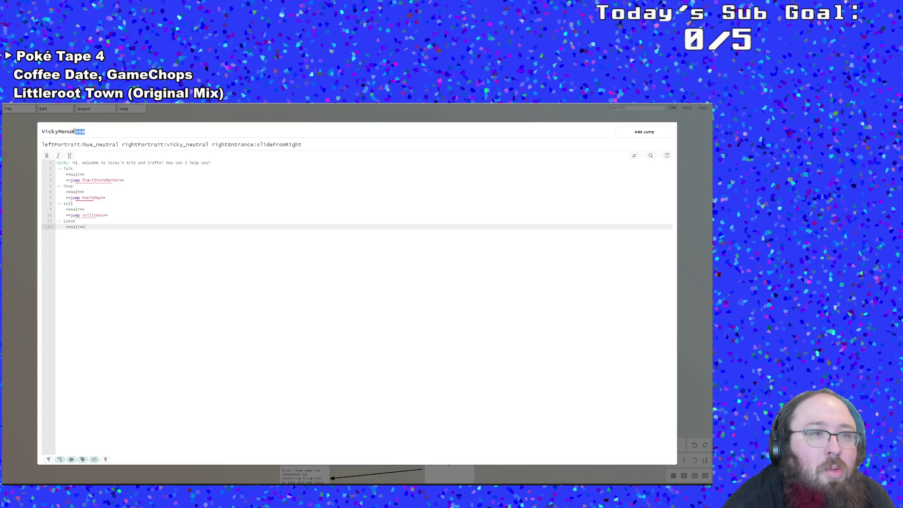
{"action": "type", "text": "Start"}
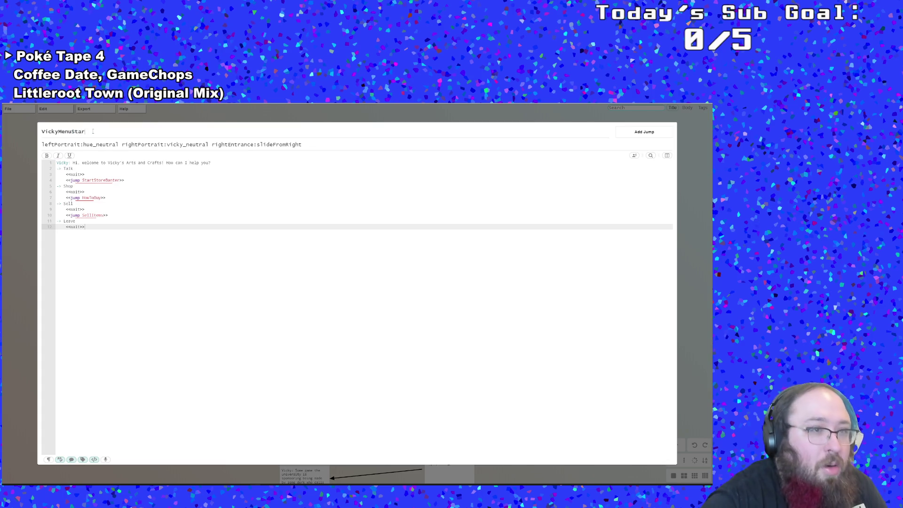
{"action": "left_click", "coordinate": [16, 185]}
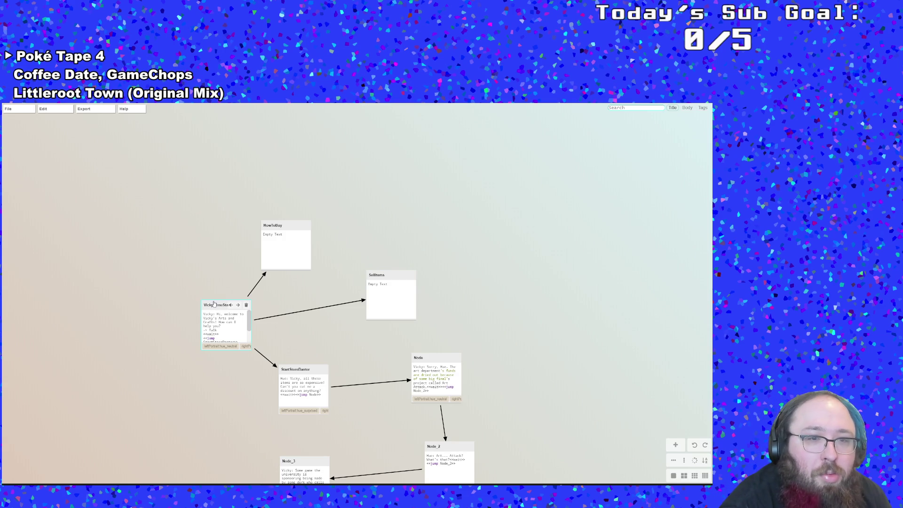
{"action": "left_click_drag", "start_coordinate": [218, 314], "coordinate": [152, 253]}
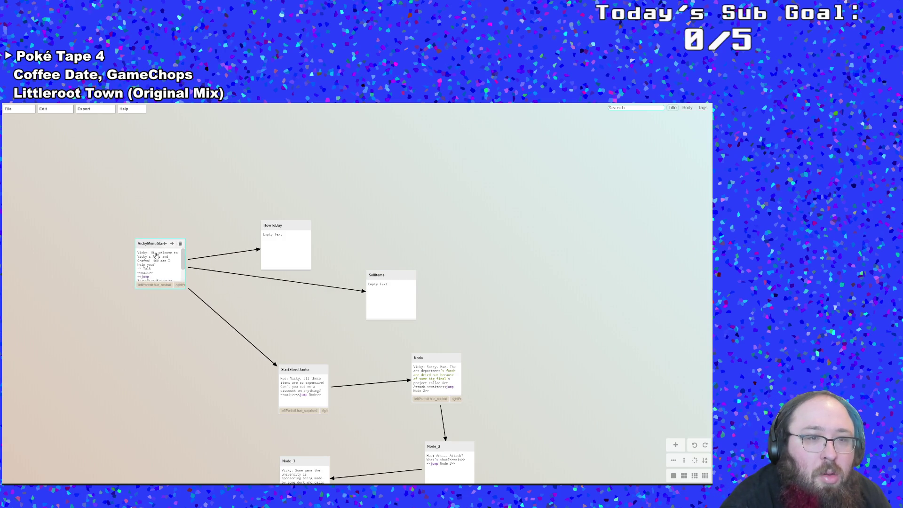
Reopen VickyMenuStart to review its body text, then close the editor.
{"action": "double_click", "coordinate": [154, 254]}
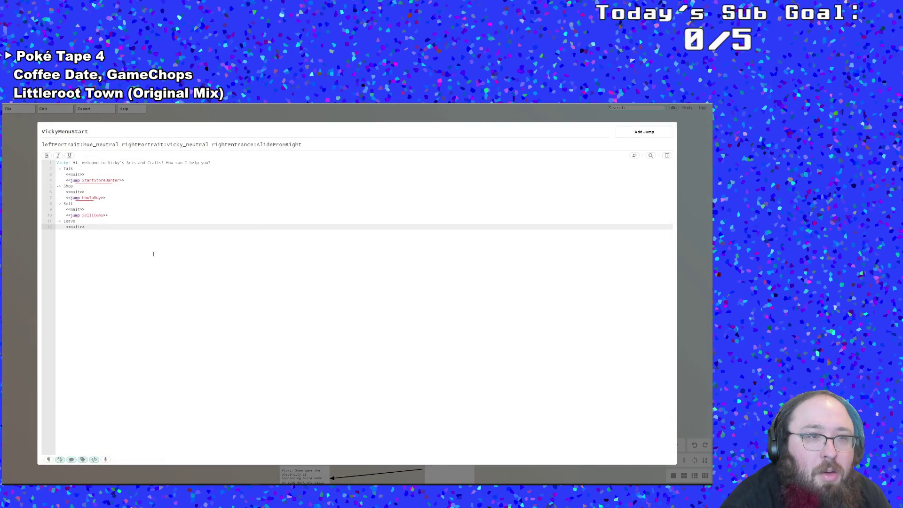
{"action": "left_click_drag", "start_coordinate": [124, 228], "coordinate": [25, 129]}
{"action": "left_click", "coordinate": [28, 231]}
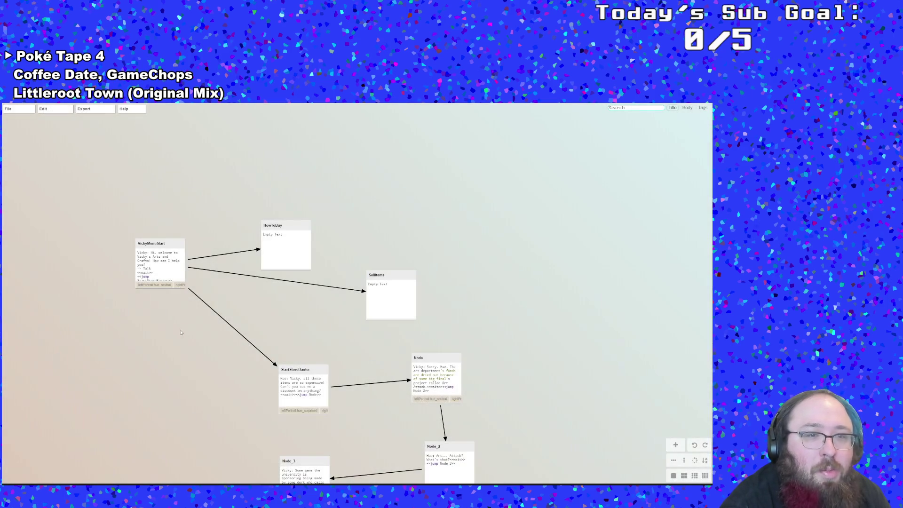
{"action": "mouse_move", "coordinate": [168, 248]}
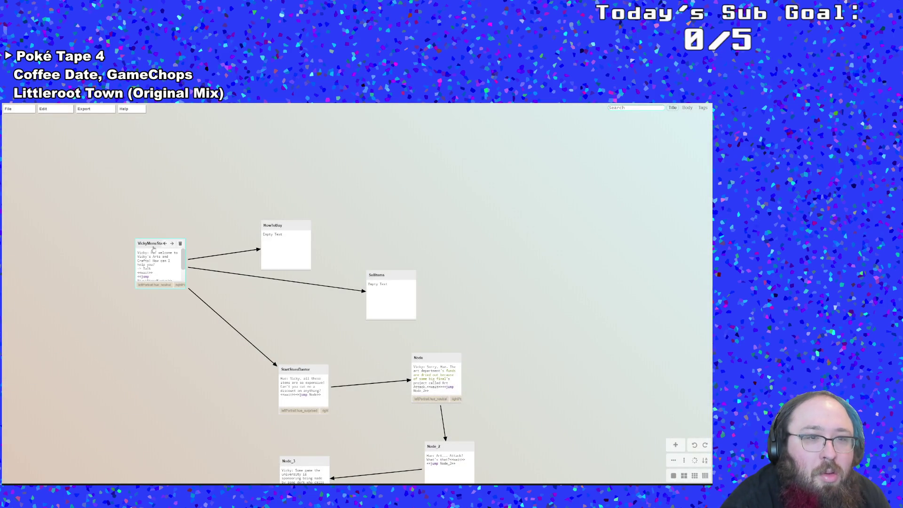
{"action": "double_click", "coordinate": [162, 274]}
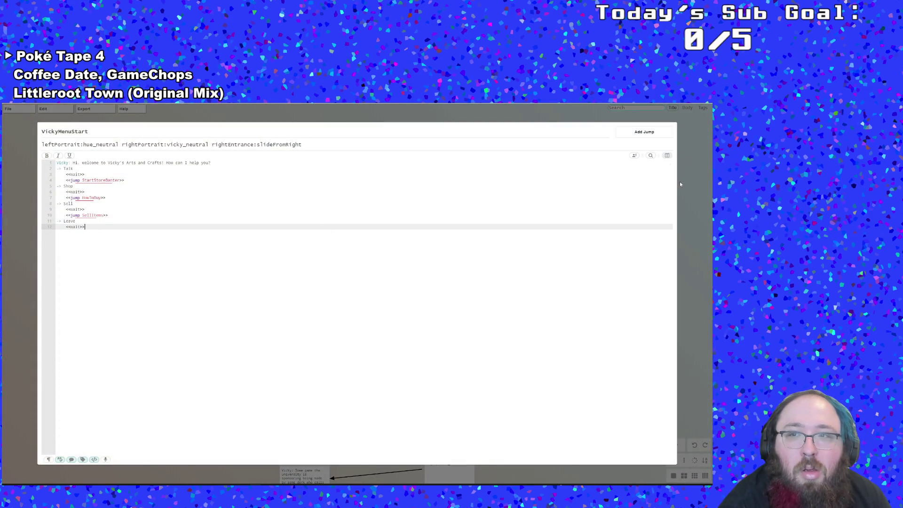
{"action": "left_click", "coordinate": [689, 165]}
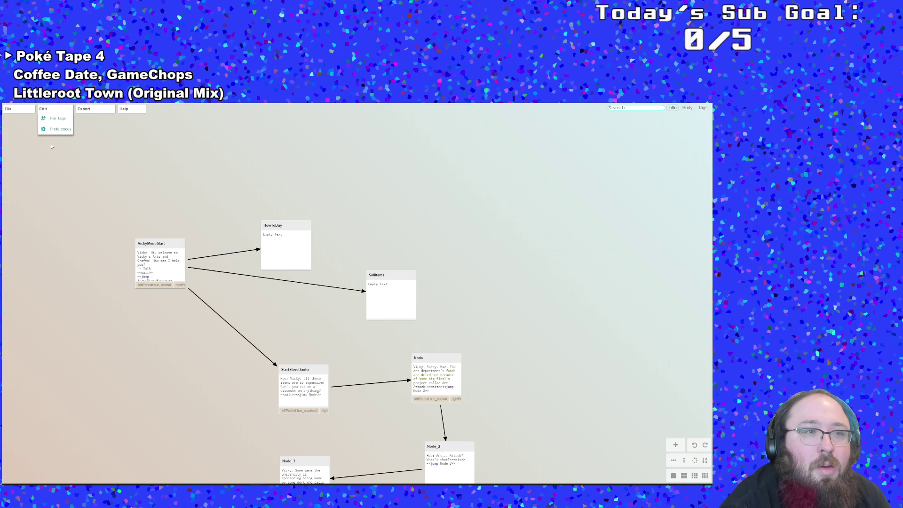
Create a new node below VickyMenuStart and copy the VickyMenuStart title text.
{"action": "mouse_move", "coordinate": [147, 279]}
{"action": "mouse_move", "coordinate": [159, 263]}
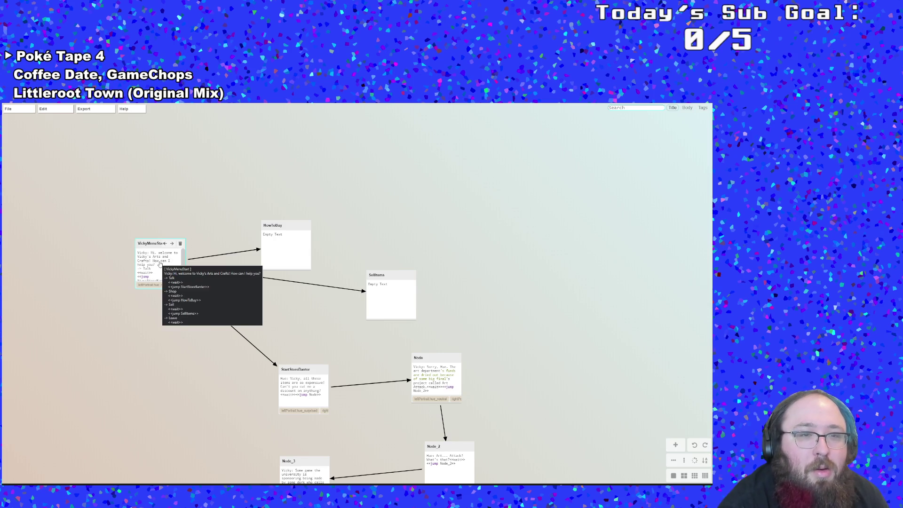
{"action": "double_click", "coordinate": [184, 338]}
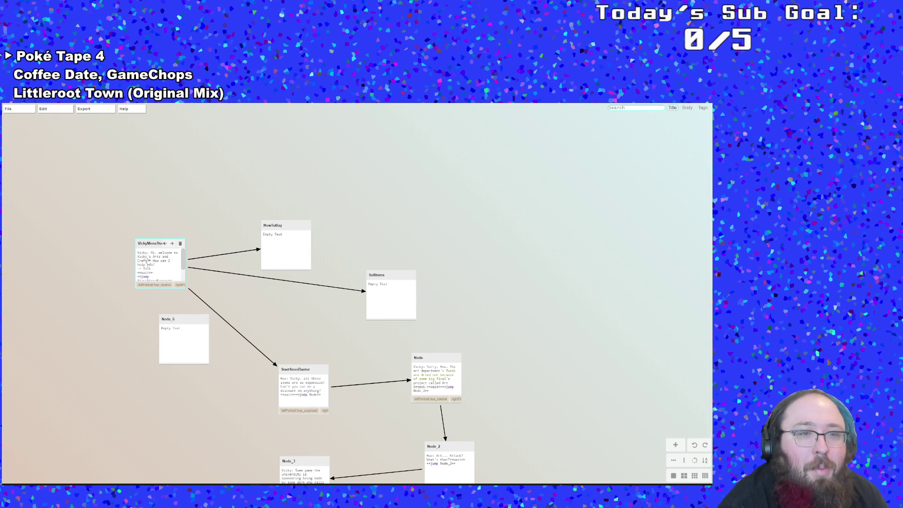
{"action": "double_click", "coordinate": [147, 252]}
{"action": "left_click_drag", "start_coordinate": [92, 132], "coordinate": [33, 127]}
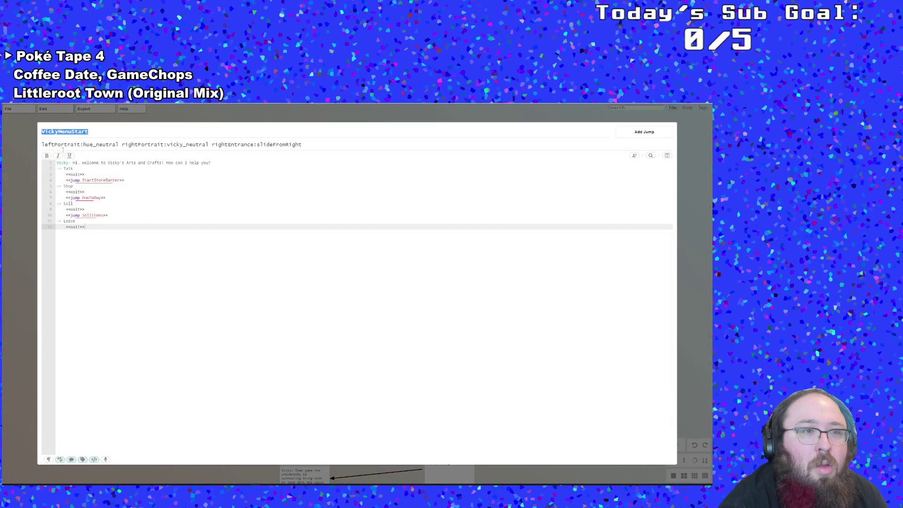
{"action": "left_click", "coordinate": [129, 209]}
{"action": "left_click_drag", "start_coordinate": [89, 132], "coordinate": [38, 128]}
{"action": "key", "text": "ctrl+c"}
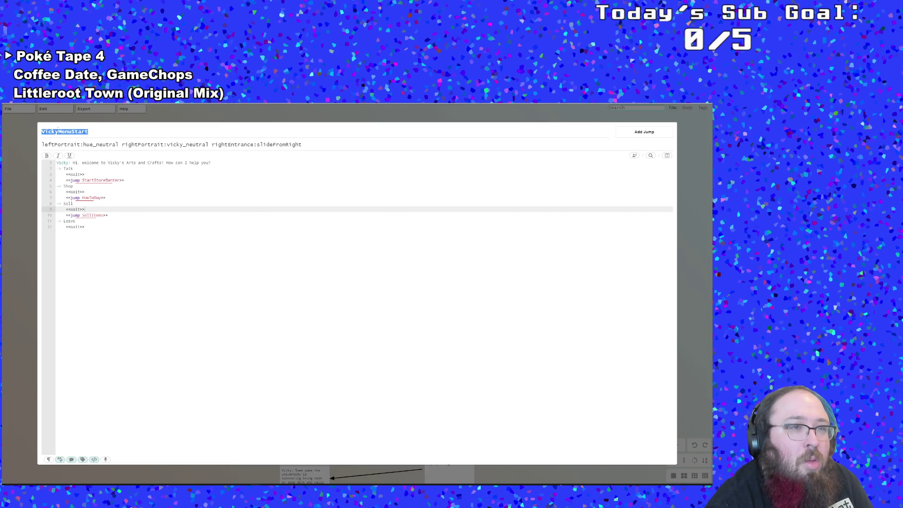
{"action": "key", "text": "Escape"}
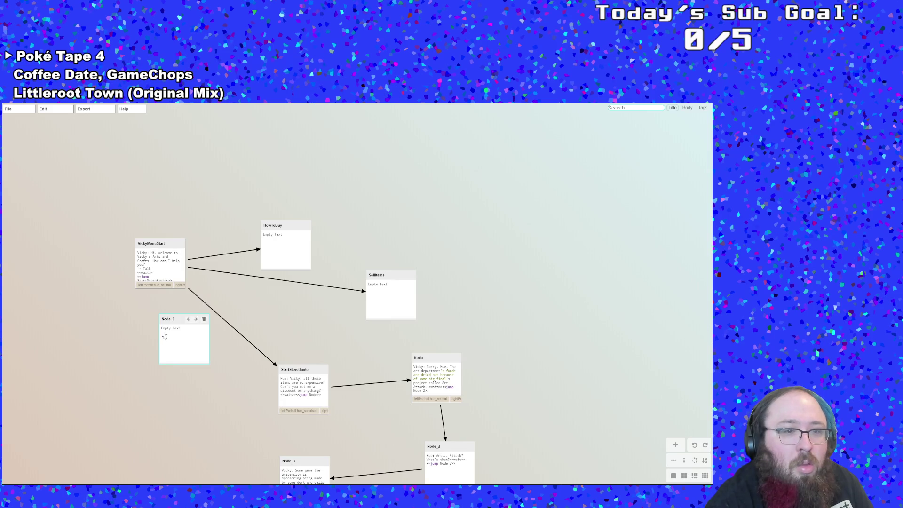
Paste the title into the new Node_6 header and edit it to VickyMenuReturn.
{"action": "double_click", "coordinate": [164, 334]}
{"action": "left_click", "coordinate": [117, 145]}
{"action": "key", "text": "ctrl+v"}
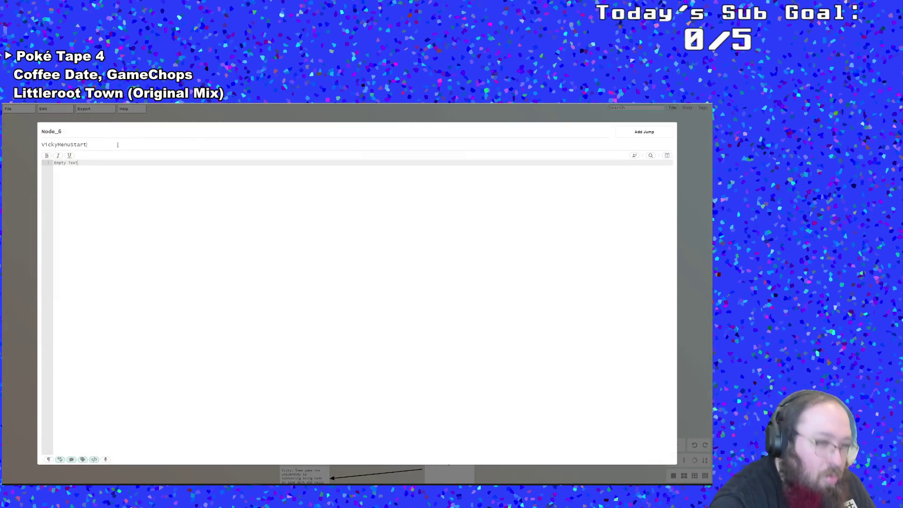
{"action": "key", "text": "BackSpace"}
{"action": "key", "text": "BackSpace"}
{"action": "key", "text": "BackSpace"}
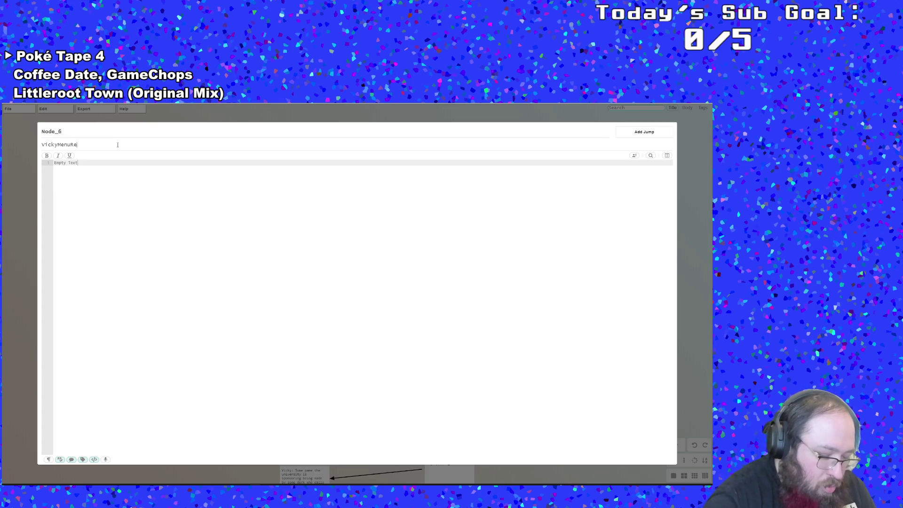
{"action": "type", "text": "Return"}
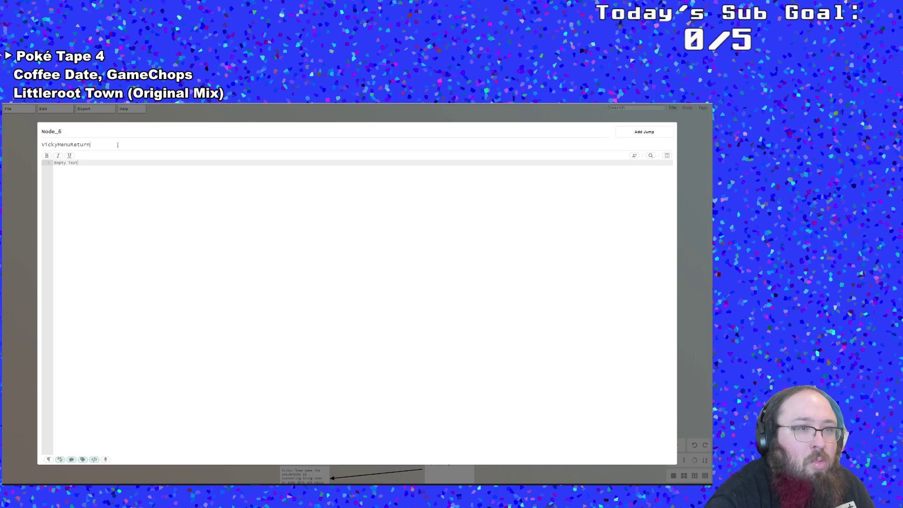
{"action": "left_click", "coordinate": [16, 226]}
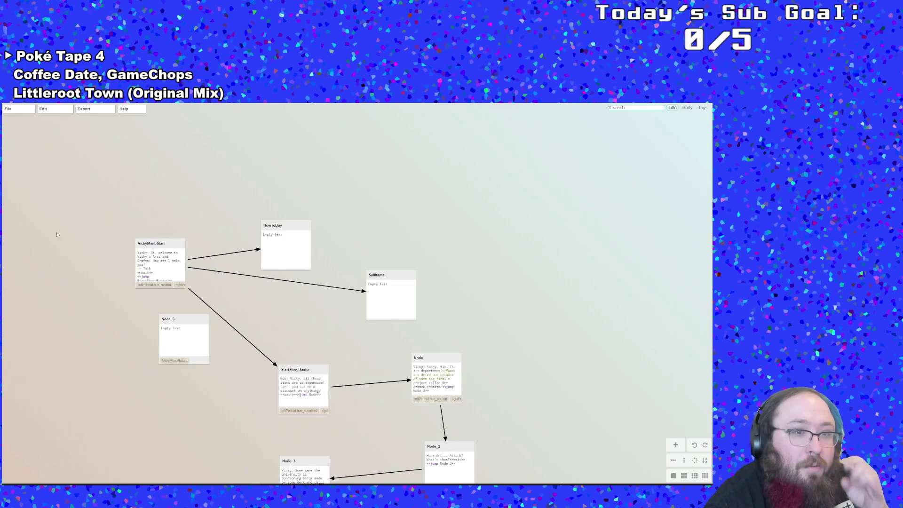
Copy the greeting line from VickyMenuStart's script.
{"action": "double_click", "coordinate": [160, 257]}
{"action": "left_click", "coordinate": [140, 179]}
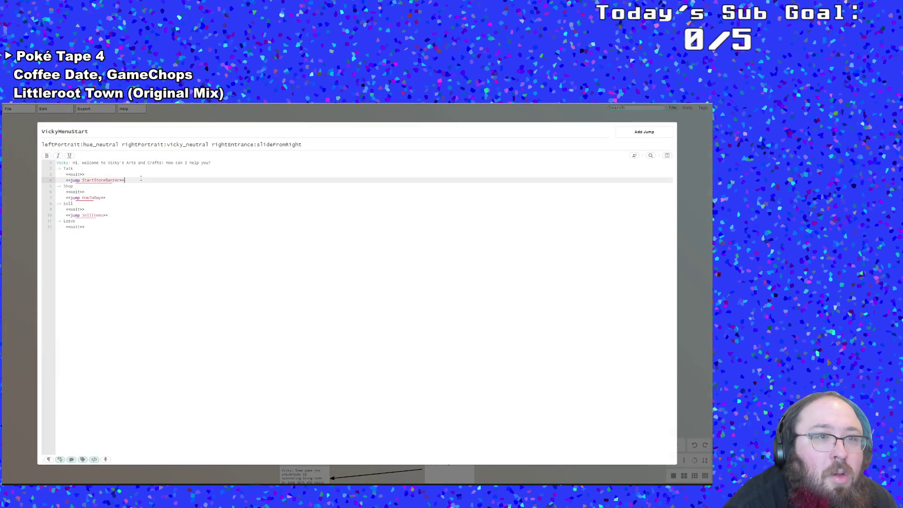
{"action": "left_click", "coordinate": [133, 196]}
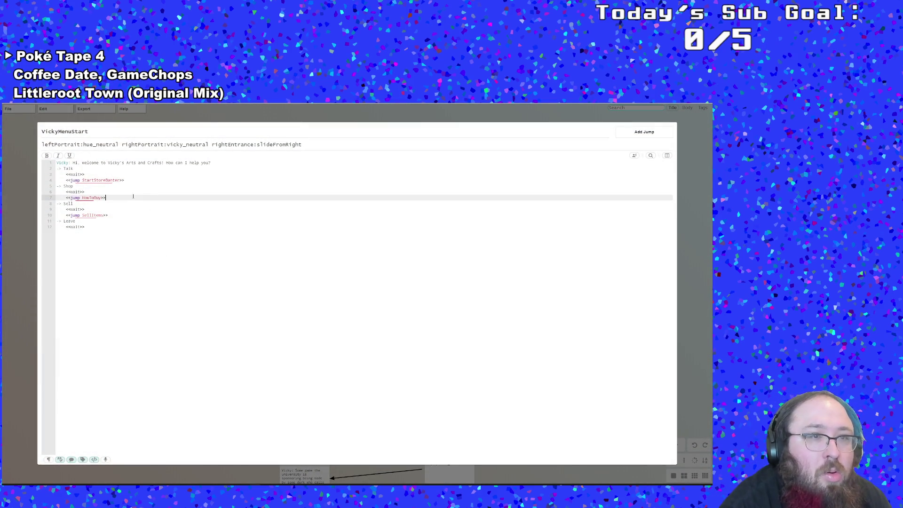
{"action": "left_click_drag", "start_coordinate": [57, 163], "coordinate": [228, 164]}
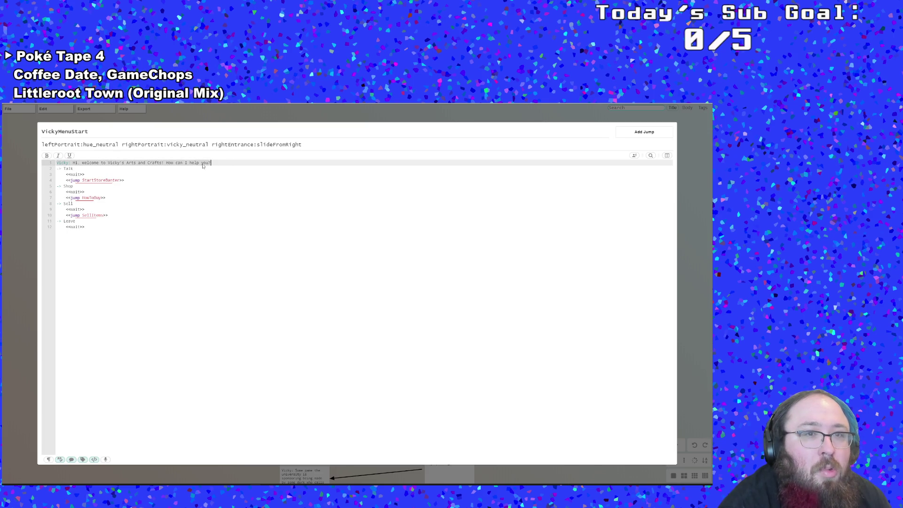
{"action": "right_click", "coordinate": [204, 162]}
{"action": "left_click", "coordinate": [226, 170]}
{"action": "left_click", "coordinate": [22, 230]}
Paste the greeting into the new node, trimming it to 'How can I help you?'.
{"action": "double_click", "coordinate": [194, 347]}
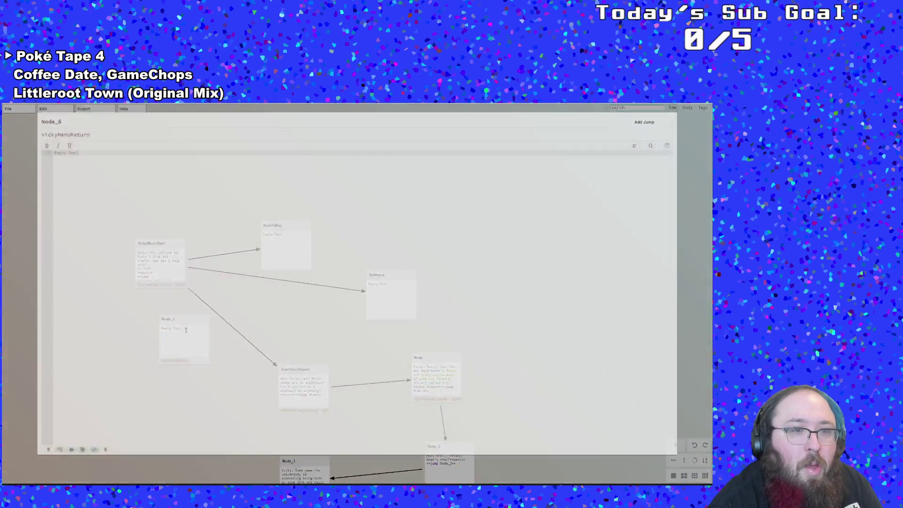
{"action": "left_click_drag", "start_coordinate": [79, 163], "coordinate": [53, 164]}
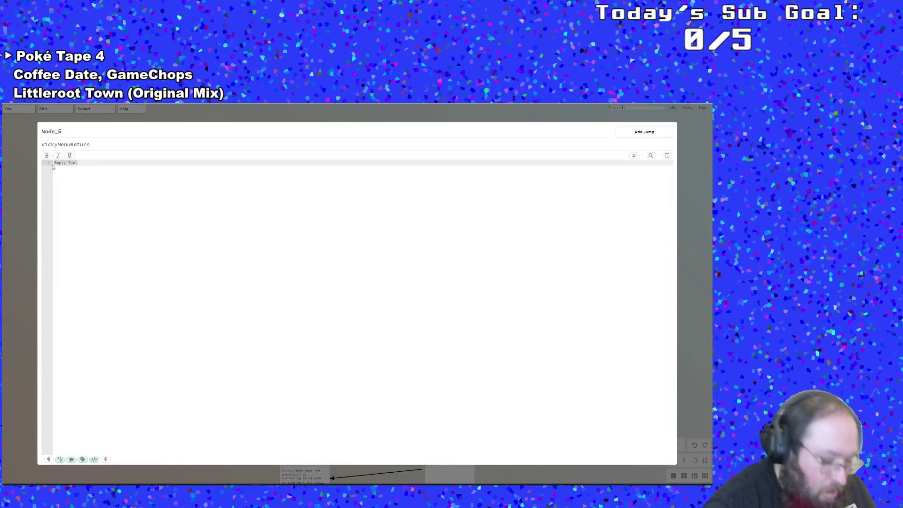
{"action": "key", "text": "ctrl+v"}
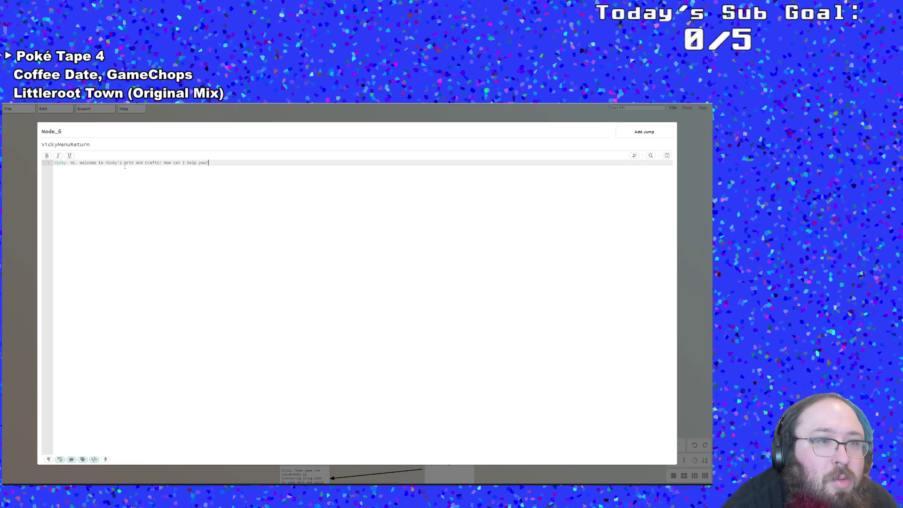
{"action": "left_click_drag", "start_coordinate": [163, 163], "coordinate": [69, 163]}
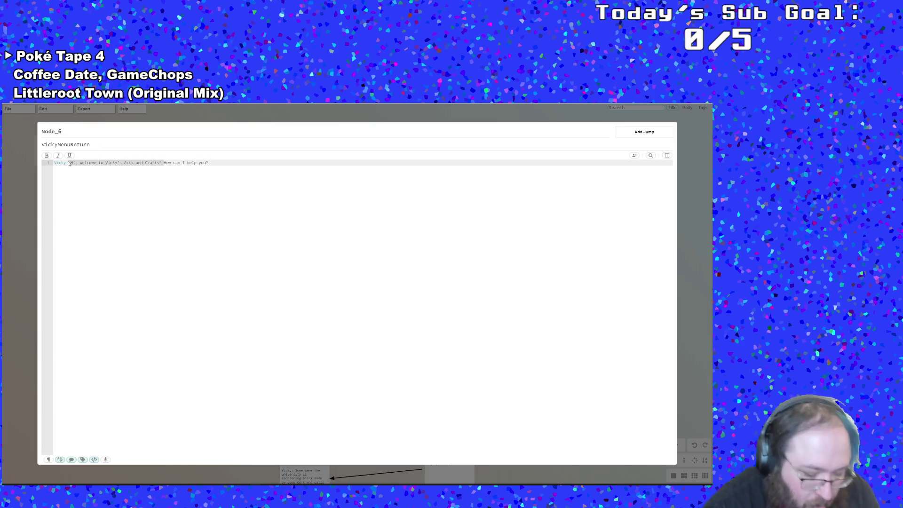
{"action": "key", "text": "BackSpace"}
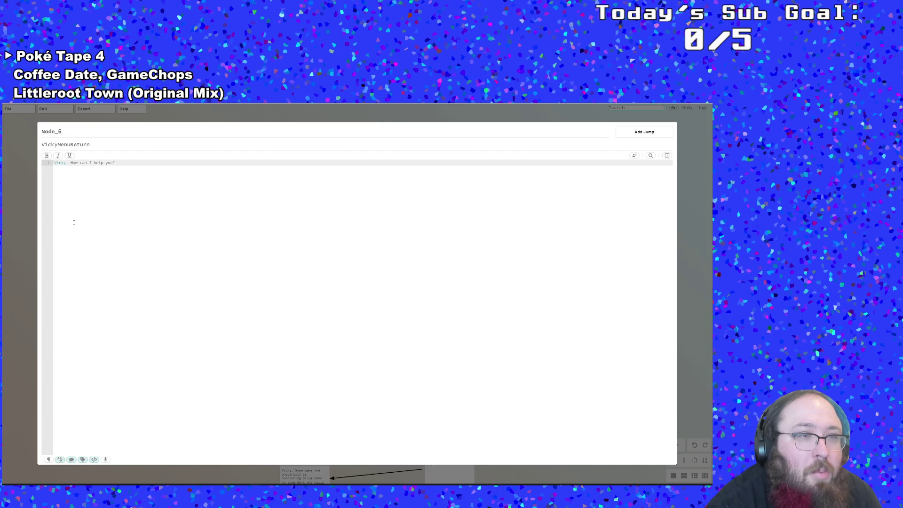
Rename the Node_6 title to VickyMenuReturn.
{"action": "left_click_drag", "start_coordinate": [93, 146], "coordinate": [41, 145]}
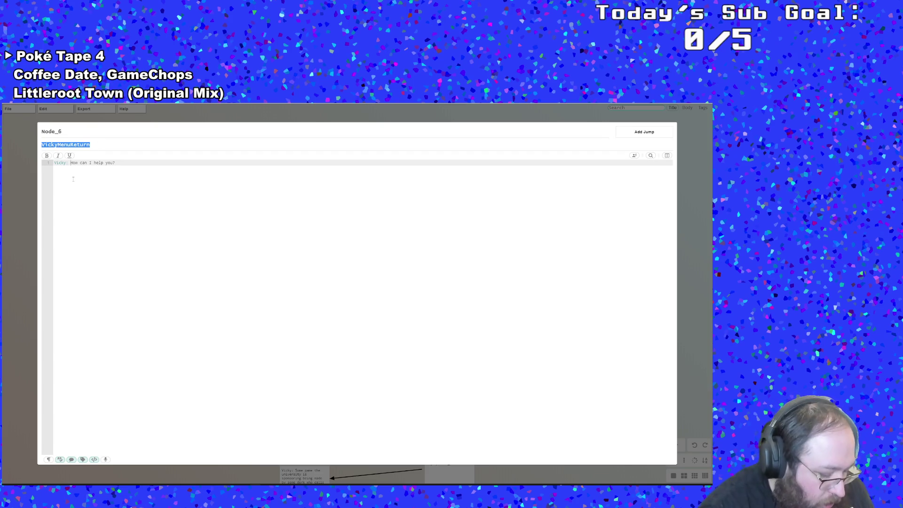
{"action": "key", "text": "ctrl+c"}
{"action": "double_click", "coordinate": [48, 133]}
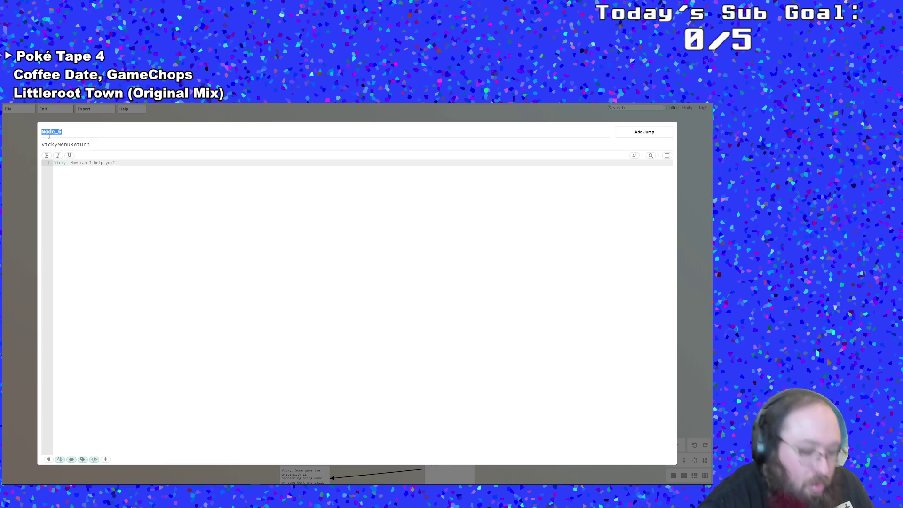
{"action": "key", "text": "ctrl+v"}
{"action": "left_click_drag", "start_coordinate": [90, 144], "coordinate": [41, 145]}
{"action": "left_click", "coordinate": [35, 261]}
Copy VickyMenuStart's whole portrait tags line.
{"action": "double_click", "coordinate": [144, 263]}
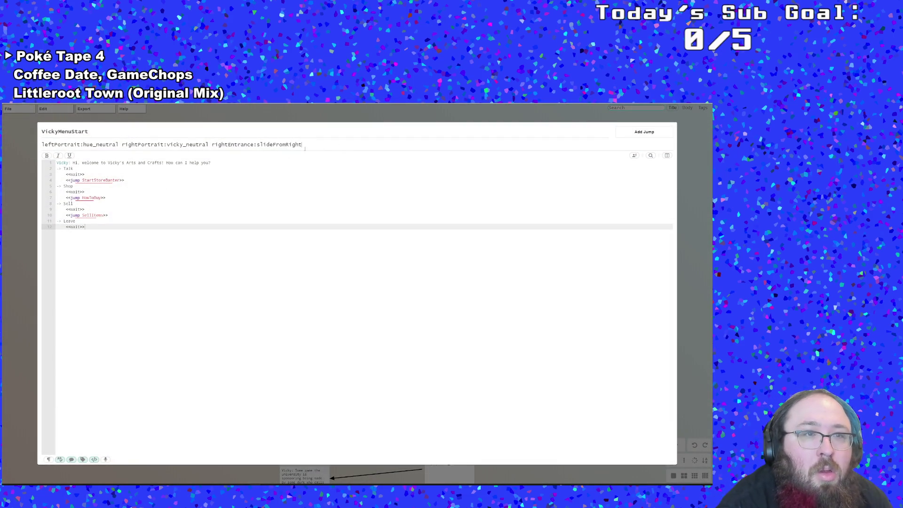
{"action": "left_click_drag", "start_coordinate": [322, 146], "coordinate": [42, 145]}
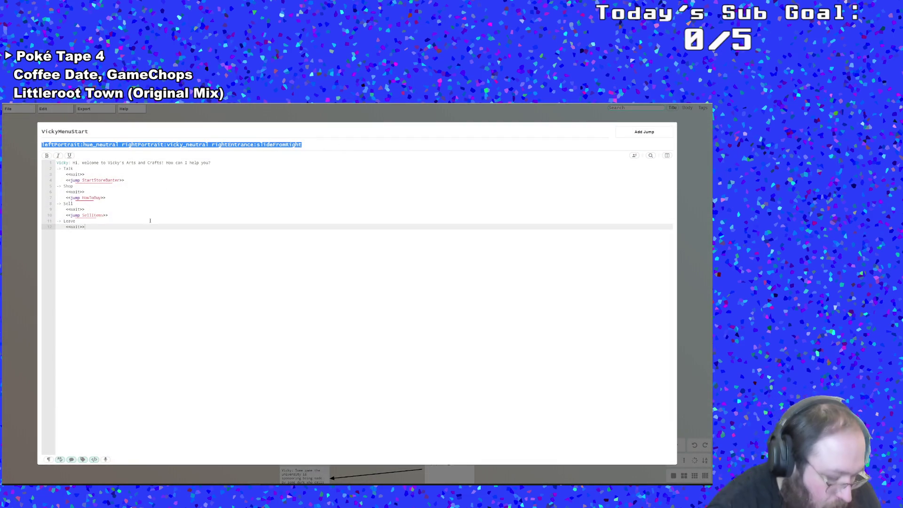
{"action": "left_click", "coordinate": [26, 254]}
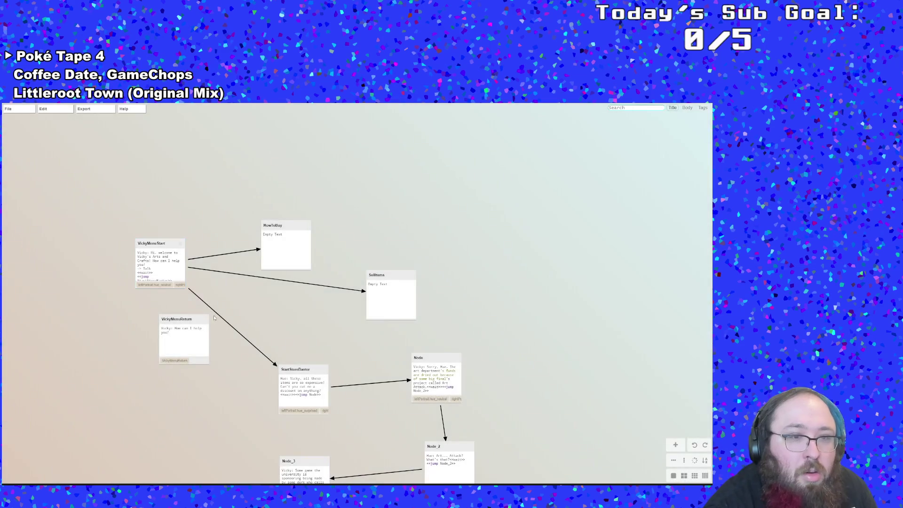
Paste VickyMenuStart's portrait tags into VickyMenuReturn, dropping the rightEntrance:slideFromRight tag.
{"action": "double_click", "coordinate": [187, 322]}
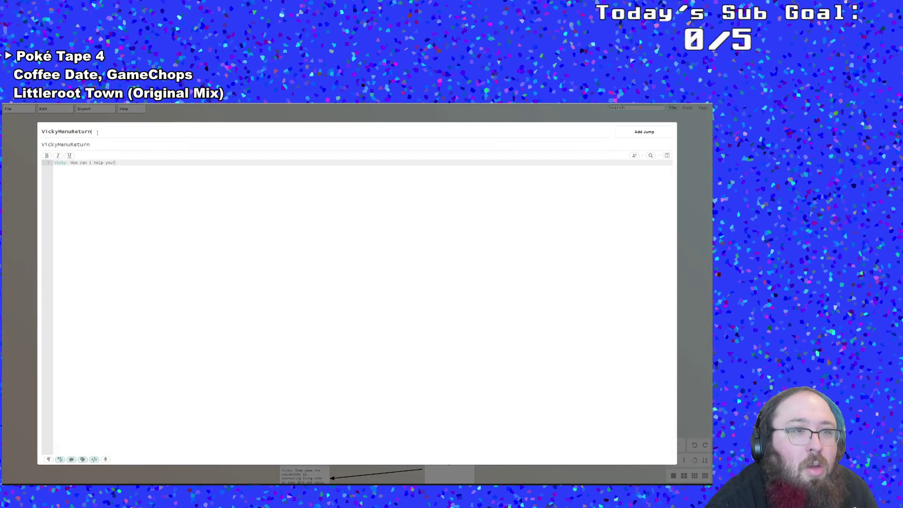
{"action": "key", "text": "ctrl+a"}
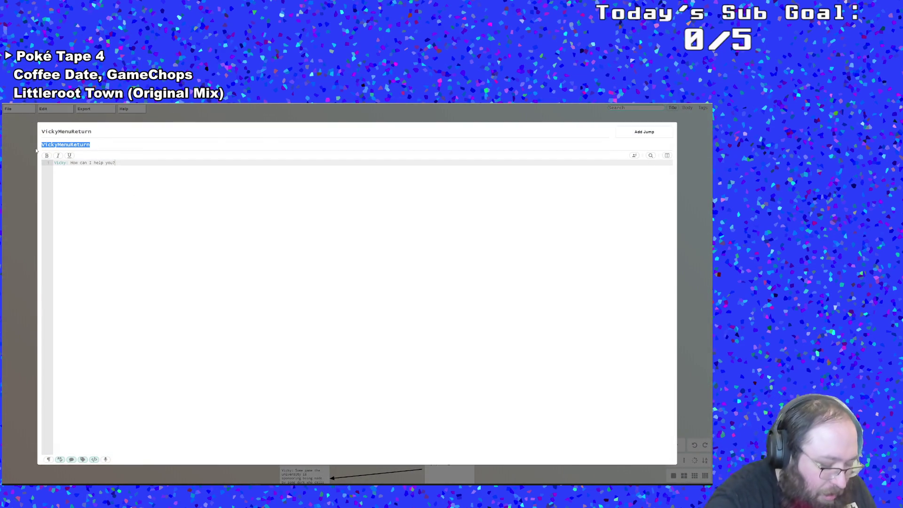
{"action": "key", "text": "ctrl+v"}
{"action": "key", "text": "BackSpace"}
{"action": "key", "text": "BackSpace"}
{"action": "key", "text": "BackSpace"}
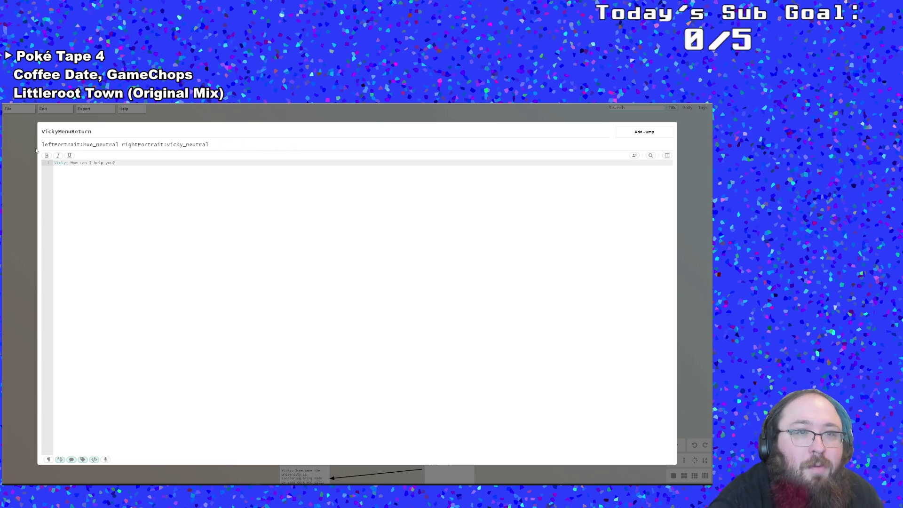
{"action": "left_click", "coordinate": [35, 150]}
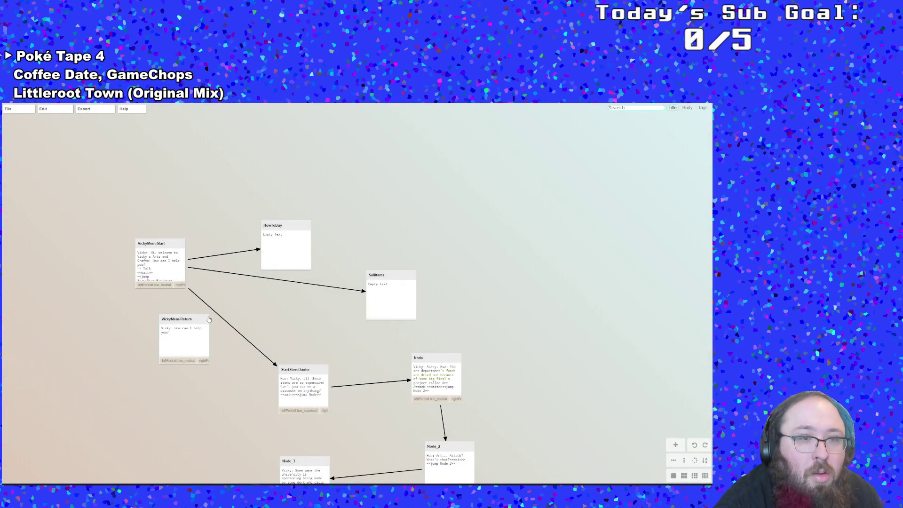
Replace VickyMenuReturn's greeting with VickyMenuStart's Talk/Shop/Sell/Leave menu script.
{"action": "double_click", "coordinate": [179, 272]}
{"action": "key", "text": "ctrl+a"}
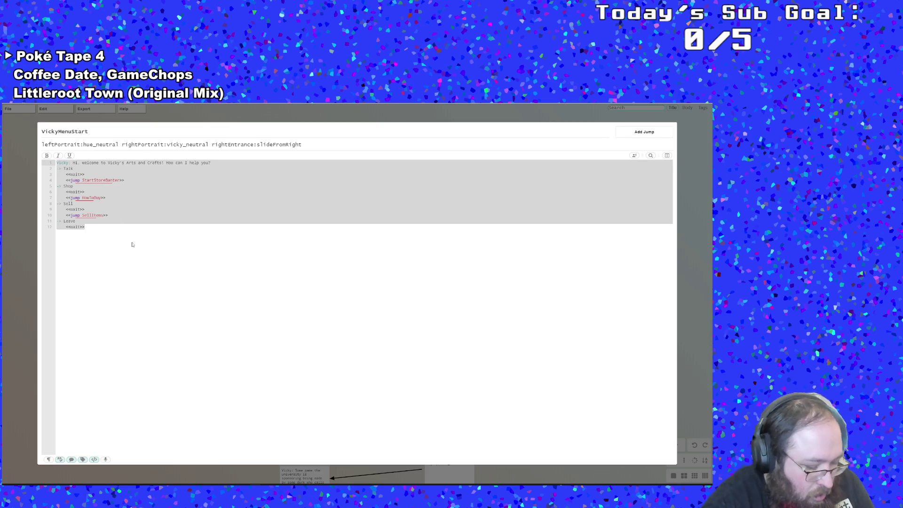
{"action": "left_click", "coordinate": [33, 276]}
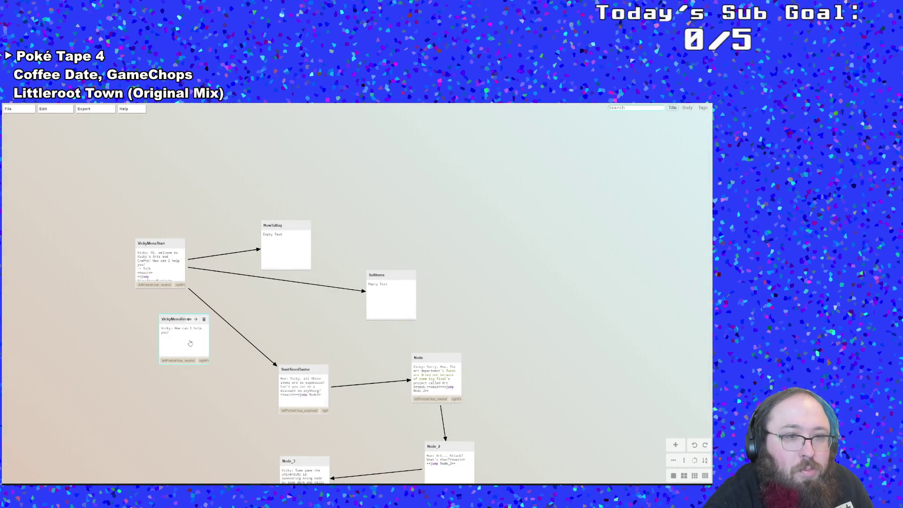
{"action": "double_click", "coordinate": [176, 348]}
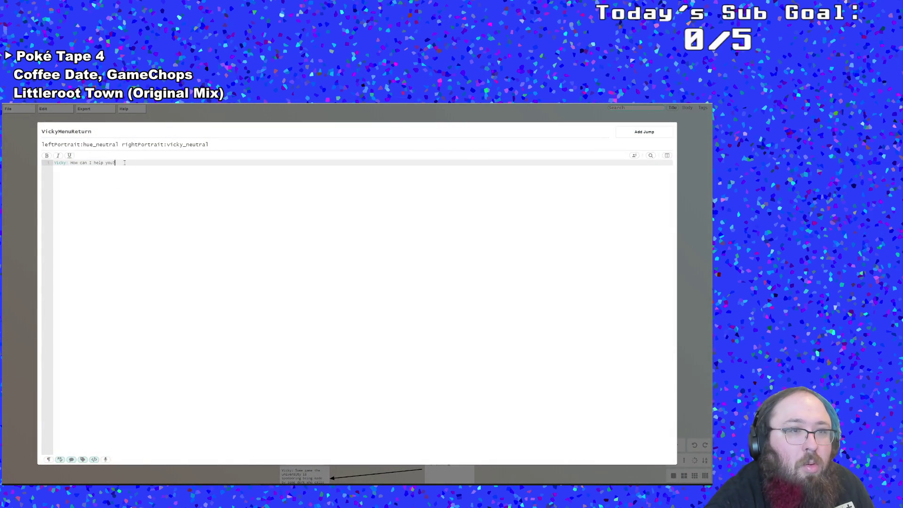
{"action": "key", "text": "ctrl+a"}
{"action": "key", "text": "ctrl+v"}
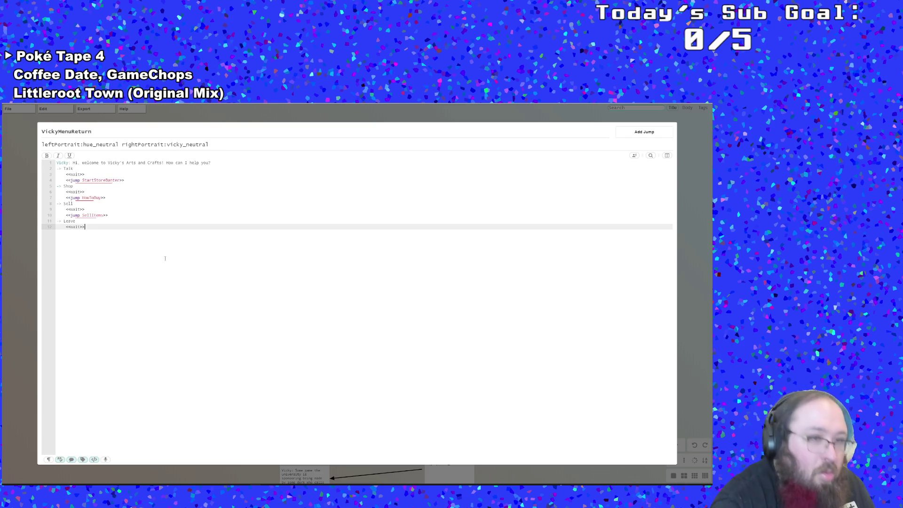
Delete the welcome sentence so the menu opens with 'How can I help you?', then bring the browser forward.
{"action": "left_click", "coordinate": [140, 180]}
{"action": "key", "text": "Up"}
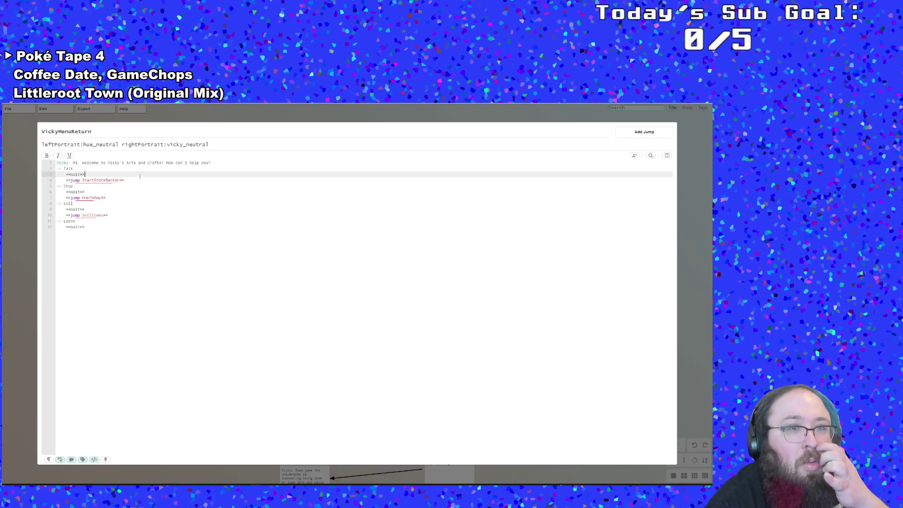
{"action": "left_click", "coordinate": [213, 163]}
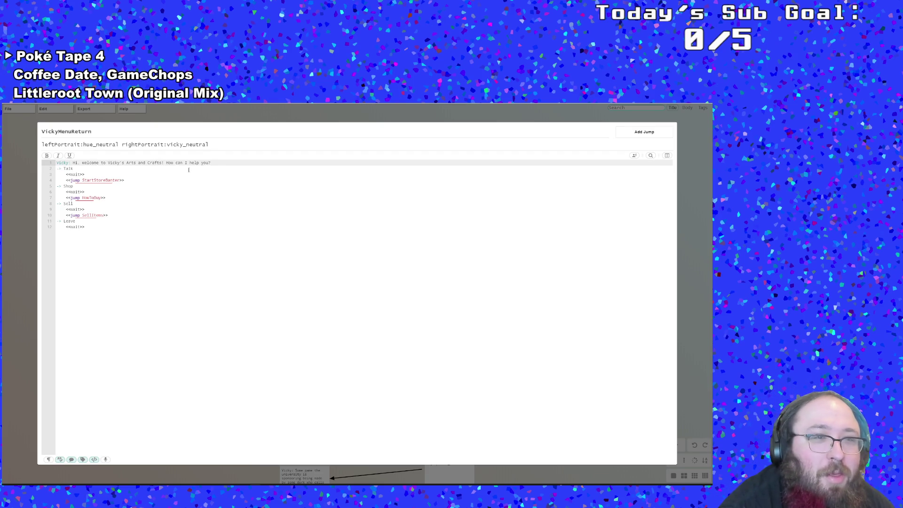
{"action": "left_click_drag", "start_coordinate": [166, 163], "coordinate": [71, 162]}
{"action": "key", "text": "BackSpace"}
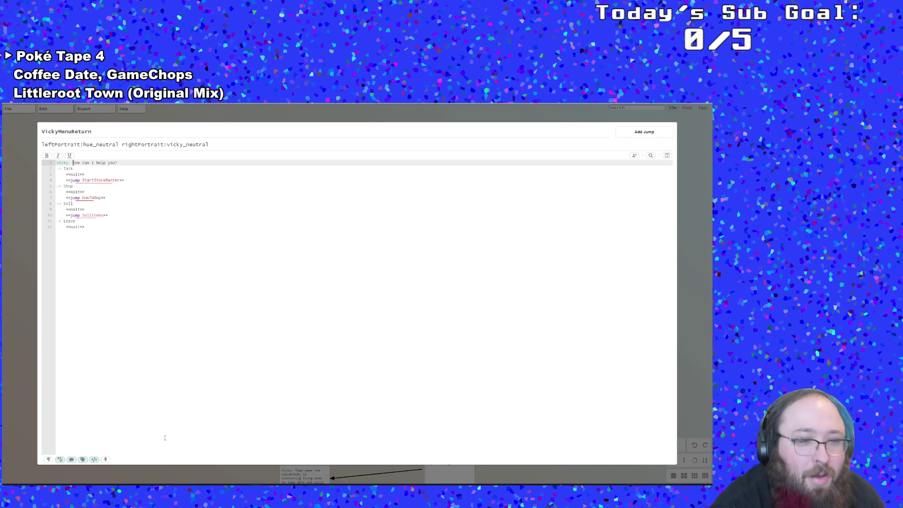
{"action": "mouse_move", "coordinate": [109, 487]}
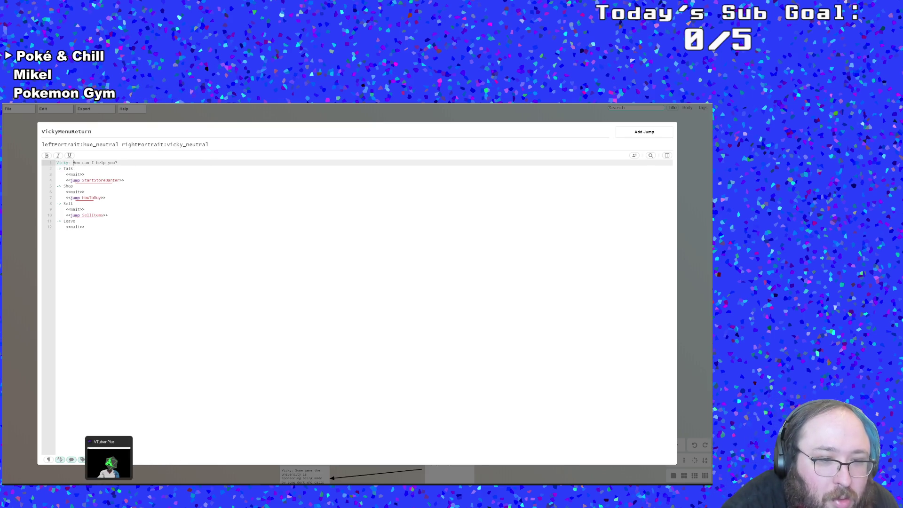
{"action": "left_click", "coordinate": [238, 486]}
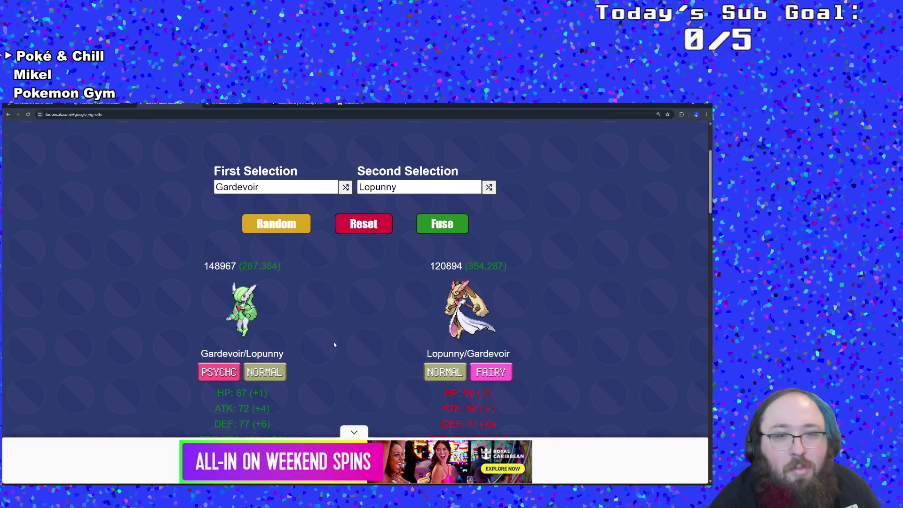
Find Random Outcomes in Chatterbox Docs and copy the <<random option>> and -> #45% example lines.
{"action": "scroll", "coordinate": [328, 306], "scroll_direction": "down", "scroll_amount": 5}
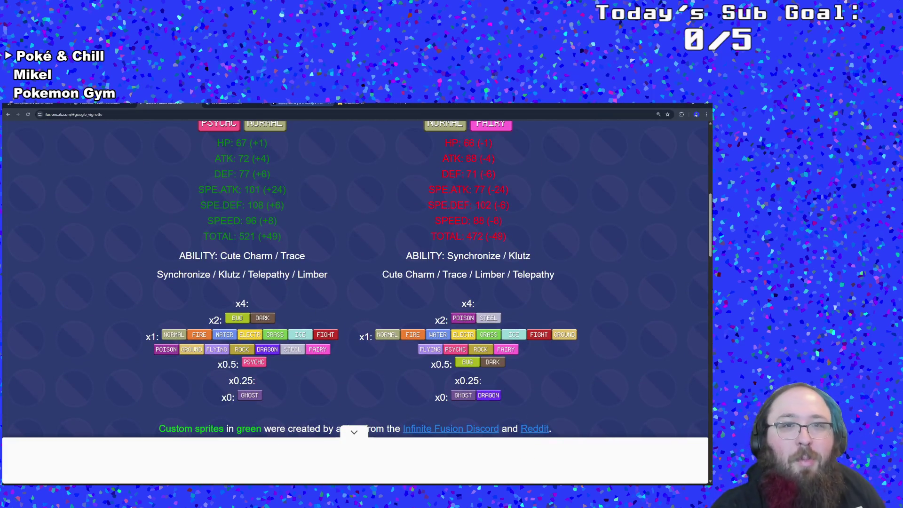
{"action": "left_click", "coordinate": [351, 103]}
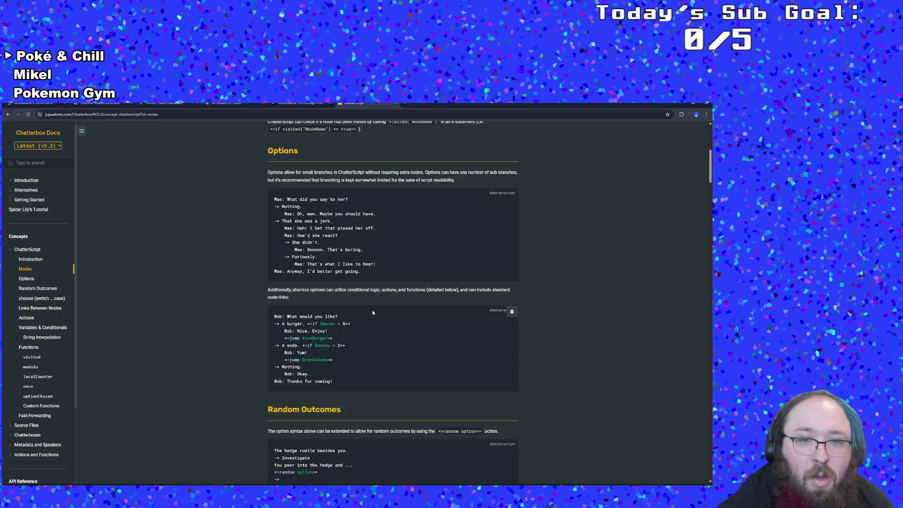
{"action": "scroll", "coordinate": [372, 312], "scroll_direction": "down", "scroll_amount": 5}
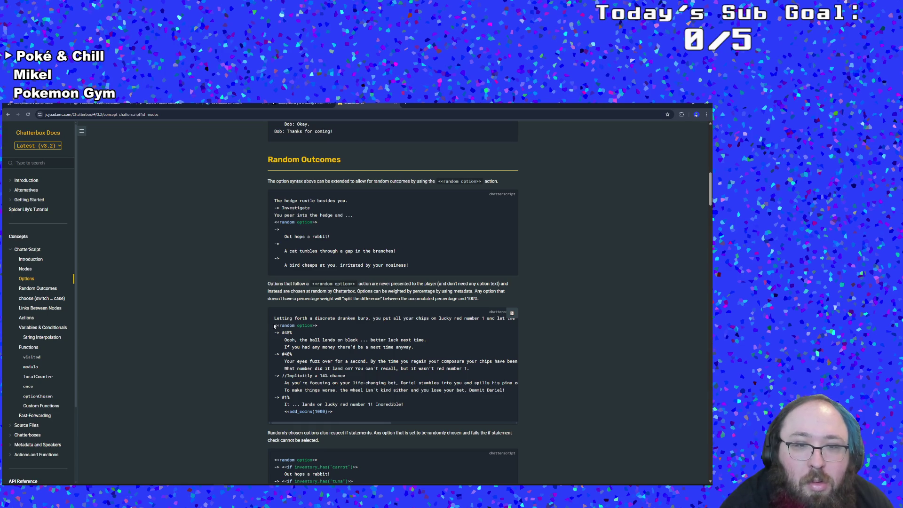
{"action": "left_click_drag", "start_coordinate": [275, 324], "coordinate": [324, 334]}
{"action": "key", "text": "ctrl+c"}
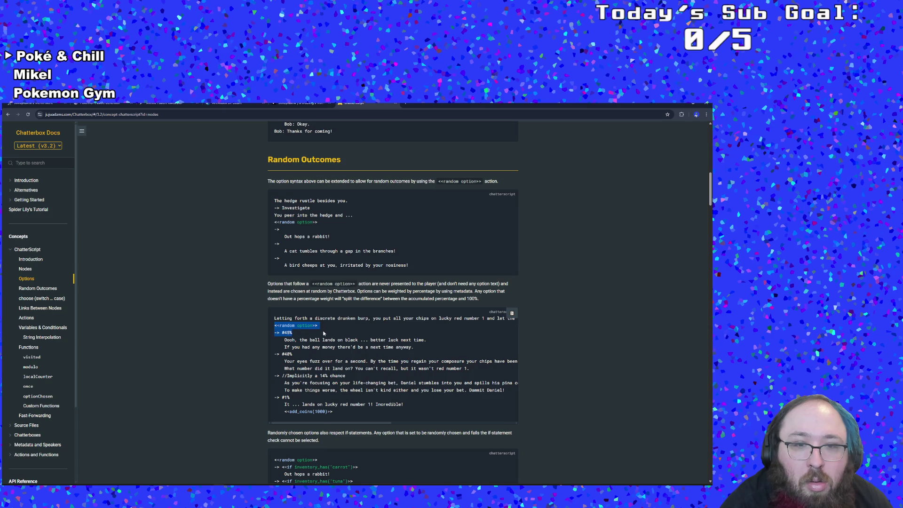
{"action": "left_click", "coordinate": [531, 252]}
Replace VickyMenuReturn's greeting line with the pasted <<random option>> and #45% lines.
{"action": "key", "text": "alt+Tab"}
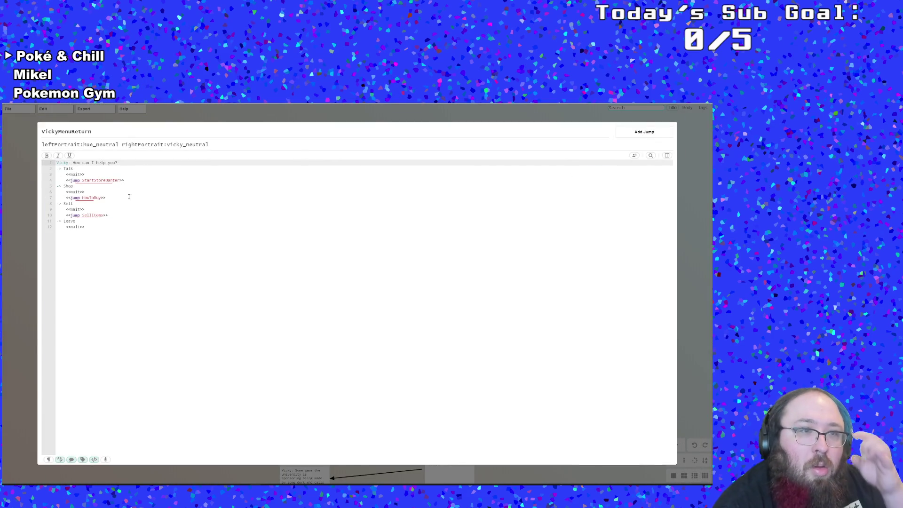
{"action": "left_click", "coordinate": [108, 173]}
{"action": "key", "text": "Up"}
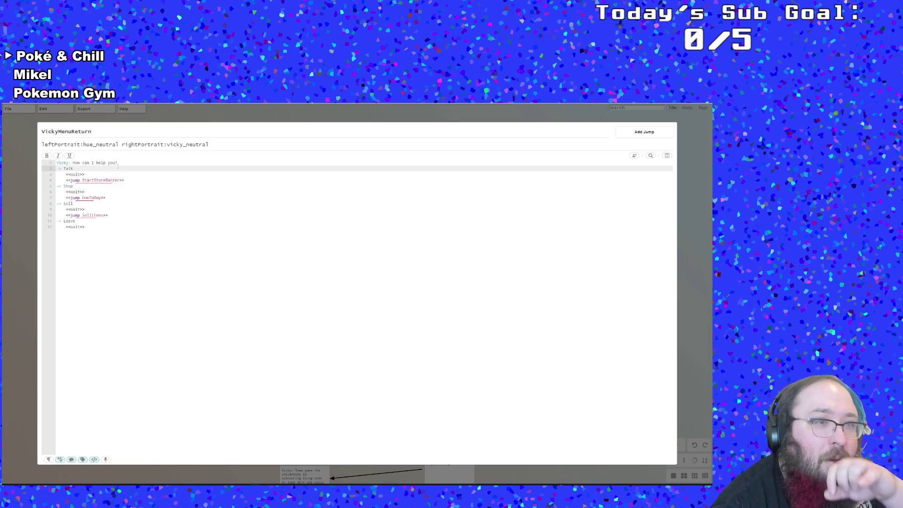
{"action": "left_click_drag", "start_coordinate": [117, 163], "coordinate": [71, 162]}
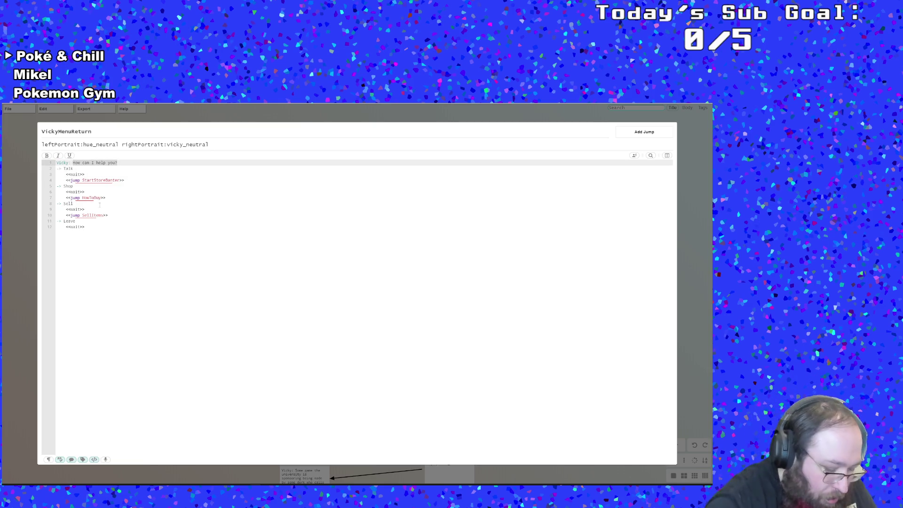
{"action": "key", "text": "ctrl+v"}
{"action": "left_click", "coordinate": [71, 169]}
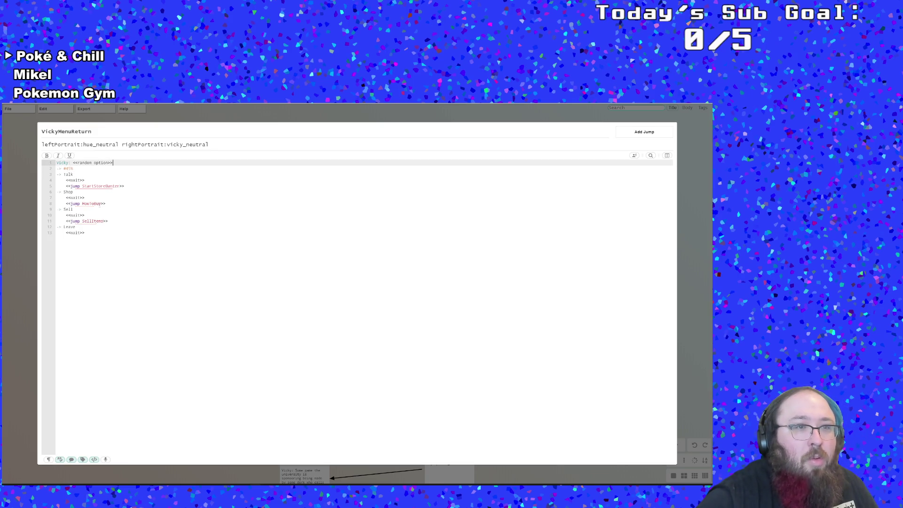
{"action": "left_click", "coordinate": [114, 162]}
{"action": "left_click", "coordinate": [73, 168]}
Change the first branch weight from 45% to 60% and add an empty line beneath it.
{"action": "key", "text": "Return"}
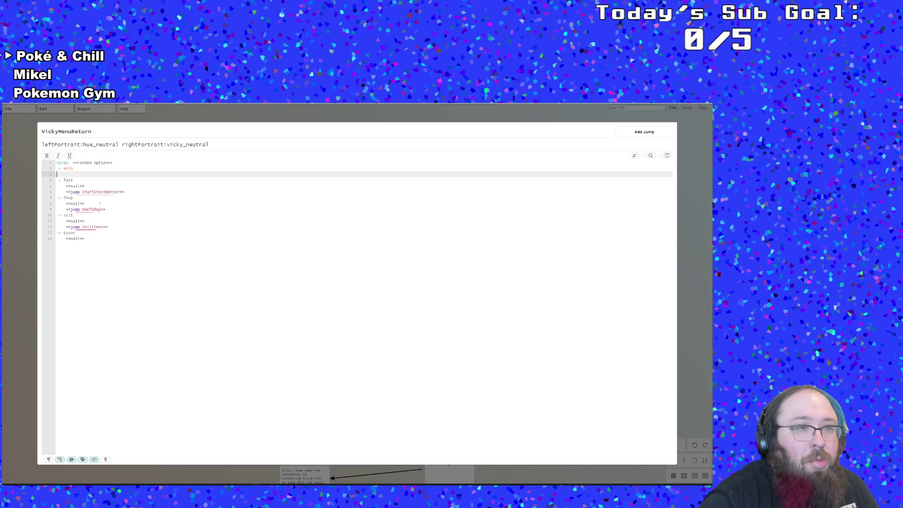
{"action": "key", "text": "Left"}
{"action": "key", "text": "BackSpace"}
{"action": "key", "text": "BackSpace"}
{"action": "type", "text": "60"}
{"action": "key", "text": "Down"}
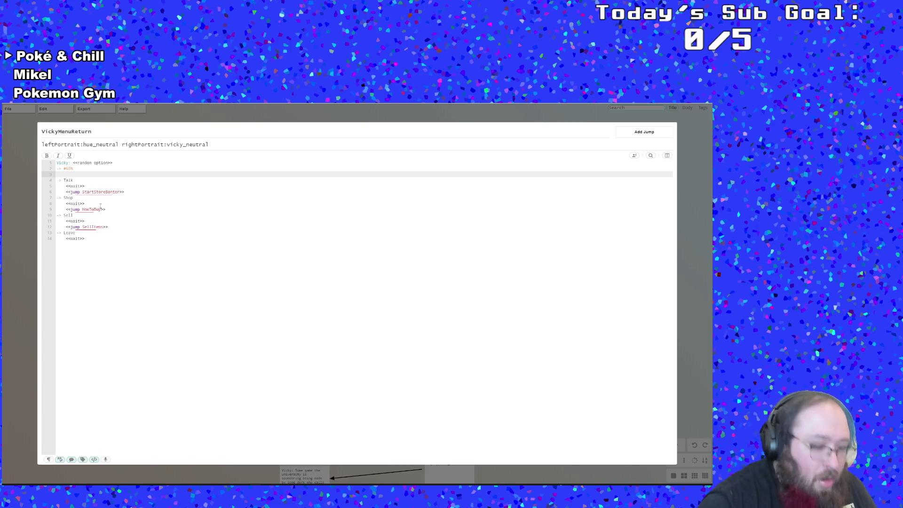
{"action": "key", "text": "ctrl+v"}
{"action": "key", "text": "ctrl+z"}
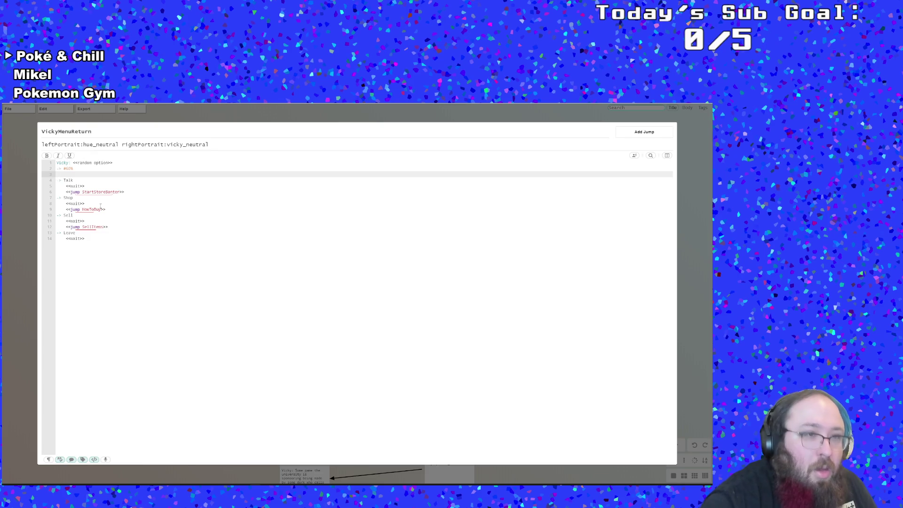
Write 'How can I help you?' as the first branch's line and start a new line.
{"action": "type", "text": "How"}
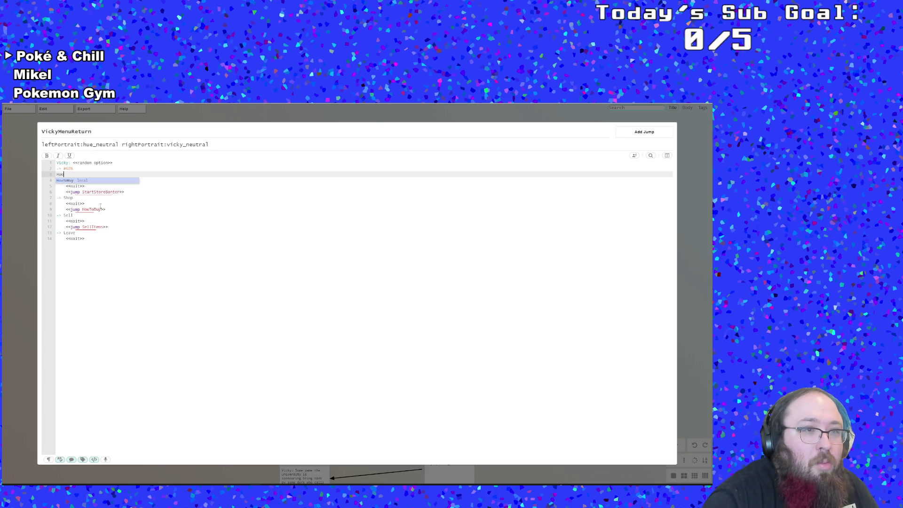
{"action": "type", "text": " ma"}
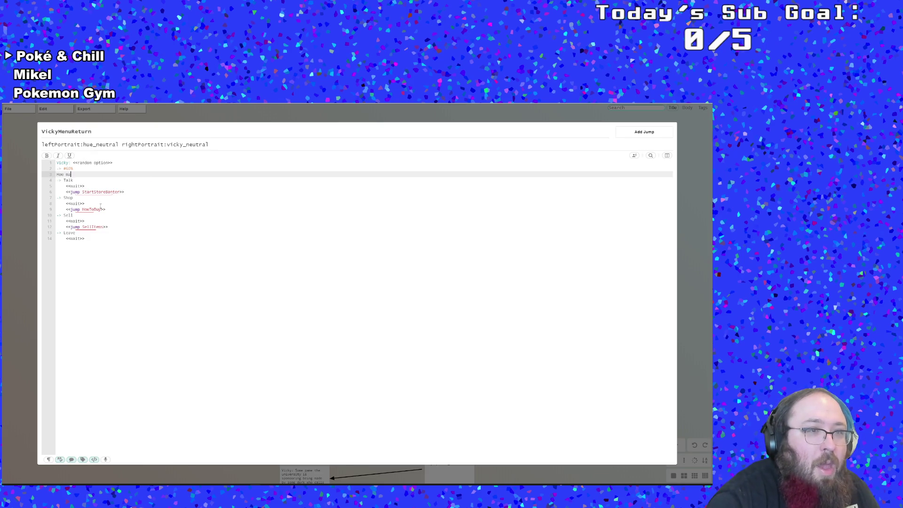
{"action": "key", "text": "BackSpace"}
{"action": "key", "text": "BackSpace"}
{"action": "key", "text": "BackSpace"}
{"action": "type", "text": "can I hel"}
{"action": "key", "text": "BackSpace"}
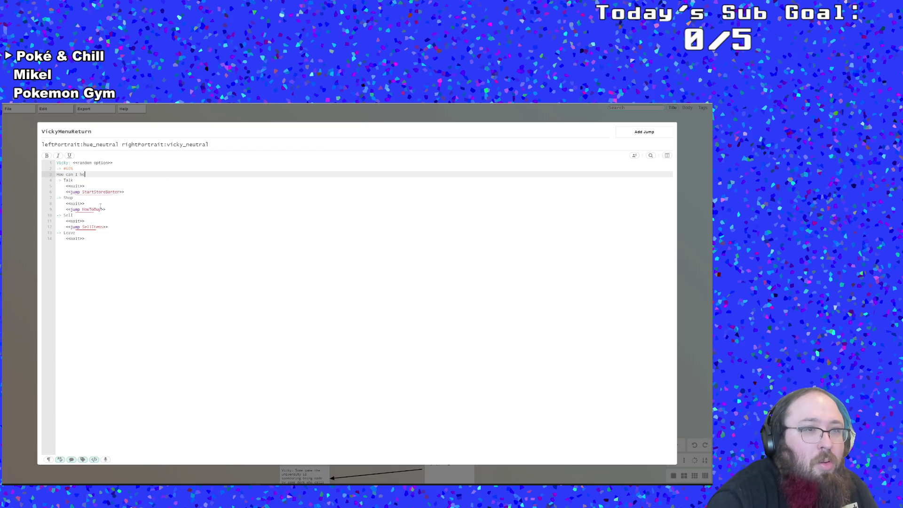
{"action": "type", "text": "lp you?"}
{"action": "key", "text": "Return"}
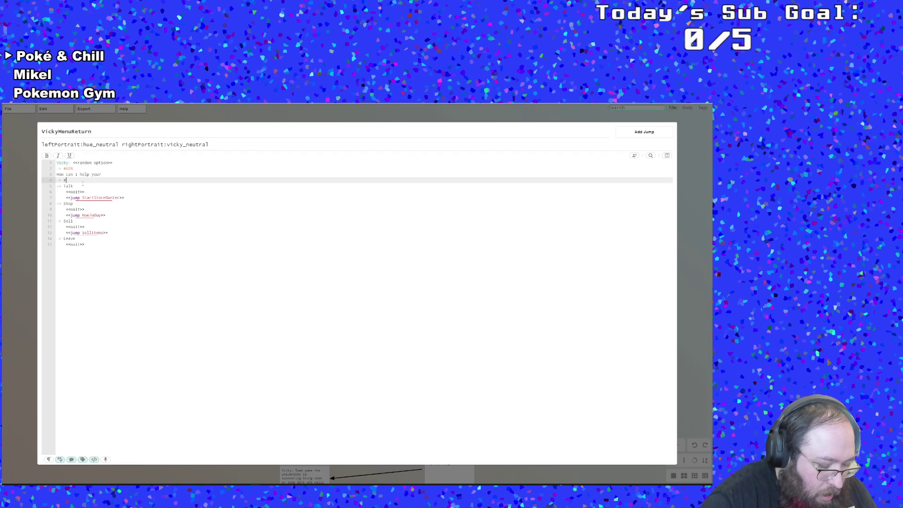
Add a second weighted branch and set the weights to 50% and 40%.
{"action": "type", "text": "20"}
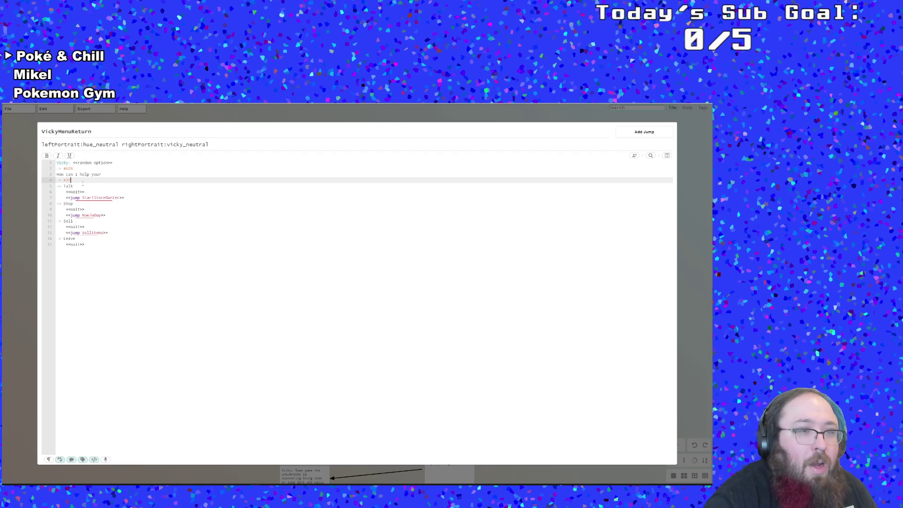
{"action": "key", "text": "Return"}
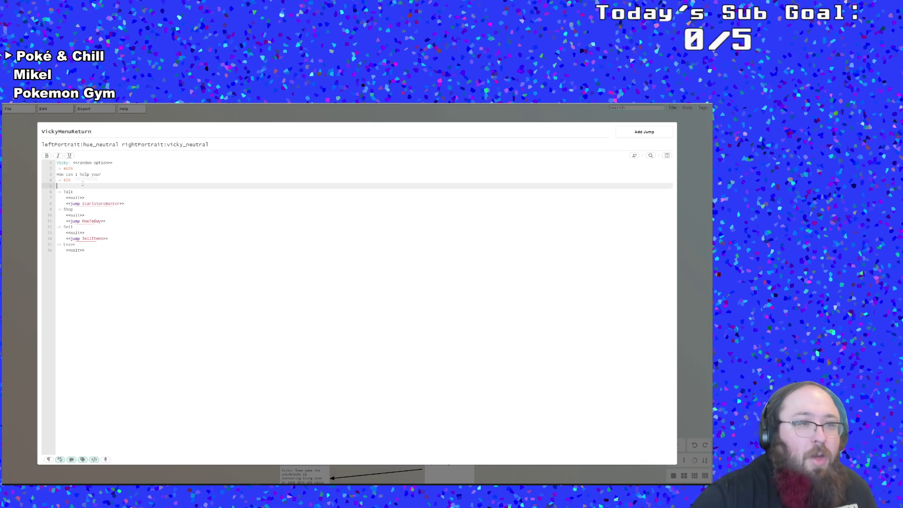
{"action": "key", "text": "Up"}
{"action": "key", "text": "Right"}
{"action": "key", "text": "Right"}
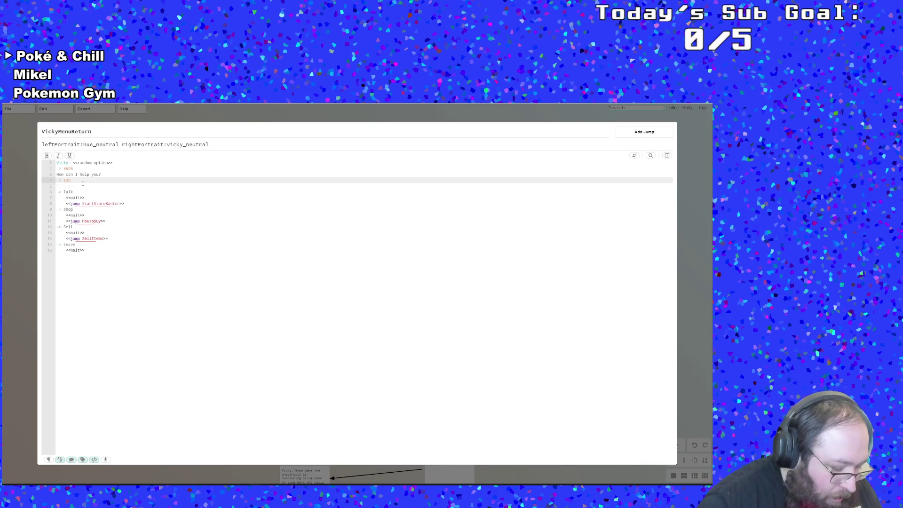
{"action": "key", "text": "BackSpace"}
{"action": "type", "text": "4"}
{"action": "key", "text": "Up"}
{"action": "key", "text": "Up"}
{"action": "key", "text": "BackSpace"}
{"action": "type", "text": "5"}
{"action": "key", "text": "Down"}
{"action": "key", "text": "Down"}
{"action": "key", "text": "Down"}
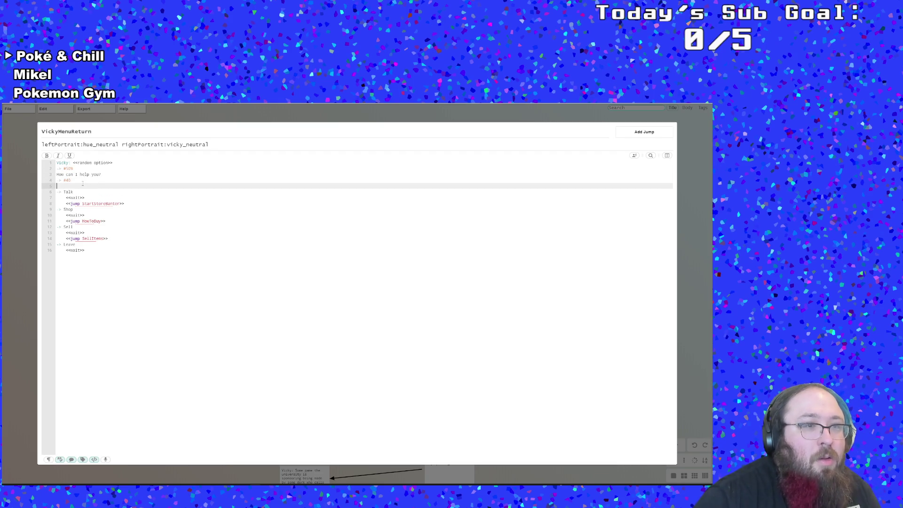
Write 'What's up?' as the second branch's greeting.
{"action": "type", "text": "What's jump"}
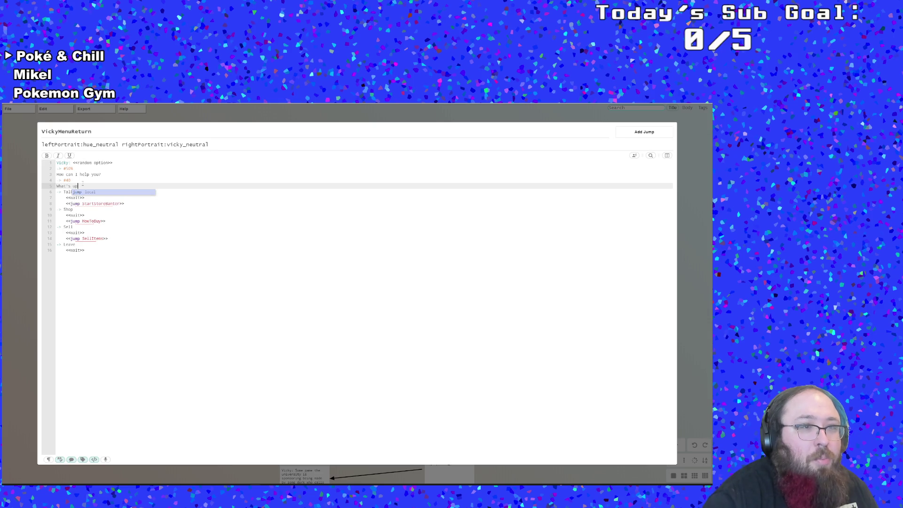
{"action": "key", "text": "Return"}
{"action": "key", "text": "BackSpace"}
{"action": "key", "text": "BackSpace"}
{"action": "key", "text": "BackSpace"}
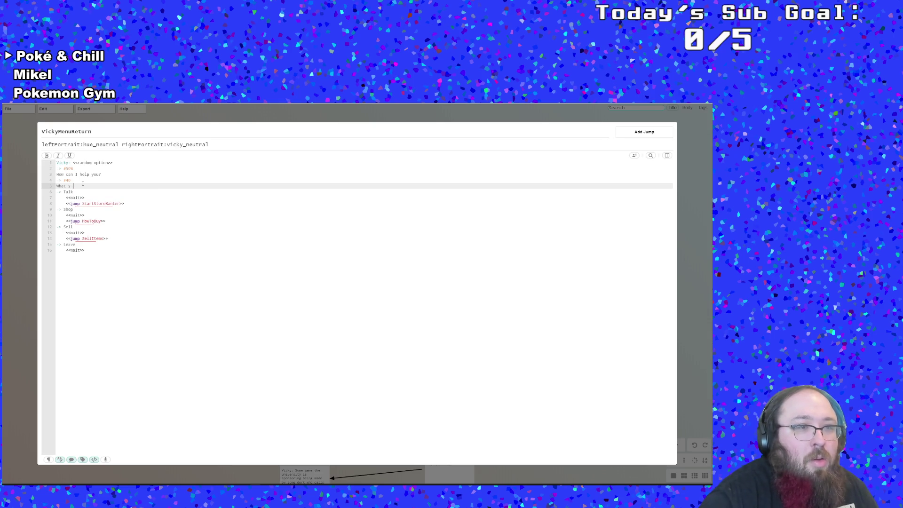
{"action": "type", "text": "up"}
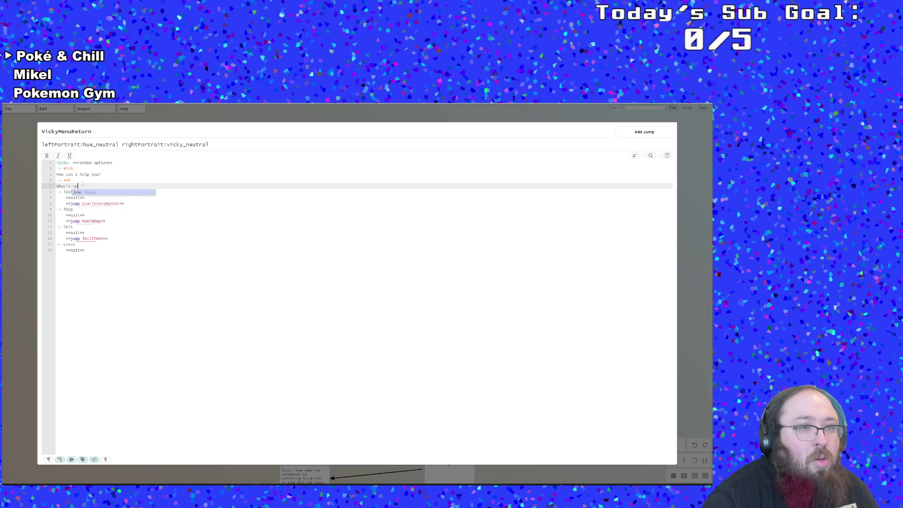
{"action": "type", "text": "?"}
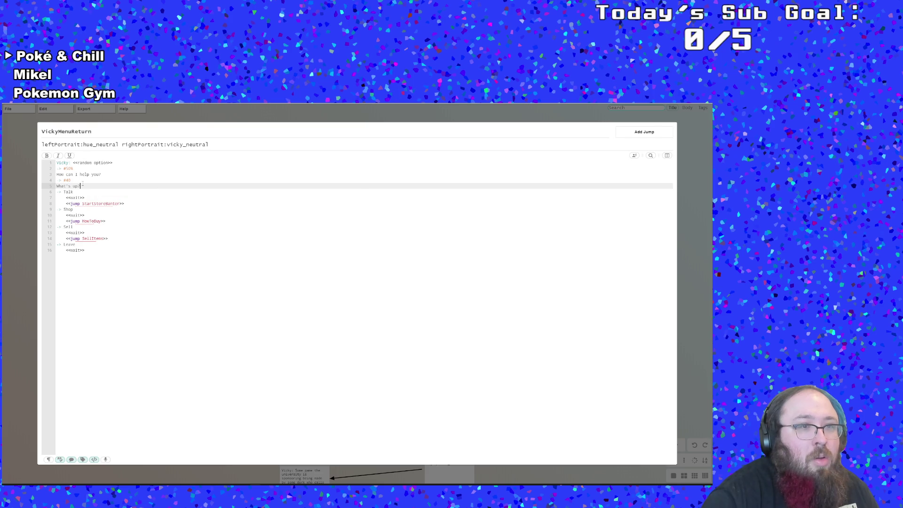
{"action": "key", "text": "Return"}
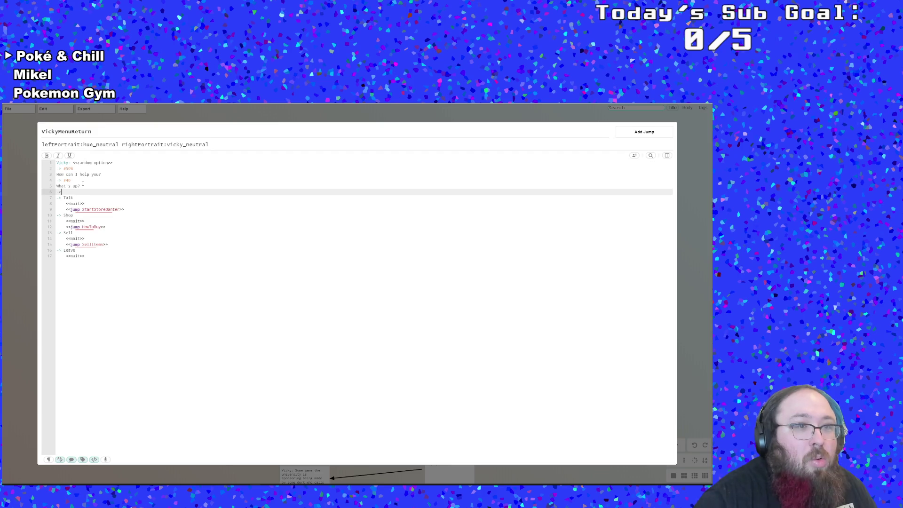
Add a third branch weighted 10%.
{"action": "key", "text": "Up"}
{"action": "key", "text": "Up"}
{"action": "type", "text": "0"}
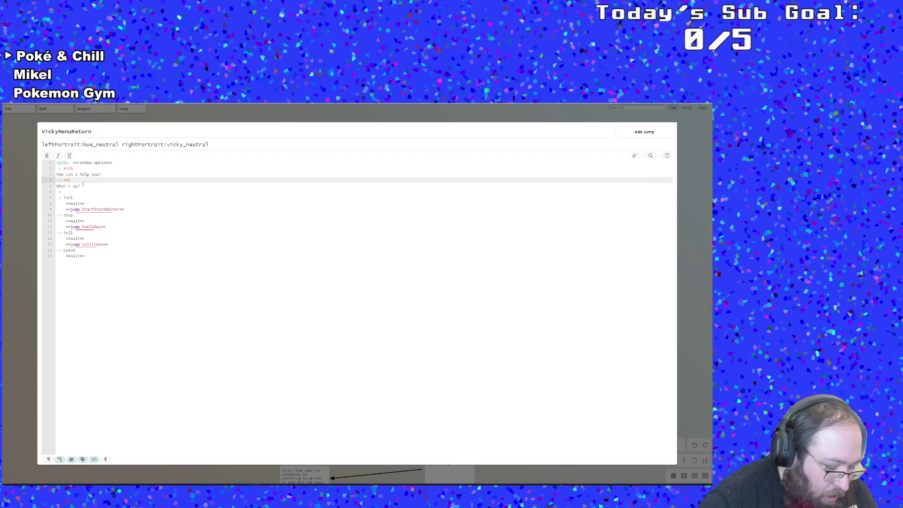
{"action": "key", "text": "Down"}
{"action": "key", "text": "Down"}
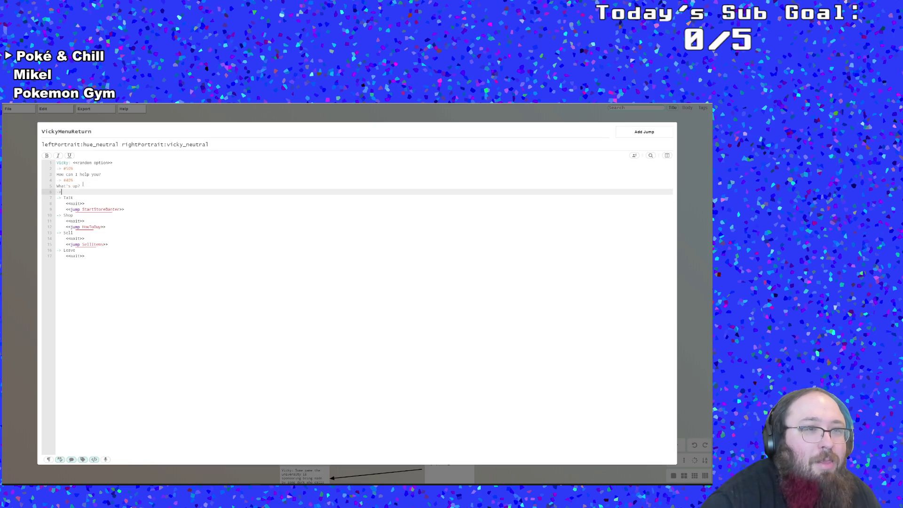
{"action": "type", "text": " 10%"}
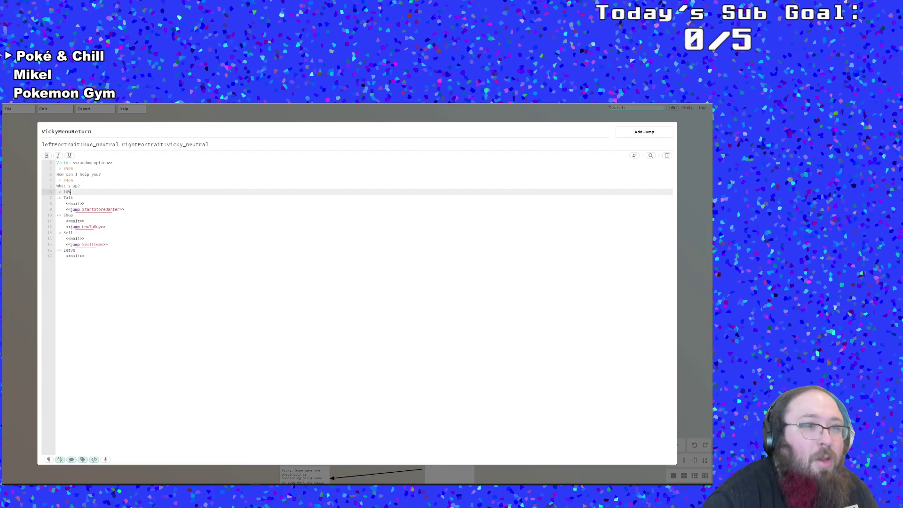
{"action": "key", "text": "Return"}
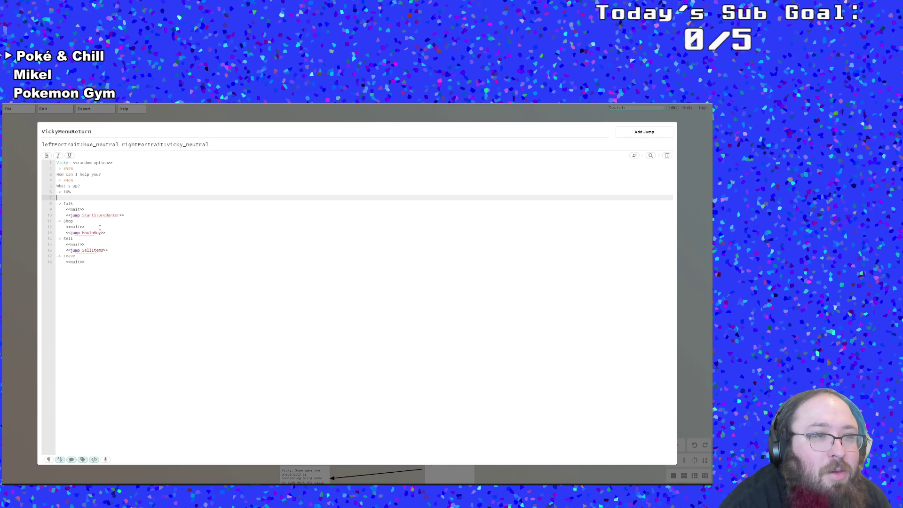
Write the 10% pun line 'What's HUE-ppening Don't look at me like that.....'.
{"action": "type", "text": "What's "}
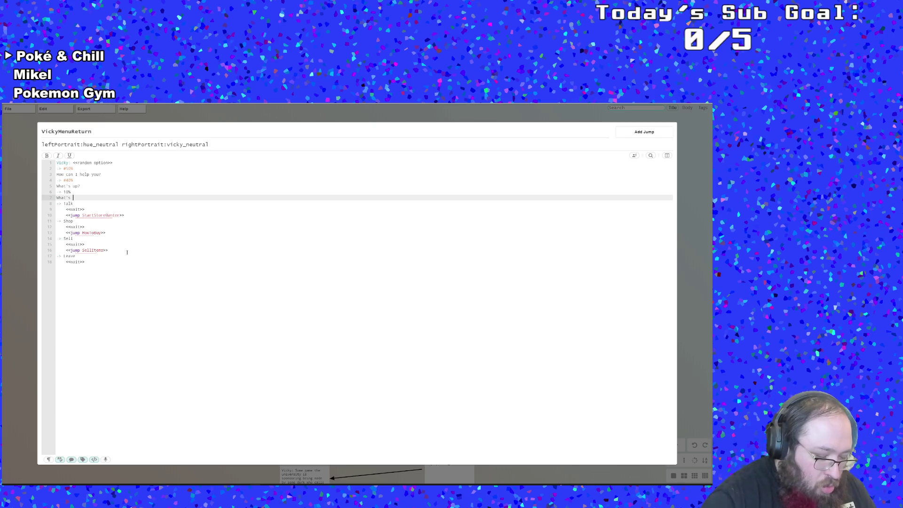
{"action": "type", "text": "Hu"}
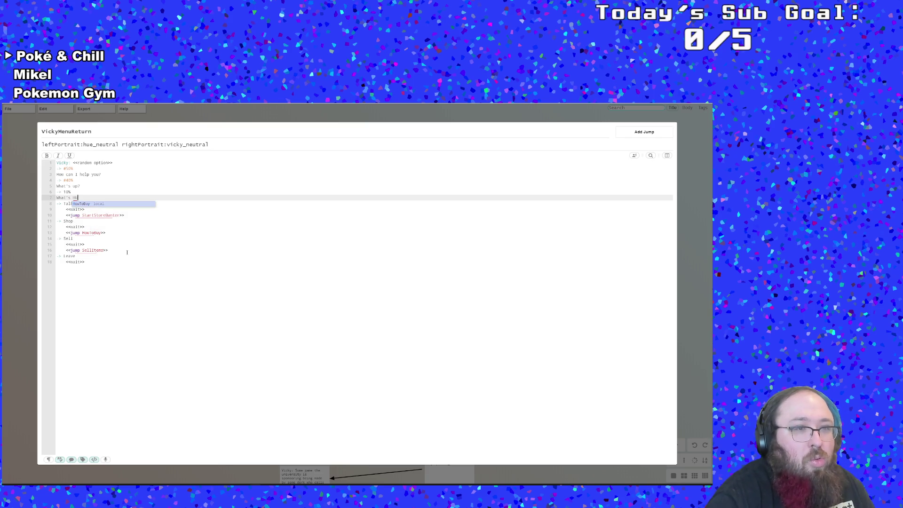
{"action": "type", "text": "pen"}
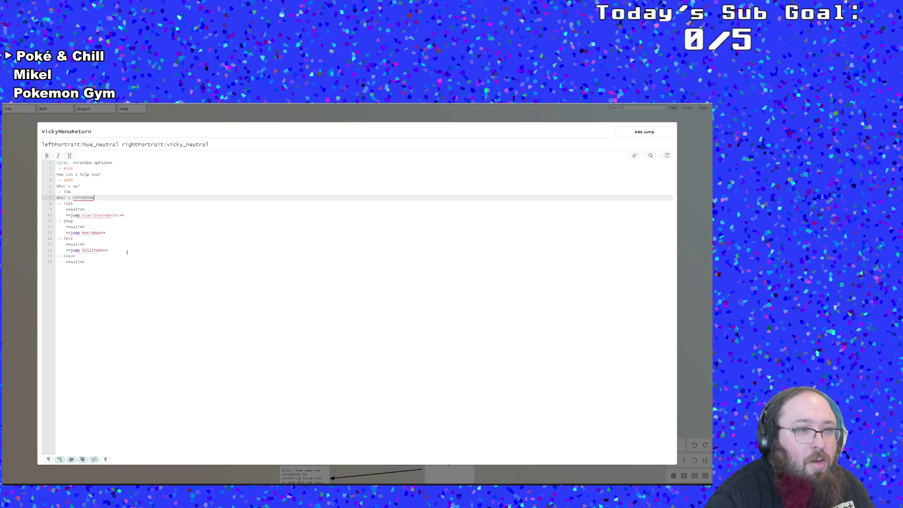
{"action": "key", "text": "BackSpace"}
{"action": "key", "text": "BackSpace"}
{"action": "key", "text": "BackSpace"}
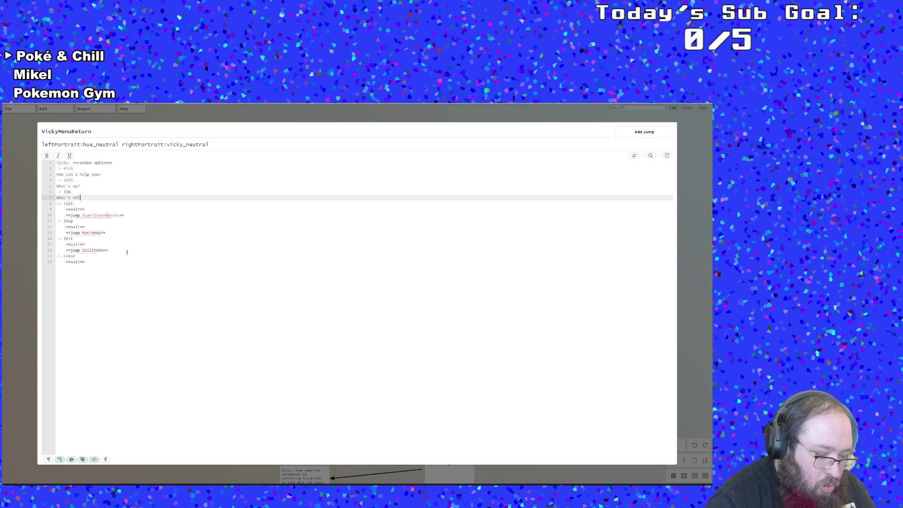
{"action": "type", "text": "pe"}
{"action": "key", "text": "BackSpace"}
{"action": "key", "text": "BackSpace"}
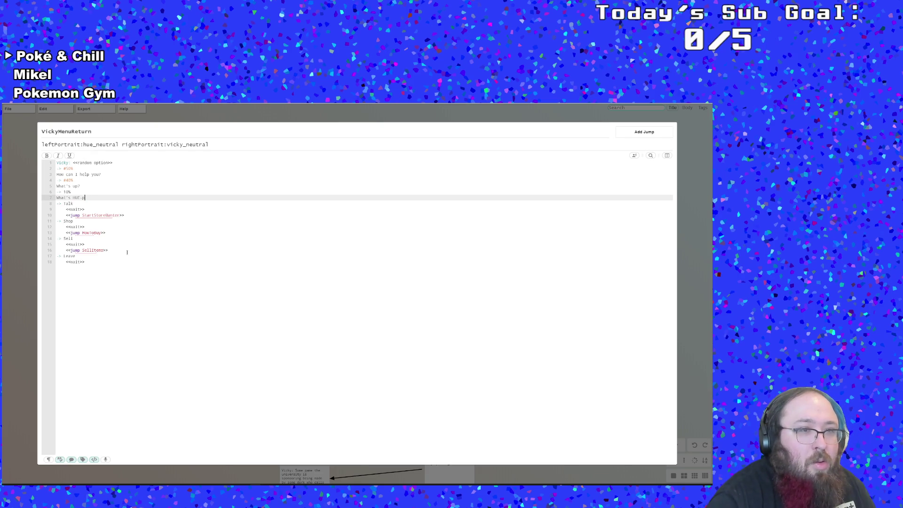
{"action": "type", "text": "ening?"}
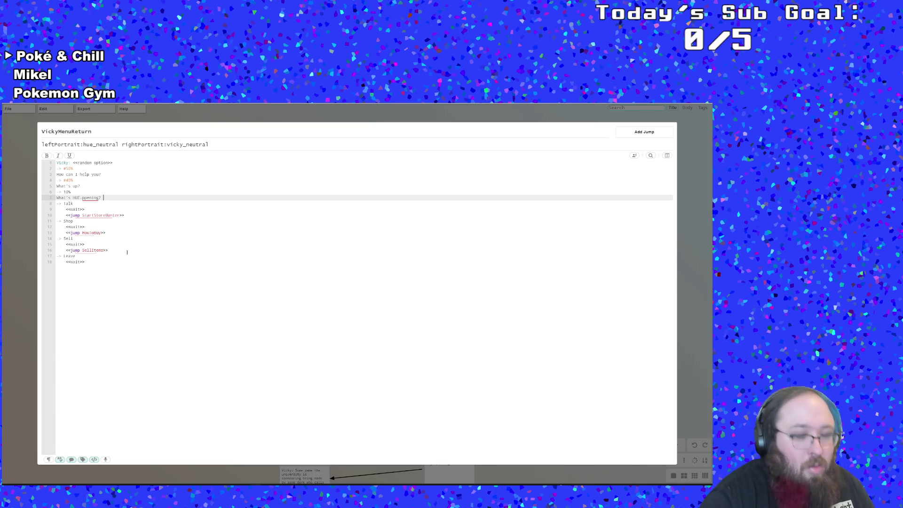
{"action": "type", "text": " Don't l"}
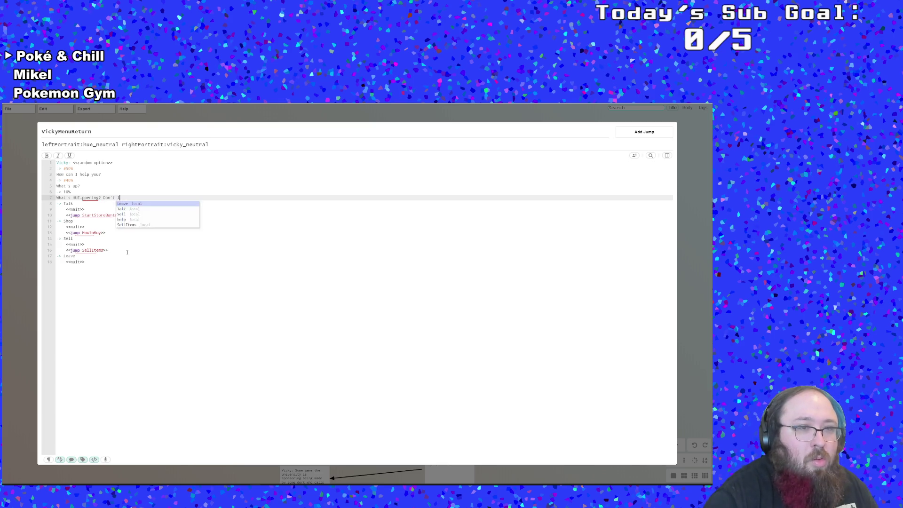
{"action": "type", "text": "ook at me like"}
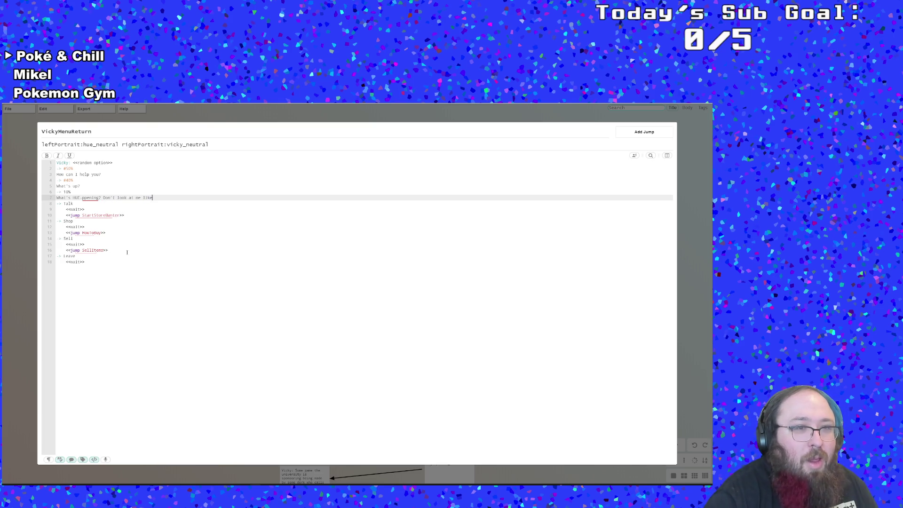
{"action": "type", "text": " that."}
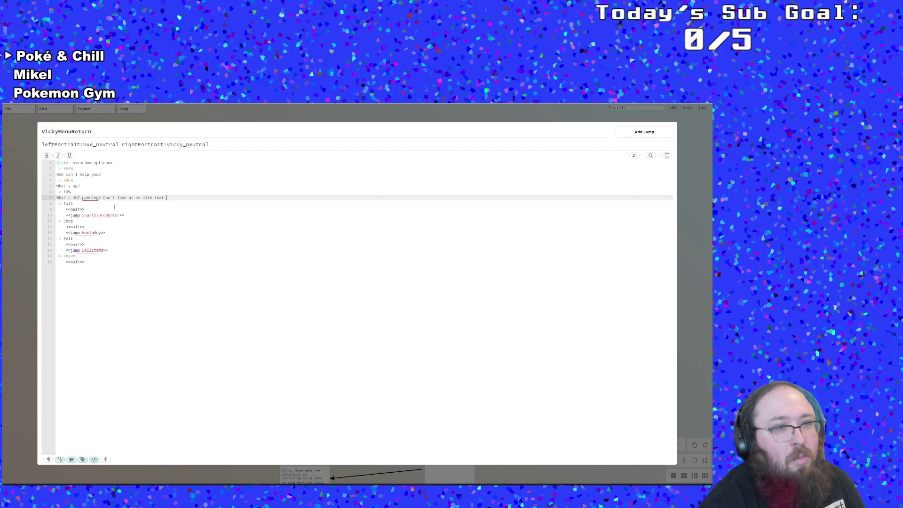
{"action": "type", "text": "...."}
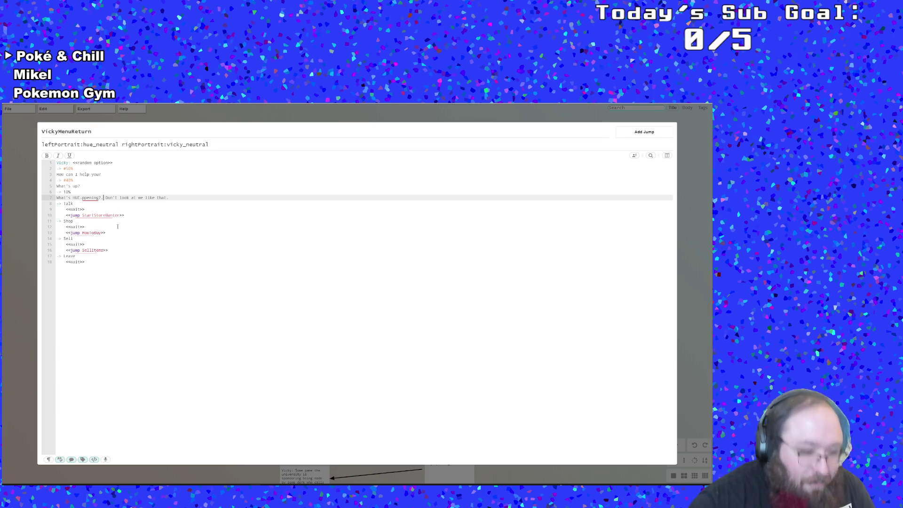
{"action": "left_click", "coordinate": [135, 236]}
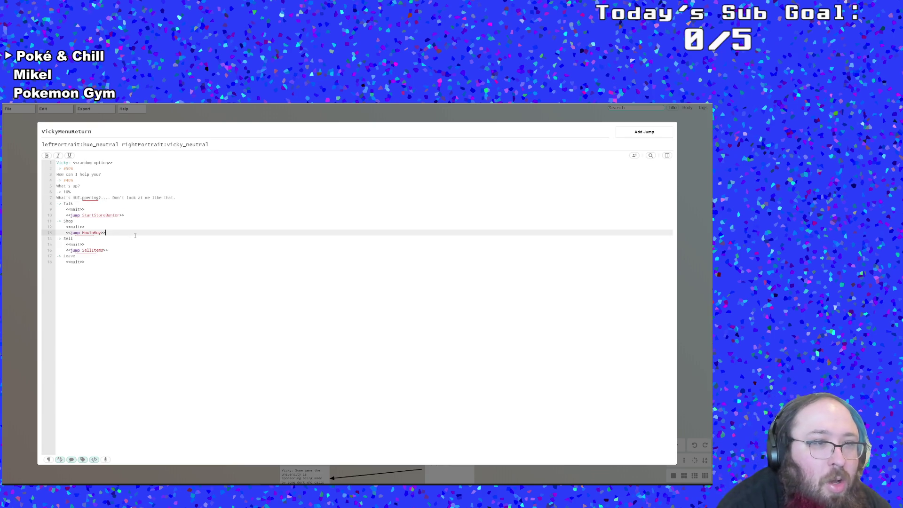
{"action": "left_click", "coordinate": [57, 203]}
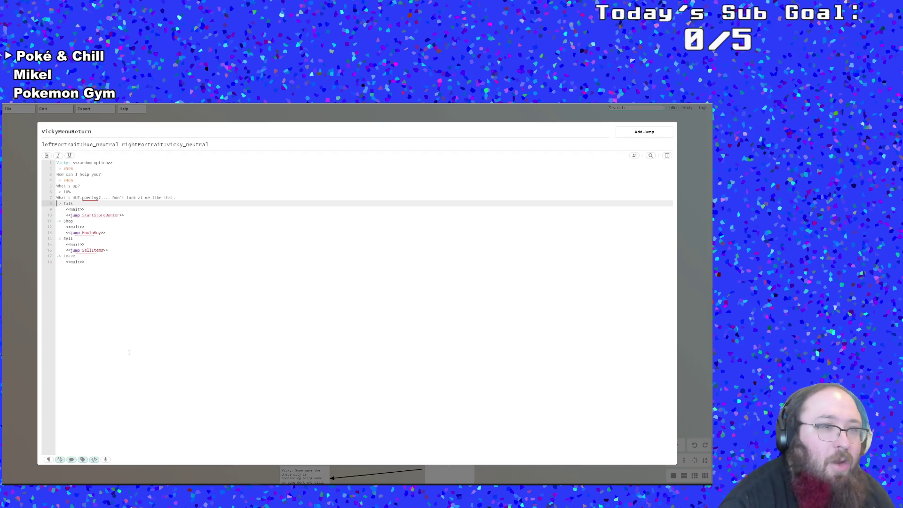
{"action": "mouse_move", "coordinate": [218, 485]}
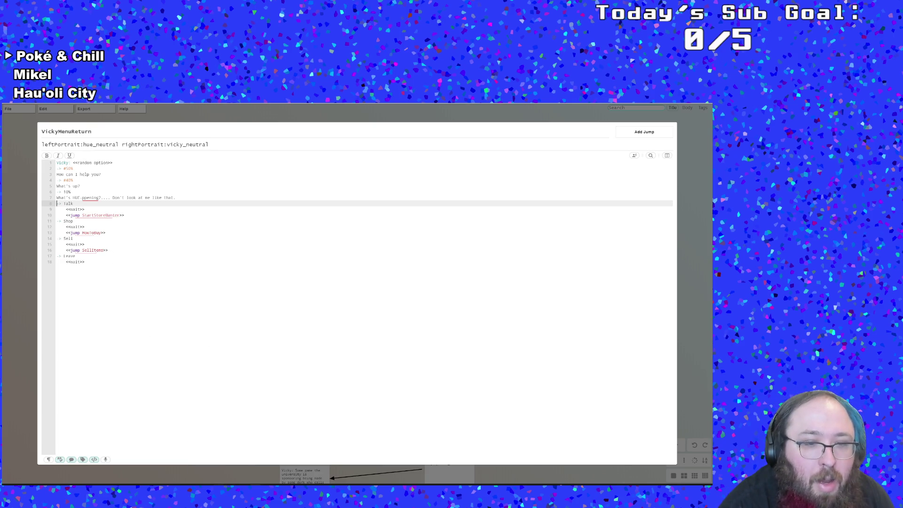
{"action": "key", "text": "alt+Tab"}
Read through the Random Outcomes section of the Chatterbox docs, then return to Yarn Editor.
{"action": "scroll", "coordinate": [223, 376], "scroll_direction": "up", "scroll_amount": 1}
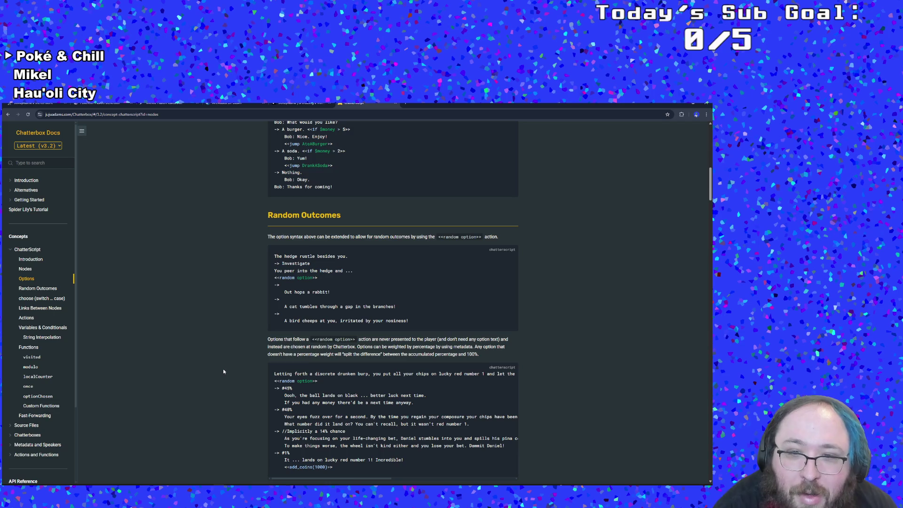
{"action": "scroll", "coordinate": [224, 370], "scroll_direction": "up", "scroll_amount": 1}
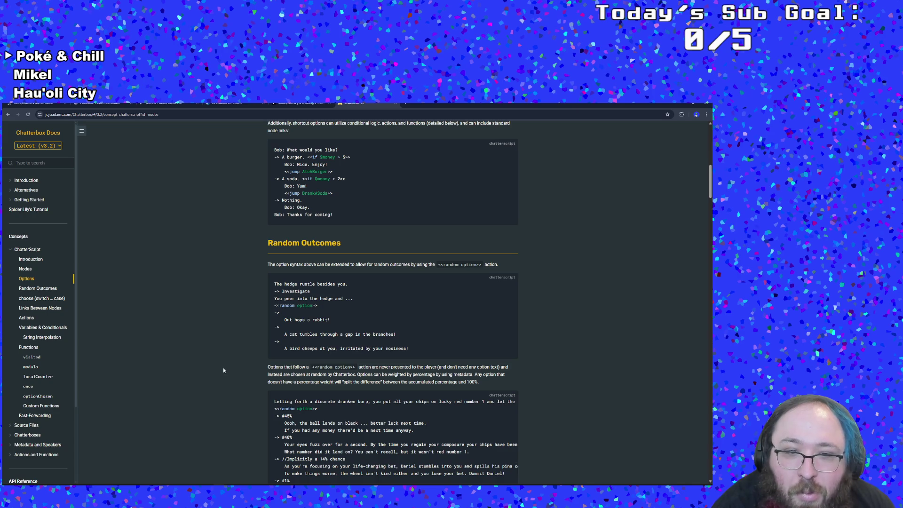
{"action": "scroll", "coordinate": [223, 369], "scroll_direction": "down", "scroll_amount": 2}
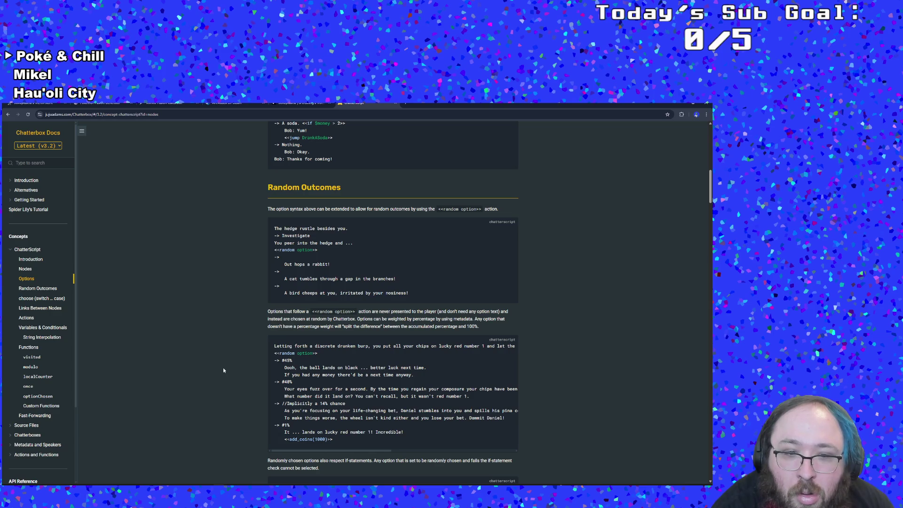
{"action": "scroll", "coordinate": [223, 370], "scroll_direction": "down", "scroll_amount": 3}
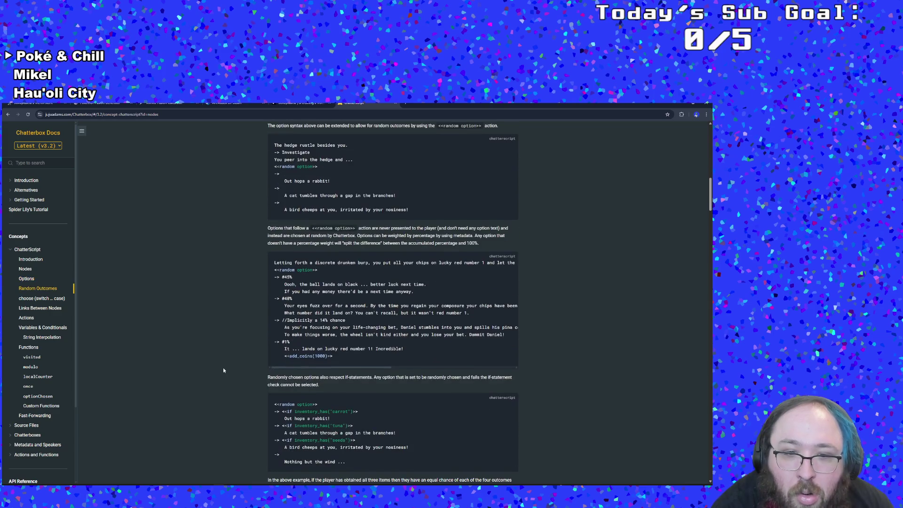
{"action": "scroll", "coordinate": [224, 370], "scroll_direction": "down", "scroll_amount": 3}
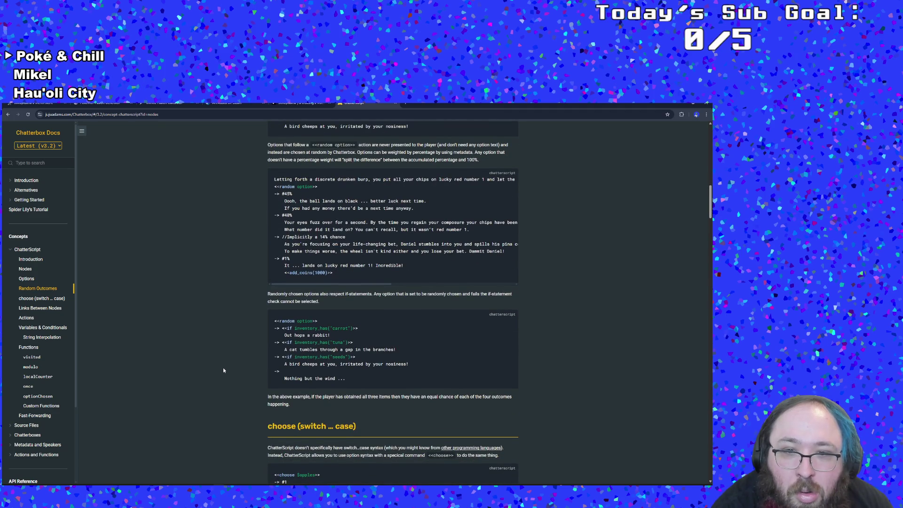
{"action": "scroll", "coordinate": [223, 367], "scroll_direction": "down", "scroll_amount": 3}
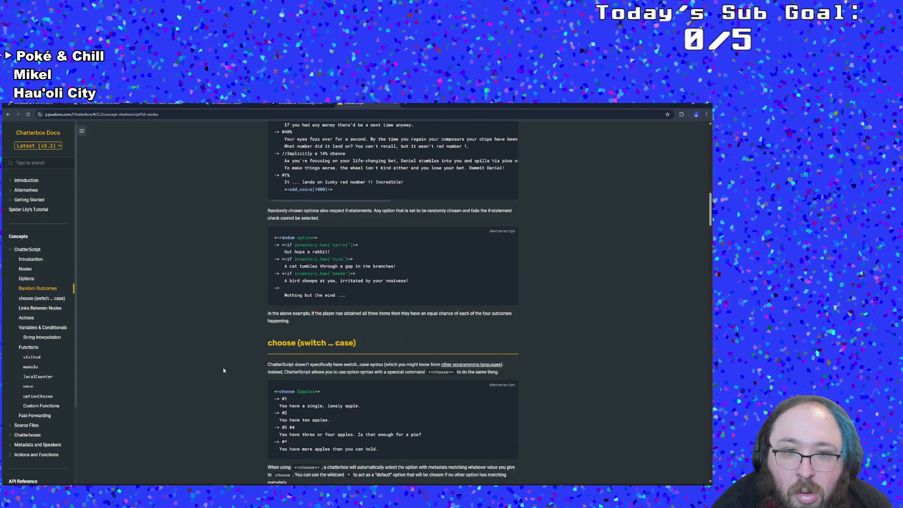
{"action": "scroll", "coordinate": [223, 367], "scroll_direction": "down", "scroll_amount": 4}
{"action": "scroll", "coordinate": [223, 367], "scroll_direction": "up", "scroll_amount": 2}
{"action": "scroll", "coordinate": [223, 368], "scroll_direction": "up", "scroll_amount": 6}
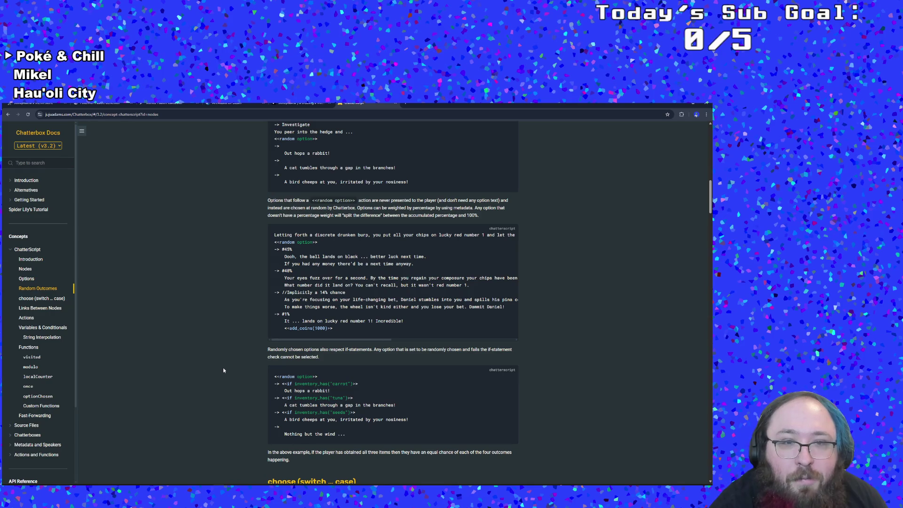
{"action": "key", "text": "alt+Tab"}
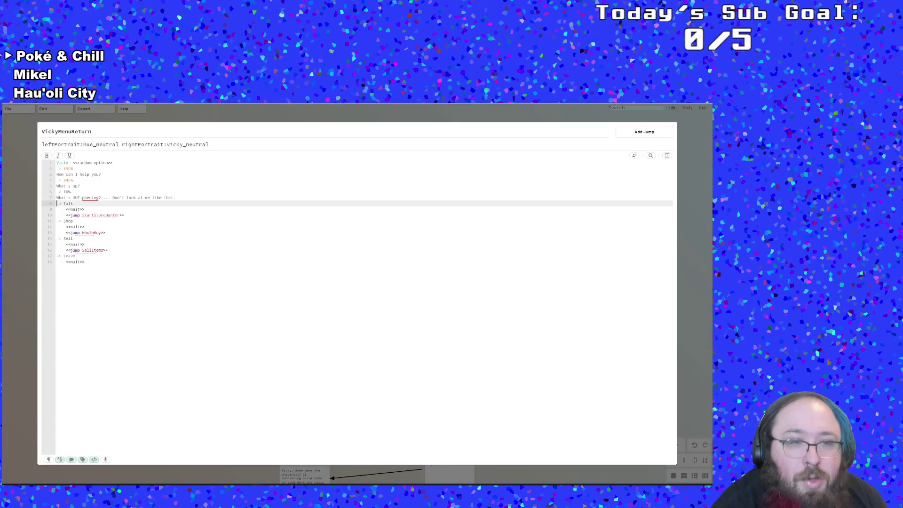
Insert # before the third branch weight so it reads #10%.
{"action": "left_click", "coordinate": [103, 215]}
{"action": "left_click", "coordinate": [103, 198]}
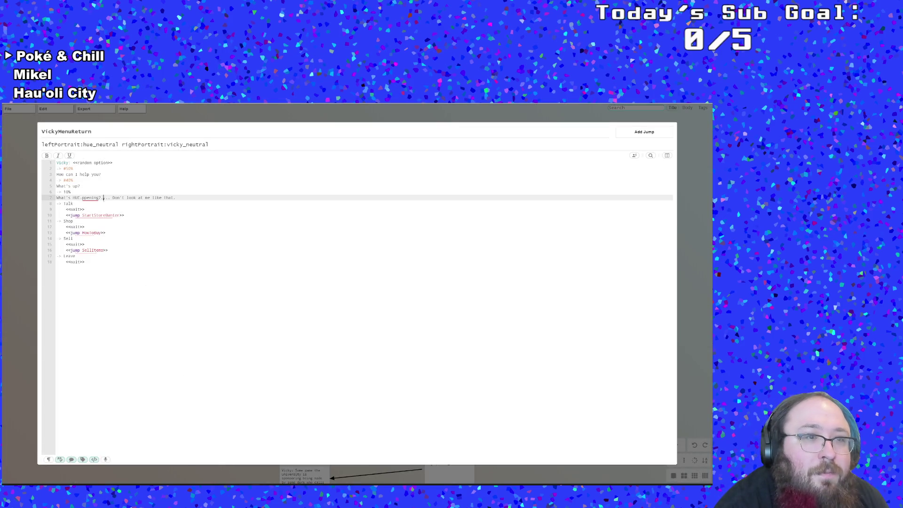
{"action": "left_click", "coordinate": [65, 192]}
{"action": "type", "text": "#"}
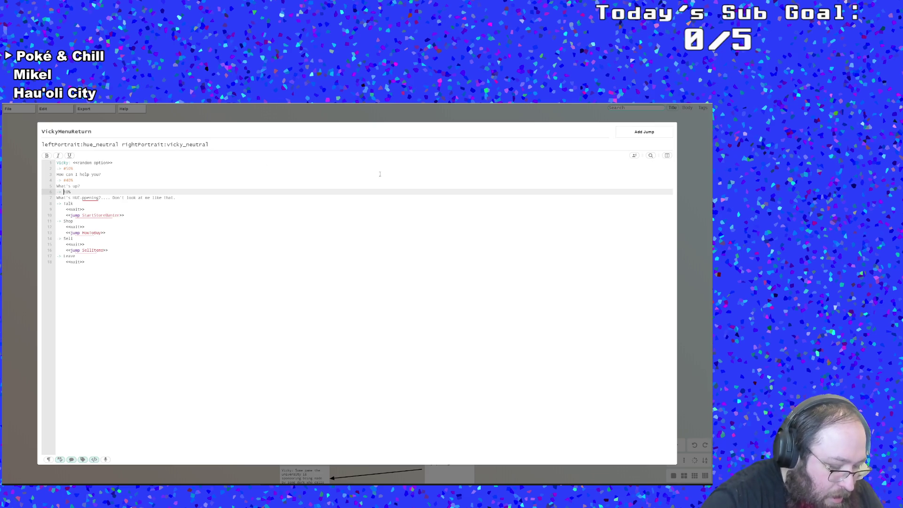
Review the Talk, Shop and remaining option lines, then switch back to the Chatterbox docs.
{"action": "left_click", "coordinate": [231, 220]}
{"action": "left_click", "coordinate": [175, 248]}
{"action": "left_click", "coordinate": [141, 224]}
{"action": "left_click", "coordinate": [122, 204]}
{"action": "left_click", "coordinate": [110, 215]}
{"action": "left_click", "coordinate": [79, 203]}
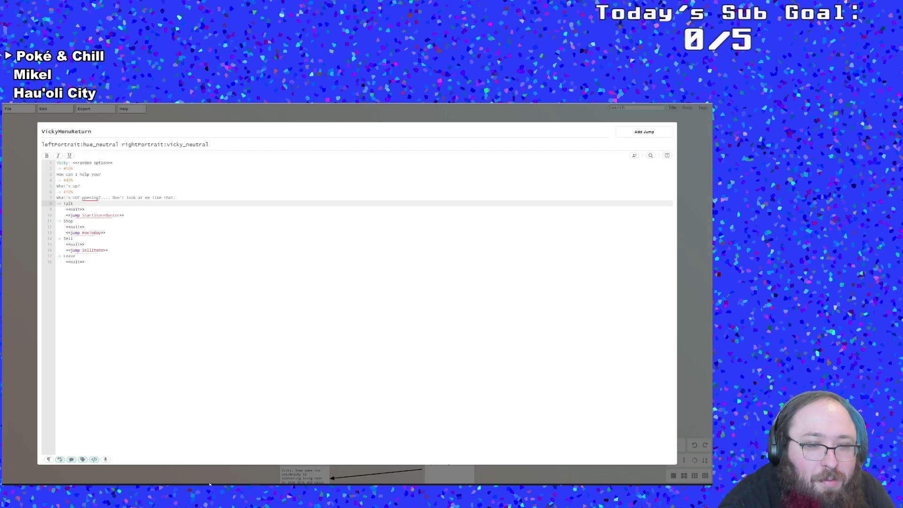
{"action": "key", "text": "alt+Tab"}
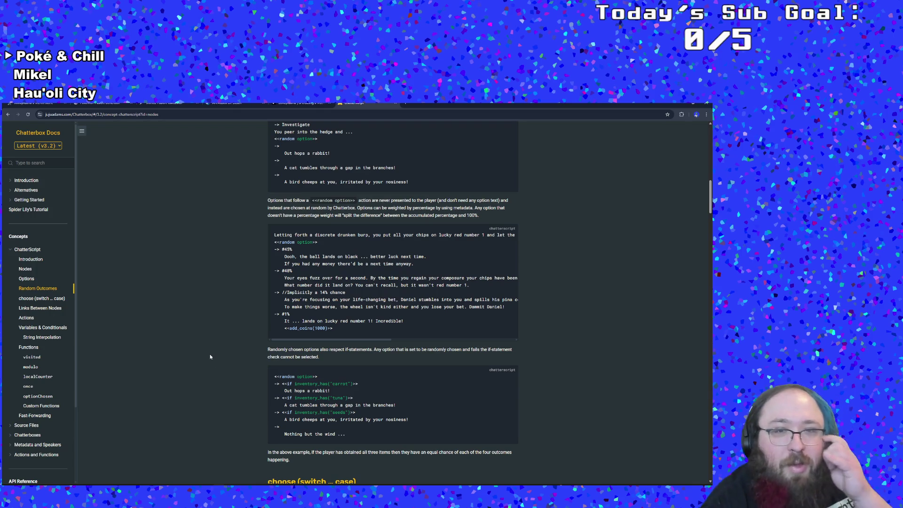
{"action": "scroll", "coordinate": [209, 351], "scroll_direction": "up", "scroll_amount": 3}
{"action": "scroll", "coordinate": [211, 340], "scroll_direction": "down", "scroll_amount": 5}
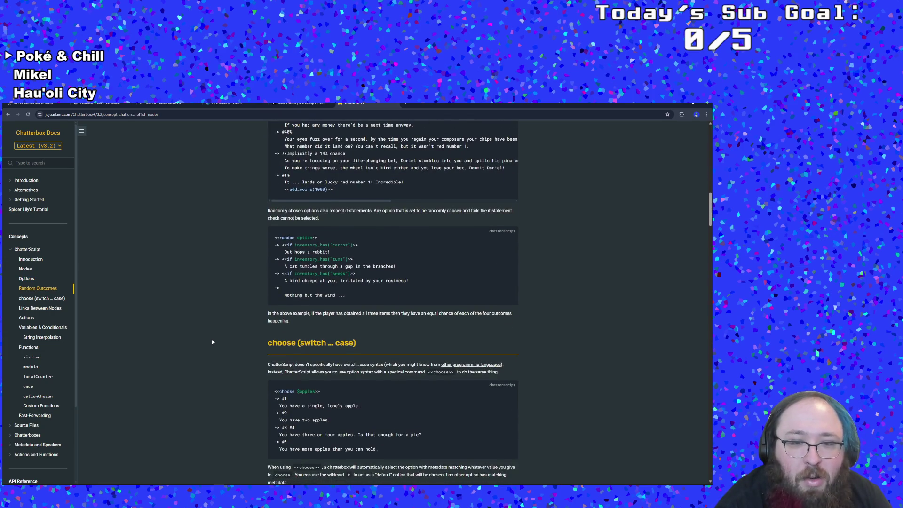
{"action": "scroll", "coordinate": [212, 339], "scroll_direction": "up", "scroll_amount": 1}
{"action": "scroll", "coordinate": [219, 328], "scroll_direction": "up", "scroll_amount": 2}
{"action": "scroll", "coordinate": [220, 326], "scroll_direction": "up", "scroll_amount": 5}
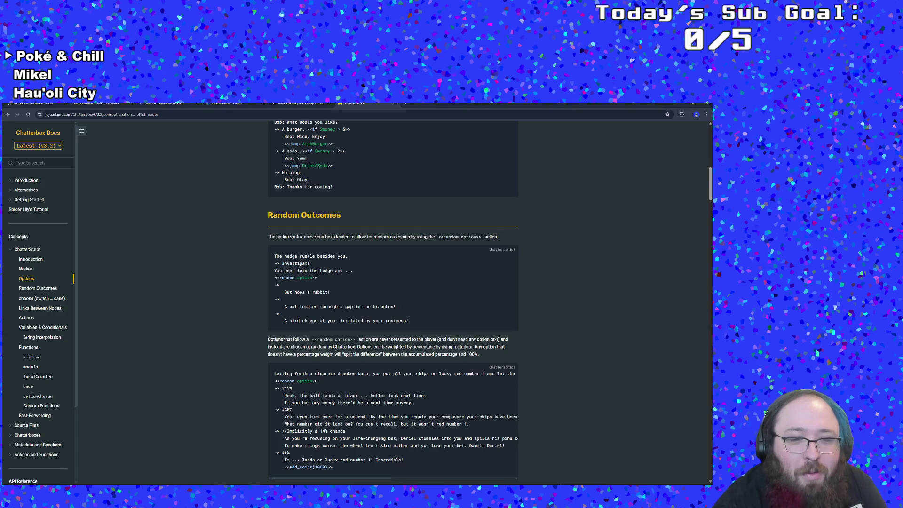
{"action": "key", "text": "alt+Tab"}
Copy the header tag line from the VickyMenuStart node.
{"action": "left_click", "coordinate": [33, 259]}
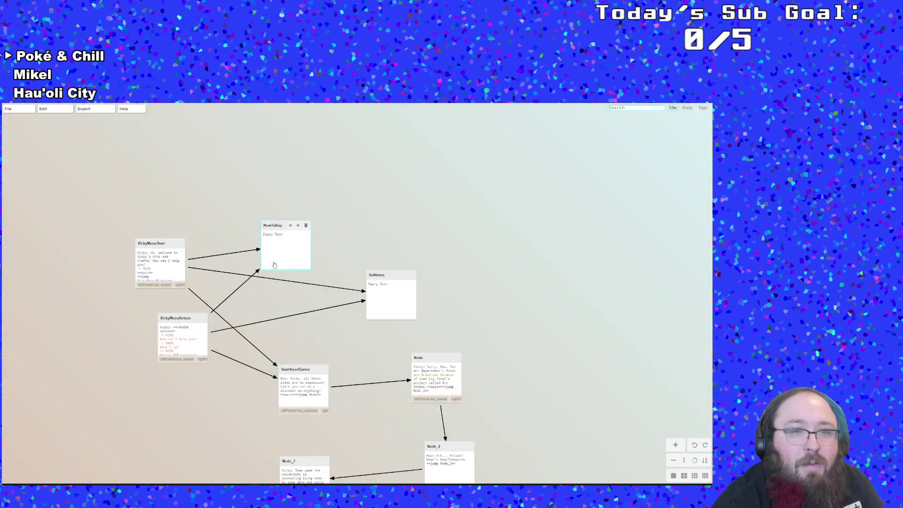
{"action": "double_click", "coordinate": [282, 256]}
{"action": "left_click_drag", "start_coordinate": [78, 163], "coordinate": [54, 163]}
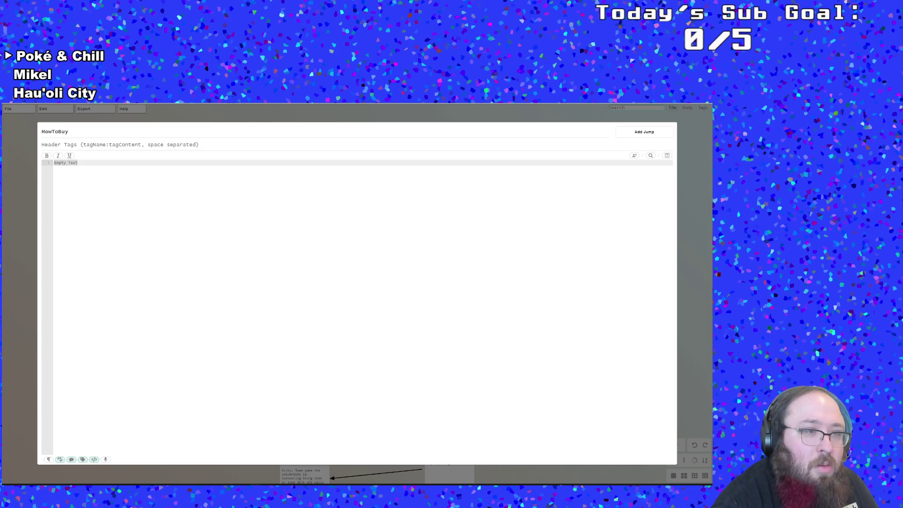
{"action": "left_click", "coordinate": [42, 231]}
{"action": "double_click", "coordinate": [160, 263]}
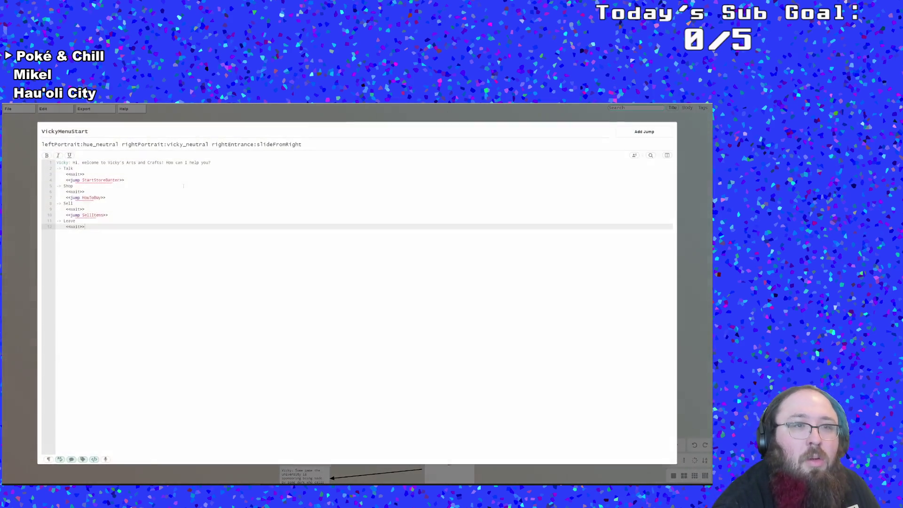
{"action": "left_click_drag", "start_coordinate": [304, 149], "coordinate": [41, 155]}
{"action": "key", "text": "ctrl+c"}
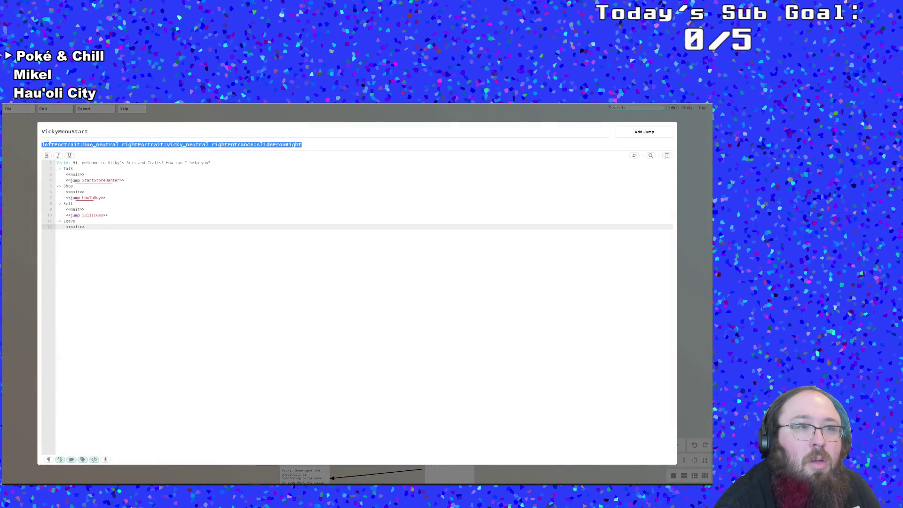
{"action": "left_click", "coordinate": [29, 176]}
{"action": "double_click", "coordinate": [281, 242]}
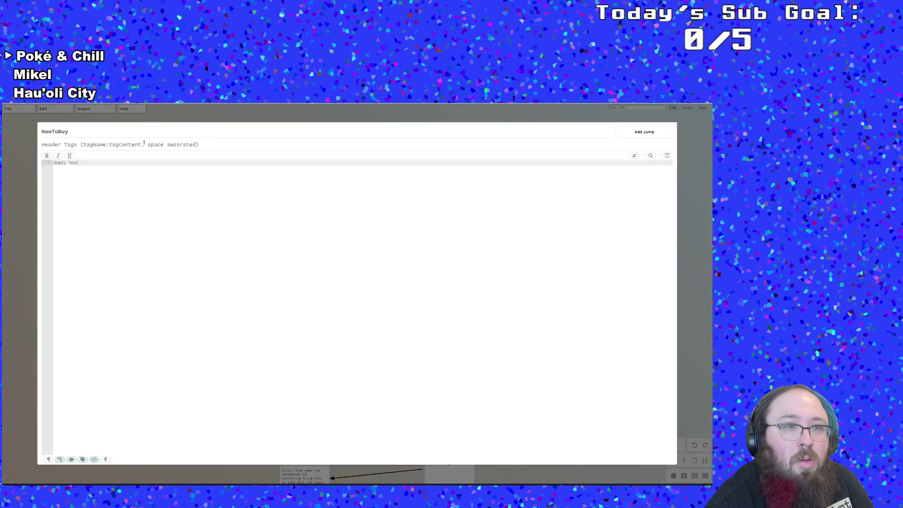
Give HowToBuy the tags leftPortrait:hue_think and rightPortrait:vicky_neutral, then start 'Vicky: Just walk up…'.
{"action": "left_click", "coordinate": [144, 144]}
{"action": "key", "text": "ctrl+v"}
{"action": "key", "text": "BackSpace"}
{"action": "key", "text": "BackSpace"}
{"action": "key", "text": "BackSpace"}
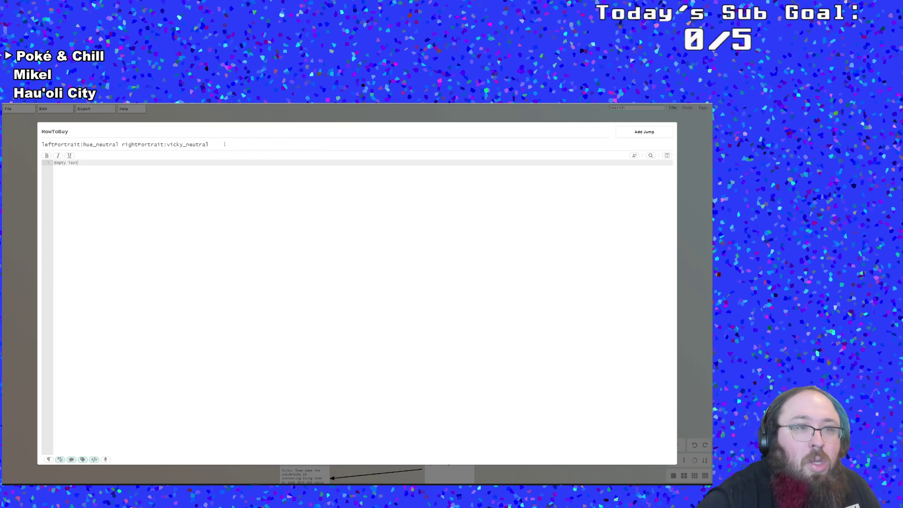
{"action": "key", "text": "BackSpace"}
{"action": "key", "text": "BackSpace"}
{"action": "key", "text": "BackSpace"}
{"action": "type", "text": "think"}
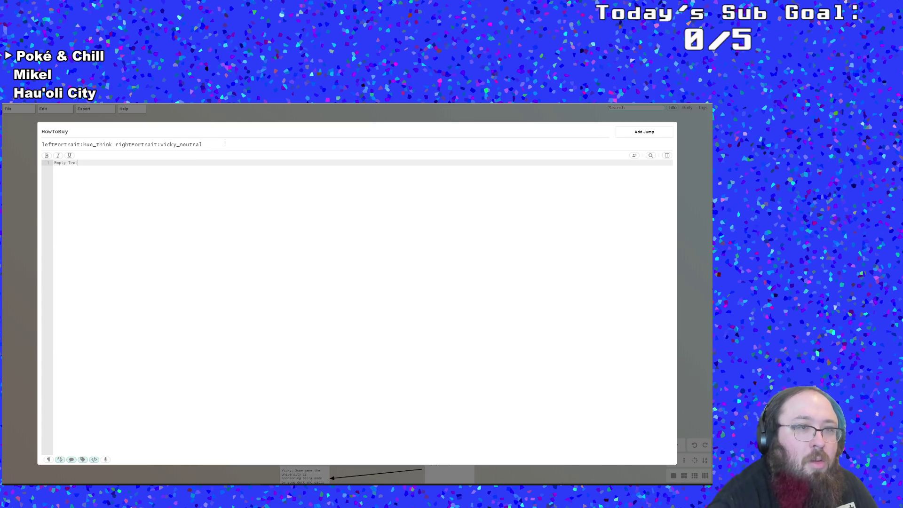
{"action": "left_click_drag", "start_coordinate": [97, 165], "coordinate": [51, 163]}
{"action": "type", "text": "Vicky:"}
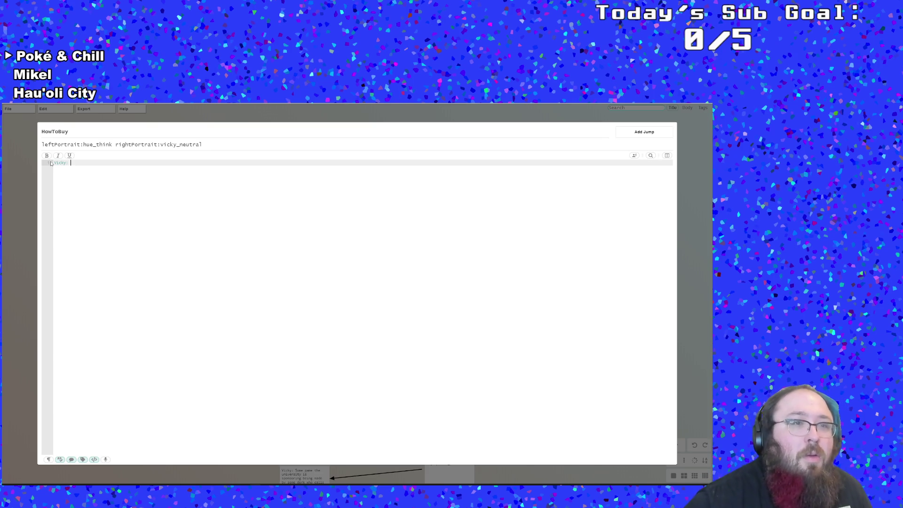
{"action": "type", "text": " Just "}
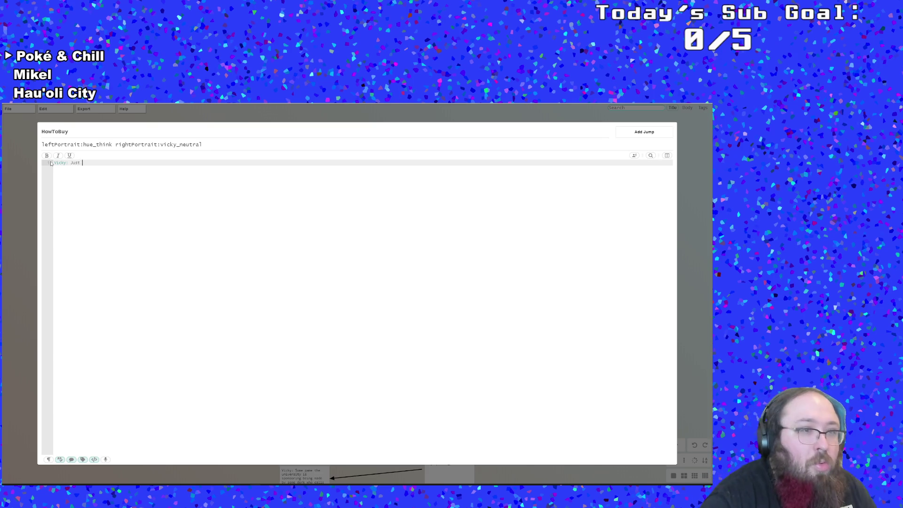
{"action": "type", "text": "walk up to"}
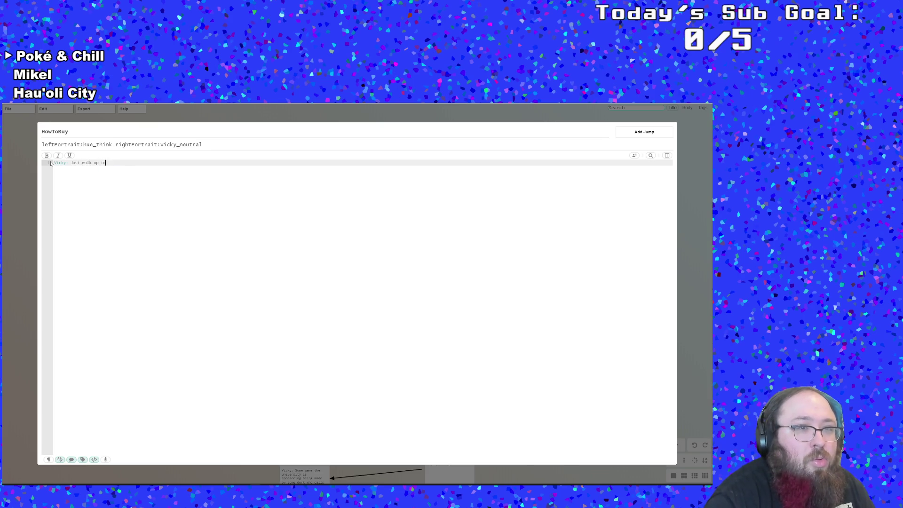
{"action": "type", "text": " the item you wa"}
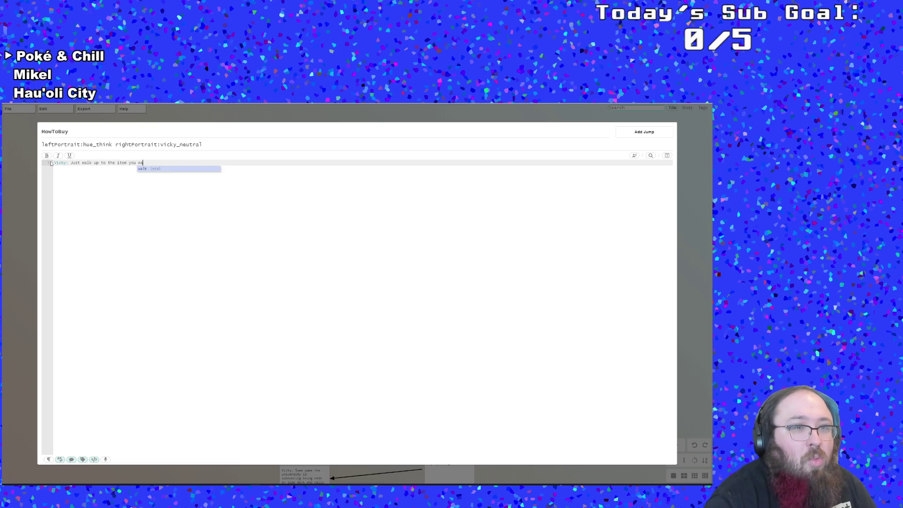
{"action": "type", "text": "nt to buy and p"}
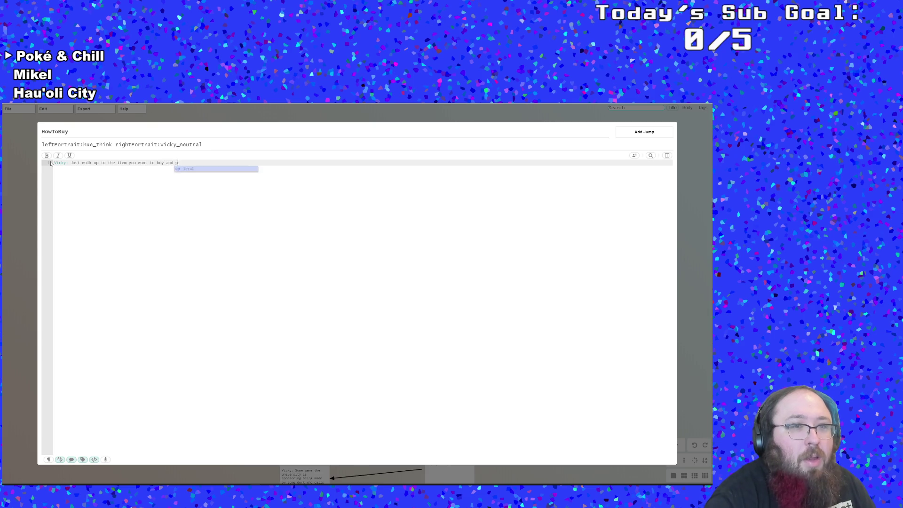
{"action": "type", "text": "ress "}
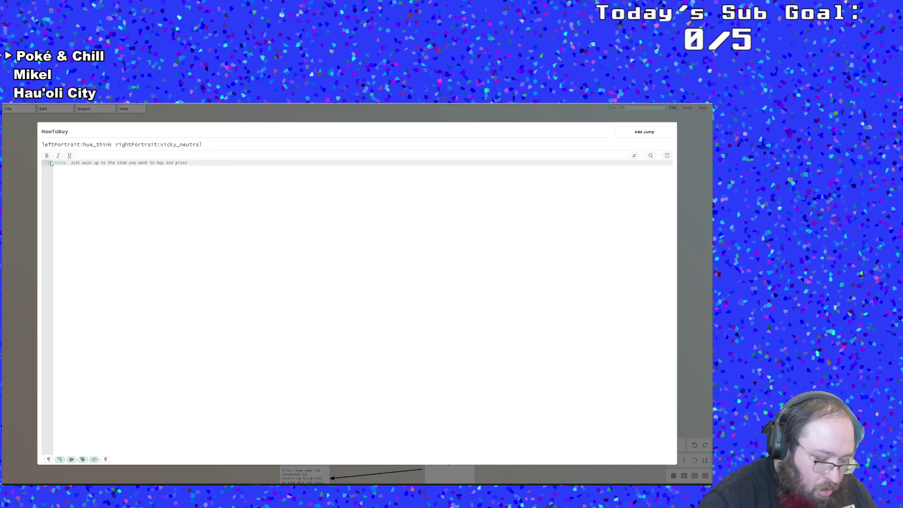
{"action": "type", "text": "<"}
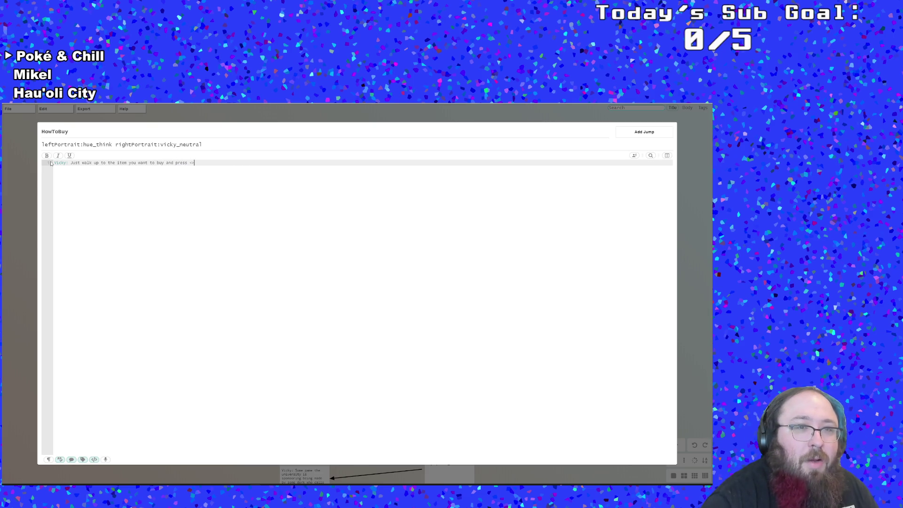
Begin the input sprite markup after 'press', clearing the stray < and auto-inserted italic tag.
{"action": "key", "text": "BackSpace"}
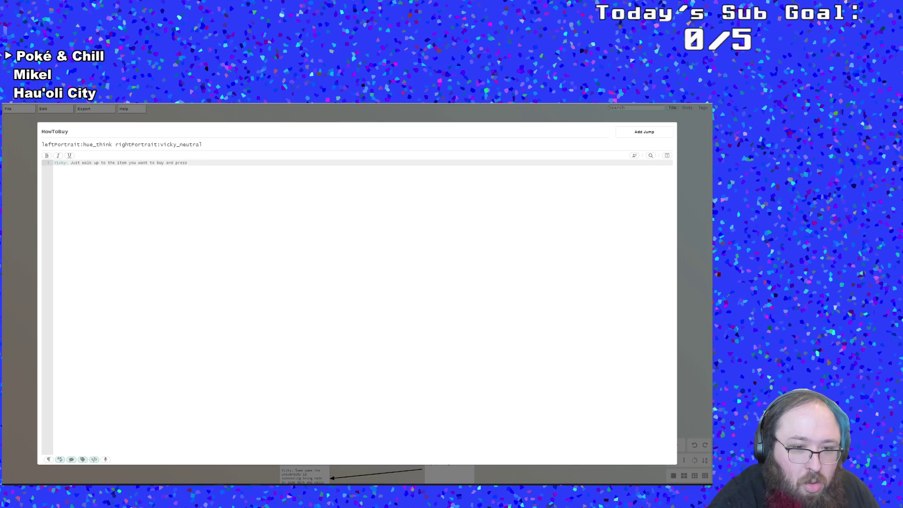
{"action": "mouse_move", "coordinate": [157, 484]}
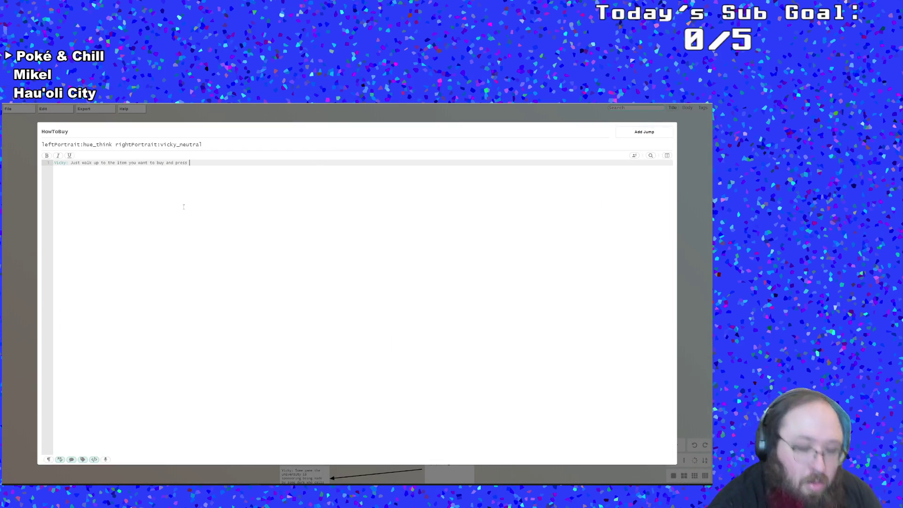
{"action": "type", "text": "["}
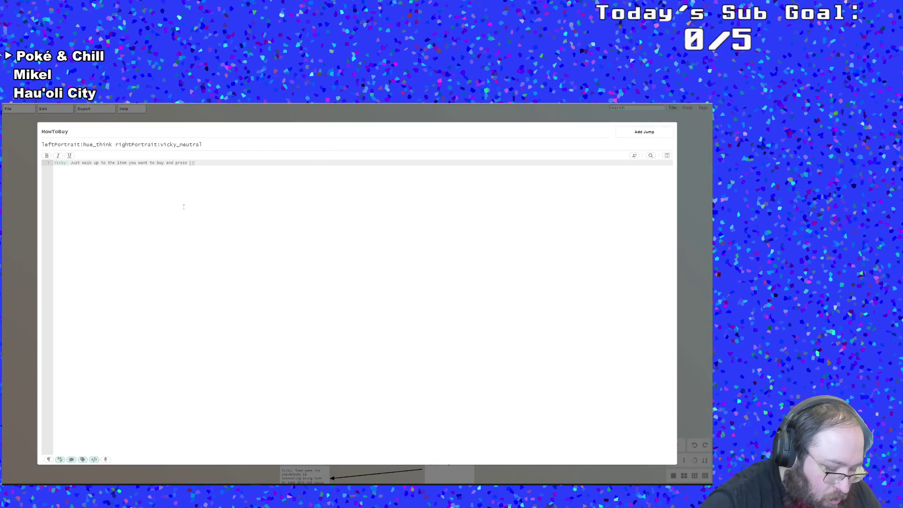
{"action": "type", "text": "i"}
{"action": "key", "text": "Return"}
{"action": "type", "text": "nput[/i"}
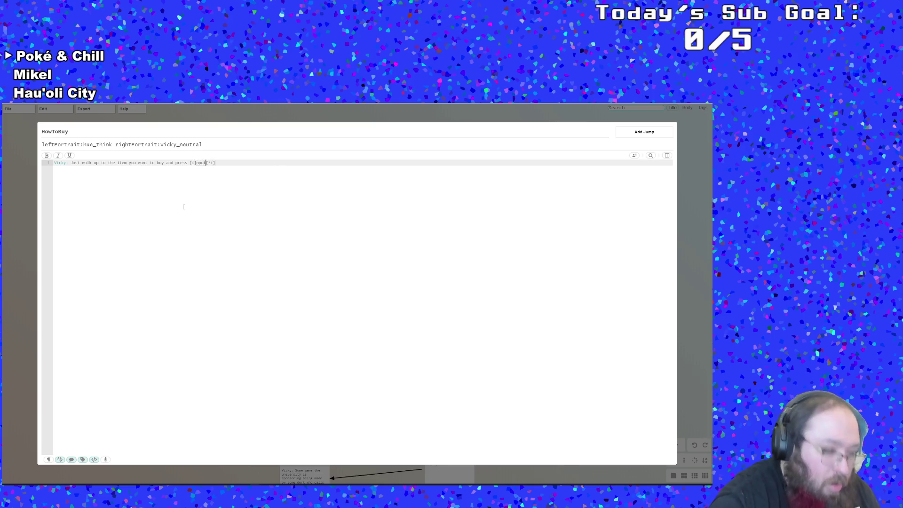
{"action": "type", "text": " sprite"}
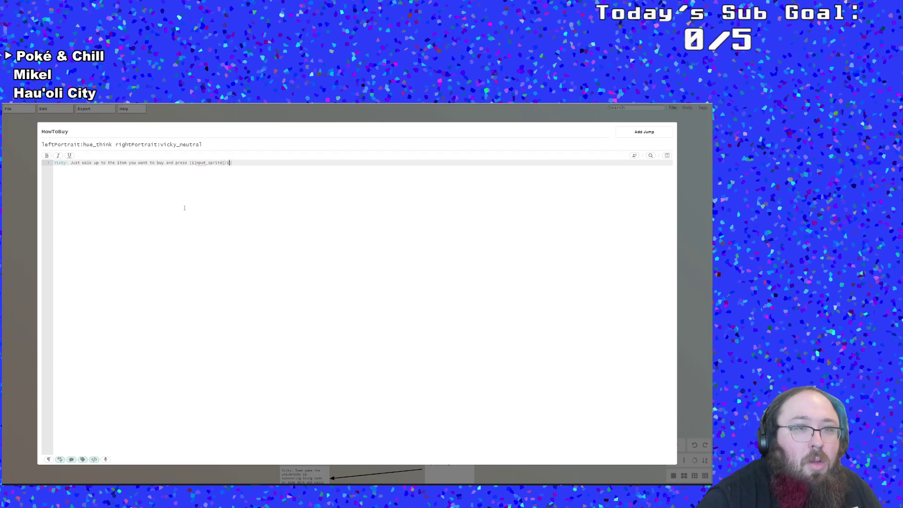
{"action": "key", "text": "BackSpace"}
{"action": "key", "text": "BackSpace"}
{"action": "key", "text": "BackSpace"}
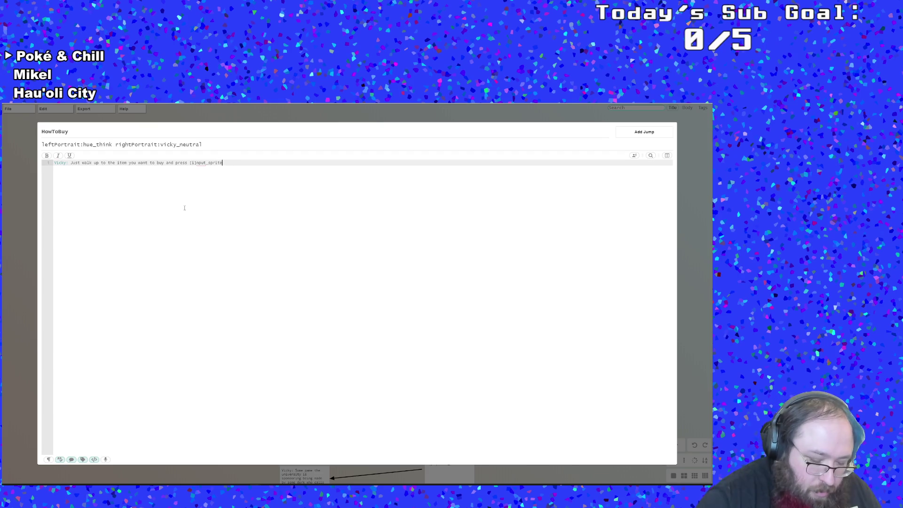
{"action": "type", "text": "]"}
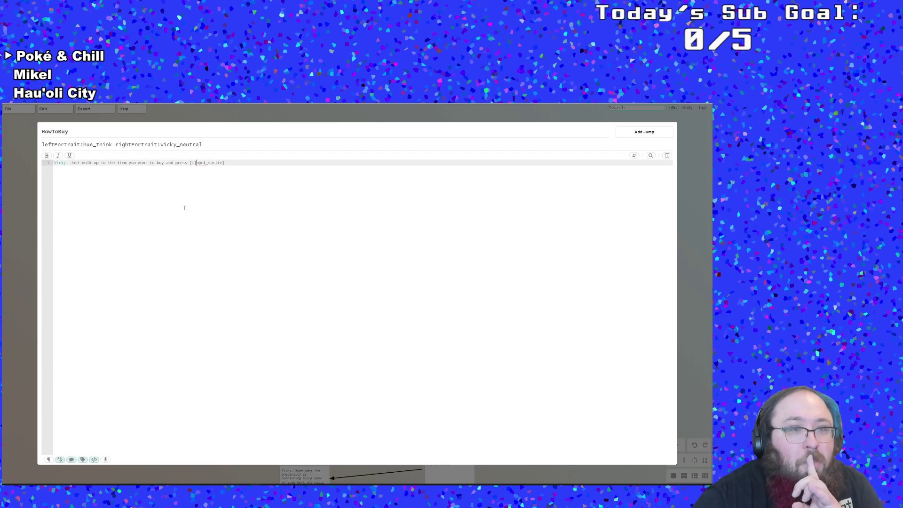
Fix the markup so the line ends with [input_sprite.Confirm].
{"action": "key", "text": "BackSpace"}
{"action": "key", "text": "BackSpace"}
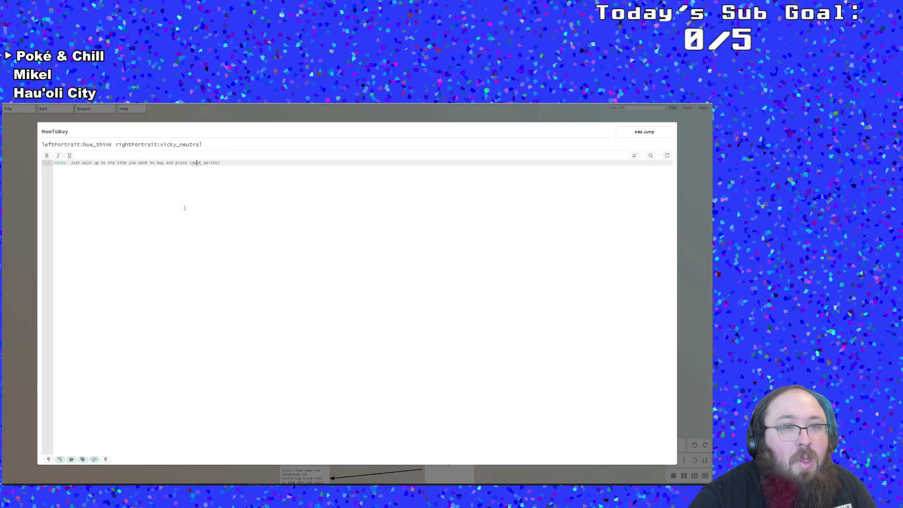
{"action": "key", "text": "Left"}
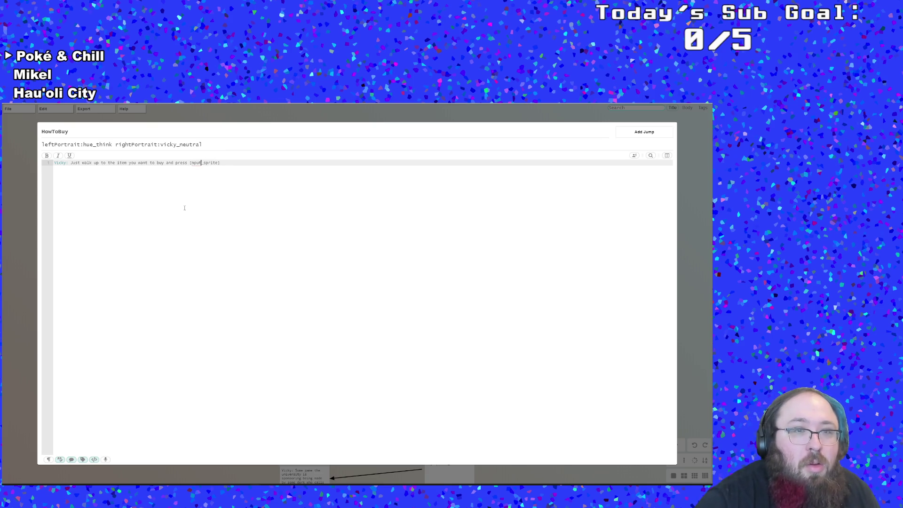
{"action": "type", "text": "i"}
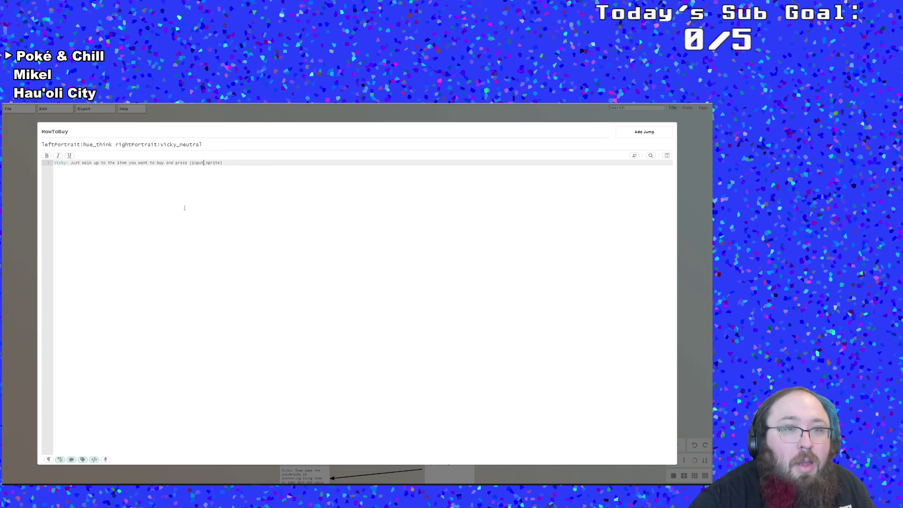
{"action": "key", "text": "Right"}
{"action": "type", "text": ".Confir"}
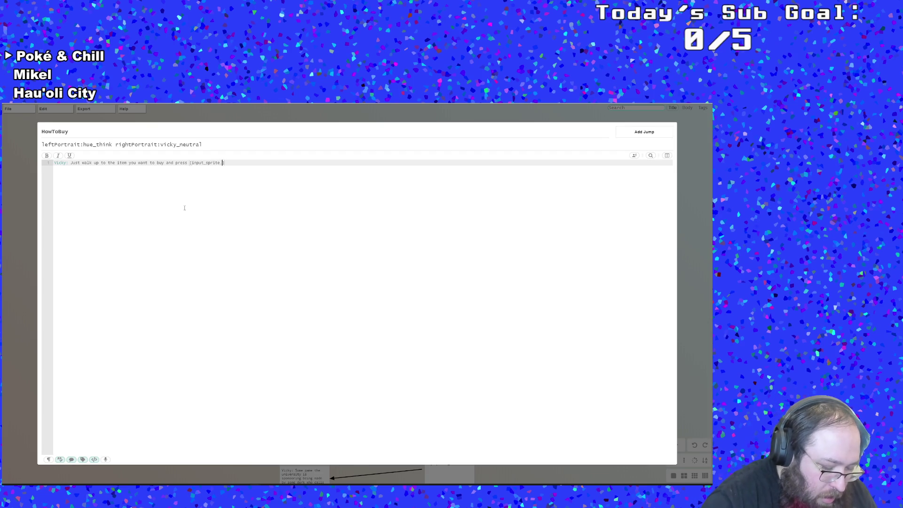
{"action": "type", "text": "m"}
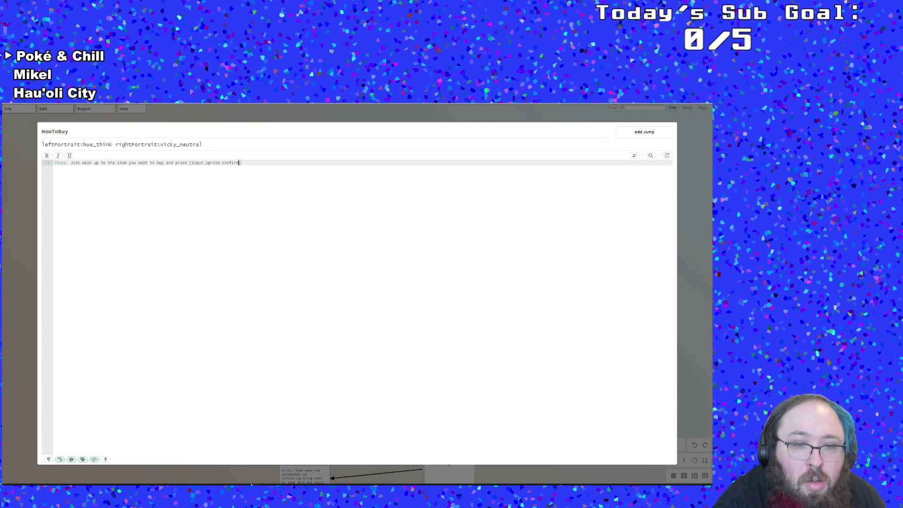
{"action": "left_click", "coordinate": [274, 469]}
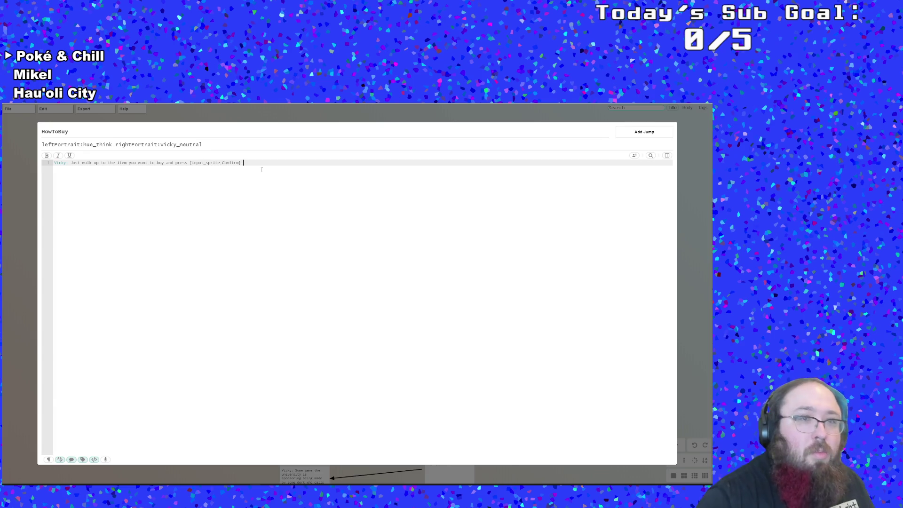
{"action": "left_click_drag", "start_coordinate": [201, 144], "coordinate": [179, 145]}
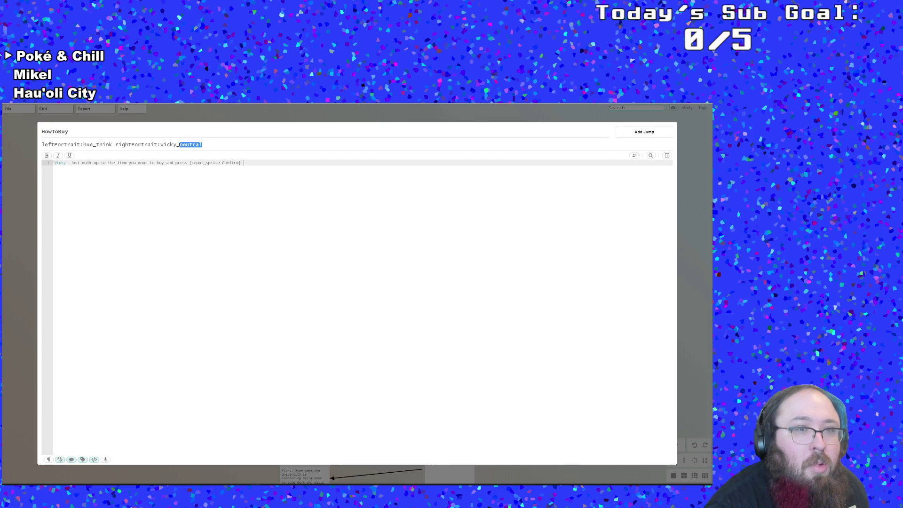
Change Vicky's portrait to vicky_happy and add a <<wait>> line.
{"action": "type", "text": "happy"}
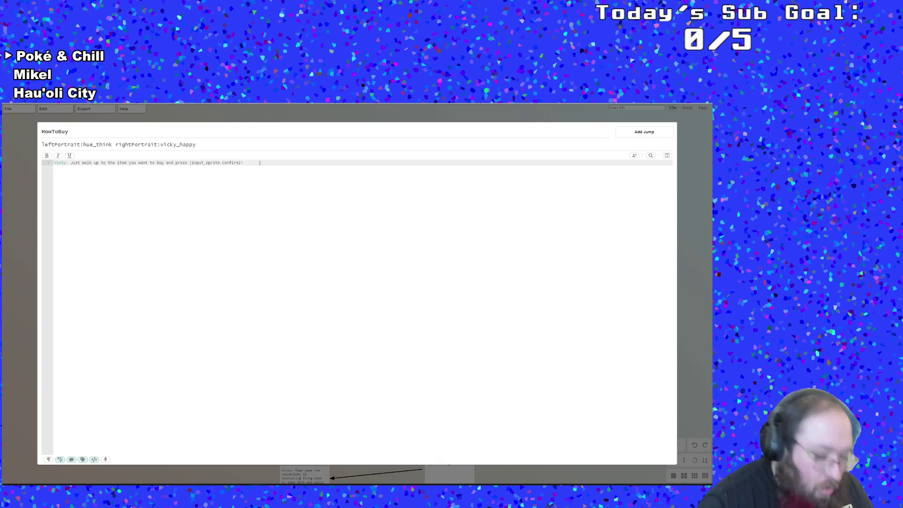
{"action": "key", "text": "Return"}
{"action": "type", "text": "wait>>"}
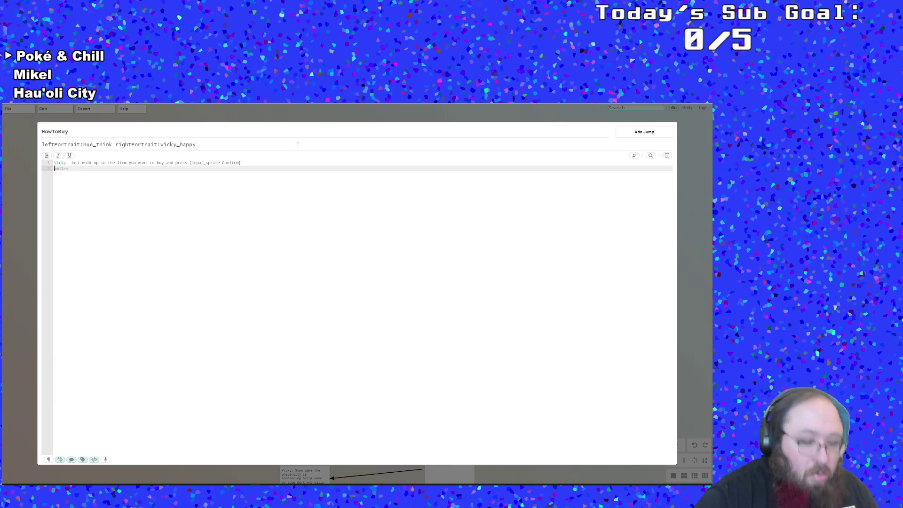
{"action": "key", "text": "Home"}
{"action": "type", "text": "<<"}
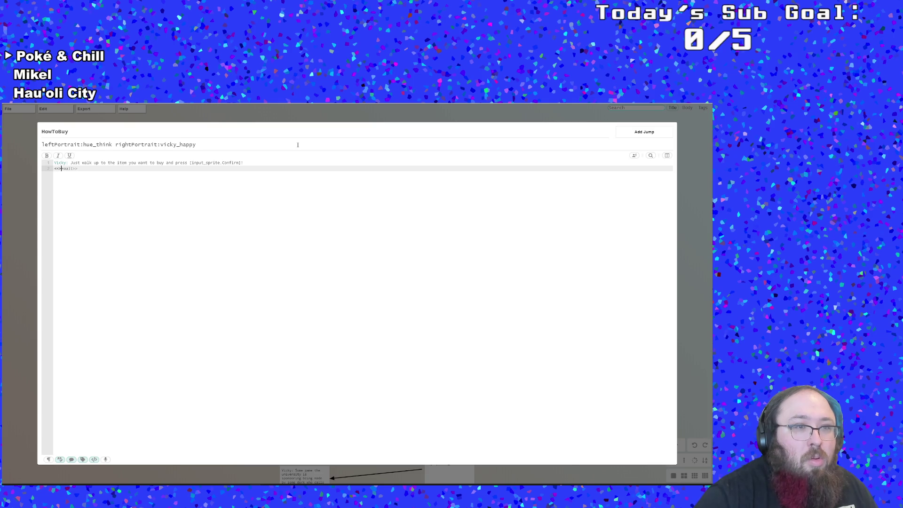
{"action": "key", "text": "BackSpace"}
{"action": "key", "text": "BackSpace"}
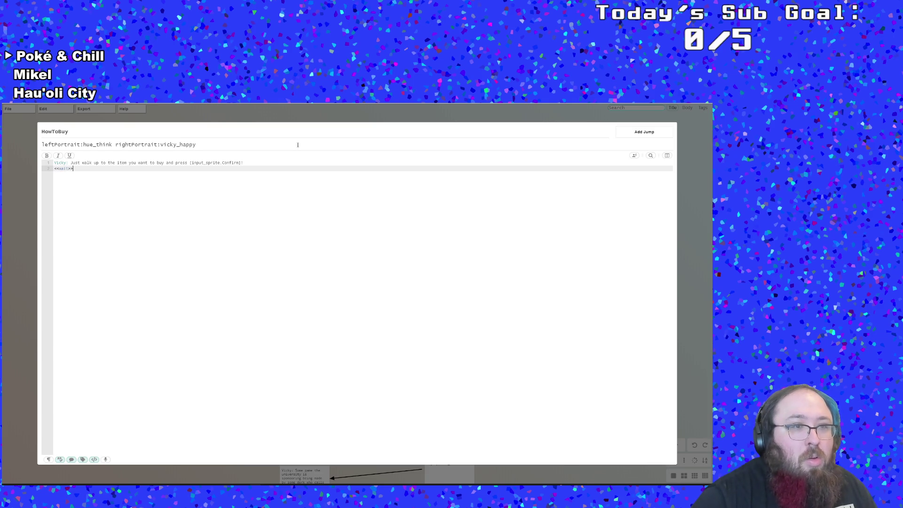
Add a <<jump>> line and delete the accidentally created VickySt node.
{"action": "key", "text": "Return"}
{"action": "type", "text": "<<"}
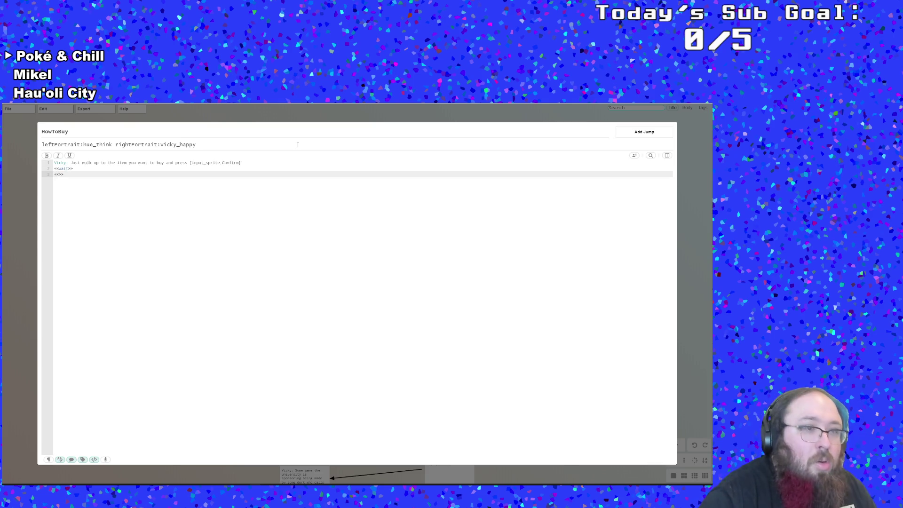
{"action": "type", "text": "jump"}
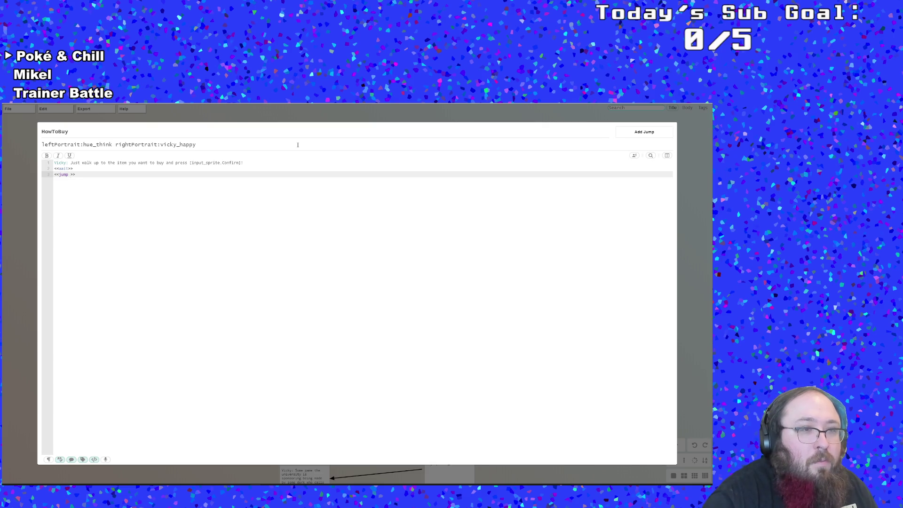
{"action": "type", "text": "VickySt"}
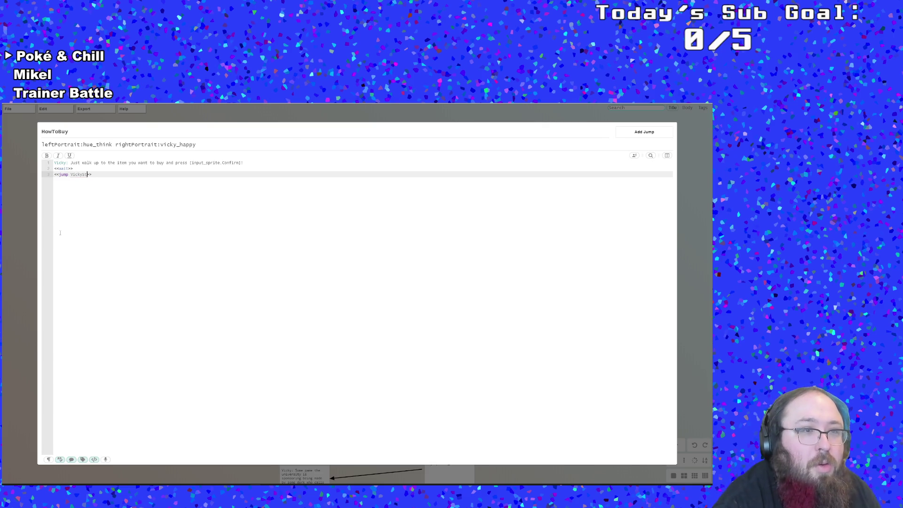
{"action": "left_click", "coordinate": [24, 233]}
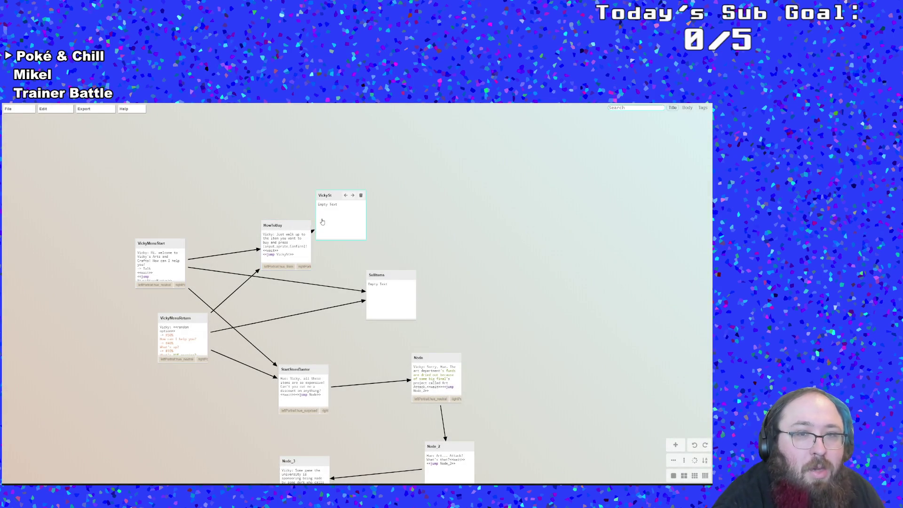
{"action": "double_click", "coordinate": [320, 222]}
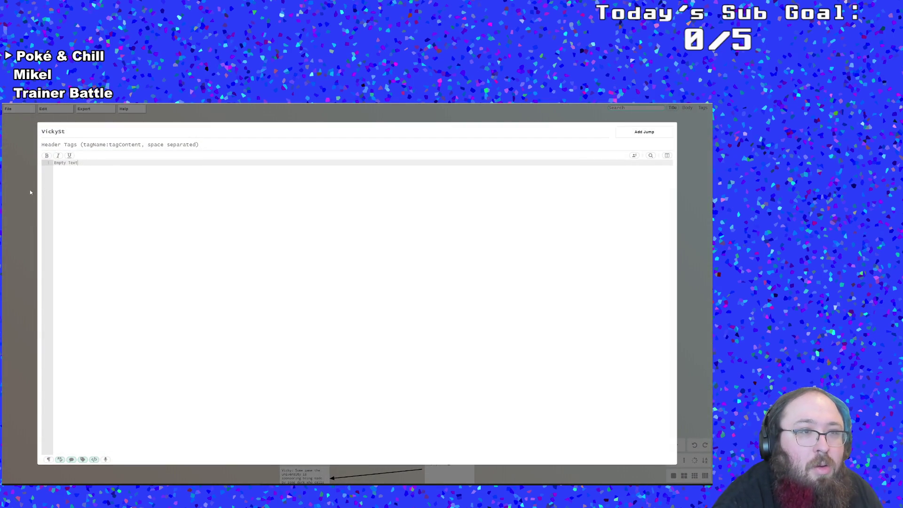
{"action": "left_click", "coordinate": [30, 192]}
{"action": "left_click", "coordinate": [361, 195]}
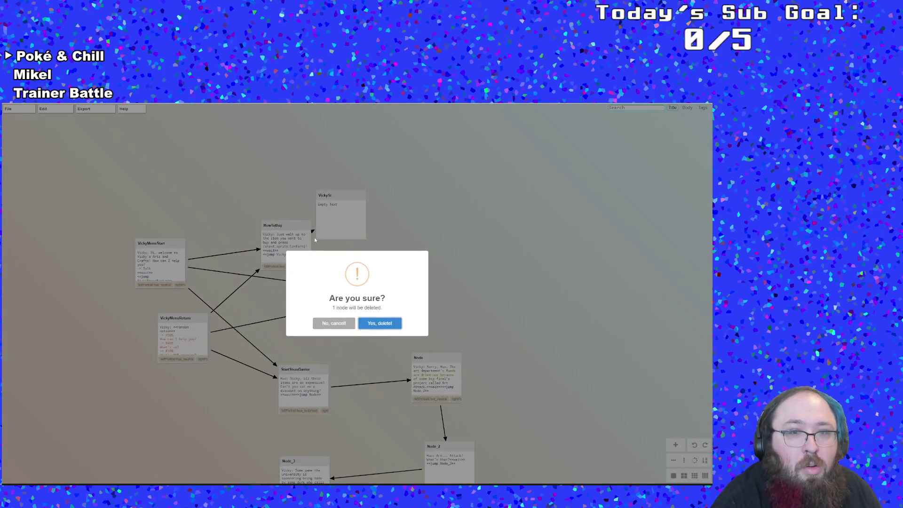
{"action": "left_click", "coordinate": [379, 324]}
Set the jump target to VickyMenuReturn and change 'item' to 'thing' in Vicky's line.
{"action": "double_click", "coordinate": [289, 245]}
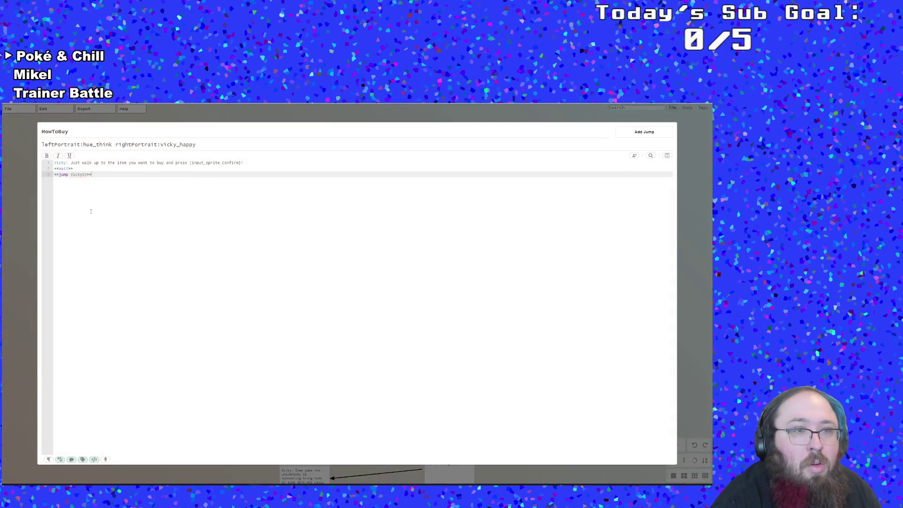
{"action": "key", "text": "BackSpace"}
{"action": "key", "text": "BackSpace"}
{"action": "type", "text": "Men"}
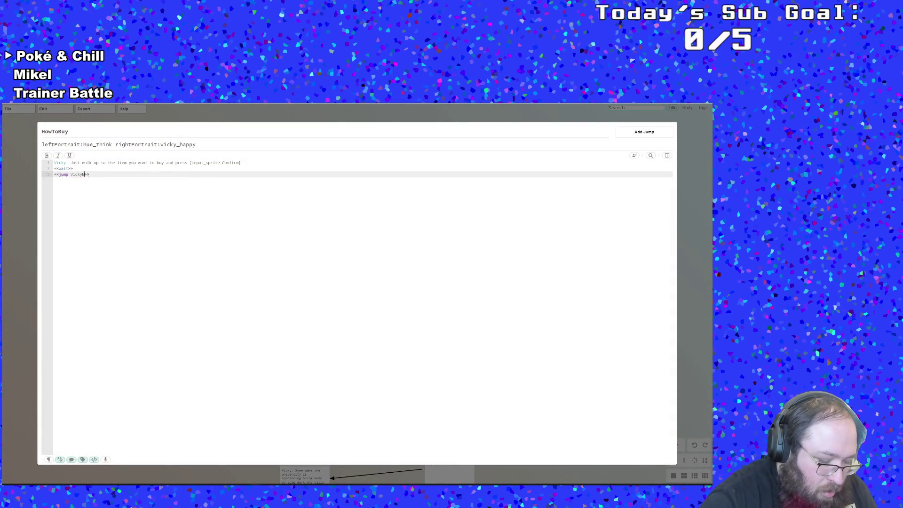
{"action": "type", "text": "nu"}
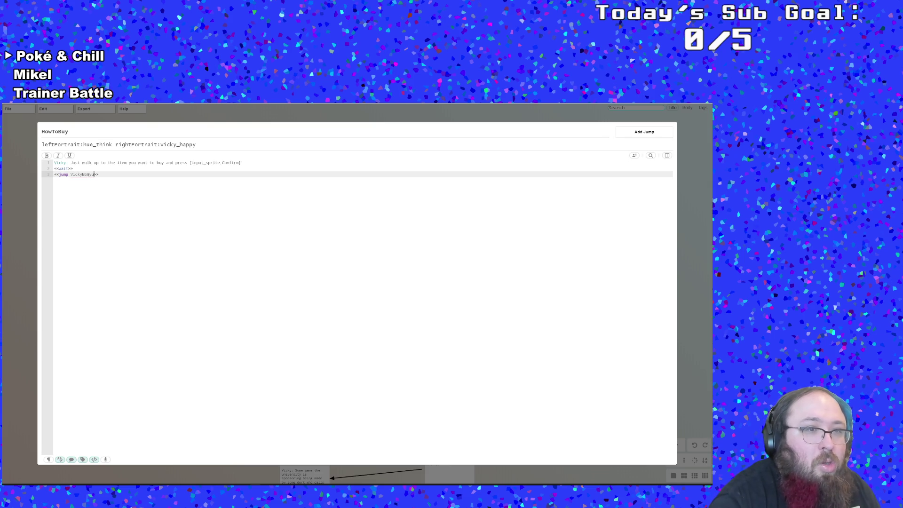
{"action": "type", "text": "Return"}
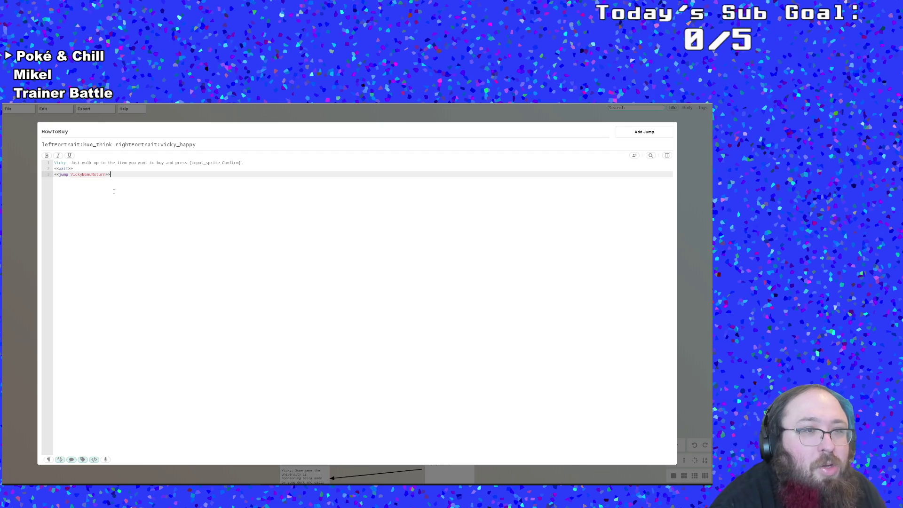
{"action": "left_click", "coordinate": [24, 214]}
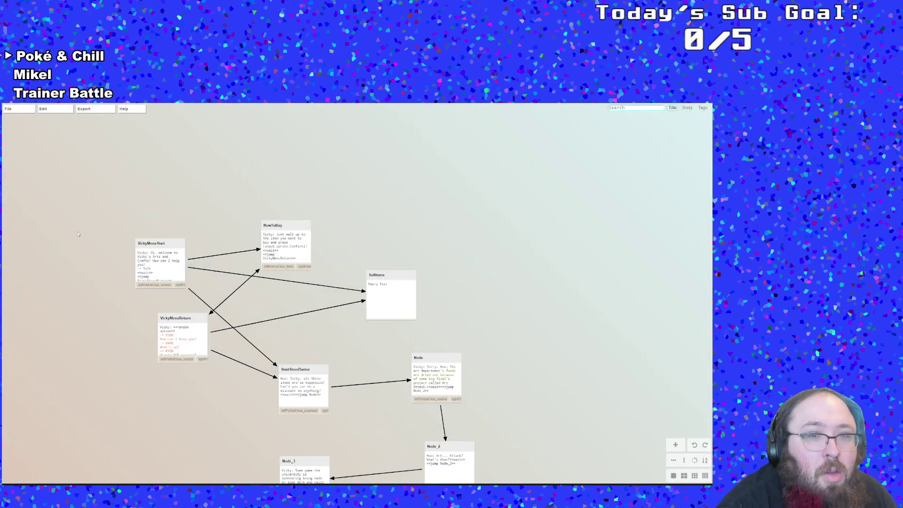
{"action": "mouse_move", "coordinate": [287, 256]}
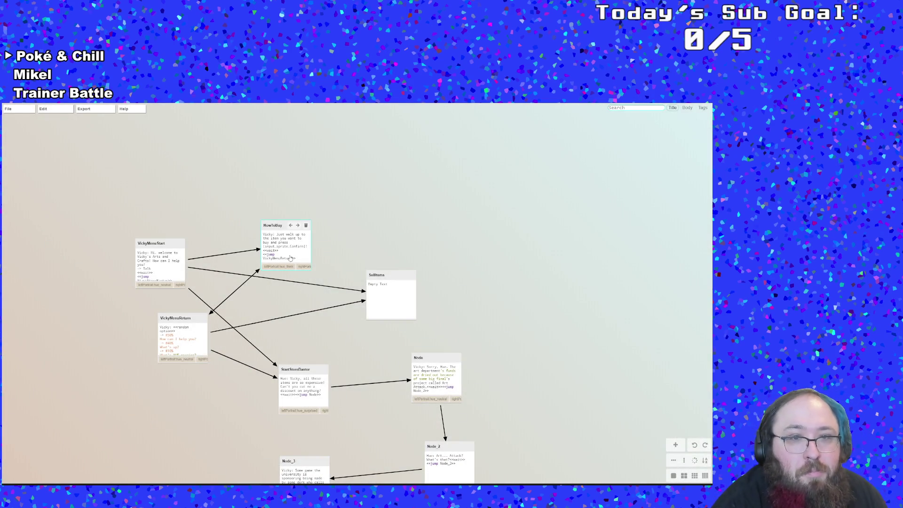
{"action": "double_click", "coordinate": [295, 246]}
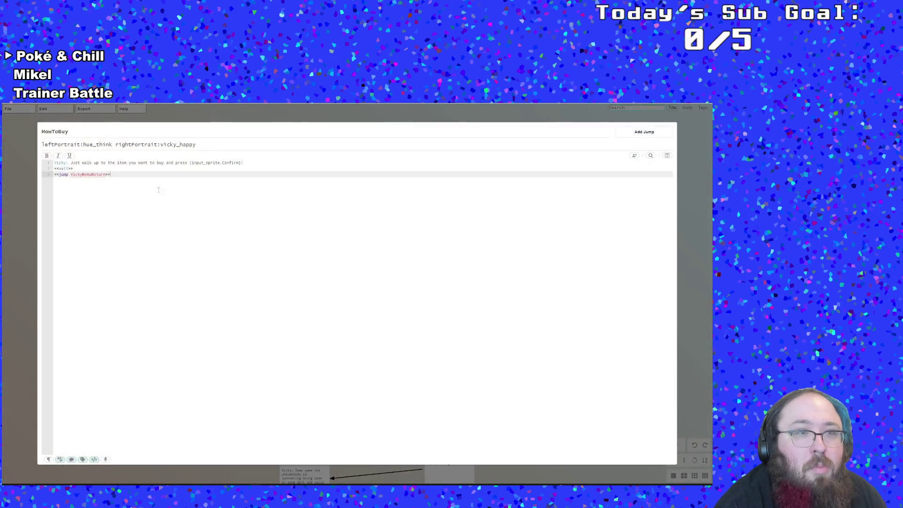
{"action": "left_click_drag", "start_coordinate": [127, 163], "coordinate": [117, 163]}
{"action": "type", "text": "thing"}
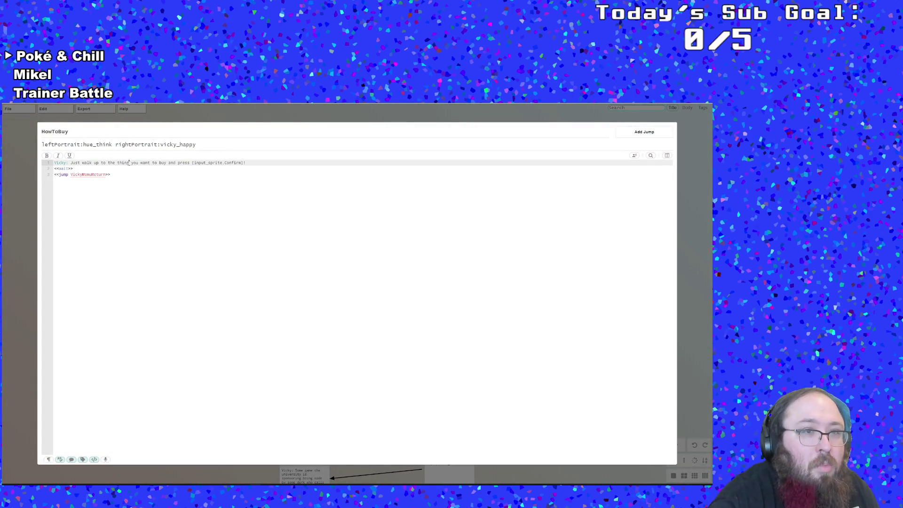
{"action": "left_click", "coordinate": [30, 248]}
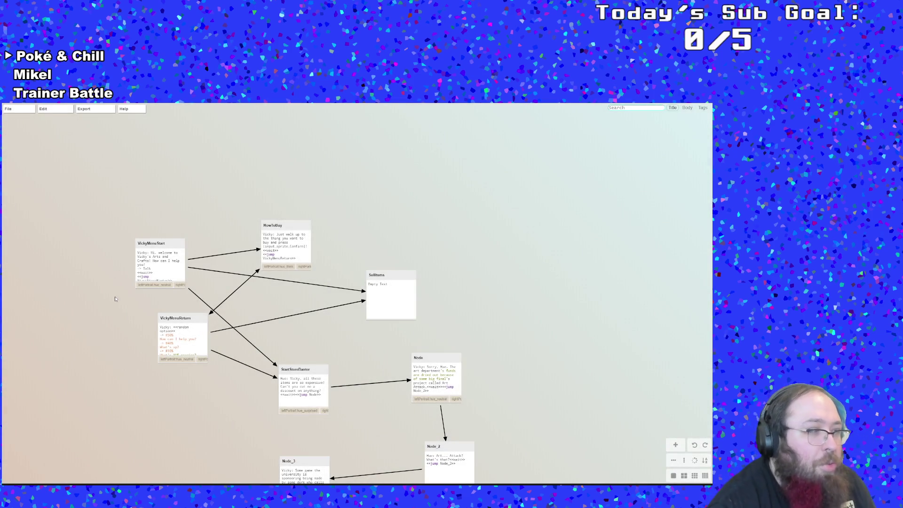
Paste the header tags into SellItems as hue_surprised and vicky_angry, removing rightEntrance:slideFromRight.
{"action": "scroll", "coordinate": [151, 324], "scroll_direction": "up", "scroll_amount": 2}
{"action": "mouse_move", "coordinate": [141, 393]}
{"action": "left_mouse_down"}
{"action": "mouse_move", "coordinate": [158, 388]}
{"action": "mouse_move", "coordinate": [175, 353]}
{"action": "left_mouse_up"}
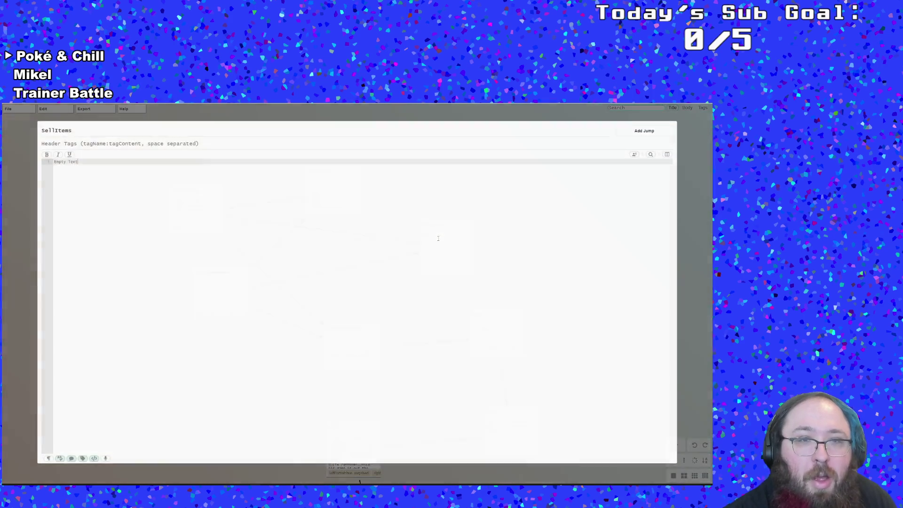
{"action": "double_click", "coordinate": [437, 242]}
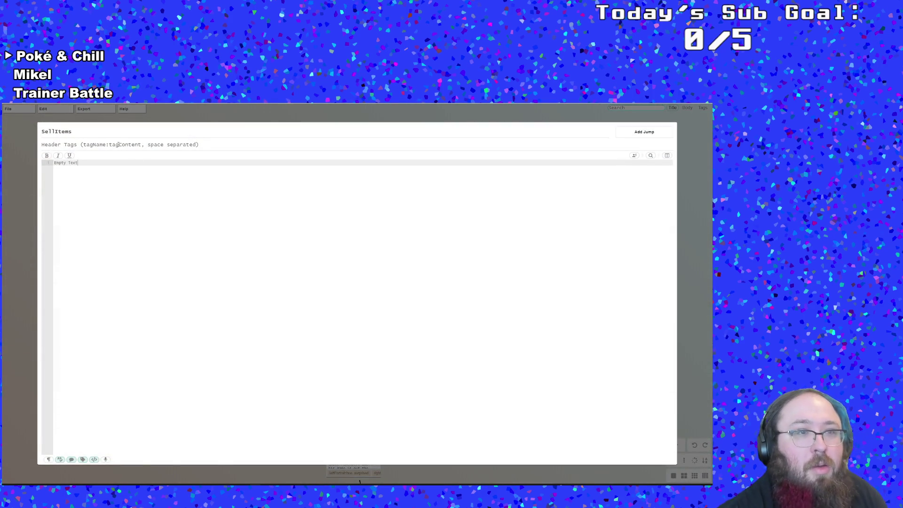
{"action": "type", "text": "leftPortrait:hue_neutral rightPortrait:vicky_neutral rightEntrance:slideFromRight"}
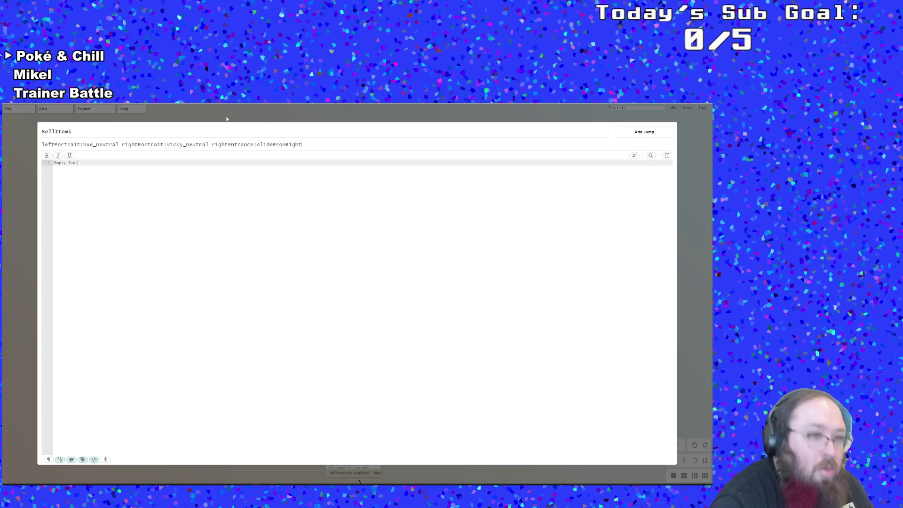
{"action": "left_click_drag", "start_coordinate": [211, 146], "coordinate": [186, 147]}
{"action": "type", "text": "angry"}
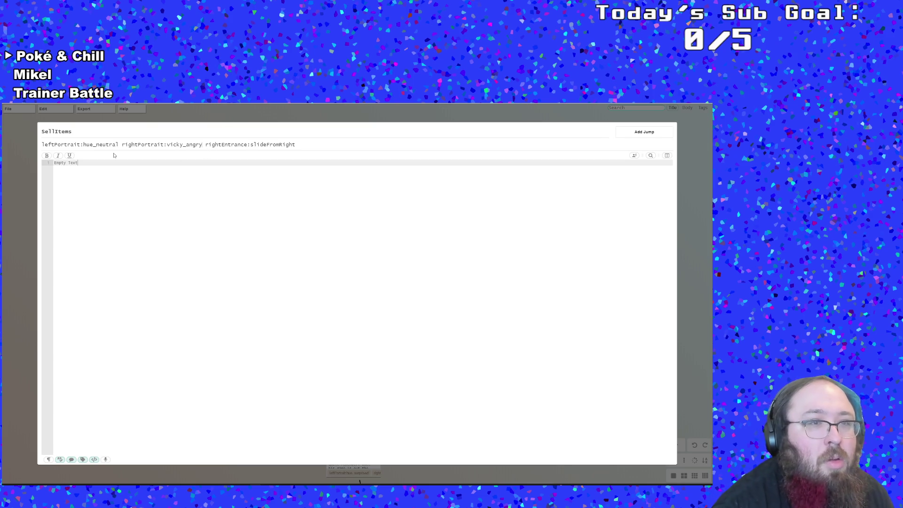
{"action": "left_click_drag", "start_coordinate": [118, 145], "coordinate": [99, 145]}
{"action": "type", "text": "surprised"}
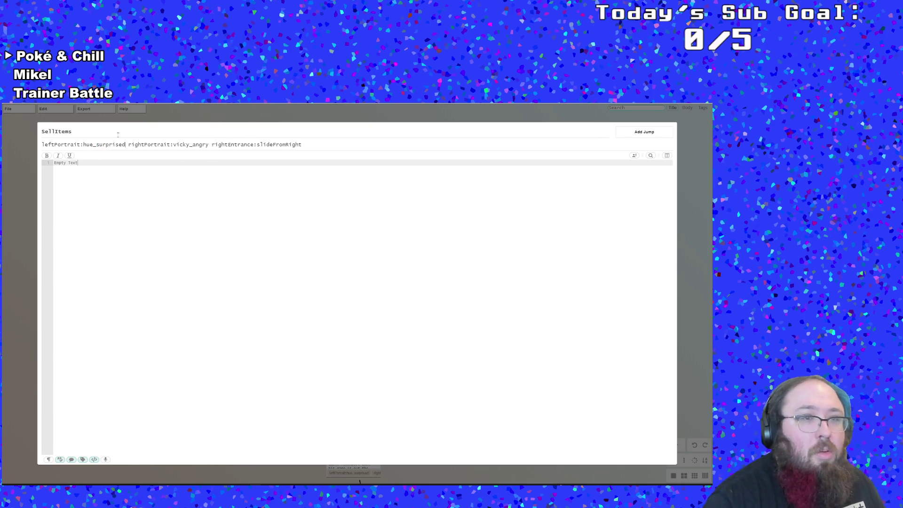
{"action": "left_click_drag", "start_coordinate": [209, 144], "coordinate": [312, 140]}
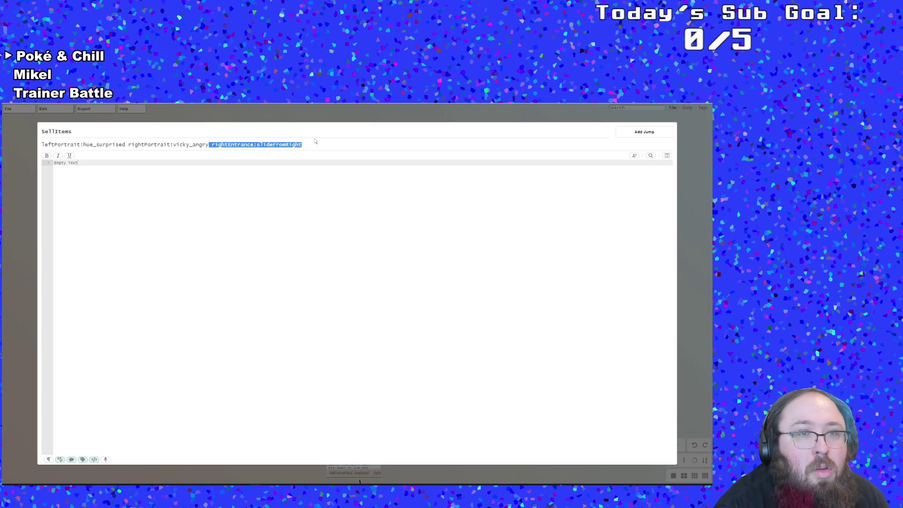
{"action": "key", "text": "BackSpace"}
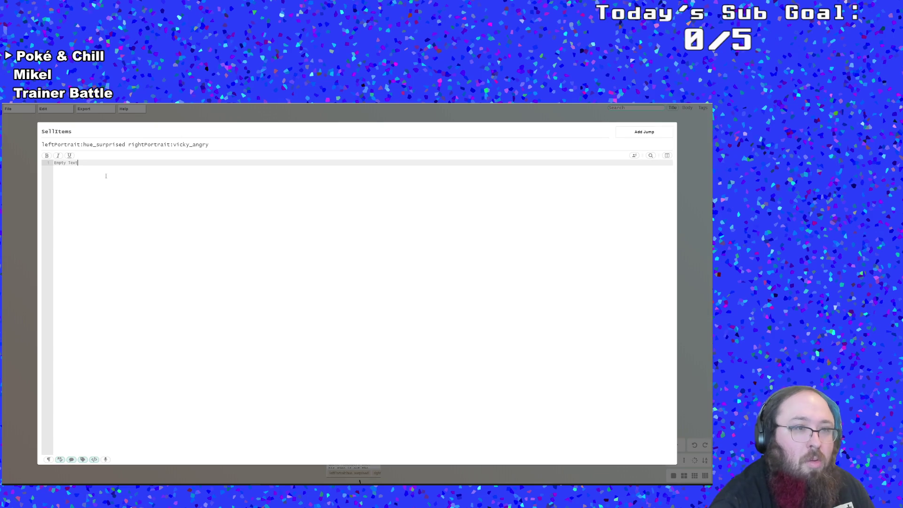
Replace the placeholder with 'Vicky: HOLD ON! You think this is a pawn shop? I can't afford that license'.
{"action": "key", "text": "BackSpace"}
{"action": "key", "text": "BackSpace"}
{"action": "key", "text": "BackSpace"}
{"action": "type", "text": "Vic"}
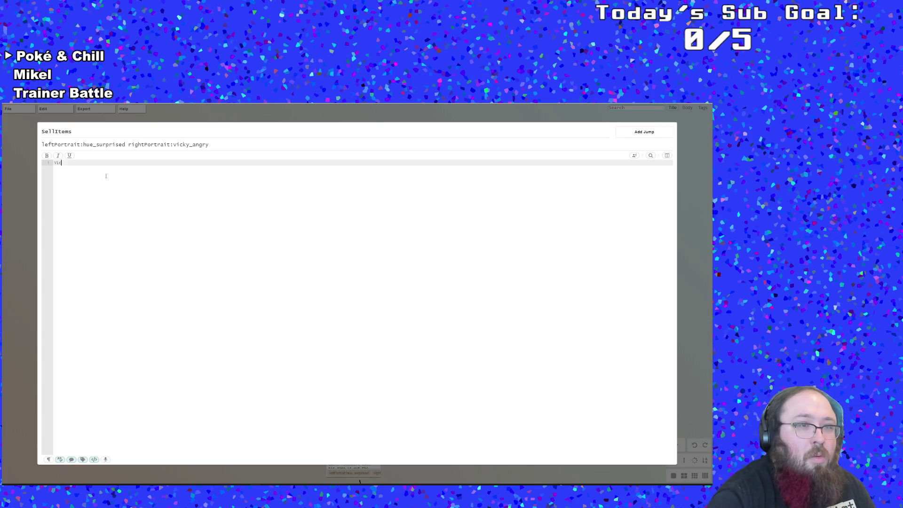
{"action": "type", "text": "ky:"}
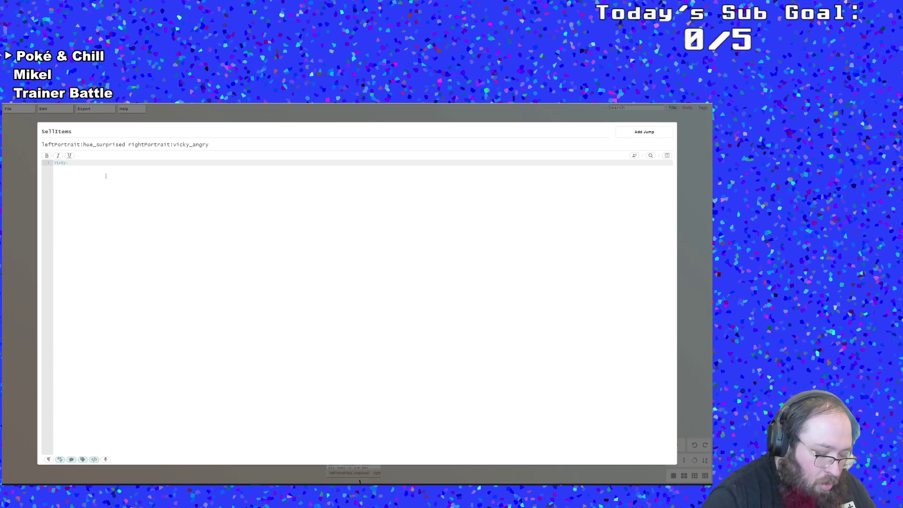
{"action": "type", "text": " HOLD ON! we "}
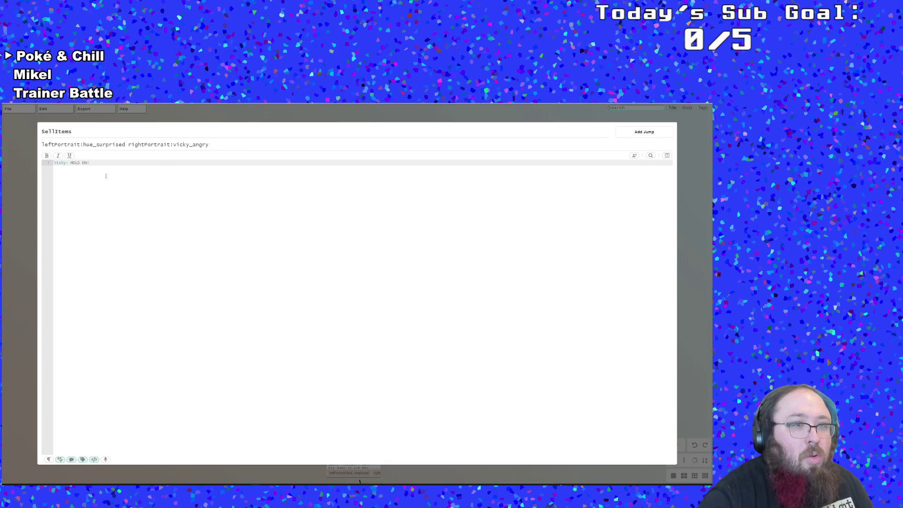
{"action": "type", "text": "haven't"}
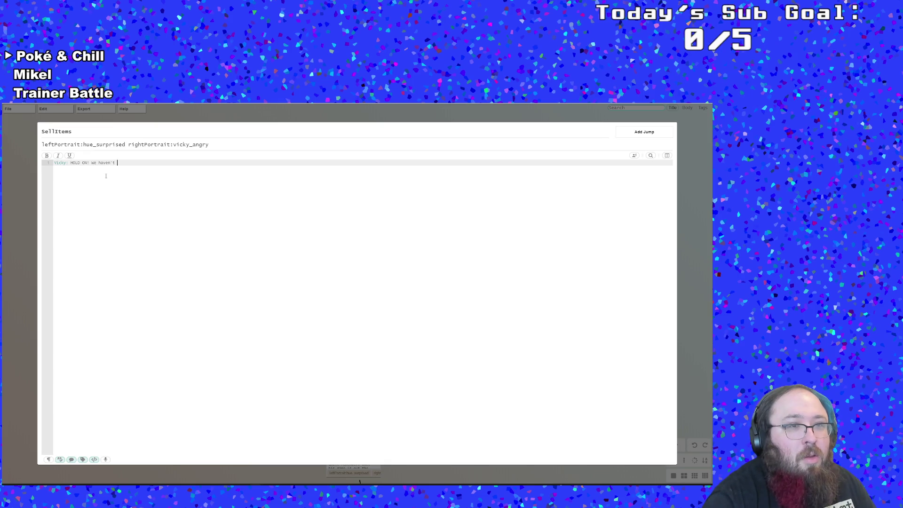
{"action": "key", "text": "BackSpace"}
{"action": "key", "text": "BackSpace"}
{"action": "key", "text": "BackSpace"}
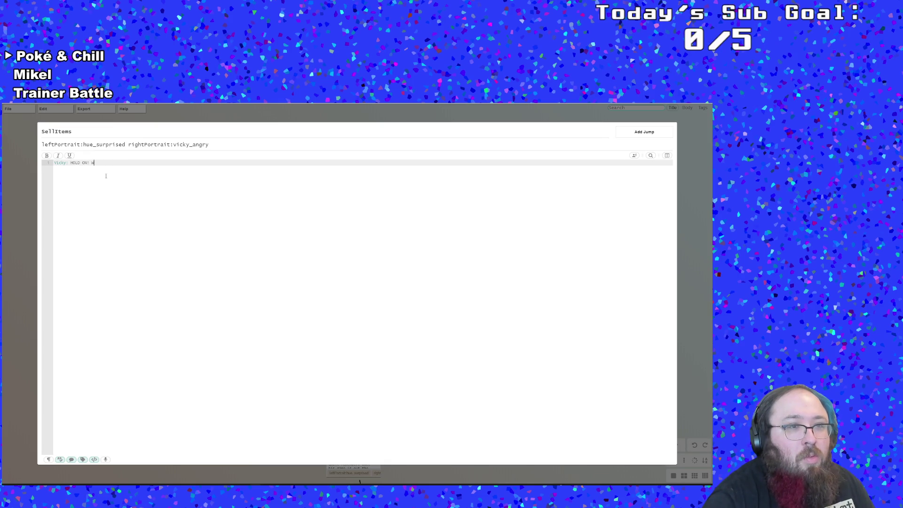
{"action": "key", "text": "BackSpace"}
{"action": "type", "text": "Vicky: HOLD ON! Yo"}
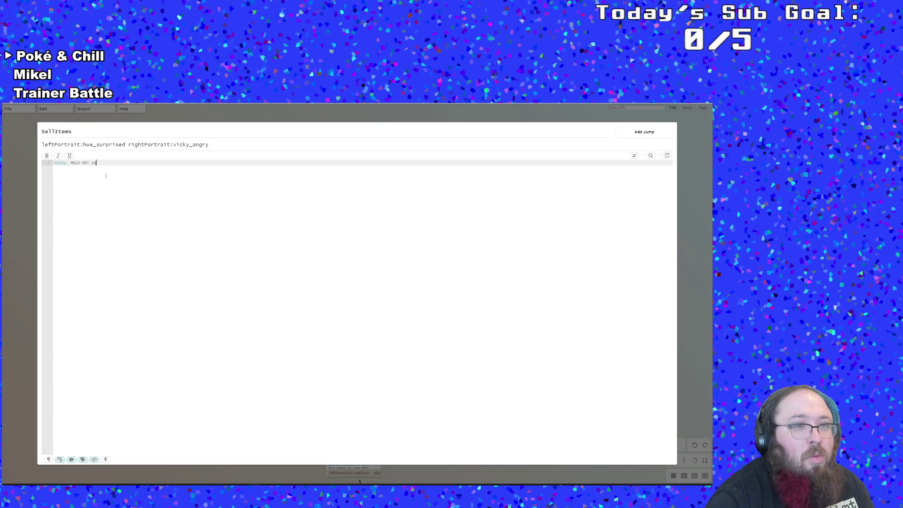
{"action": "type", "text": "u think"}
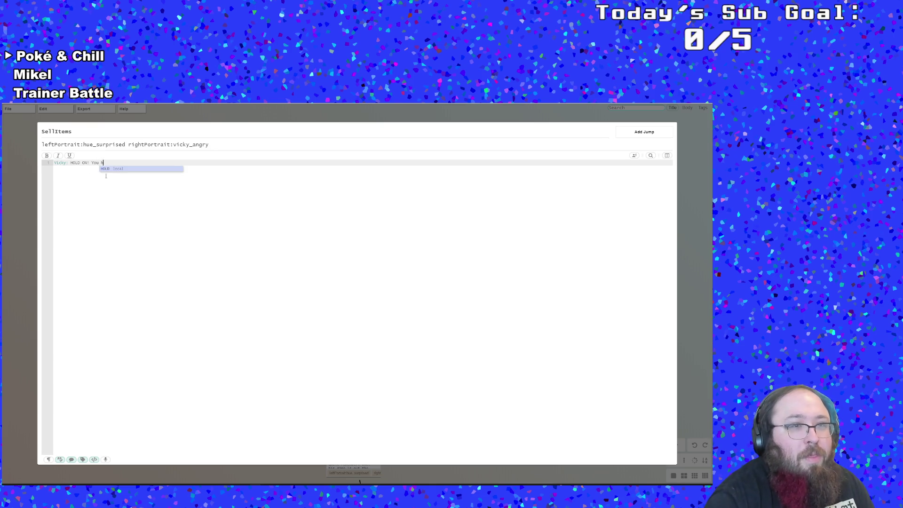
{"action": "type", "text": " this "}
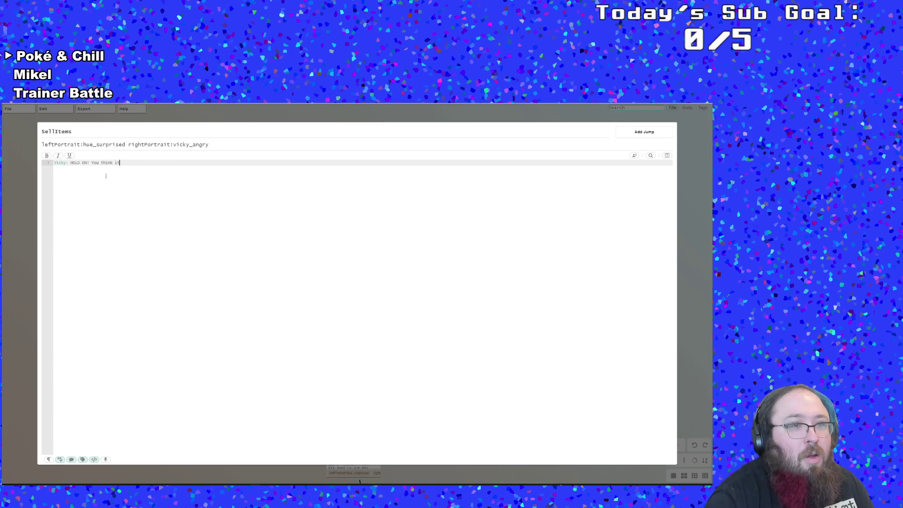
{"action": "type", "text": "is a pa"}
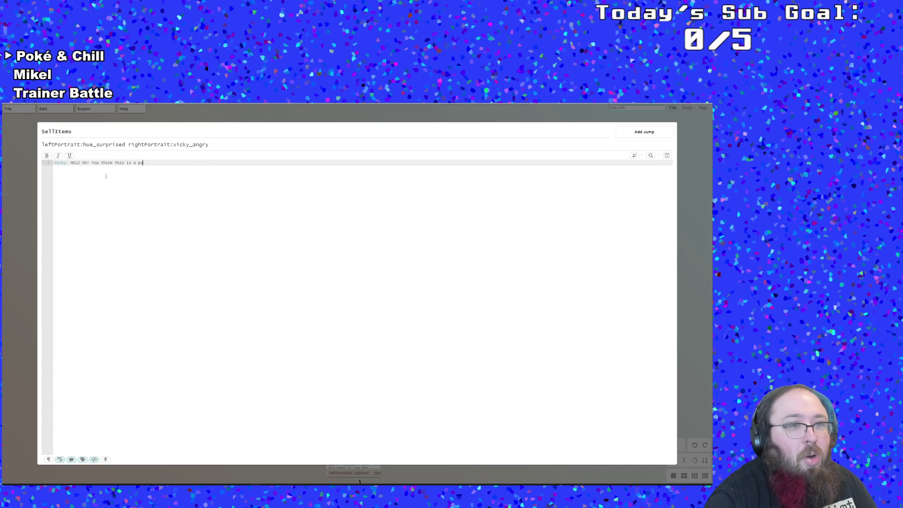
{"action": "type", "text": "wn shop? "}
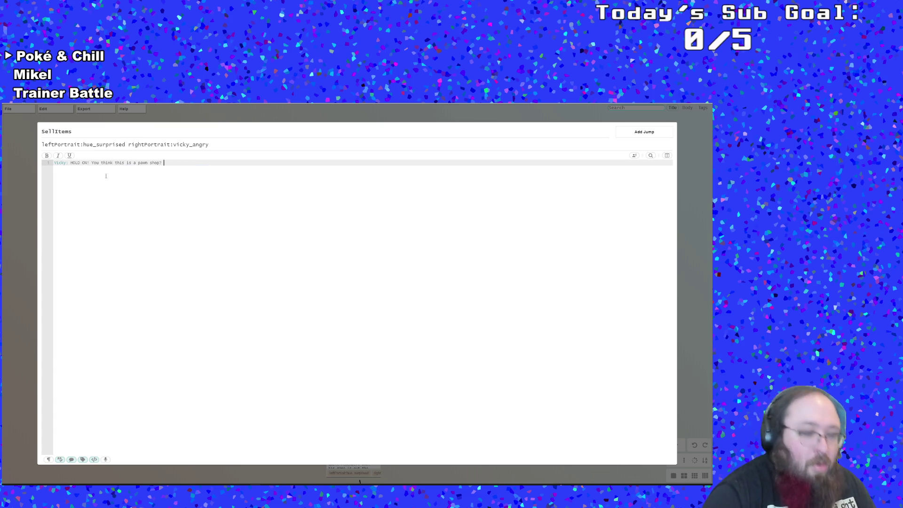
{"action": "type", "text": "I can't affo"}
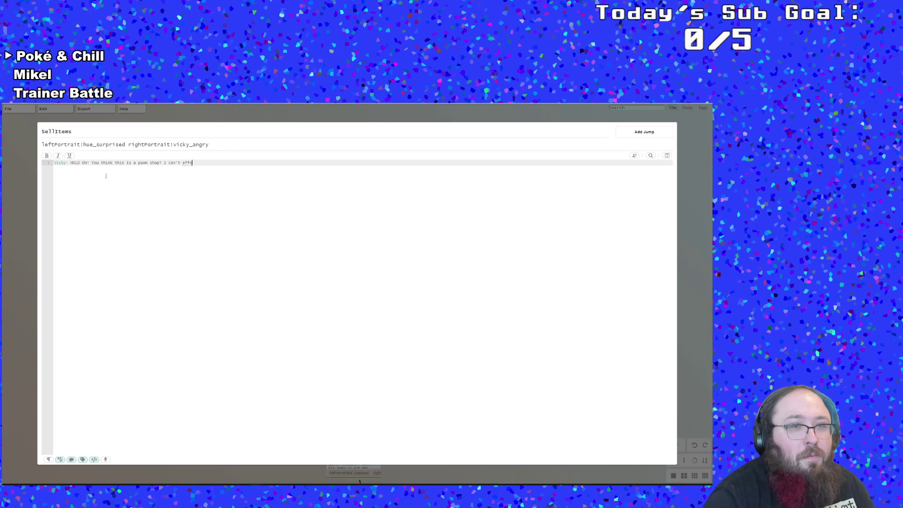
{"action": "type", "text": "rd that l"}
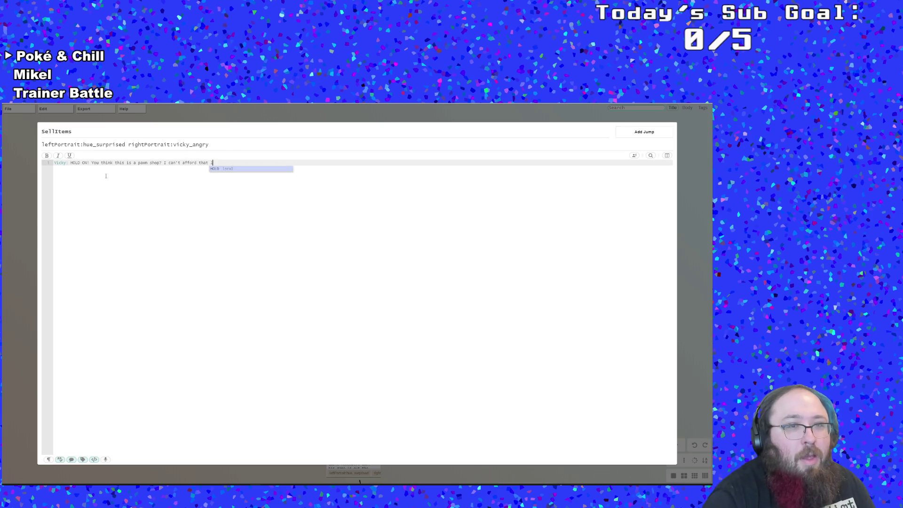
{"action": "type", "text": "icense"}
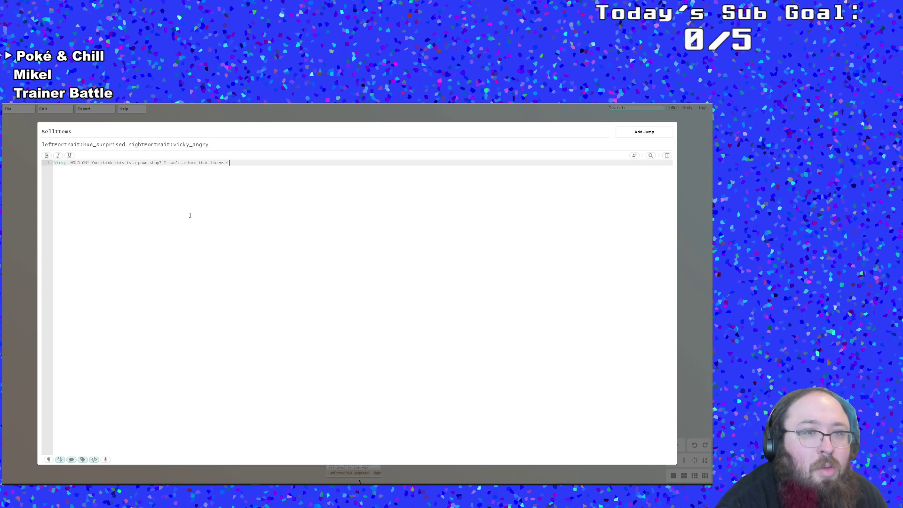
{"action": "key", "text": "Escape"}
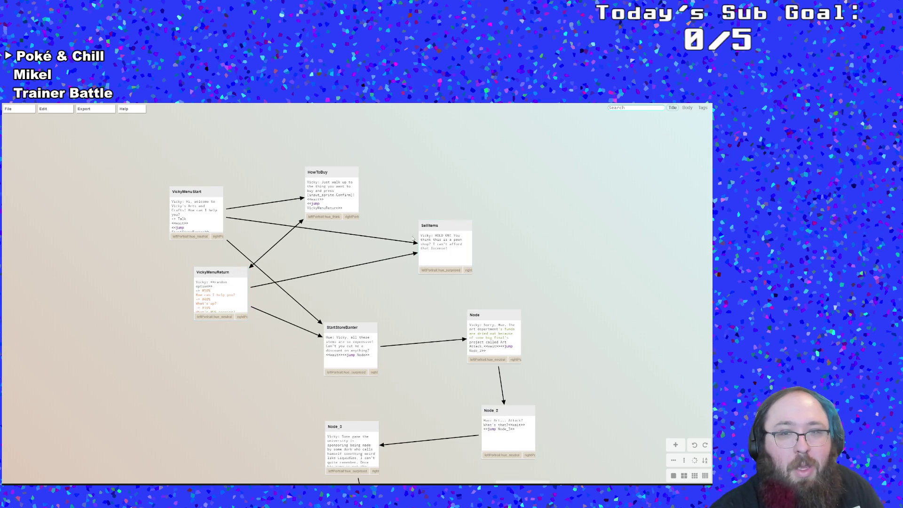
Copy HowToBuy's <<wait>> and <<jump VickyMenuReturn>> lines into the end of SellItems.
{"action": "double_click", "coordinate": [346, 193]}
{"action": "left_click_drag", "start_coordinate": [116, 174], "coordinate": [55, 168]}
{"action": "key", "text": "ctrl+c"}
{"action": "right_click", "coordinate": [59, 169]}
{"action": "left_click", "coordinate": [74, 183]}
{"action": "key", "text": "Escape"}
{"action": "double_click", "coordinate": [449, 242]}
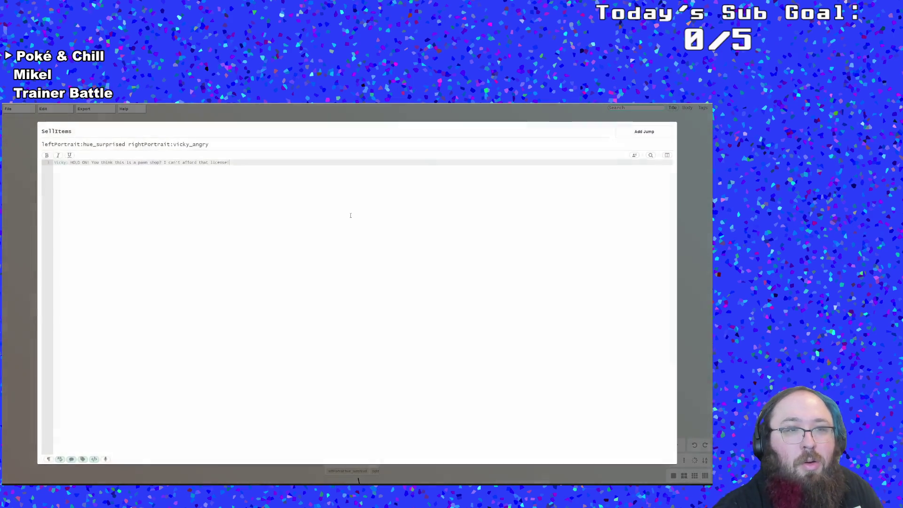
{"action": "key", "text": "Return"}
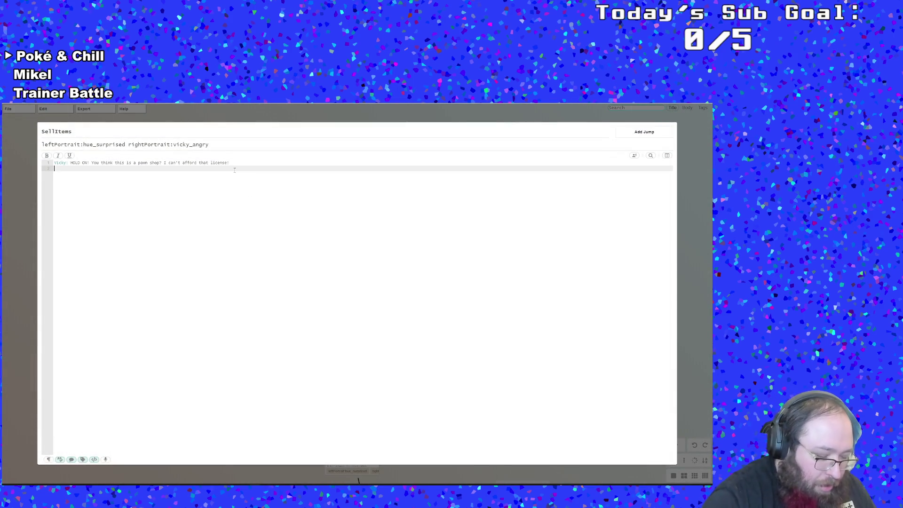
{"action": "key", "text": "ctrl+v"}
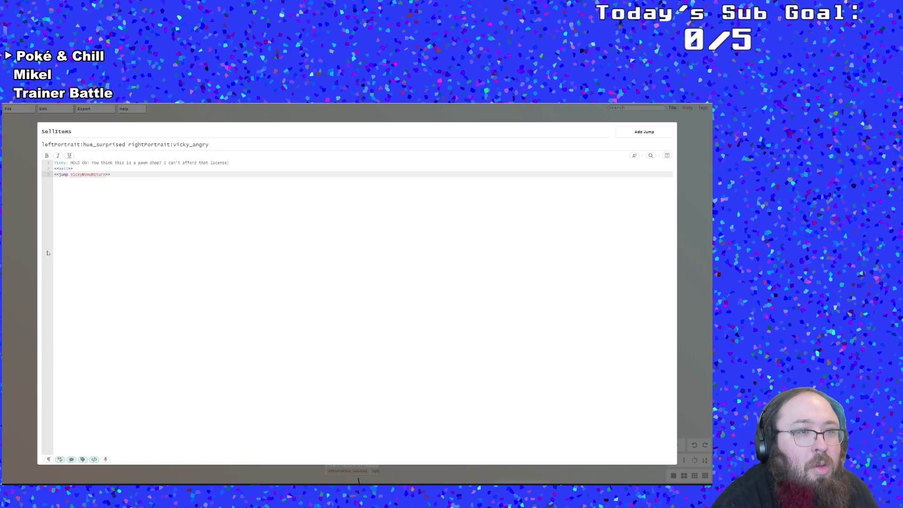
{"action": "key", "text": "Escape"}
Save the dialogue graph and build the game in GameMaker with F5.
{"action": "mouse_move", "coordinate": [9, 111]}
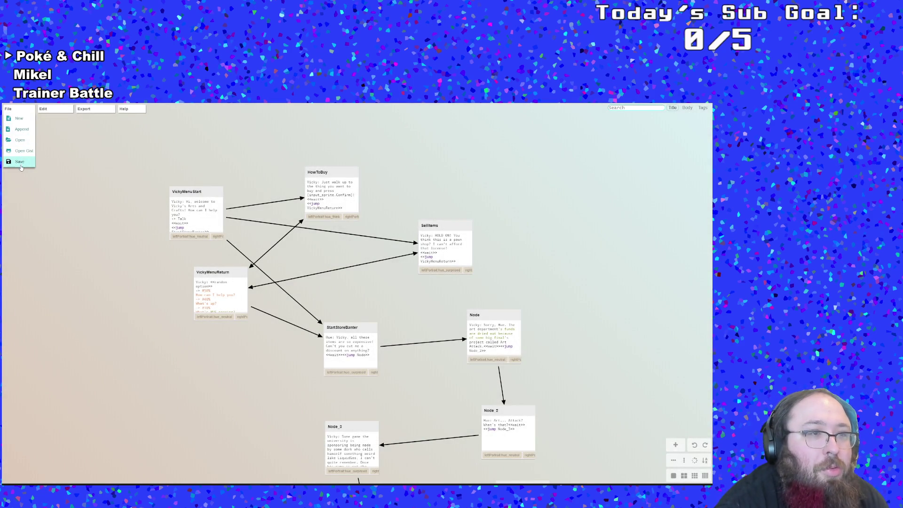
{"action": "left_click", "coordinate": [20, 167]}
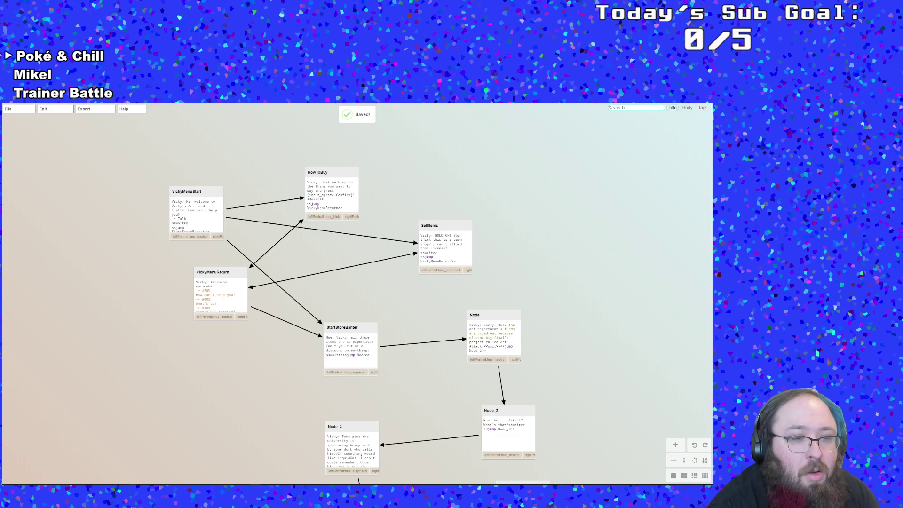
{"action": "key", "text": "alt+Tab"}
{"action": "key", "text": "F5"}
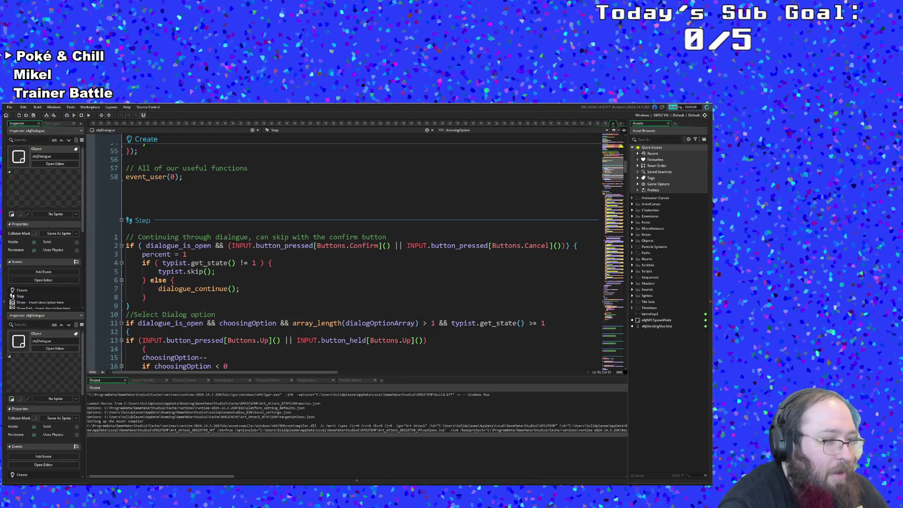
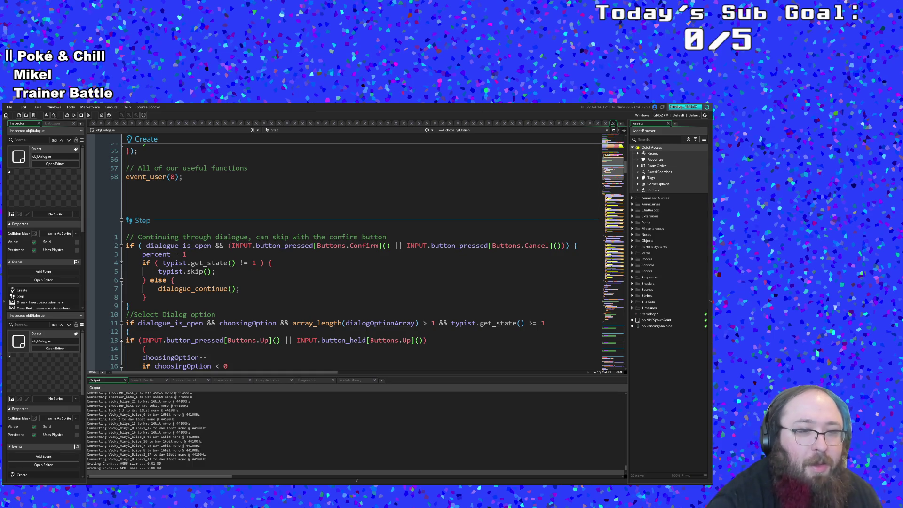
Change line 24's condition to if (choosingOption && typist.get_state() >= 1).
{"action": "scroll", "coordinate": [335, 284], "scroll_direction": "down", "scroll_amount": 20}
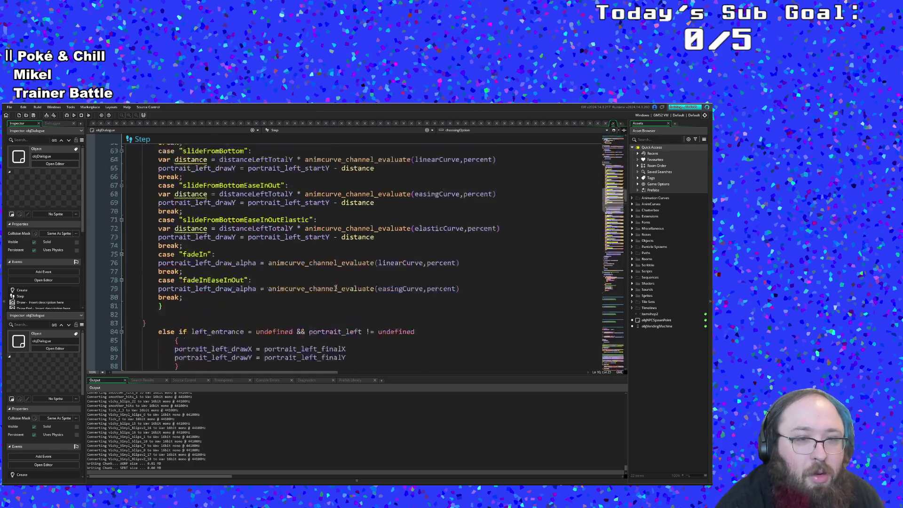
{"action": "scroll", "coordinate": [334, 284], "scroll_direction": "down", "scroll_amount": 20}
{"action": "scroll", "coordinate": [334, 284], "scroll_direction": "down", "scroll_amount": 20}
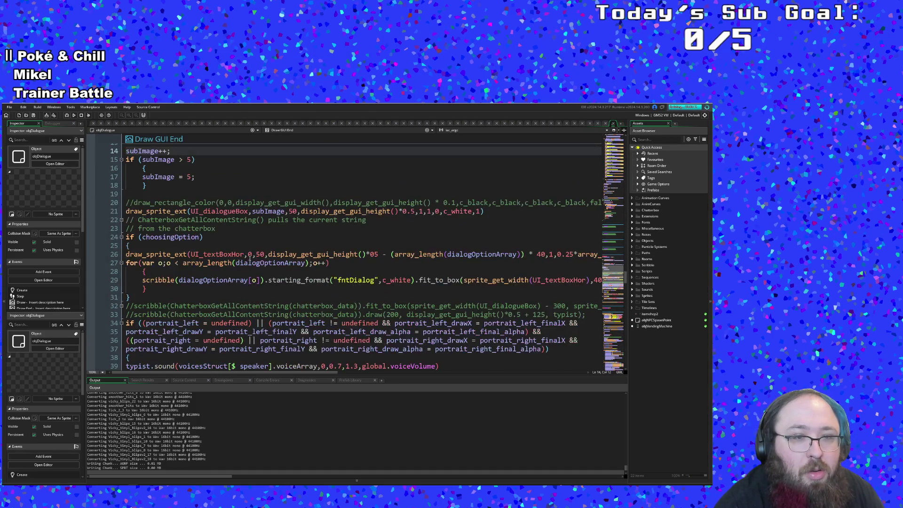
{"action": "left_click", "coordinate": [249, 254]}
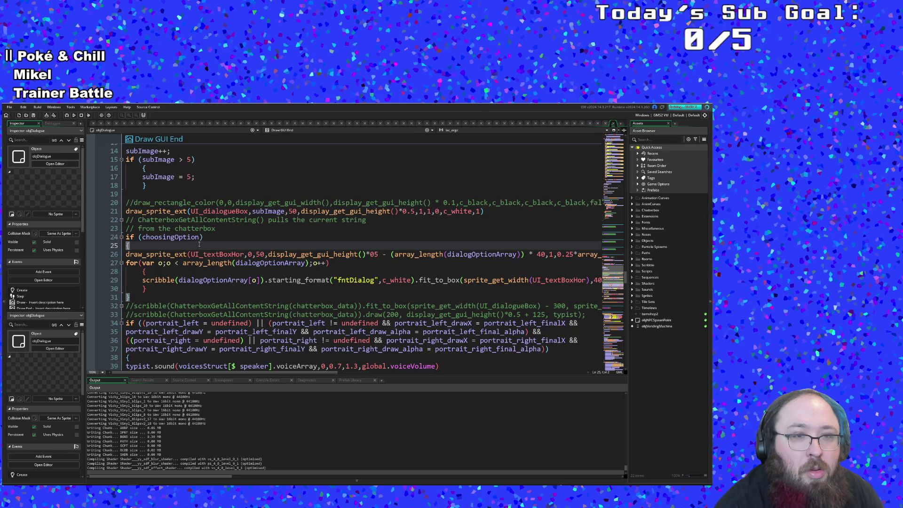
{"action": "left_click", "coordinate": [197, 237]}
{"action": "type", "text": "&"}
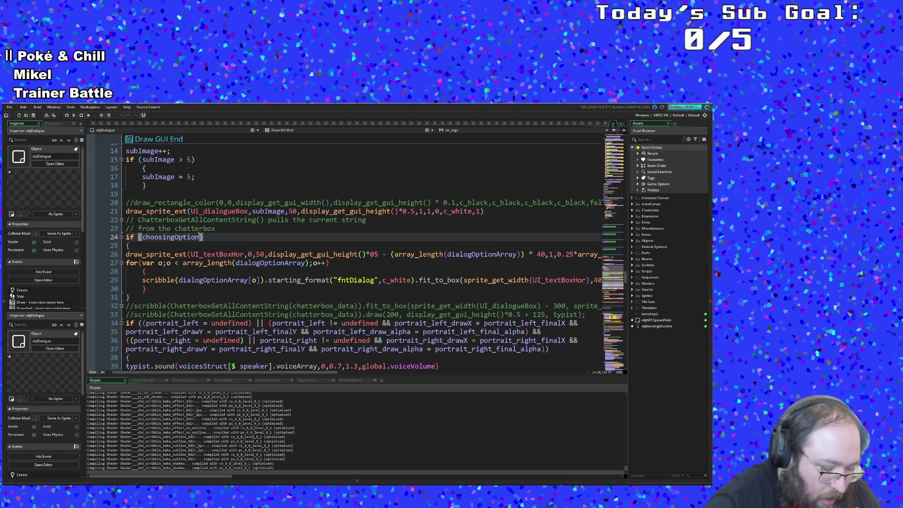
{"action": "type", "text": "& typist."}
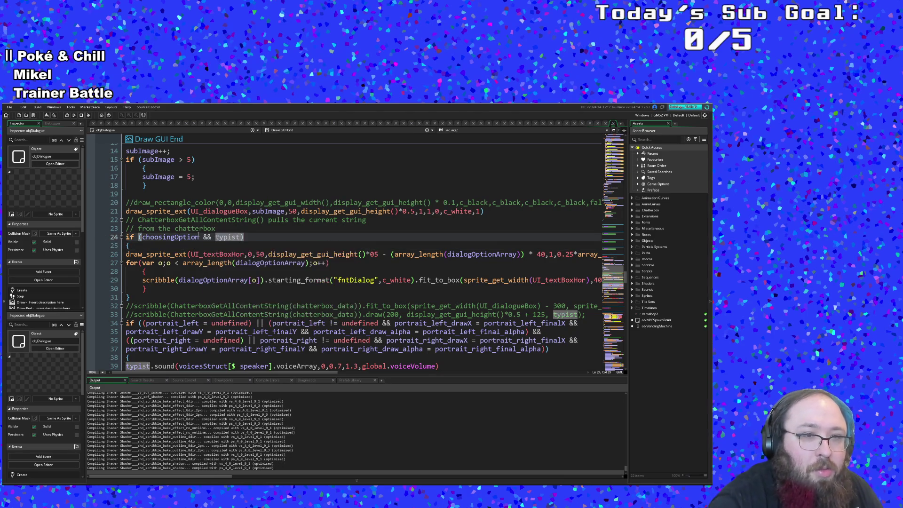
{"action": "type", "text": "get"}
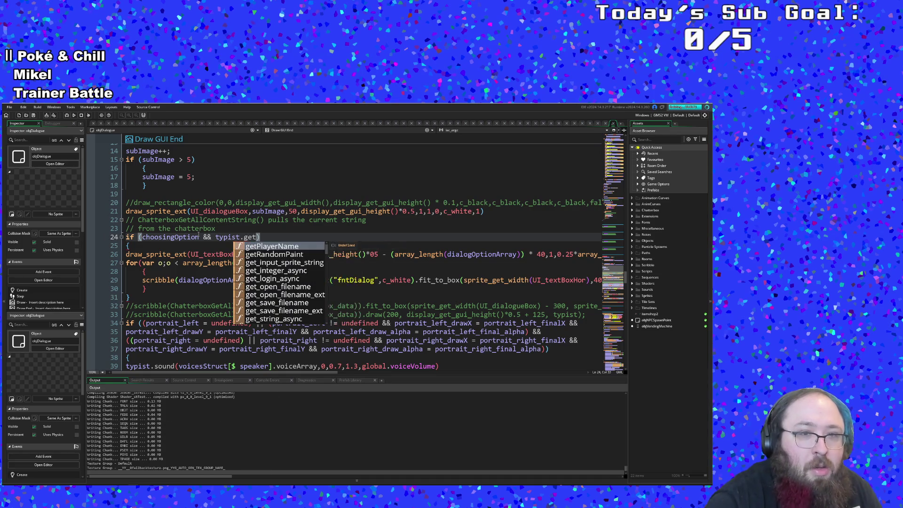
{"action": "type", "text": "_S"}
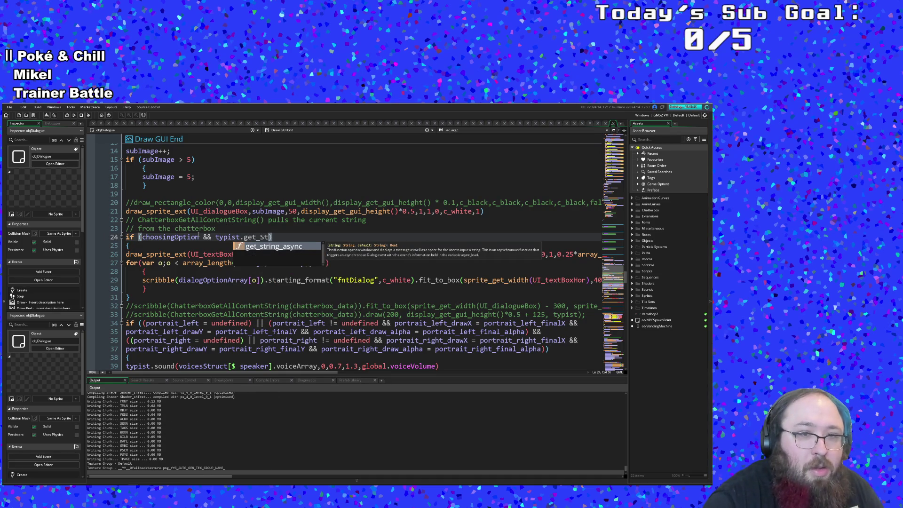
{"action": "key", "text": "BackSpace"}
{"action": "type", "text": "state"}
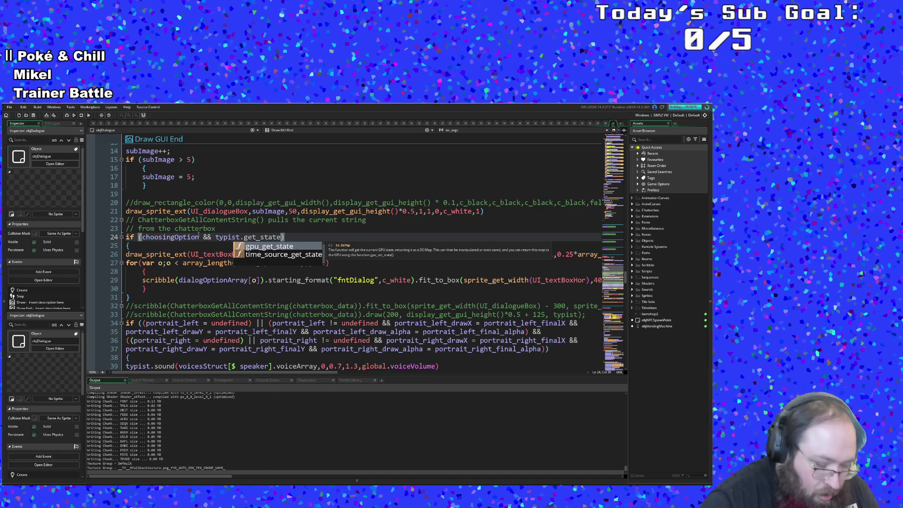
{"action": "type", "text": " >= 1"}
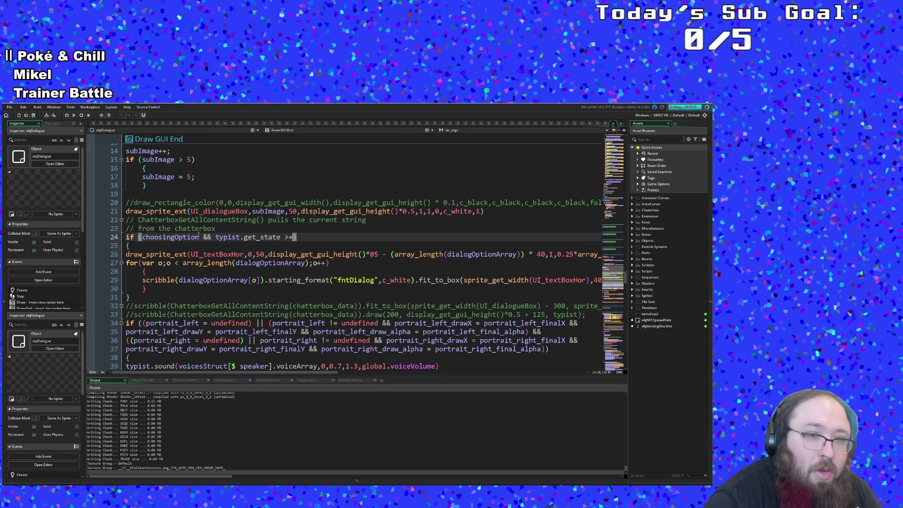
{"action": "key", "text": "Left"}
{"action": "key", "text": "Left"}
{"action": "key", "text": "Left"}
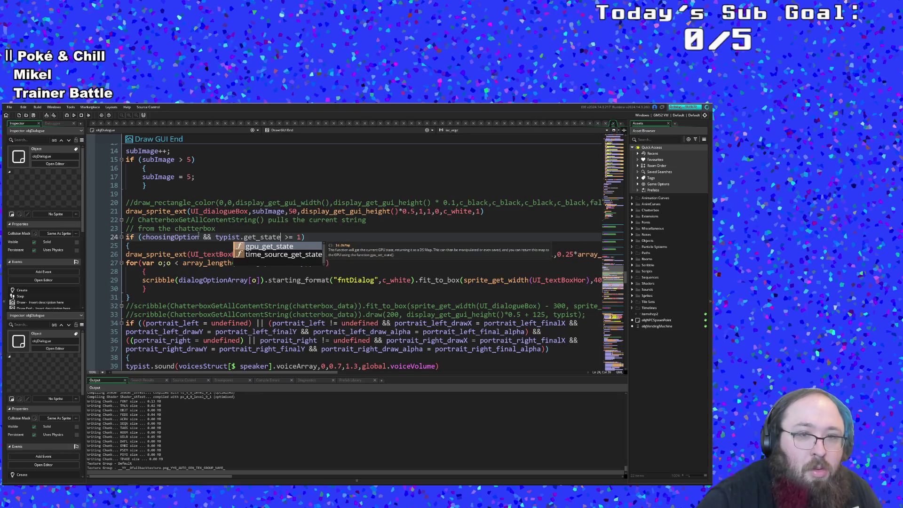
{"action": "type", "text": "()"}
{"action": "left_click", "coordinate": [166, 220]}
{"action": "left_click", "coordinate": [8, 107]}
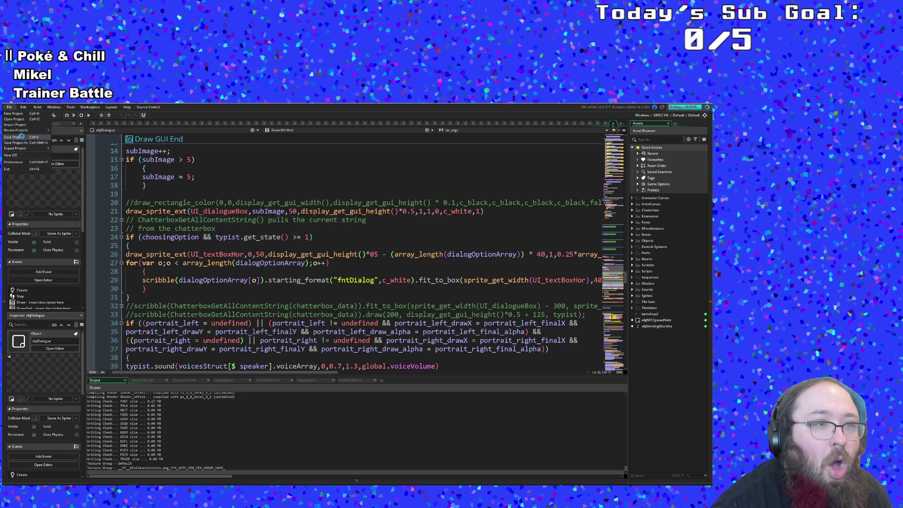
Save the project, test-run the game to its title screen, then close it and the debugger.
{"action": "left_click", "coordinate": [20, 138]}
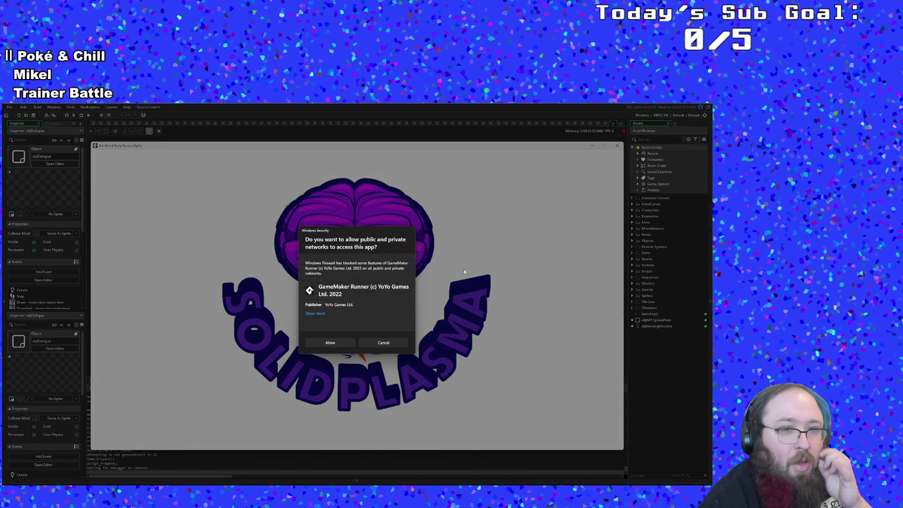
{"action": "left_click", "coordinate": [343, 343]}
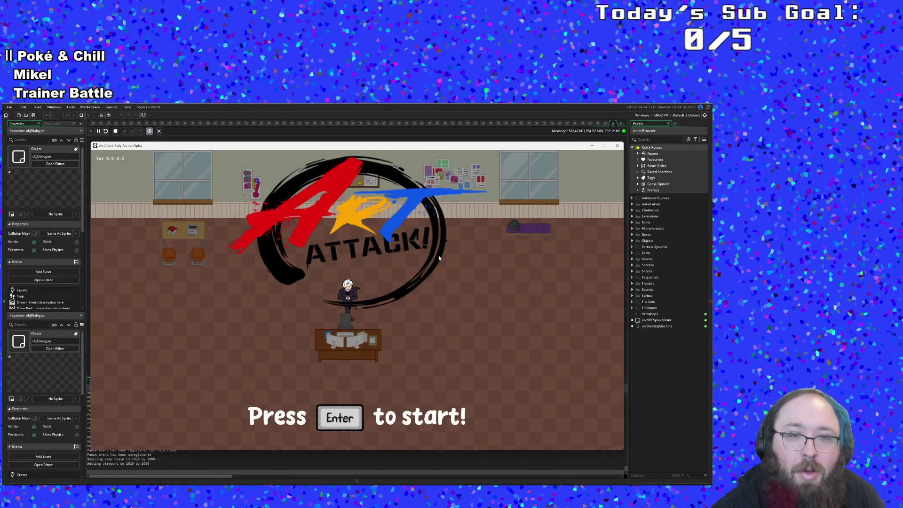
{"action": "left_click", "coordinate": [617, 146]}
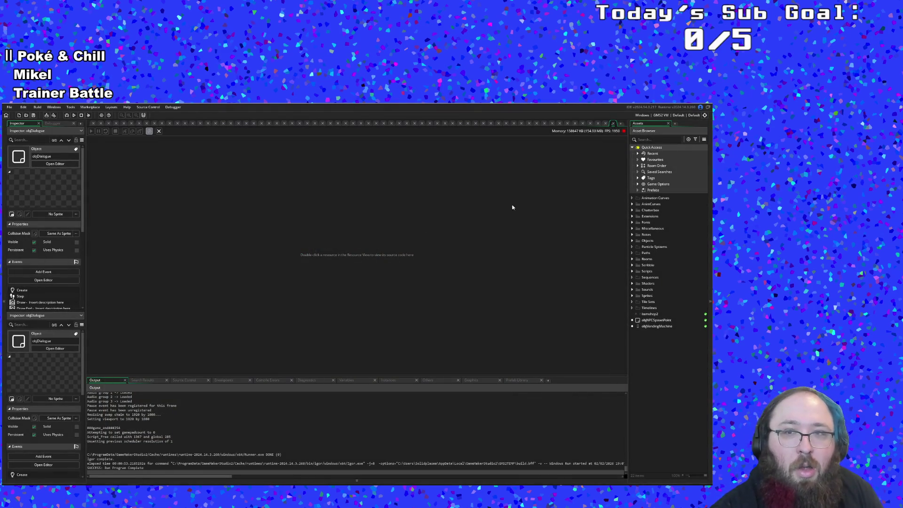
{"action": "left_click", "coordinate": [613, 124]}
{"action": "key", "text": "Down"}
{"action": "key", "text": "Down"}
{"action": "key", "text": "Down"}
{"action": "left_click", "coordinate": [351, 301]}
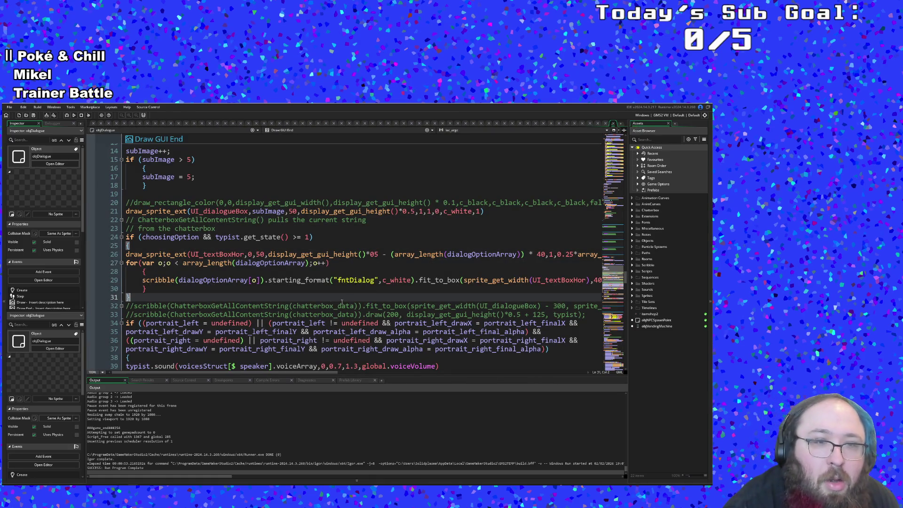
Review the option-drawing loop and its starting_format call on lines 29–30.
{"action": "left_click", "coordinate": [283, 286]}
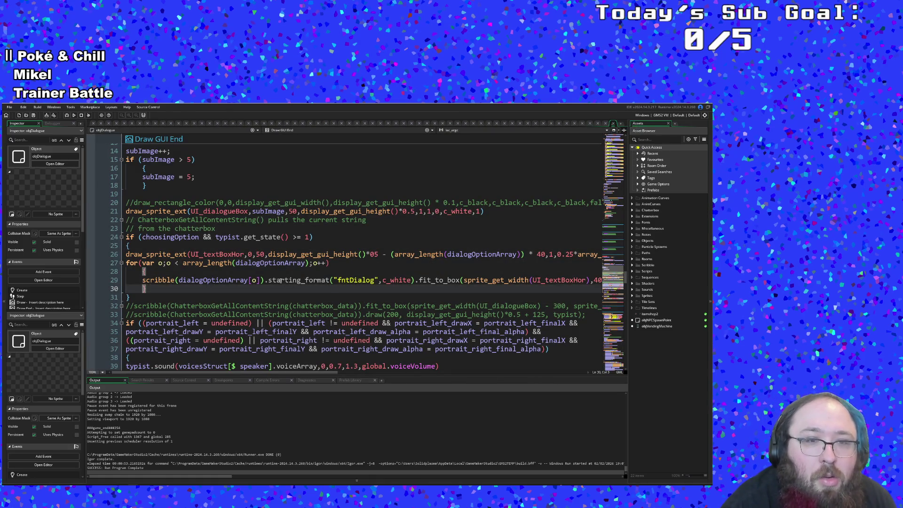
{"action": "double_click", "coordinate": [280, 280]}
{"action": "scroll", "coordinate": [281, 280], "scroll_direction": "down", "scroll_amount": 2}
{"action": "scroll", "coordinate": [280, 280], "scroll_direction": "up", "scroll_amount": 2}
{"action": "key", "text": "Right"}
{"action": "mouse_move", "coordinate": [226, 372]}
{"action": "left_mouse_down"}
{"action": "mouse_move", "coordinate": [289, 379]}
{"action": "mouse_move", "coordinate": [216, 374]}
{"action": "mouse_move", "coordinate": [394, 350]}
{"action": "mouse_move", "coordinate": [218, 365]}
{"action": "left_mouse_up"}
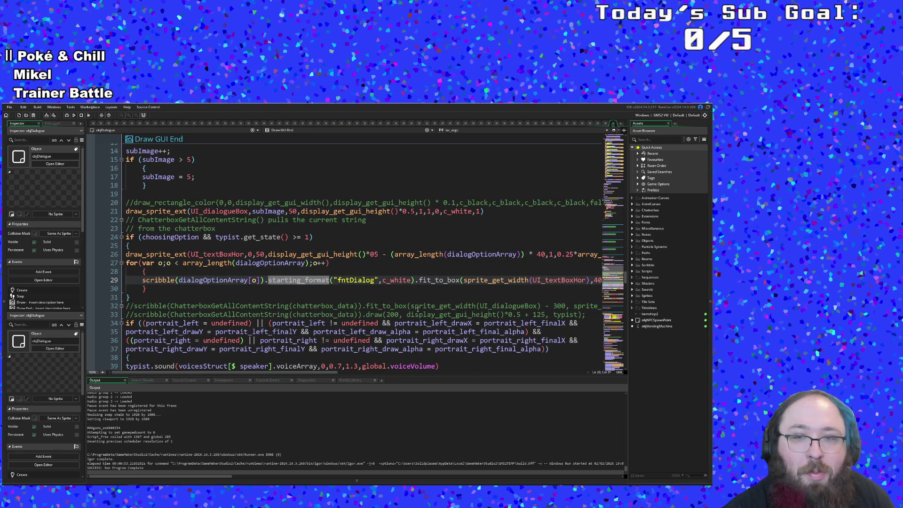
{"action": "left_click", "coordinate": [419, 299]}
{"action": "left_click", "coordinate": [434, 288]}
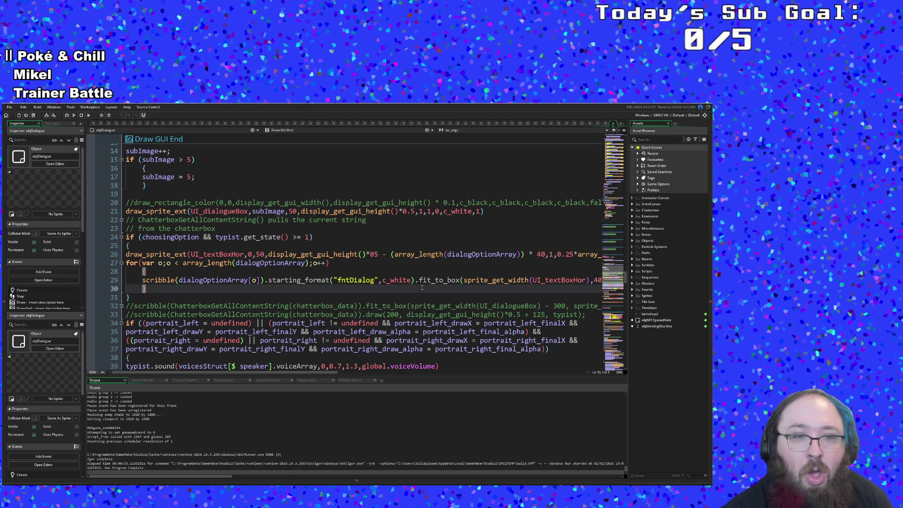
{"action": "double_click", "coordinate": [282, 279]}
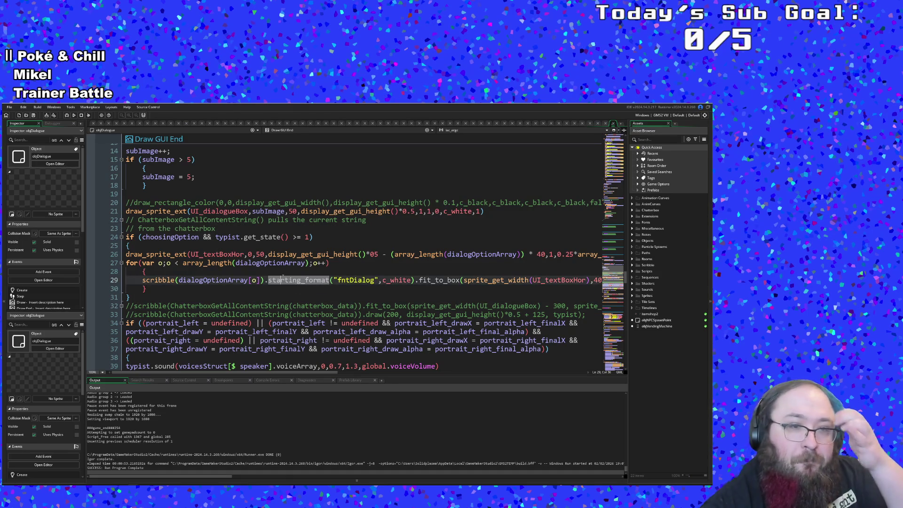
{"action": "left_click", "coordinate": [276, 272]}
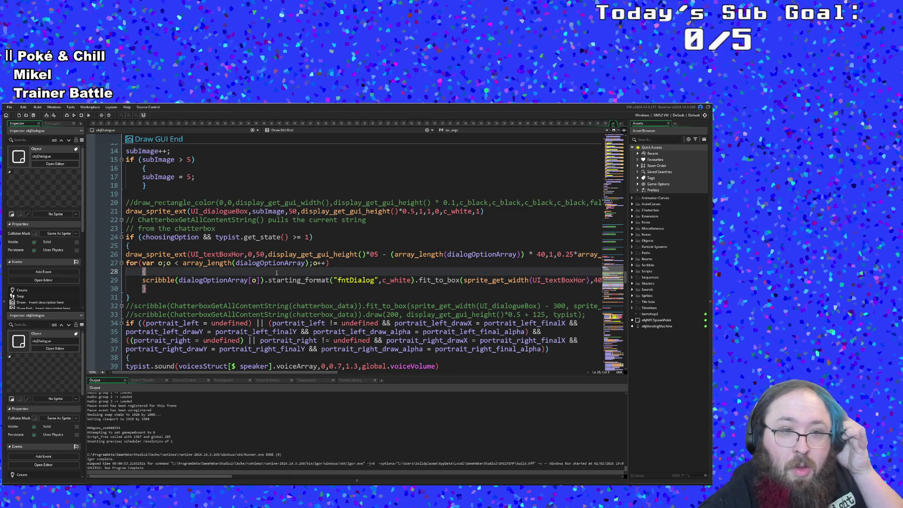
Insert an if (o = selectedOption) condition with an opening brace inside the for loop.
{"action": "key", "text": "Return"}
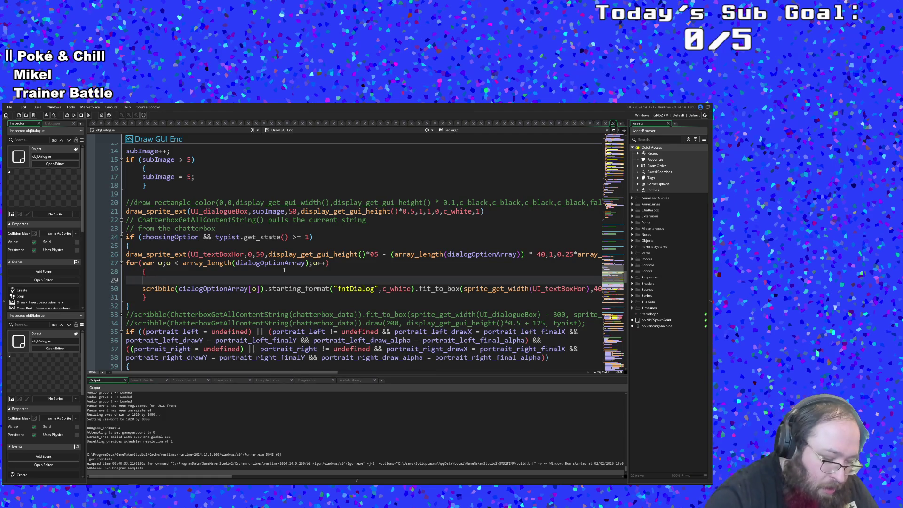
{"action": "type", "text": "if"}
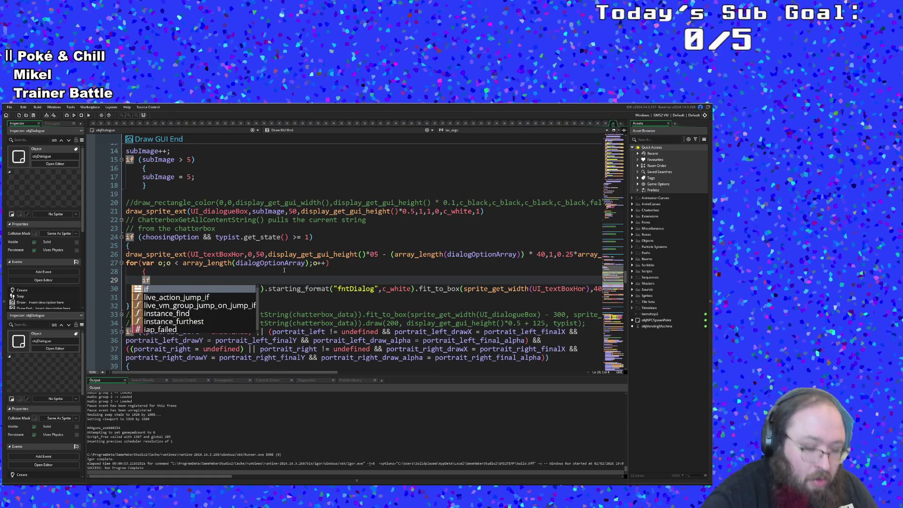
{"action": "type", "text": " ("}
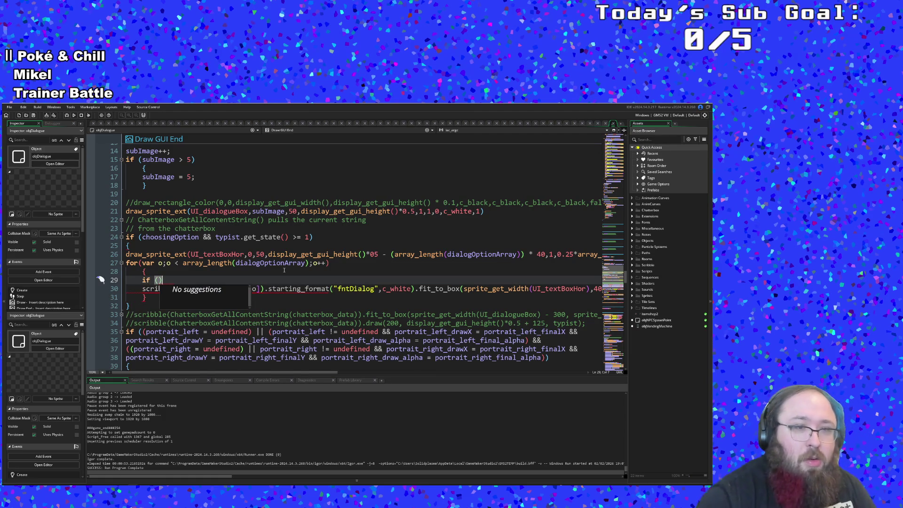
{"action": "key", "text": "ctrl+space"}
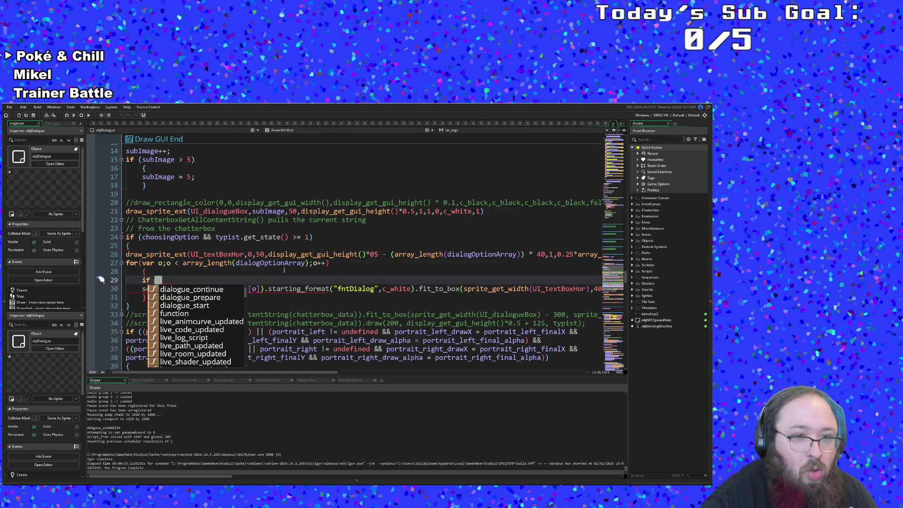
{"action": "type", "text": "p"}
{"action": "key", "text": "BackSpace"}
{"action": "type", "text": "o = sle"}
{"action": "key", "text": "BackSpace"}
{"action": "key", "text": "BackSpace"}
{"action": "type", "text": "elected"}
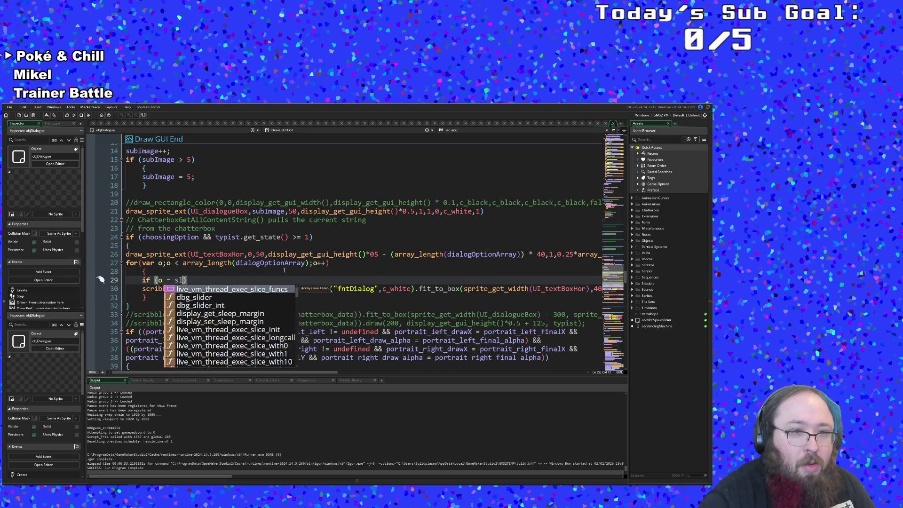
{"action": "key", "text": "Return"}
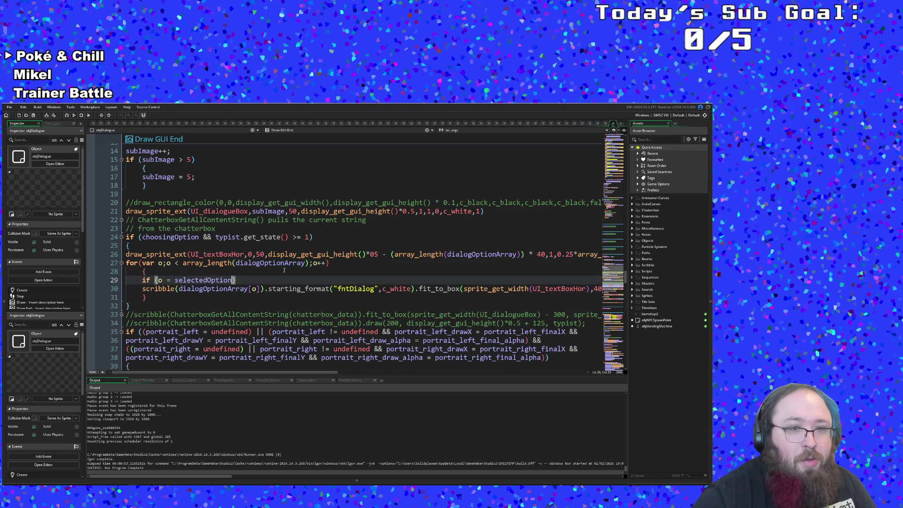
{"action": "key", "text": "Return"}
{"action": "type", "text": "{"}
{"action": "key", "text": "Delete"}
Close the if block and indent the scribble draw call inside it.
{"action": "key", "text": "Down"}
{"action": "key", "text": "Down"}
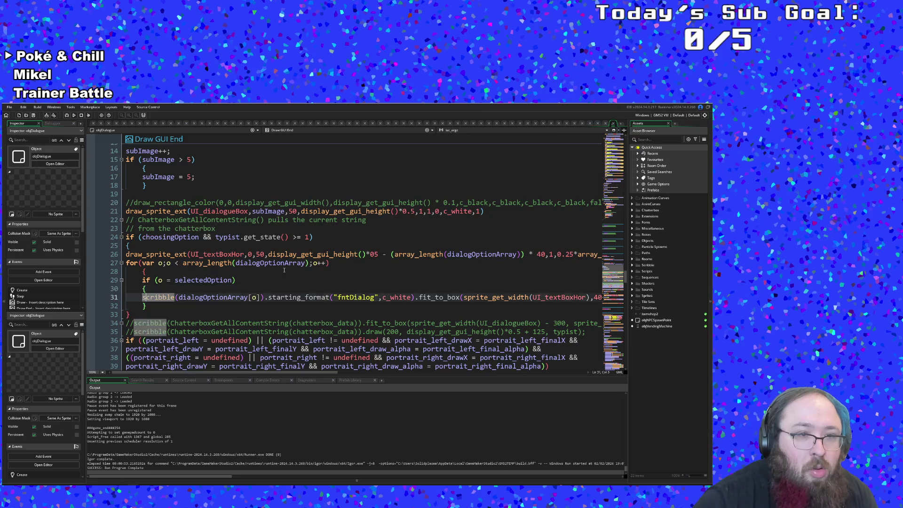
{"action": "key", "text": "Return"}
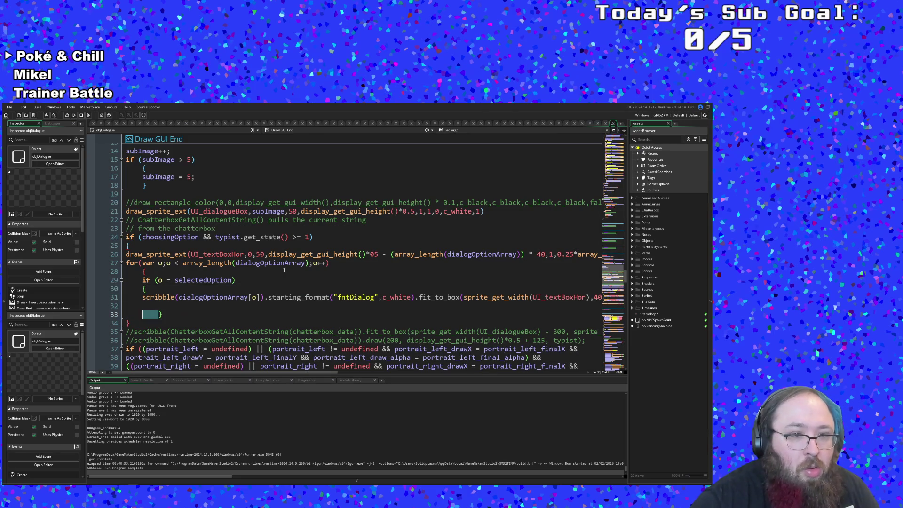
{"action": "key", "text": "BackSpace"}
{"action": "key", "text": "Up"}
{"action": "type", "text": "}"}
{"action": "key", "text": "Left"}
{"action": "key", "text": "Tab"}
{"action": "key", "text": "Up"}
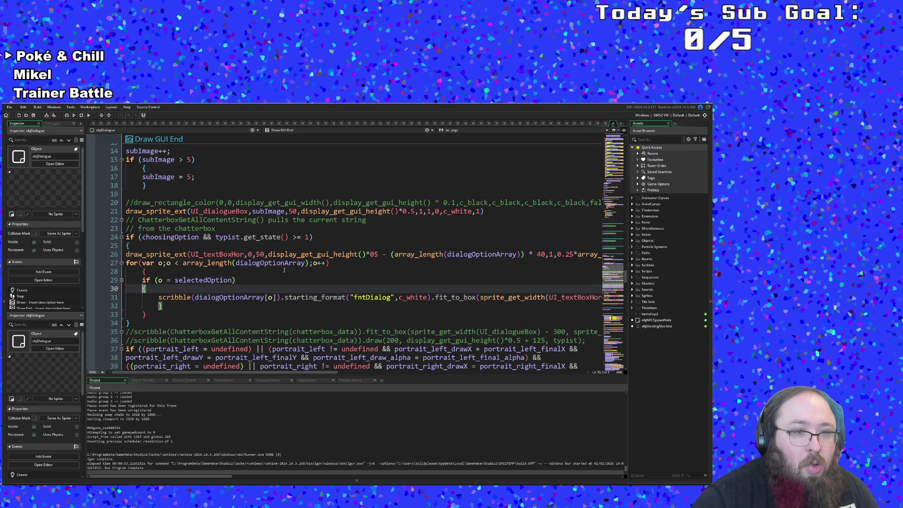
{"action": "key", "text": "End"}
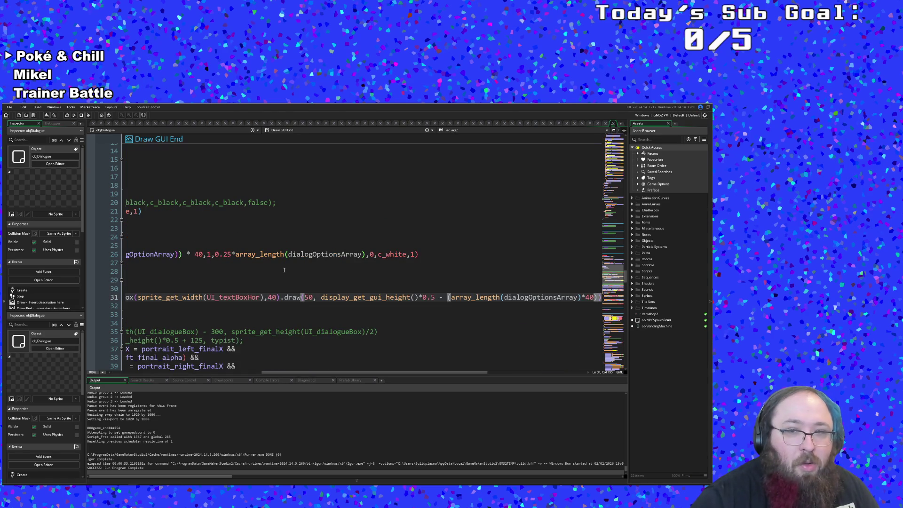
{"action": "key", "text": "Down"}
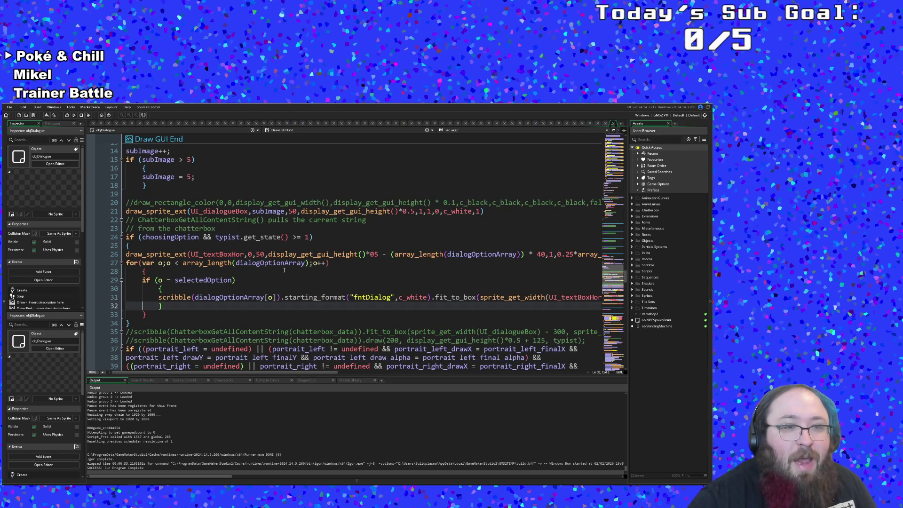
{"action": "key", "text": "Up"}
{"action": "key", "text": "Down"}
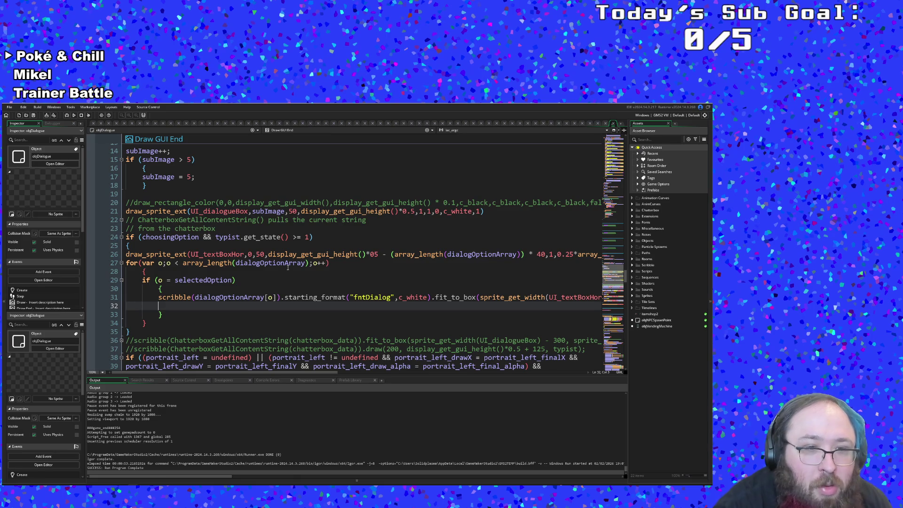
Insert .scale(1.3) before .fit_to_box on line 31.
{"action": "key", "text": "Up"}
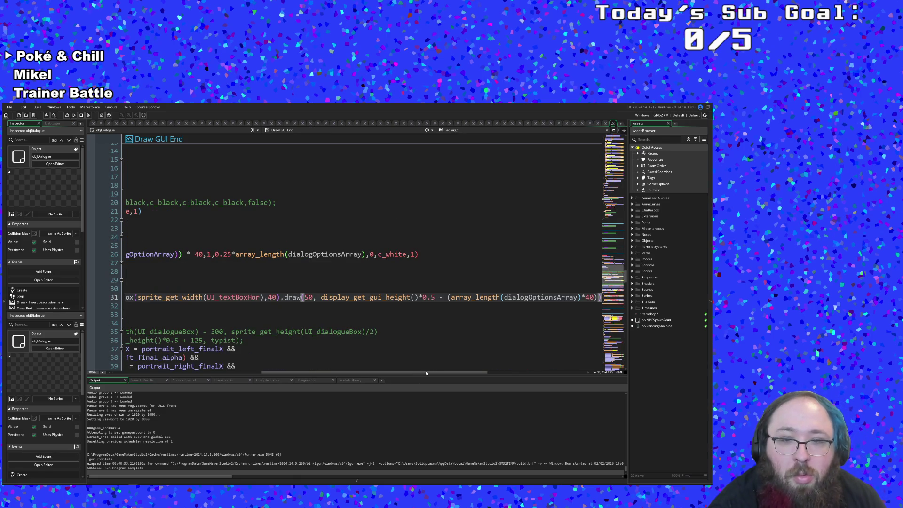
{"action": "mouse_move", "coordinate": [474, 372]}
{"action": "left_mouse_down"}
{"action": "mouse_move", "coordinate": [495, 371]}
{"action": "mouse_move", "coordinate": [311, 389]}
{"action": "left_mouse_up"}
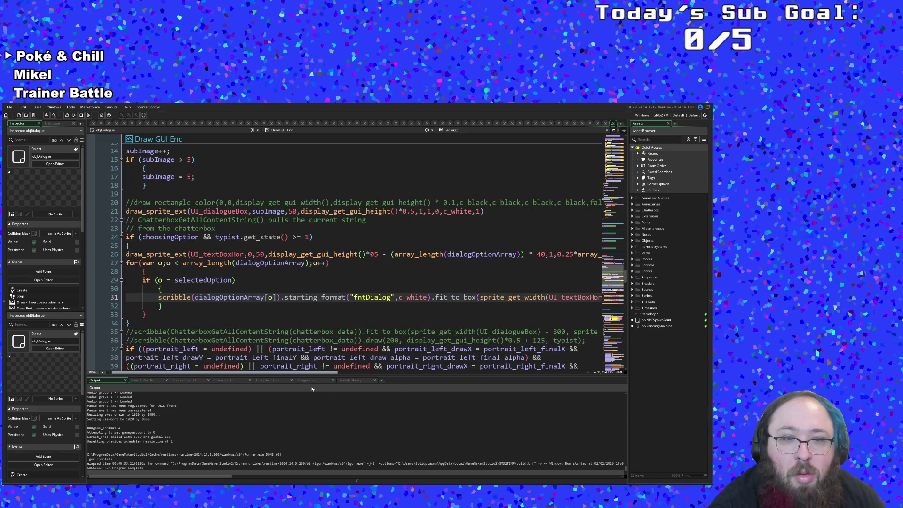
{"action": "scroll", "coordinate": [294, 346], "scroll_direction": "down", "scroll_amount": 10}
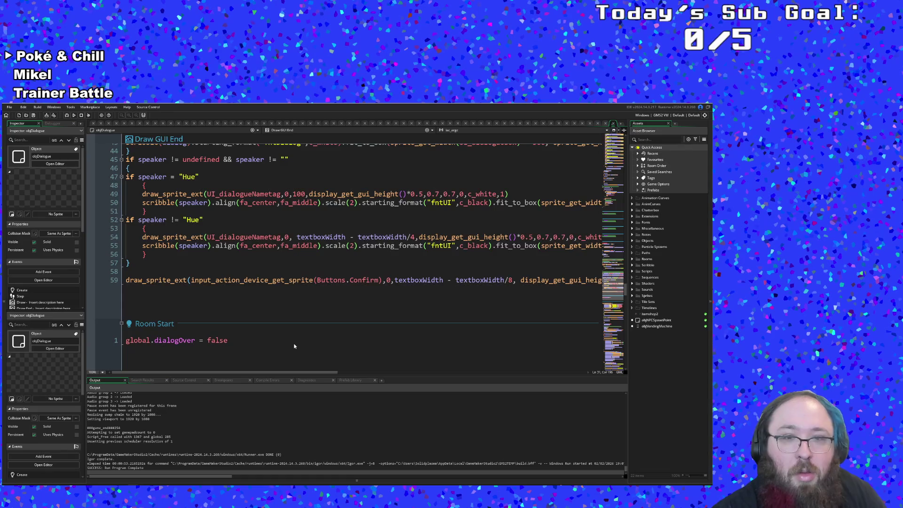
{"action": "scroll", "coordinate": [294, 346], "scroll_direction": "up", "scroll_amount": 8}
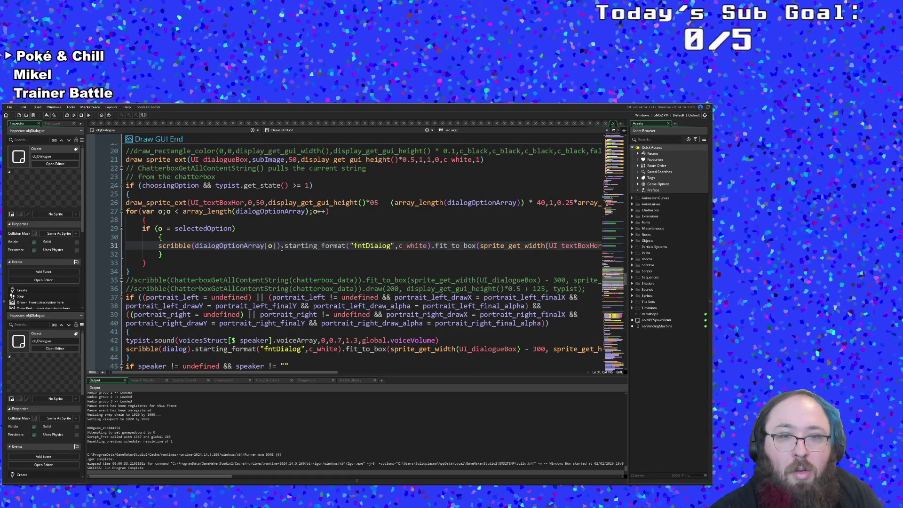
{"action": "double_click", "coordinate": [436, 245]}
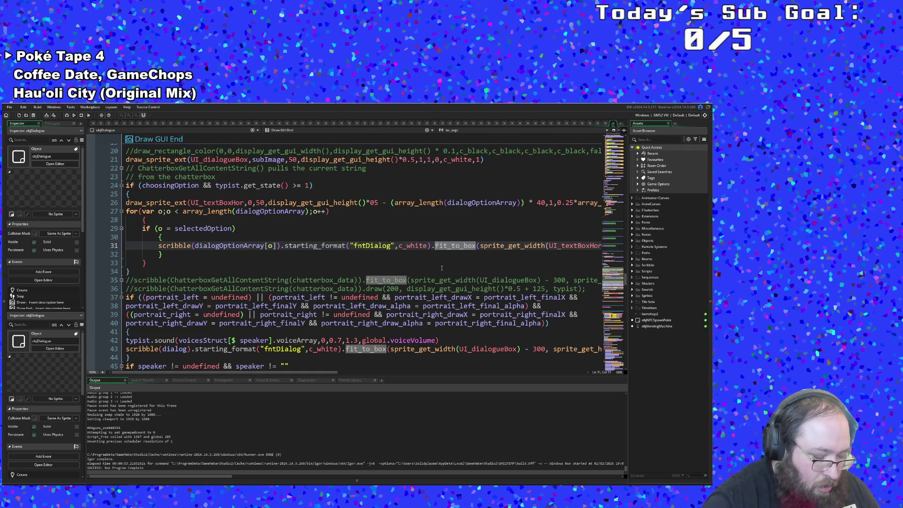
{"action": "key", "text": "Left"}
{"action": "type", "text": ".sca"}
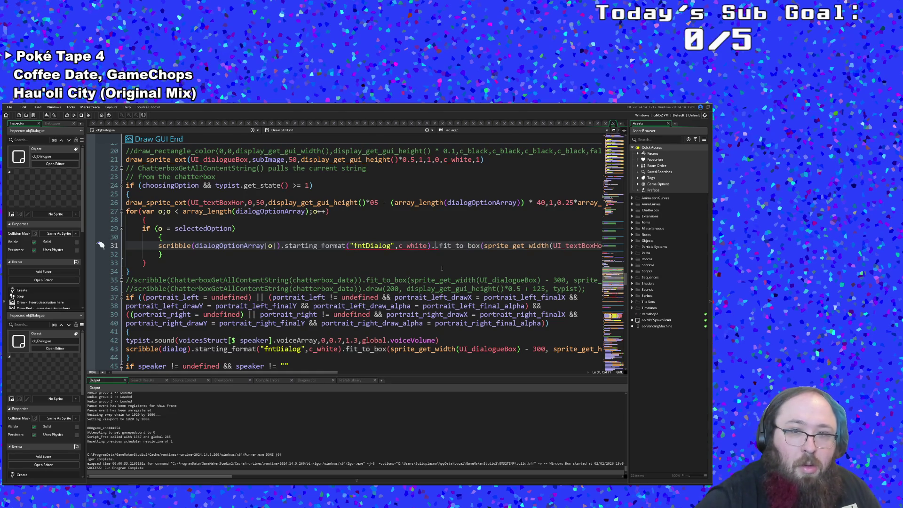
{"action": "type", "text": "le("}
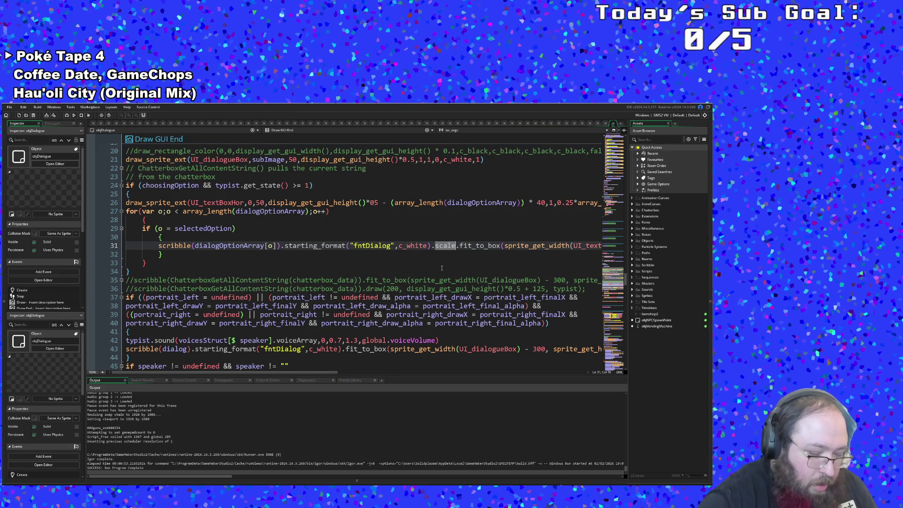
{"action": "scroll", "coordinate": [442, 268], "scroll_direction": "down", "scroll_amount": 10}
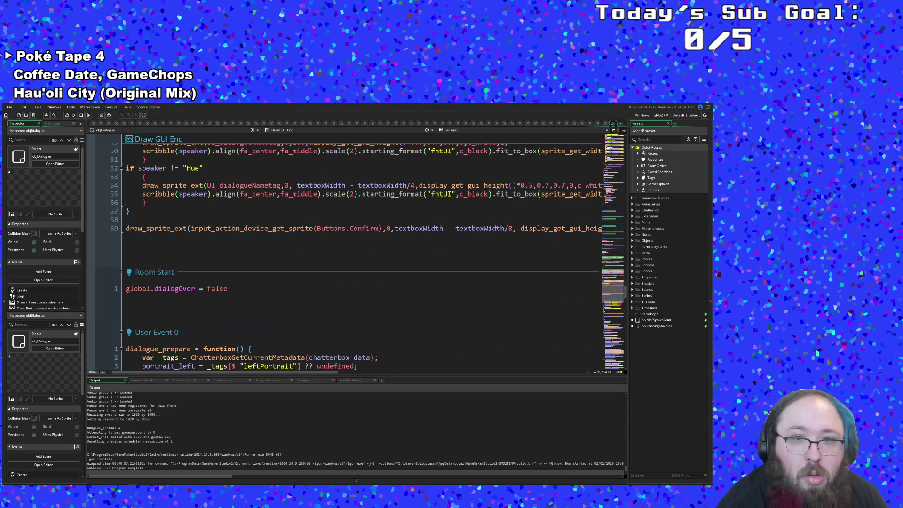
{"action": "scroll", "coordinate": [436, 198], "scroll_direction": "up", "scroll_amount": 10}
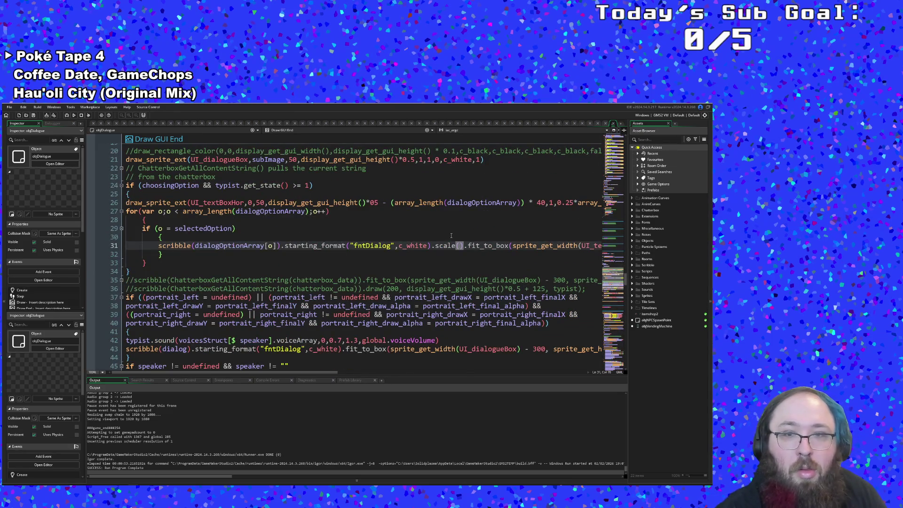
{"action": "type", "text": "1.3"}
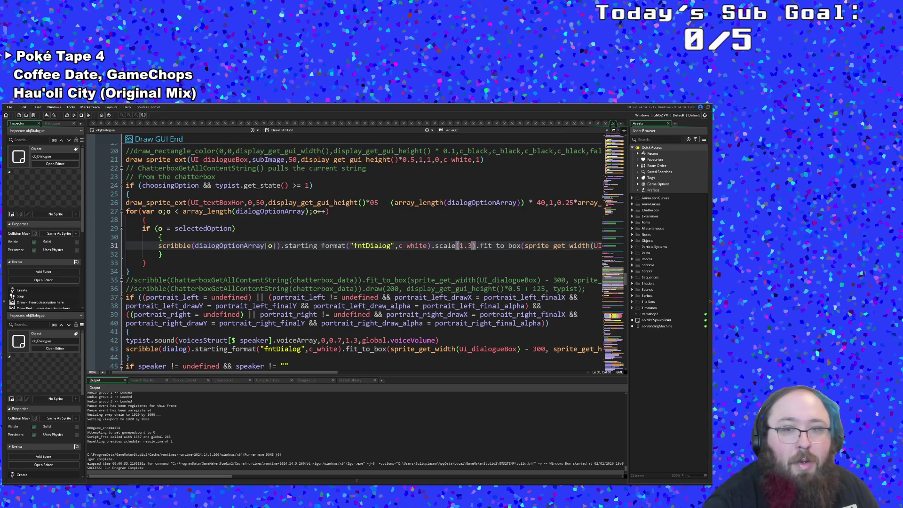
{"action": "left_click", "coordinate": [506, 255]}
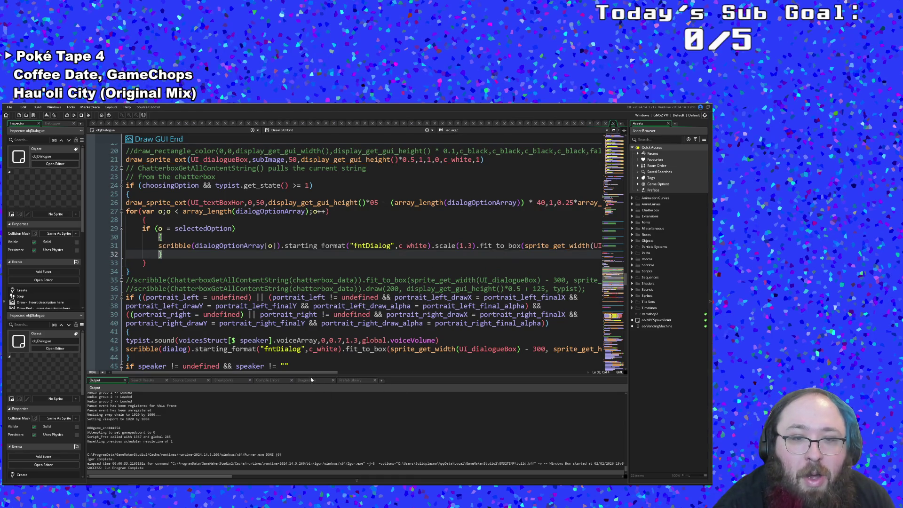
Change the fit_to_box width from 40 to 57 and copy the if block on lines 29–32.
{"action": "mouse_move", "coordinate": [308, 373]}
{"action": "left_mouse_down"}
{"action": "mouse_move", "coordinate": [403, 367]}
{"action": "mouse_move", "coordinate": [415, 280]}
{"action": "left_mouse_up"}
{"action": "left_click", "coordinate": [402, 245]}
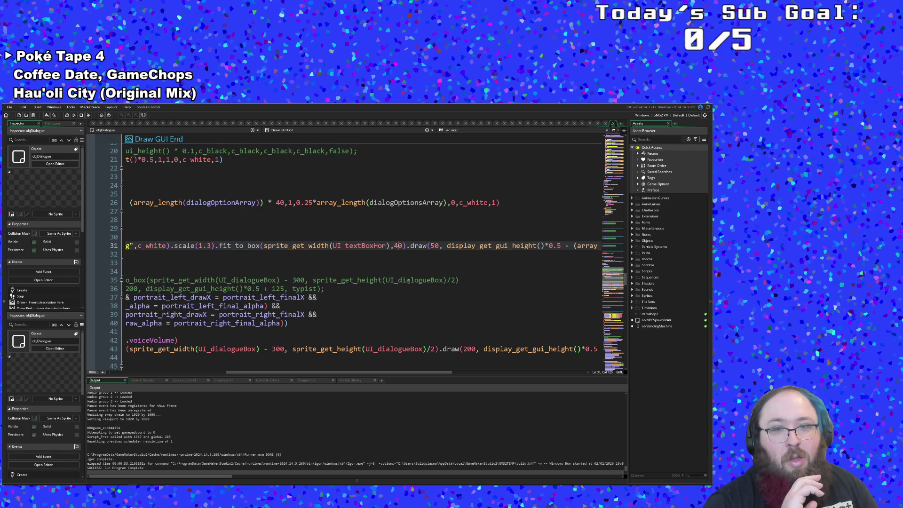
{"action": "key", "text": "BackSpace"}
{"action": "key", "text": "BackSpace"}
{"action": "type", "text": "60"}
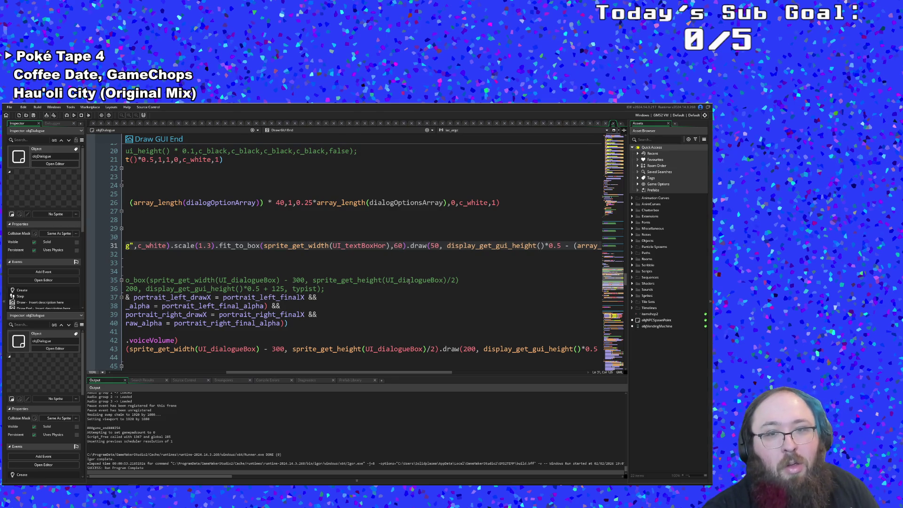
{"action": "key", "text": "BackSpace"}
{"action": "key", "text": "BackSpace"}
{"action": "type", "text": "570"}
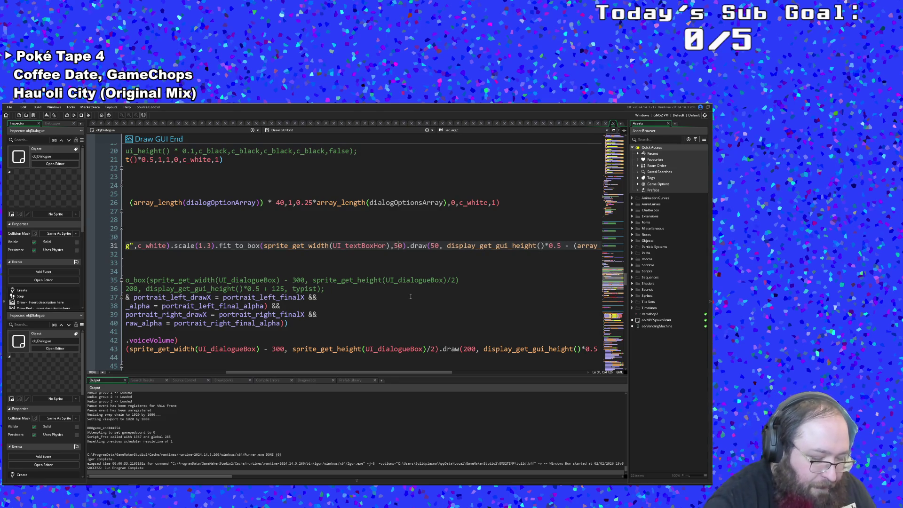
{"action": "key", "text": "Delete"}
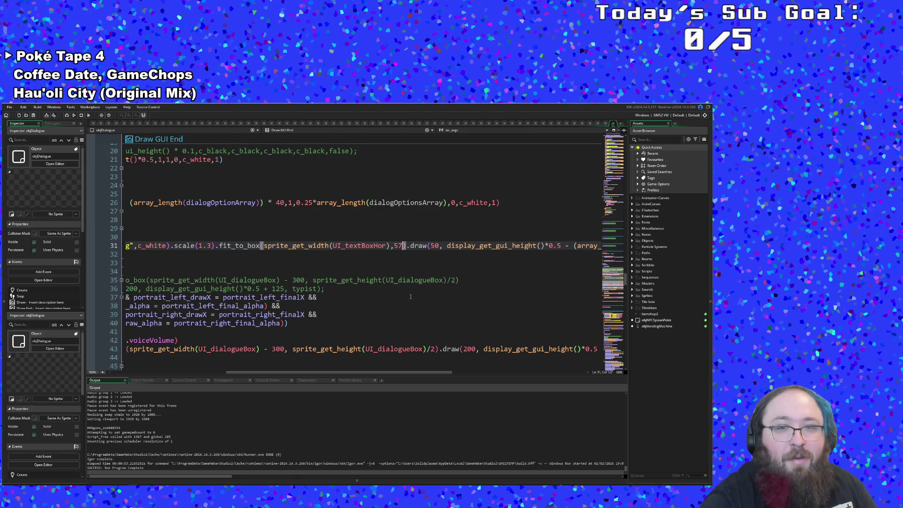
{"action": "mouse_move", "coordinate": [393, 372]}
{"action": "left_mouse_down"}
{"action": "mouse_move", "coordinate": [490, 368]}
{"action": "mouse_move", "coordinate": [275, 371]}
{"action": "left_mouse_up"}
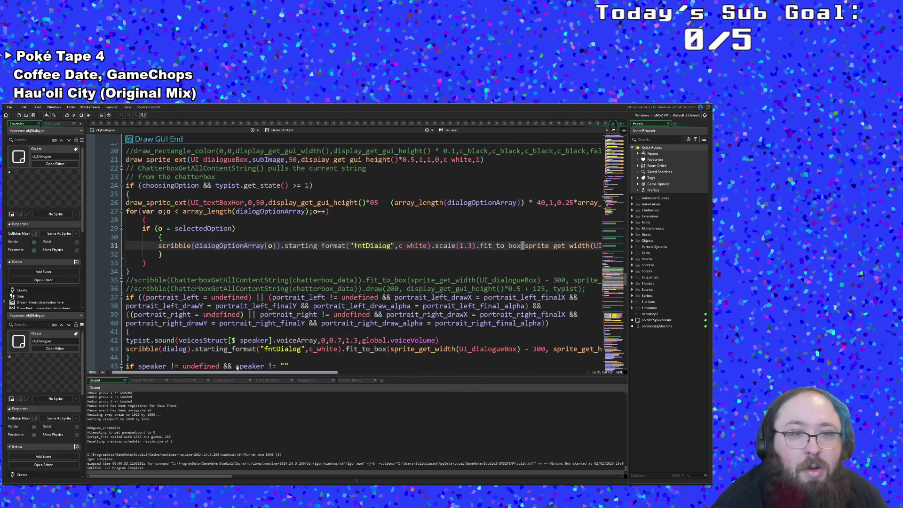
{"action": "left_click", "coordinate": [196, 264]}
{"action": "mouse_move", "coordinate": [162, 254]}
{"action": "left_mouse_down"}
{"action": "mouse_move", "coordinate": [134, 233]}
{"action": "mouse_move", "coordinate": [163, 237]}
{"action": "mouse_move", "coordinate": [164, 256]}
{"action": "left_mouse_up"}
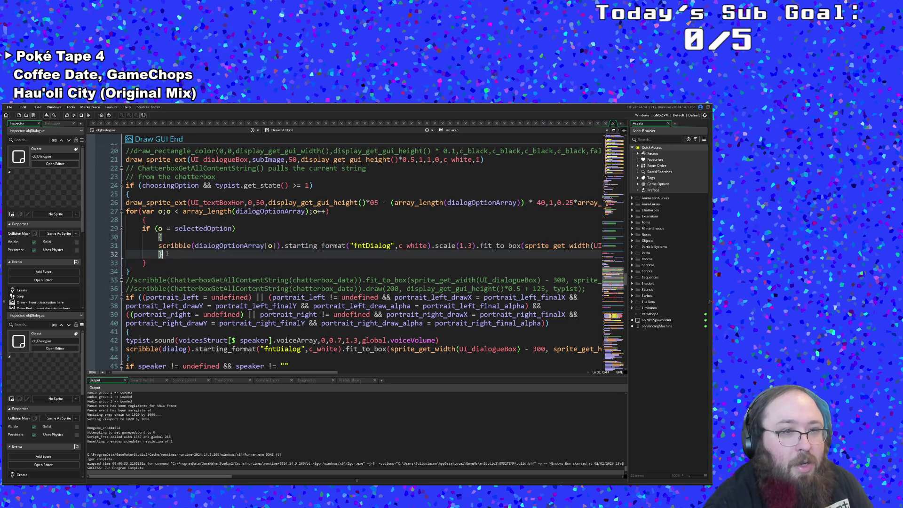
{"action": "key", "text": "Return"}
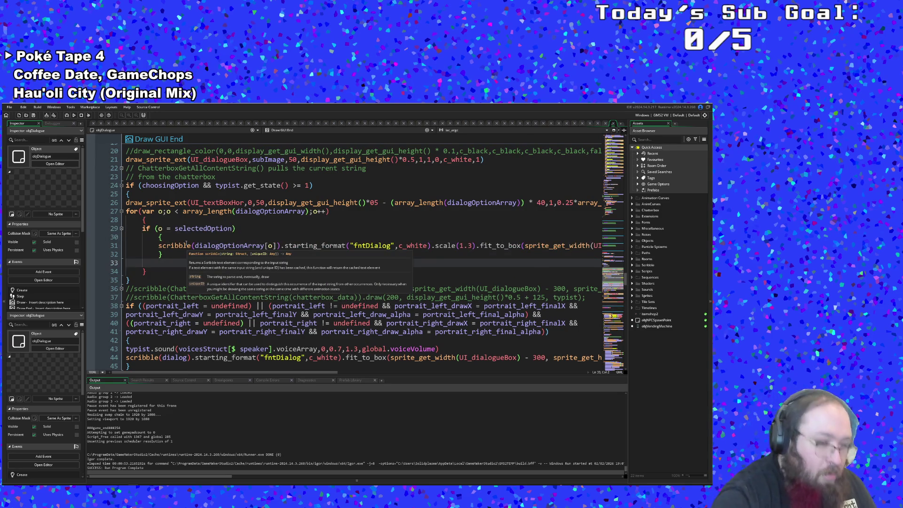
Paste a copy of the if block, removing .scale(1.3) and setting the width back to 40.
{"action": "key", "text": "ctrl+v"}
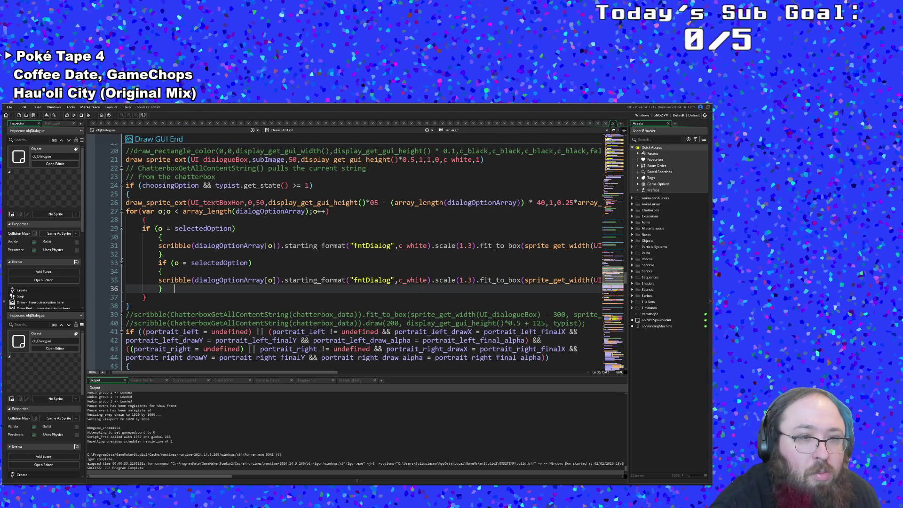
{"action": "left_click", "coordinate": [162, 256]}
{"action": "key", "text": "Delete"}
{"action": "key", "text": "Delete"}
{"action": "key", "text": "Delete"}
{"action": "key", "text": "Return"}
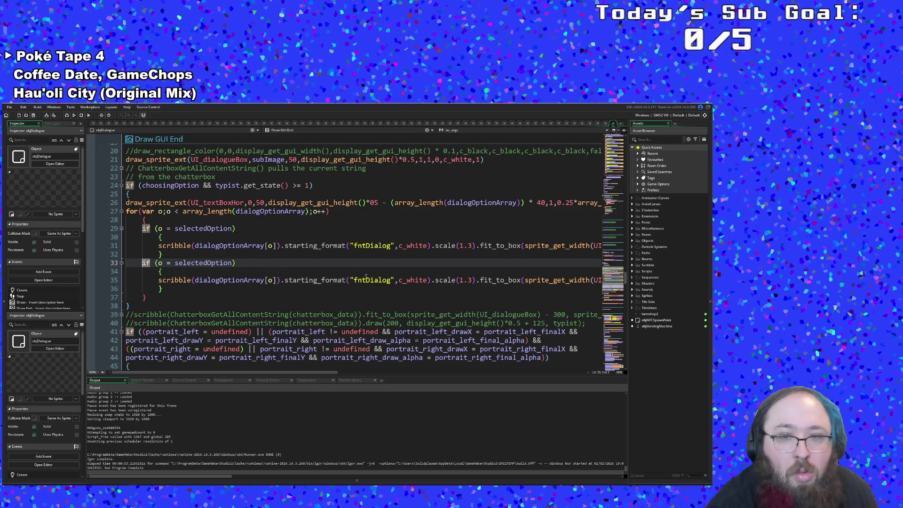
{"action": "left_click_drag", "start_coordinate": [473, 280], "coordinate": [458, 281]}
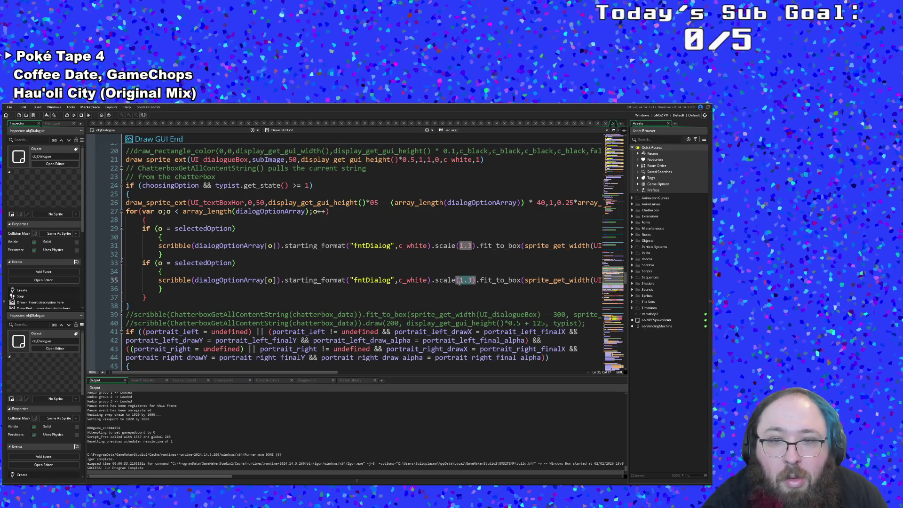
{"action": "left_click_drag", "start_coordinate": [476, 280], "coordinate": [434, 281]}
{"action": "key", "text": "BackSpace"}
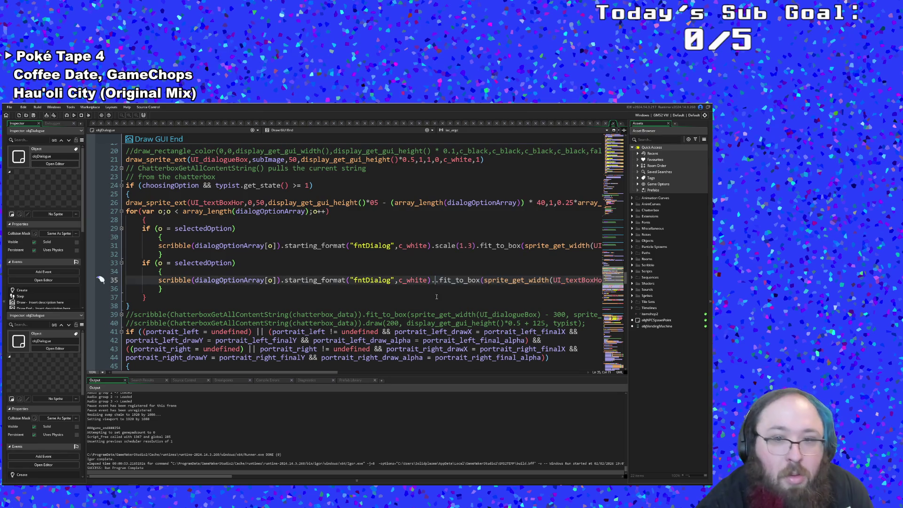
{"action": "mouse_move", "coordinate": [326, 372]}
{"action": "left_mouse_down"}
{"action": "mouse_move", "coordinate": [510, 365]}
{"action": "mouse_move", "coordinate": [414, 340]}
{"action": "left_mouse_up"}
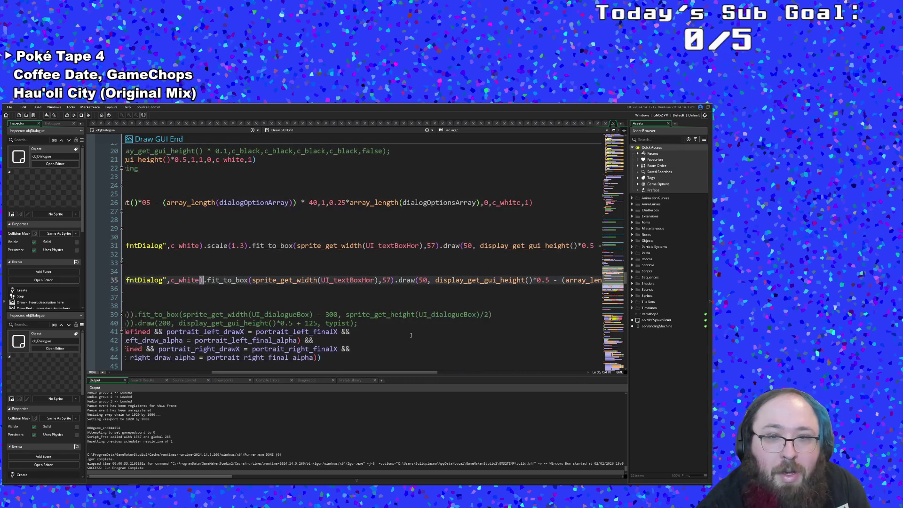
{"action": "double_click", "coordinate": [389, 280]}
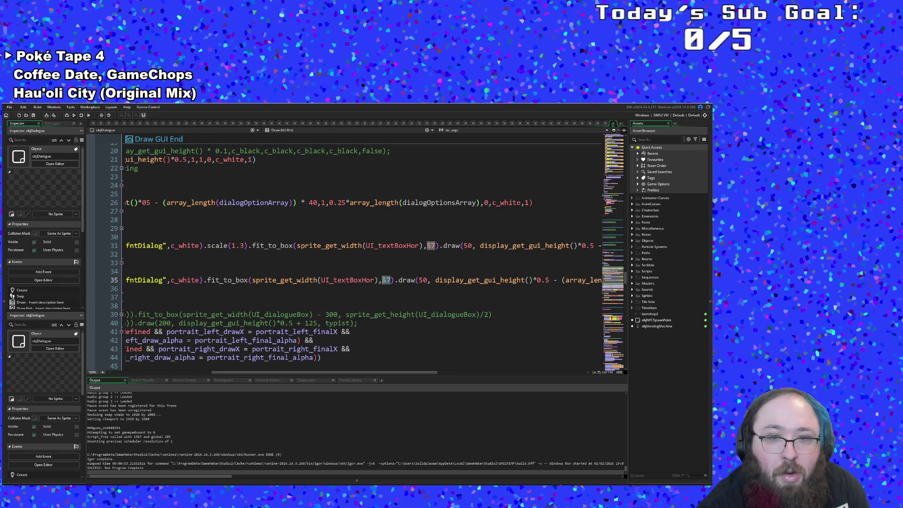
{"action": "type", "text": "40"}
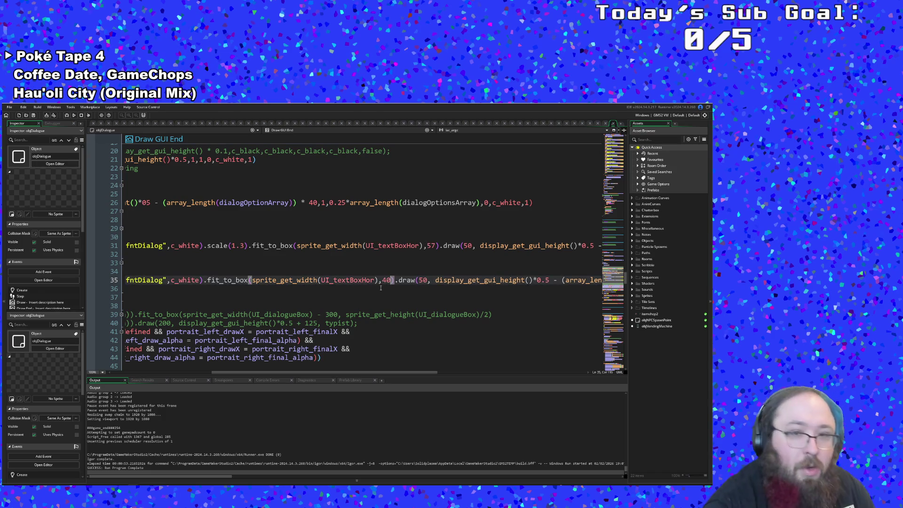
{"action": "left_click", "coordinate": [380, 288]}
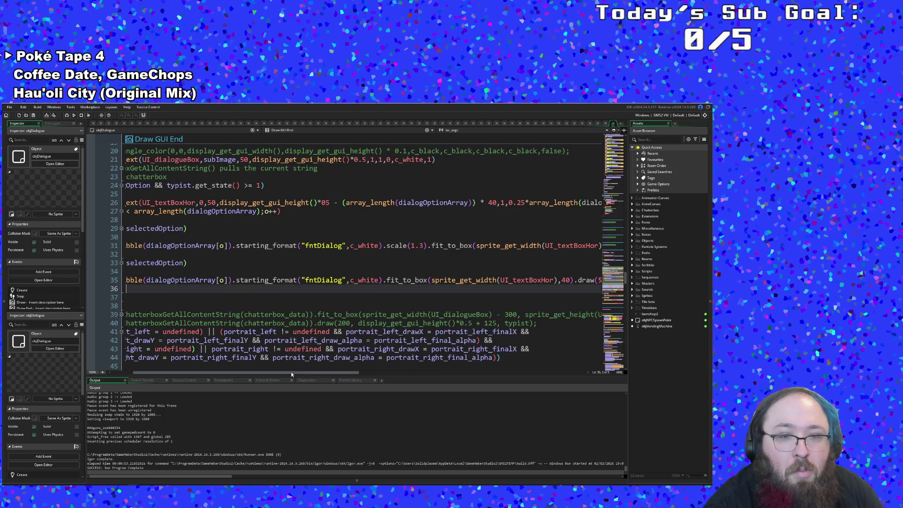
Replace the copy's if (o = selectedOption) line with a plain else.
{"action": "left_click_drag", "start_coordinate": [291, 372], "coordinate": [255, 373]}
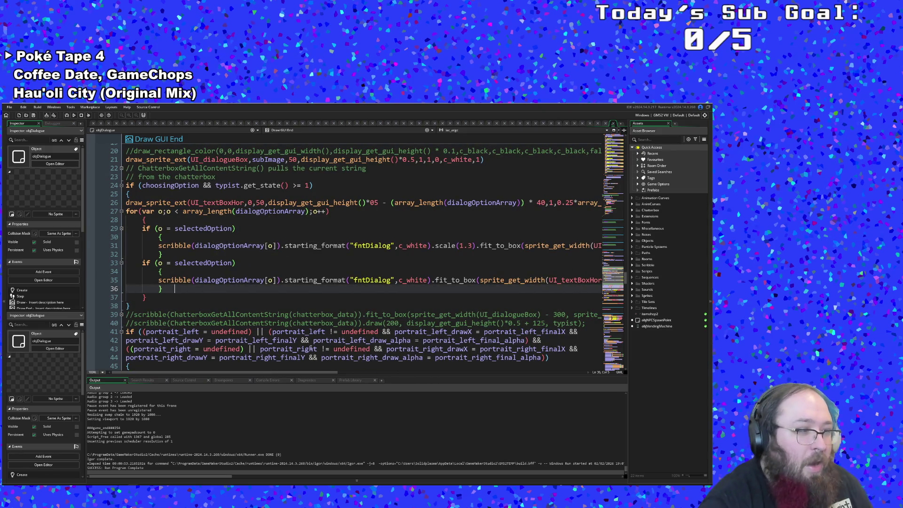
{"action": "left_click", "coordinate": [318, 280]}
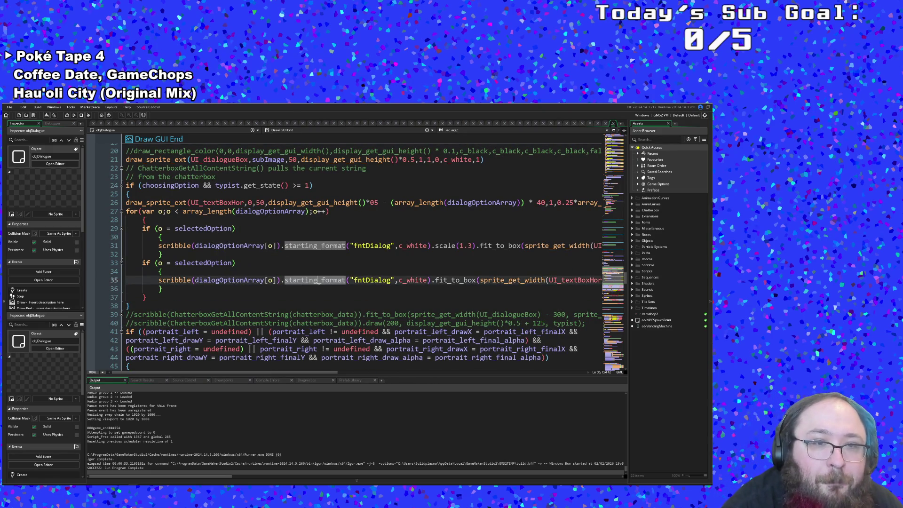
{"action": "left_click", "coordinate": [277, 280]}
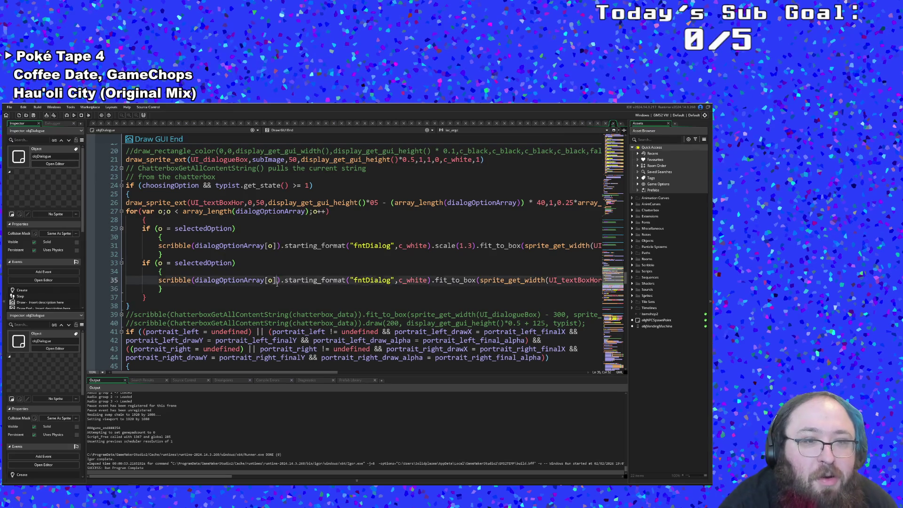
{"action": "left_click", "coordinate": [143, 263]}
{"action": "type", "text": "else"}
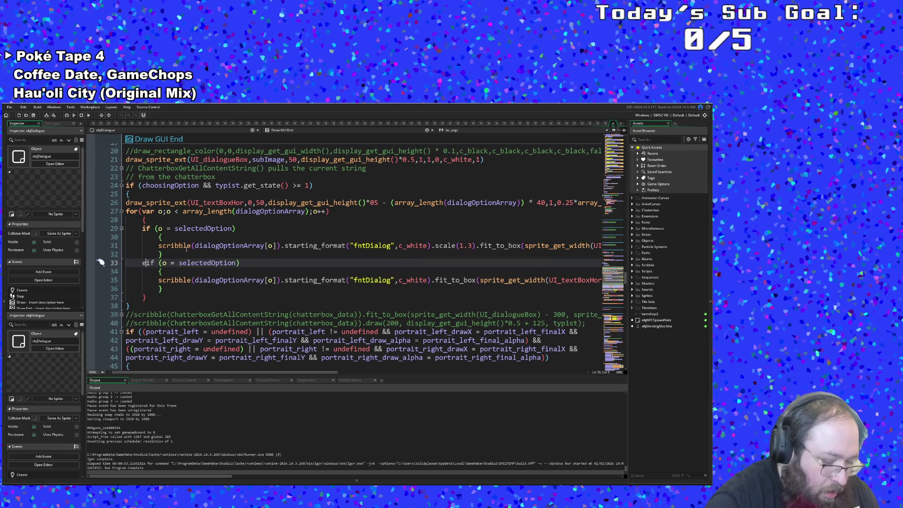
{"action": "key", "text": "End"}
{"action": "key", "text": "Right"}
{"action": "key", "text": "Up"}
{"action": "key", "text": "End"}
{"action": "key", "text": "BackSpace"}
{"action": "key", "text": "BackSpace"}
{"action": "key", "text": "BackSpace"}
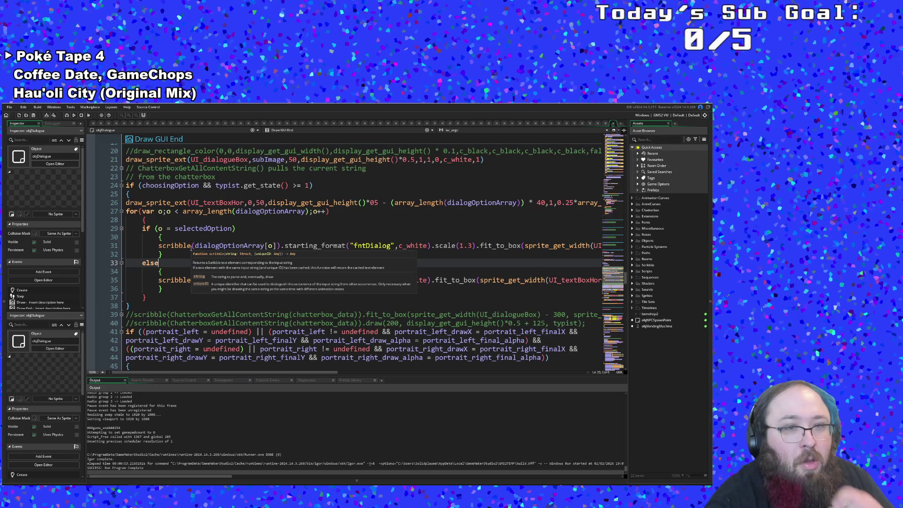
{"action": "left_click", "coordinate": [186, 246]}
{"action": "scroll", "coordinate": [193, 244], "scroll_direction": "up", "scroll_amount": 8}
Scroll the Step event to the up- and down-navigation option branches.
{"action": "scroll", "coordinate": [191, 235], "scroll_direction": "up", "scroll_amount": 20}
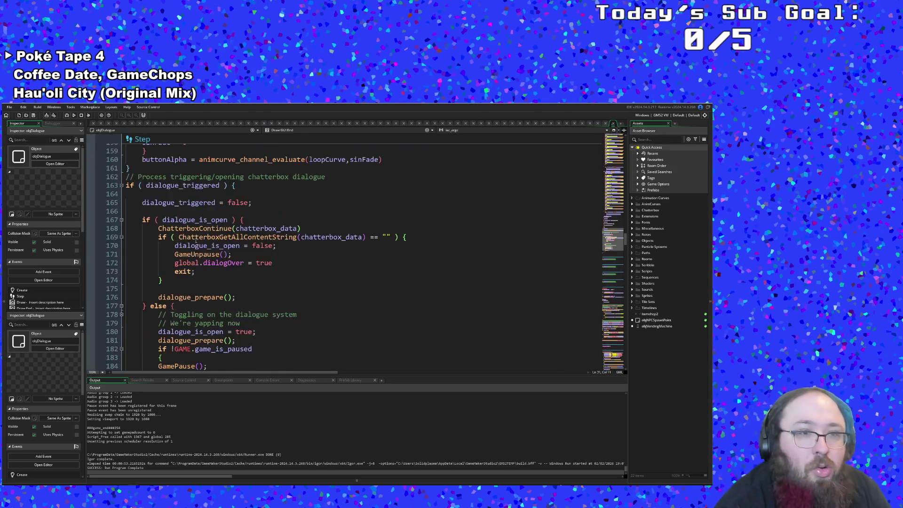
{"action": "scroll", "coordinate": [226, 249], "scroll_direction": "up", "scroll_amount": 20}
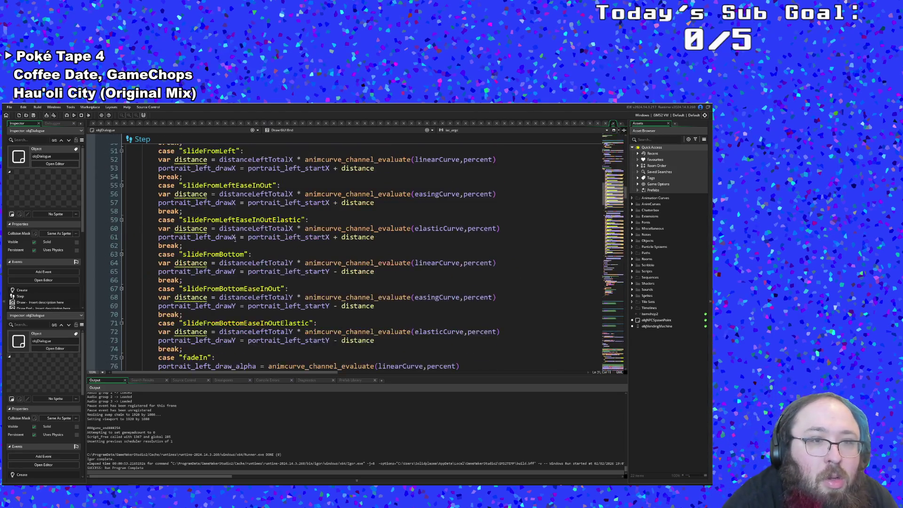
{"action": "scroll", "coordinate": [259, 265], "scroll_direction": "up", "scroll_amount": 6}
{"action": "scroll", "coordinate": [259, 261], "scroll_direction": "down", "scroll_amount": 8}
{"action": "left_click", "coordinate": [258, 255]}
{"action": "scroll", "coordinate": [258, 254], "scroll_direction": "down", "scroll_amount": 2}
{"action": "left_click", "coordinate": [258, 254]}
{"action": "scroll", "coordinate": [258, 254], "scroll_direction": "down", "scroll_amount": 2}
{"action": "left_click", "coordinate": [247, 253]}
Add a playSFX() call on a new line after the up-navigation wrap-around assignment.
{"action": "left_click", "coordinate": [369, 228]}
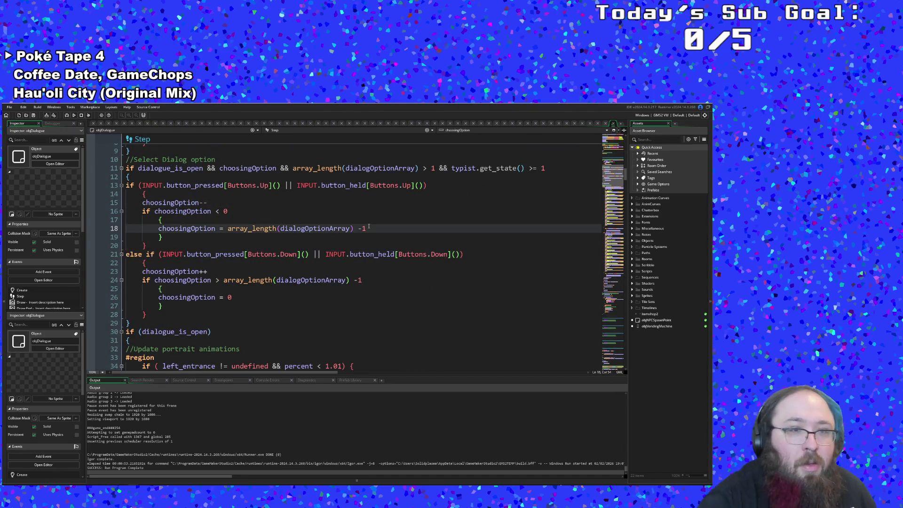
{"action": "key", "text": "Return"}
{"action": "type", "text": "sfx"}
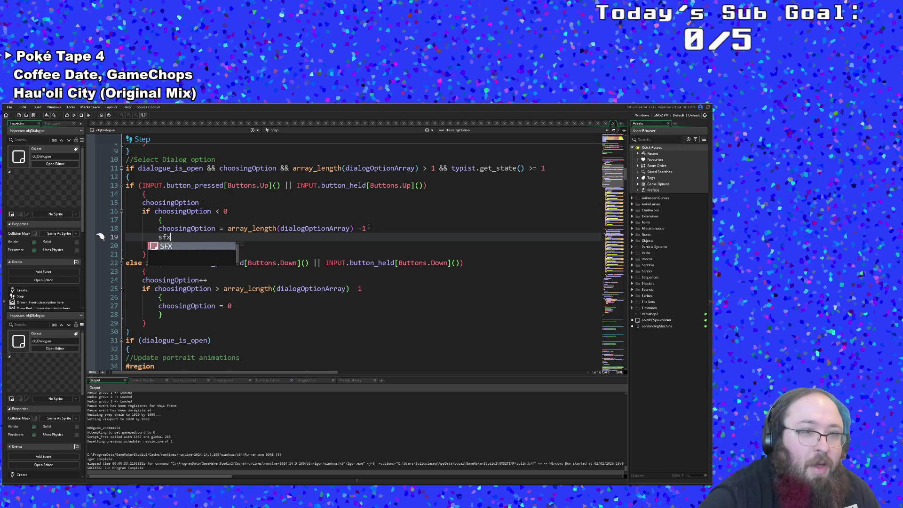
{"action": "key", "text": "BackSpace"}
{"action": "key", "text": "BackSpace"}
{"action": "key", "text": "BackSpace"}
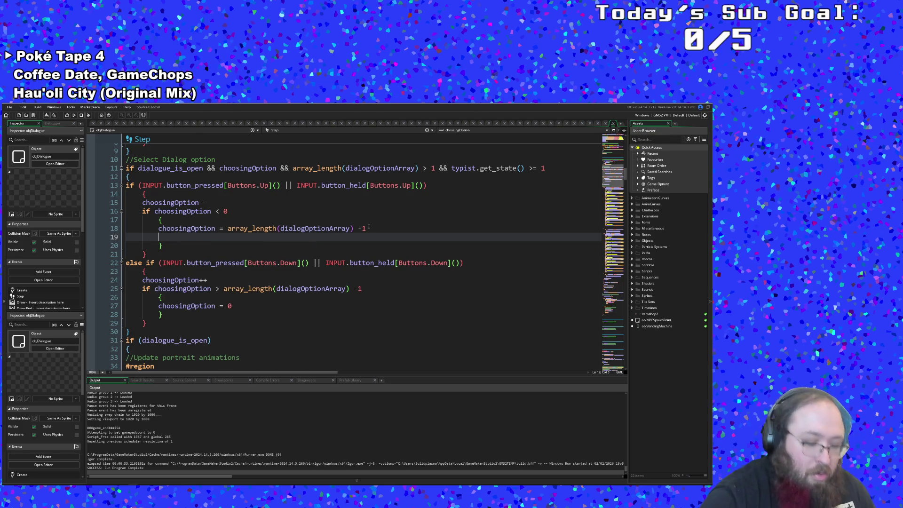
{"action": "type", "text": "play"}
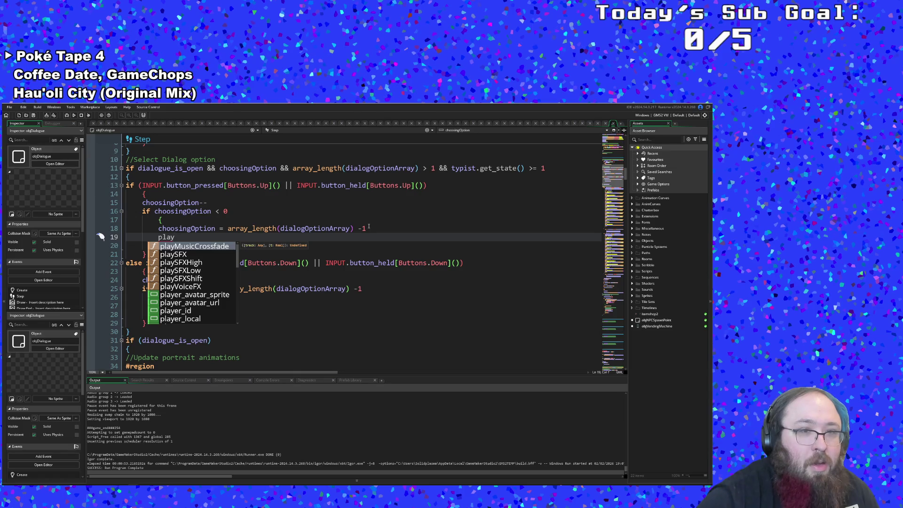
{"action": "key", "text": "Down"}
{"action": "key", "text": "Down"}
{"action": "key", "text": "Down"}
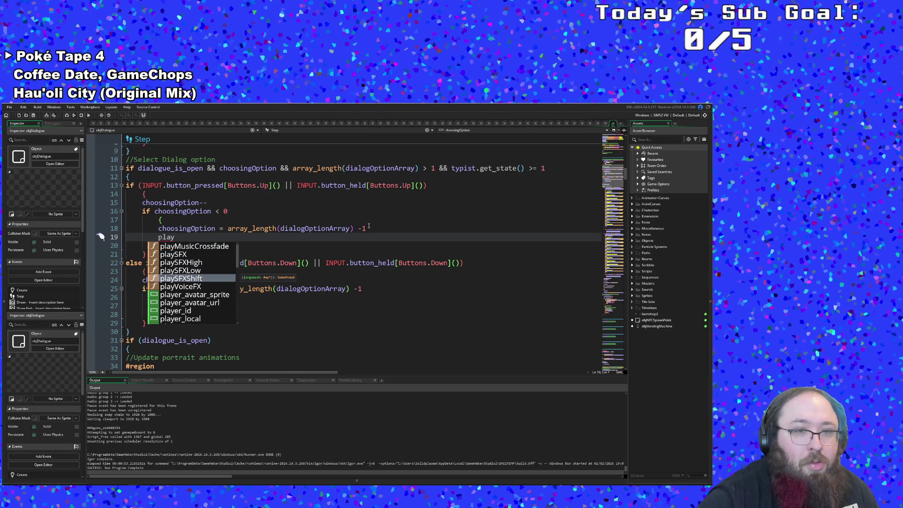
{"action": "key", "text": "Up"}
{"action": "key", "text": "Up"}
{"action": "key", "text": "Up"}
{"action": "key", "text": "Return"}
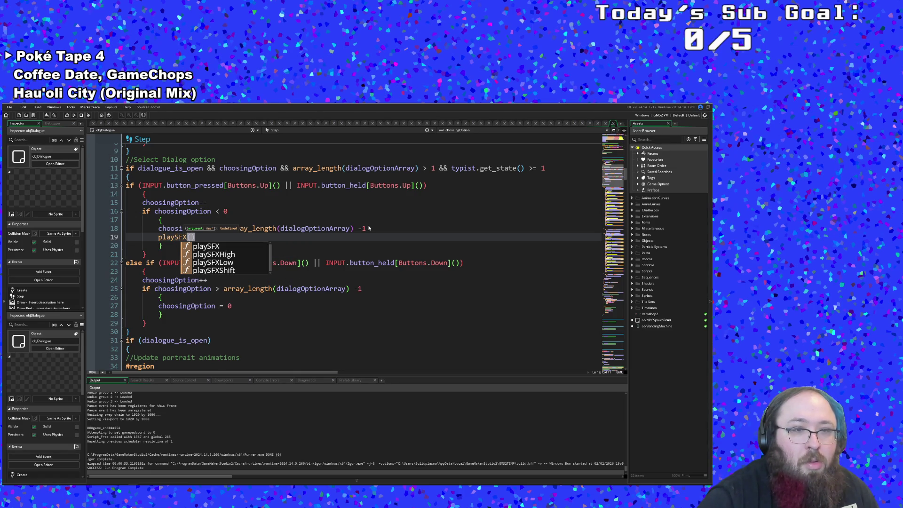
{"action": "type", "text": "blip"}
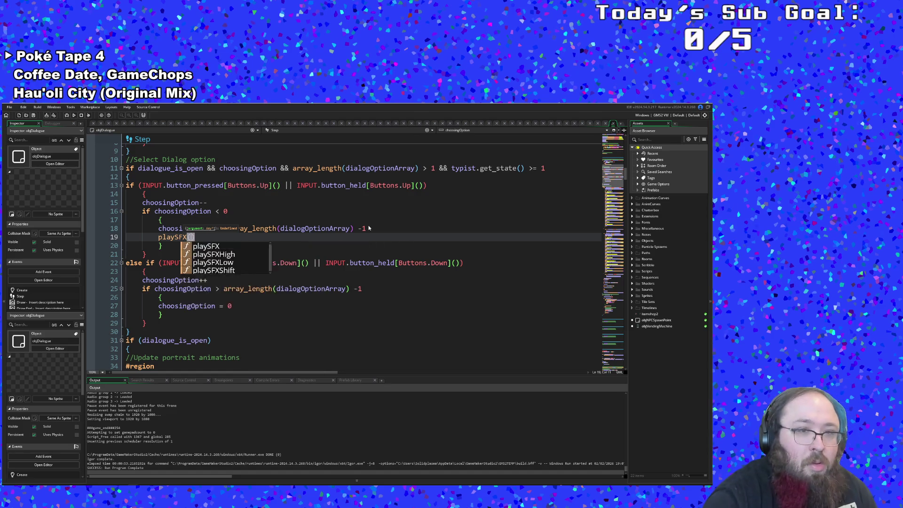
{"action": "key", "text": "BackSpace"}
{"action": "key", "text": "BackSpace"}
{"action": "key", "text": "BackSpace"}
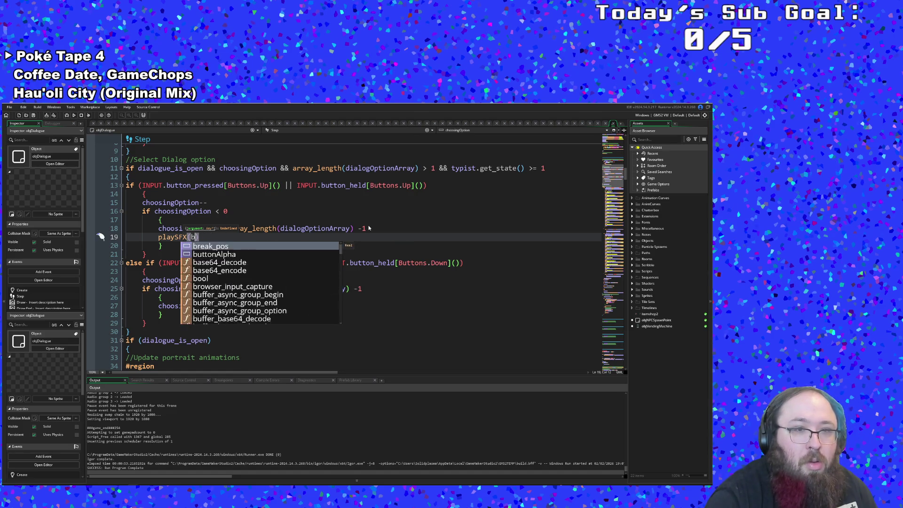
{"action": "type", "text": "menu_"}
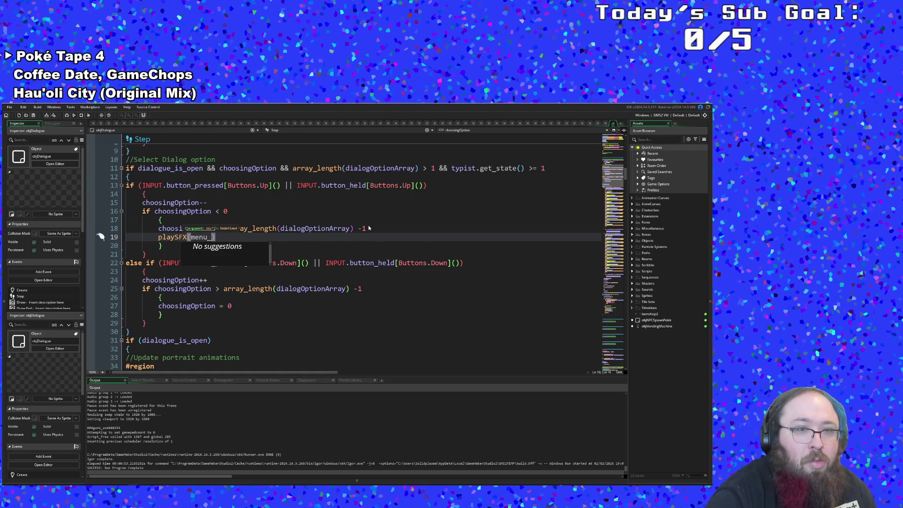
{"action": "key", "text": "BackSpace"}
{"action": "key", "text": "BackSpace"}
{"action": "key", "text": "BackSpace"}
{"action": "key", "text": "BackSpace"}
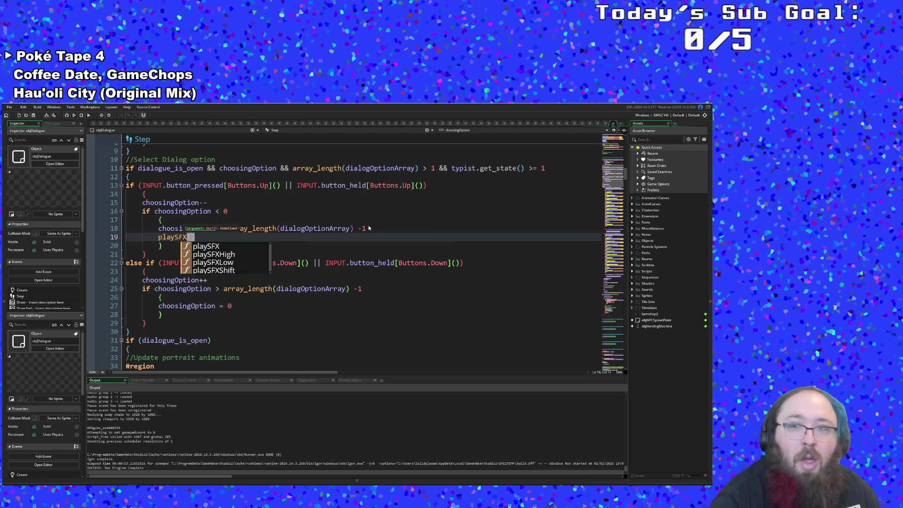
{"action": "left_click", "coordinate": [673, 140]}
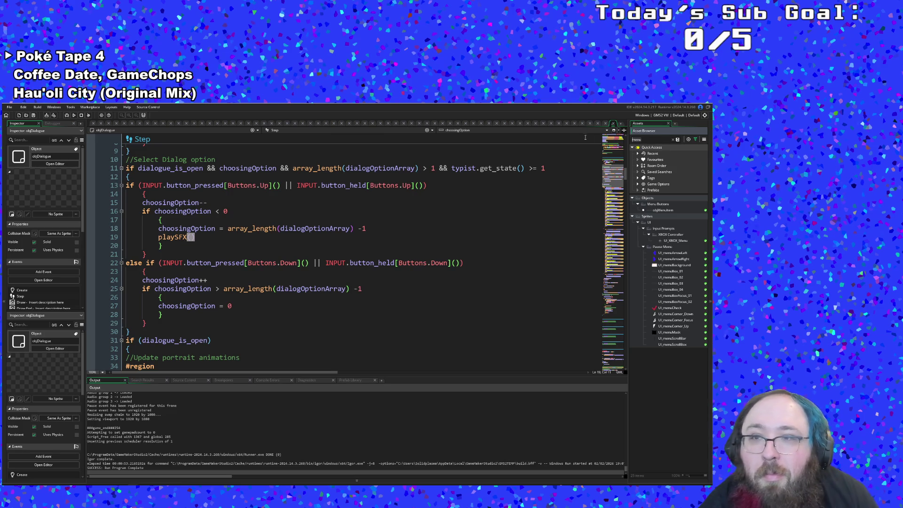
Search the Asset Browser for a suitable sound asset.
{"action": "type", "text": "blip"}
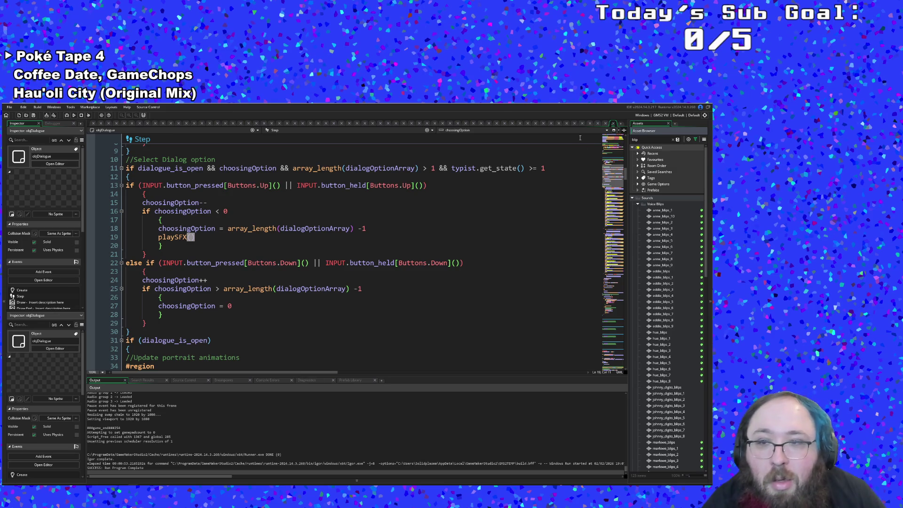
{"action": "scroll", "coordinate": [675, 382], "scroll_direction": "down", "scroll_amount": 15}
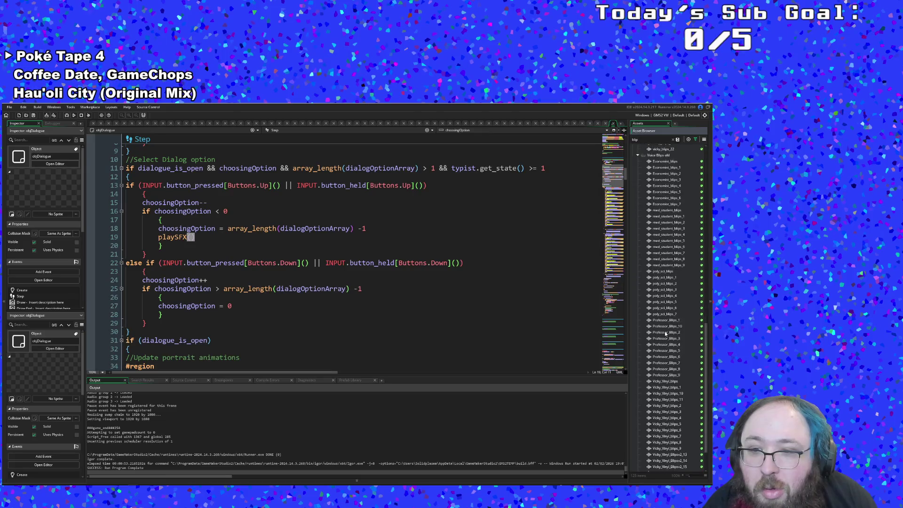
{"action": "scroll", "coordinate": [665, 333], "scroll_direction": "up", "scroll_amount": 10}
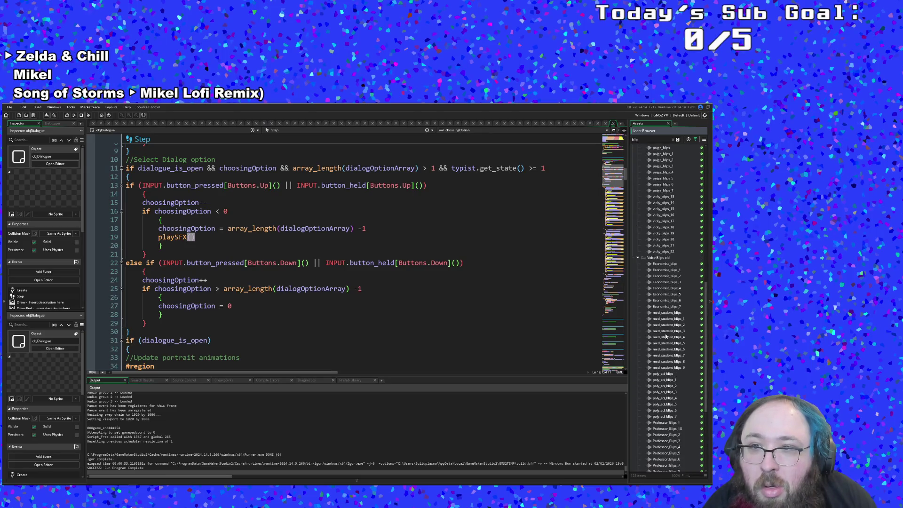
{"action": "scroll", "coordinate": [662, 321], "scroll_direction": "up", "scroll_amount": 10}
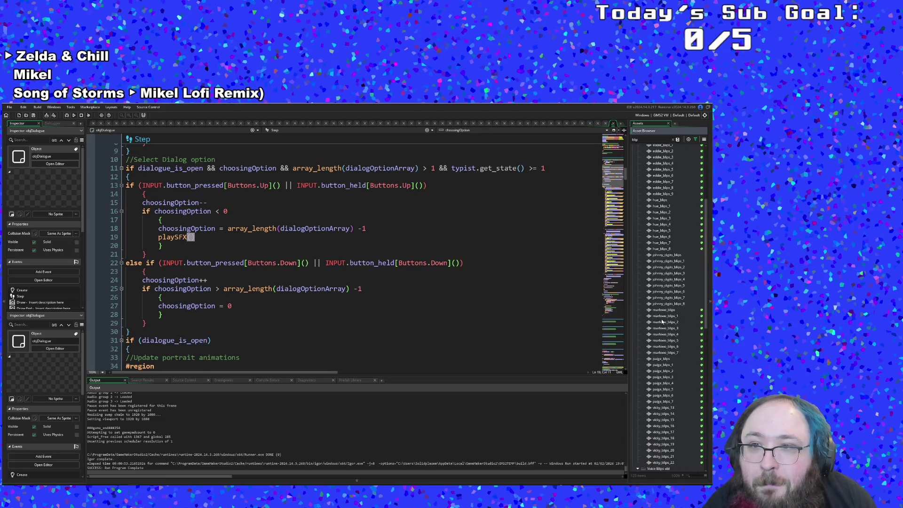
{"action": "scroll", "coordinate": [658, 318], "scroll_direction": "up", "scroll_amount": 5}
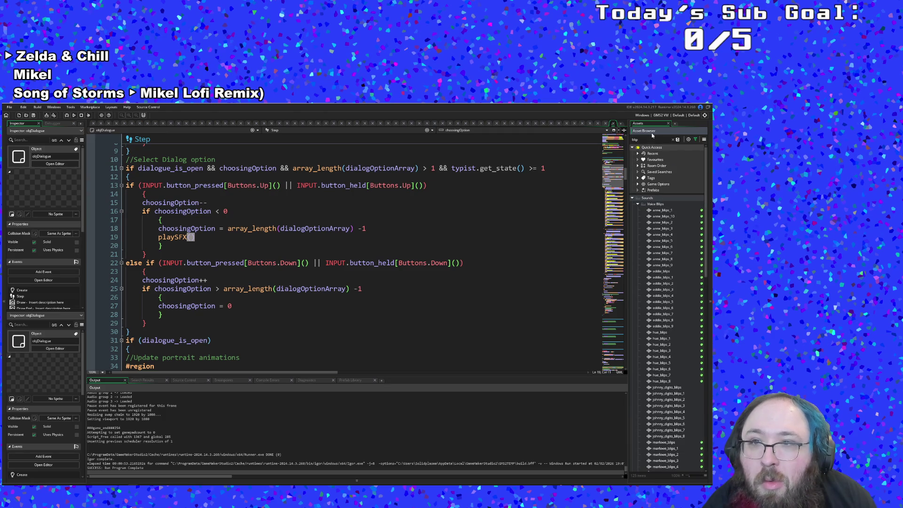
{"action": "key", "text": "BackSpace"}
{"action": "key", "text": "BackSpace"}
{"action": "key", "text": "BackSpace"}
{"action": "type", "text": "seek"}
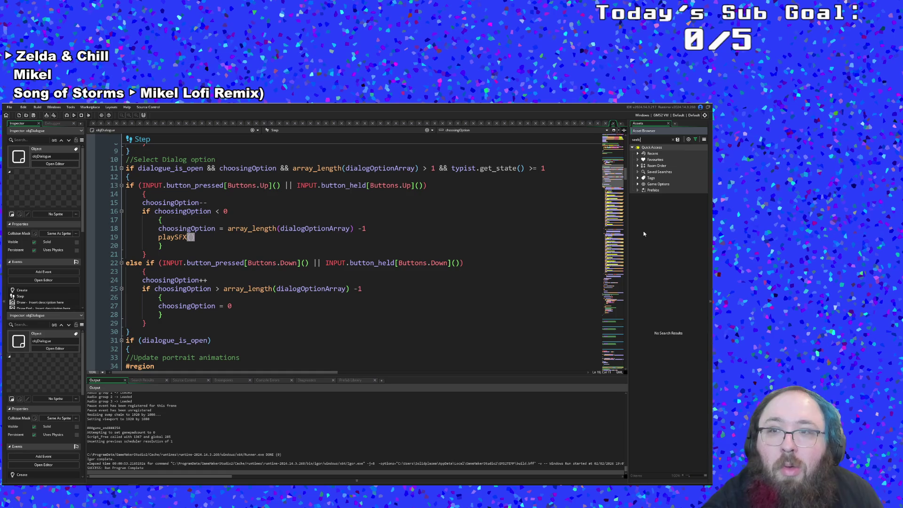
{"action": "key", "text": "BackSpace"}
{"action": "type", "text": "lct"}
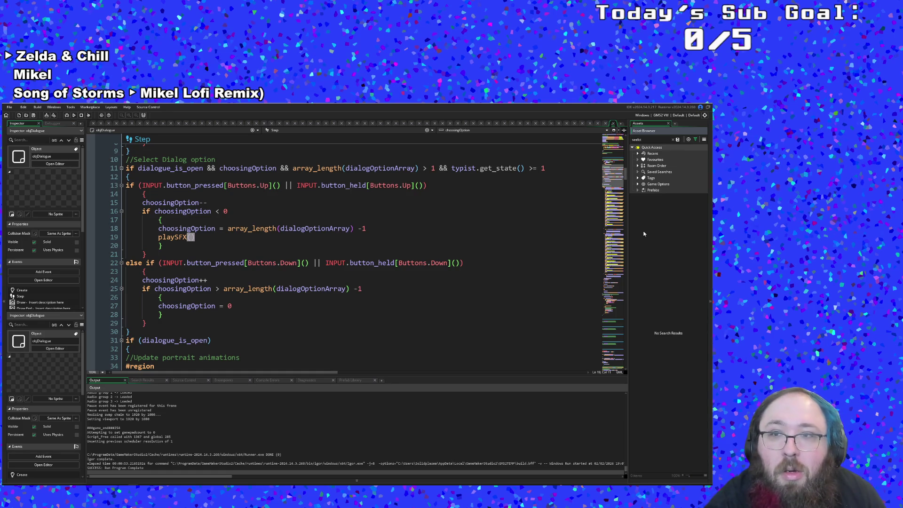
{"action": "key", "text": "BackSpace"}
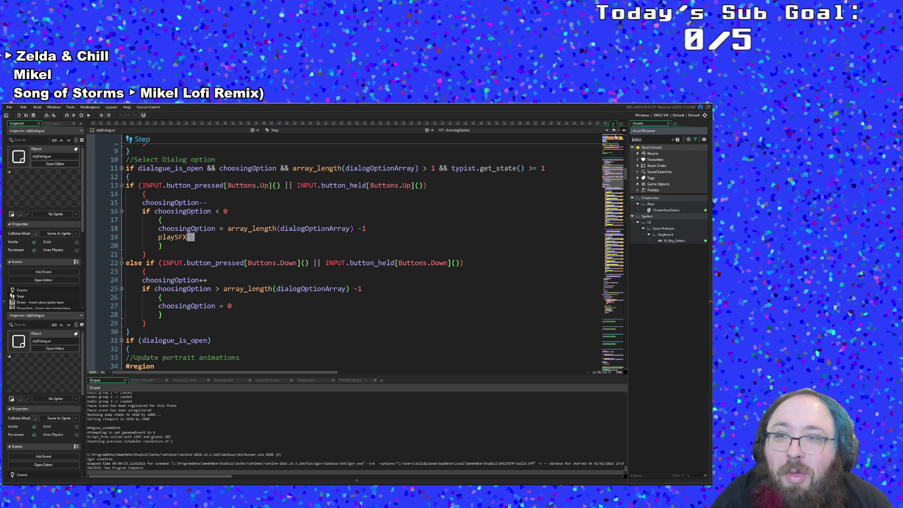
Clear the search, expand Sounds > Generic SFX and open the Tick_1 sound.
{"action": "left_click", "coordinate": [672, 140]}
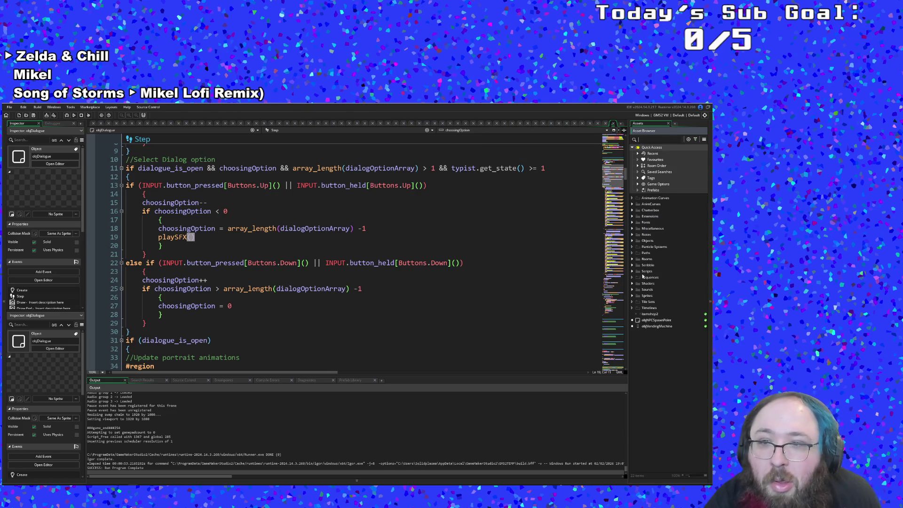
{"action": "left_click", "coordinate": [631, 290]}
{"action": "left_click", "coordinate": [638, 295]}
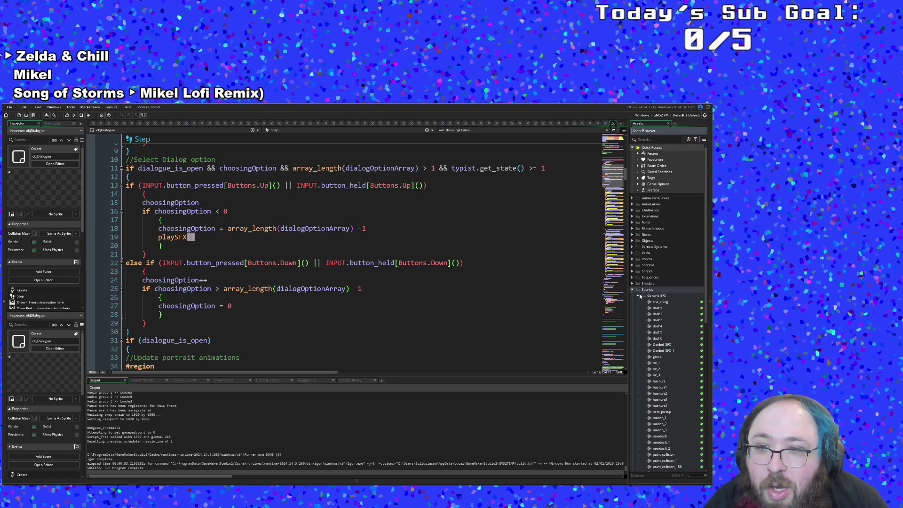
{"action": "scroll", "coordinate": [671, 334], "scroll_direction": "down", "scroll_amount": 2}
{"action": "scroll", "coordinate": [671, 333], "scroll_direction": "down", "scroll_amount": 3}
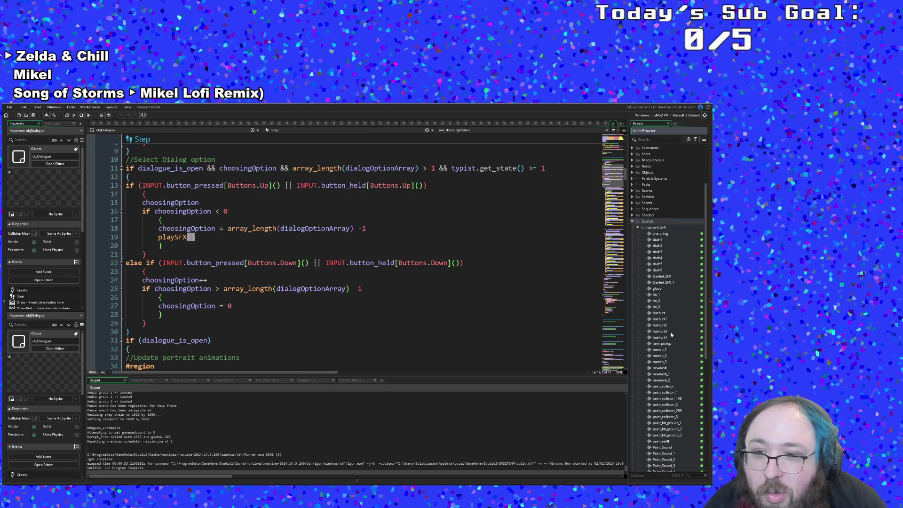
{"action": "scroll", "coordinate": [670, 334], "scroll_direction": "down", "scroll_amount": 8}
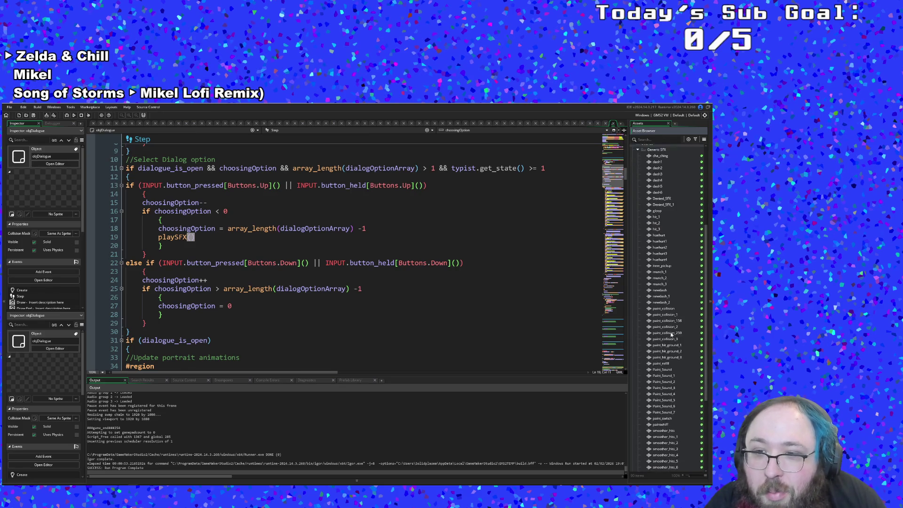
{"action": "scroll", "coordinate": [670, 334], "scroll_direction": "down", "scroll_amount": 3}
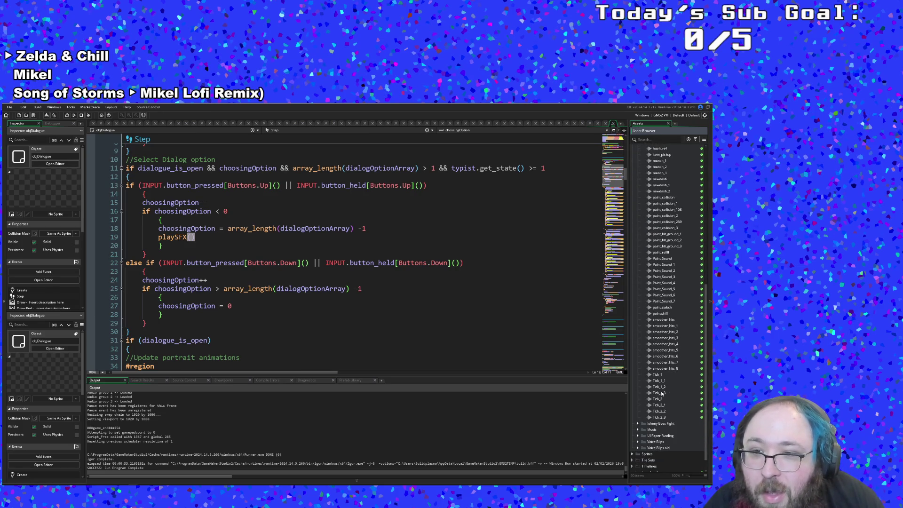
{"action": "double_click", "coordinate": [661, 376]}
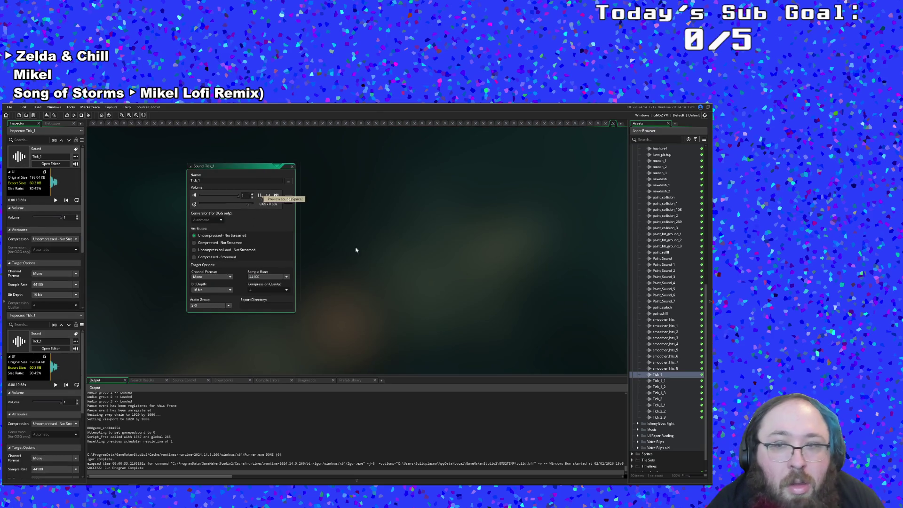
Audition the Tick_1_2, Tick_1_3, Tick_2 and Tick_2_1 sounds in their sound editors.
{"action": "double_click", "coordinate": [668, 380]}
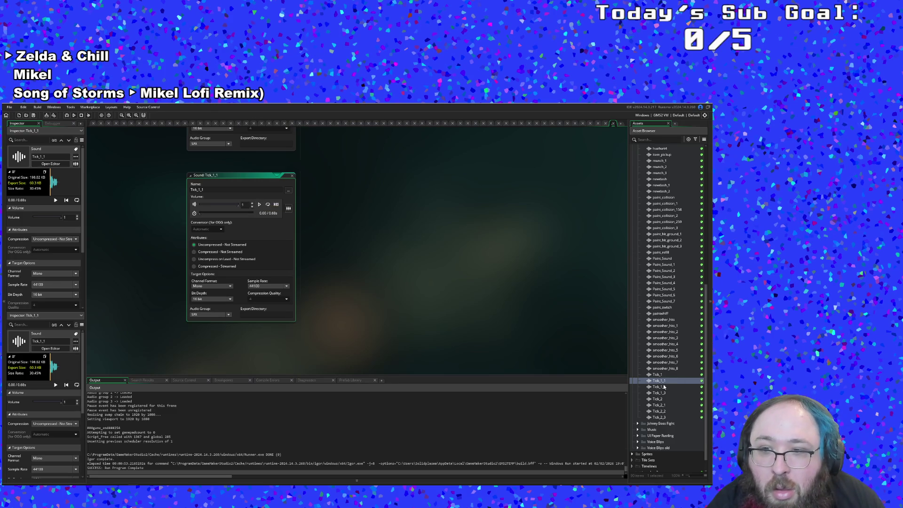
{"action": "double_click", "coordinate": [660, 386]}
{"action": "left_click", "coordinate": [260, 204]}
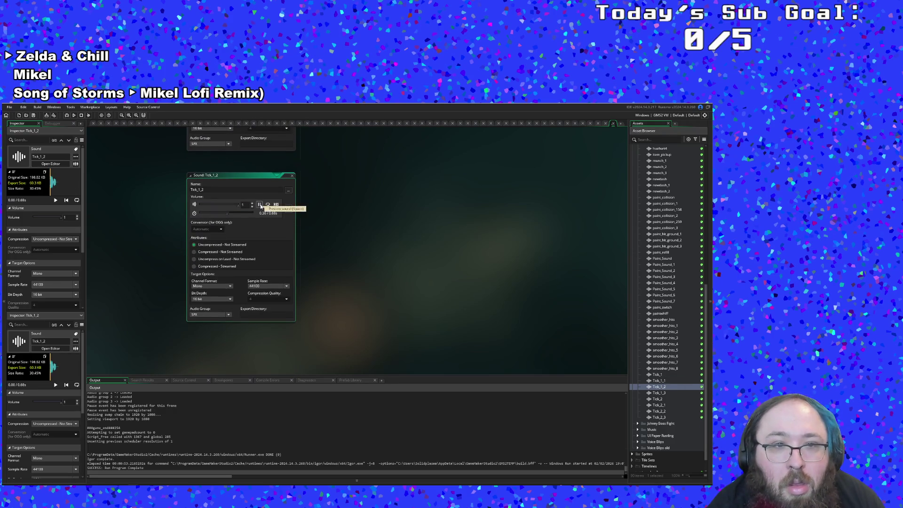
{"action": "key", "text": "Down"}
{"action": "key", "text": "Return"}
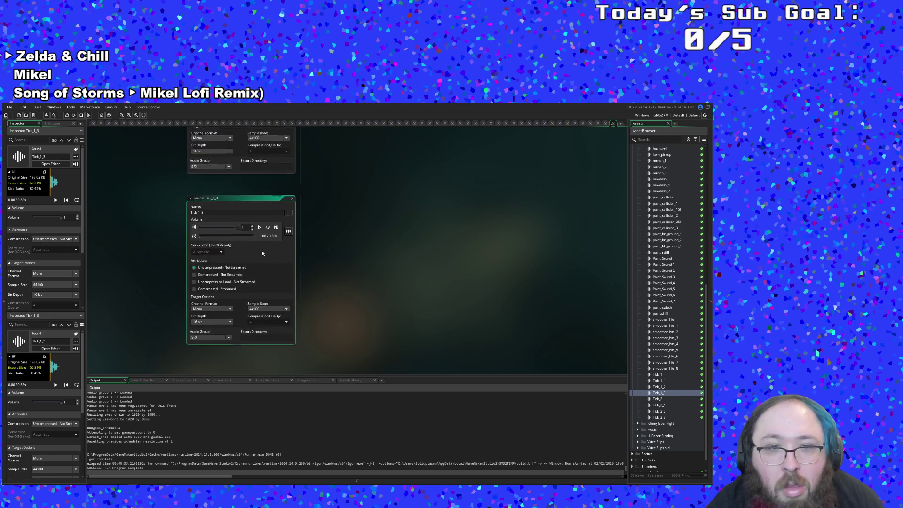
{"action": "left_click", "coordinate": [259, 204]}
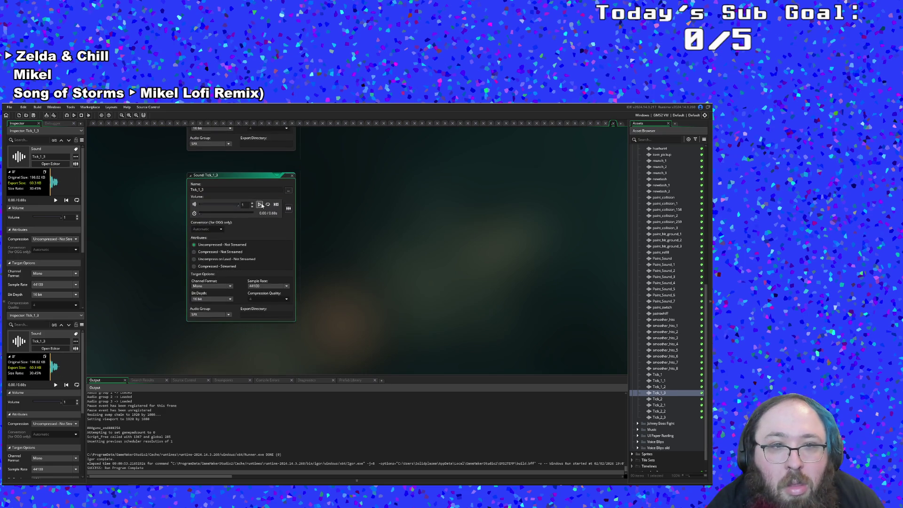
{"action": "double_click", "coordinate": [663, 398]}
{"action": "left_click", "coordinate": [259, 205]}
{"action": "double_click", "coordinate": [659, 405]}
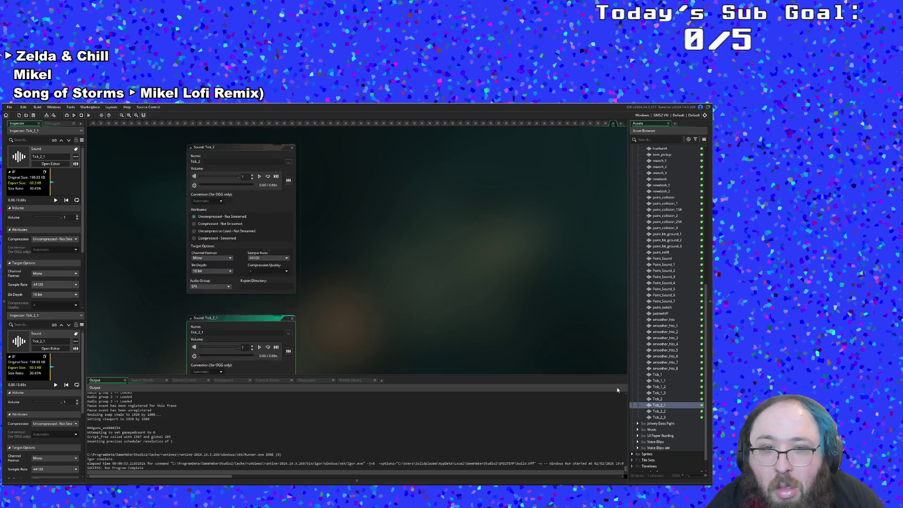
{"action": "left_click", "coordinate": [260, 205]}
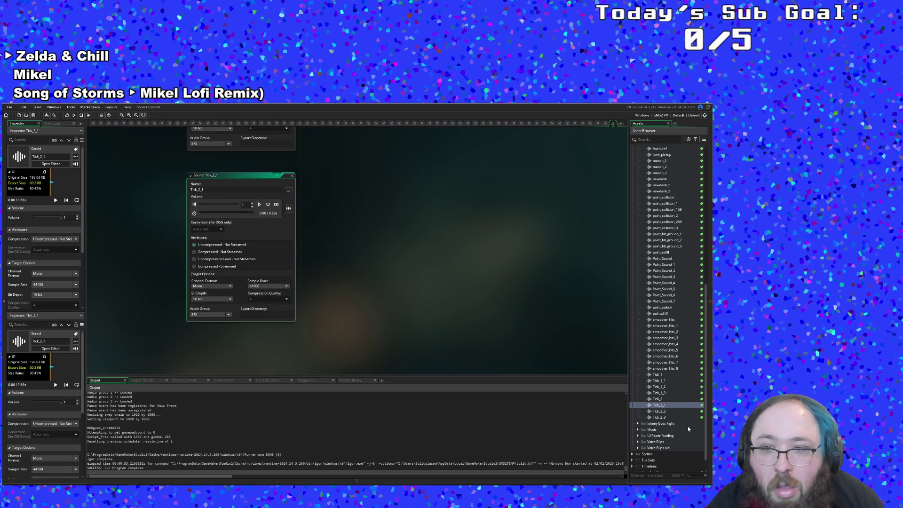
Replay Tick_1_3, close its editor and return to objDialogue's Step code.
{"action": "double_click", "coordinate": [659, 392]}
{"action": "left_click", "coordinate": [259, 204]}
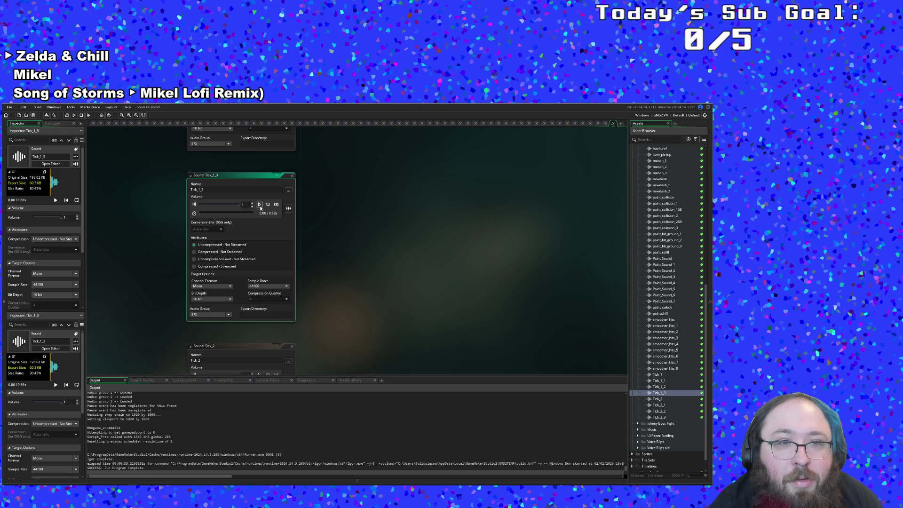
{"action": "left_click", "coordinate": [293, 176]}
{"action": "left_click", "coordinate": [517, 123]}
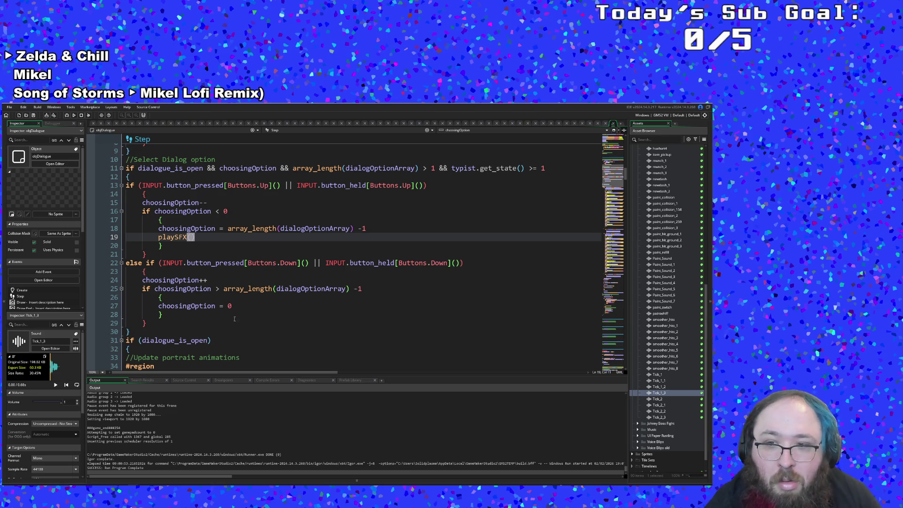
Make the line 19 call playSFX(Tick_1_3).
{"action": "type", "text": "Tick_"}
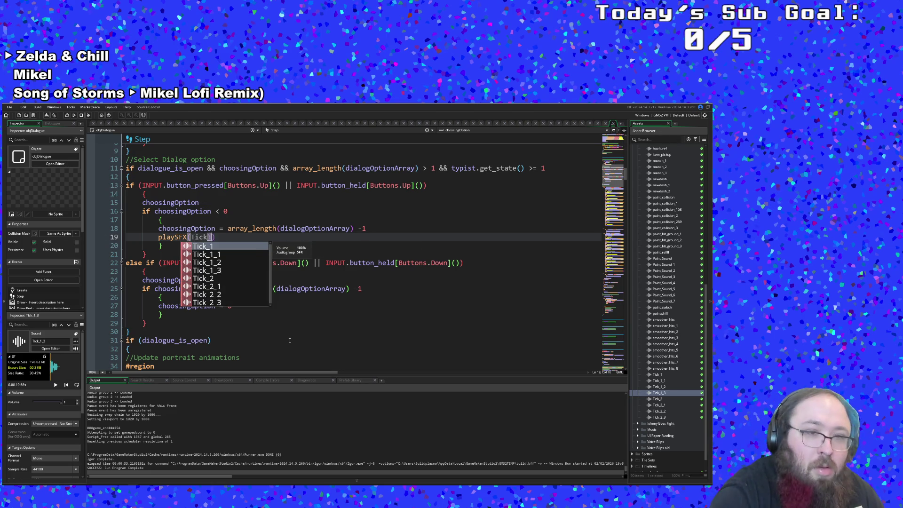
{"action": "key", "text": "Down"}
{"action": "key", "text": "Down"}
{"action": "key", "text": "Down"}
{"action": "key", "text": "Return"}
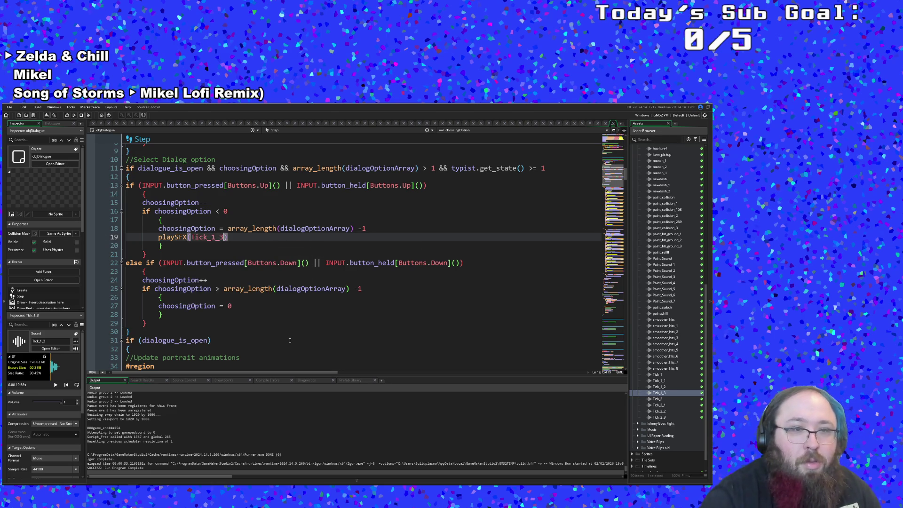
{"action": "left_click", "coordinate": [290, 340]}
Copy the playSFX(Tick_1_3) call onto a new line below choosingOption = 0.
{"action": "left_click", "coordinate": [198, 254]}
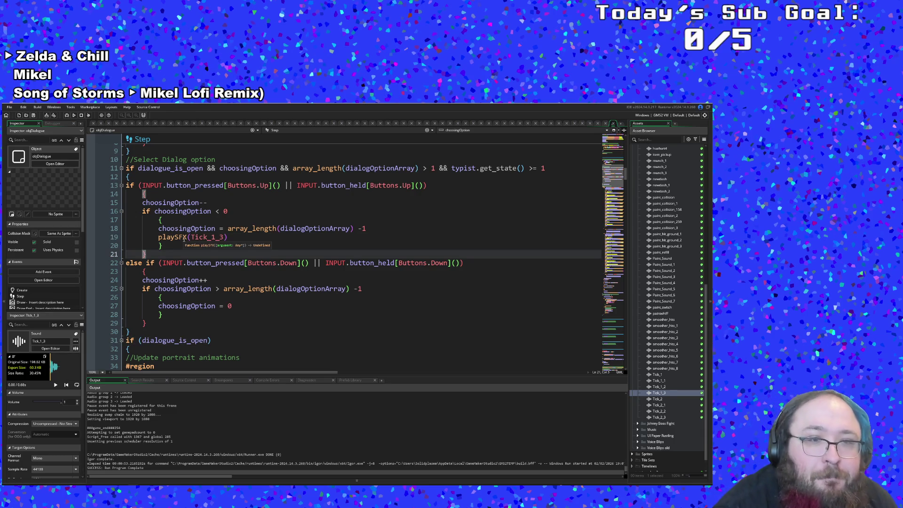
{"action": "left_click", "coordinate": [221, 244]}
{"action": "left_click", "coordinate": [229, 238]}
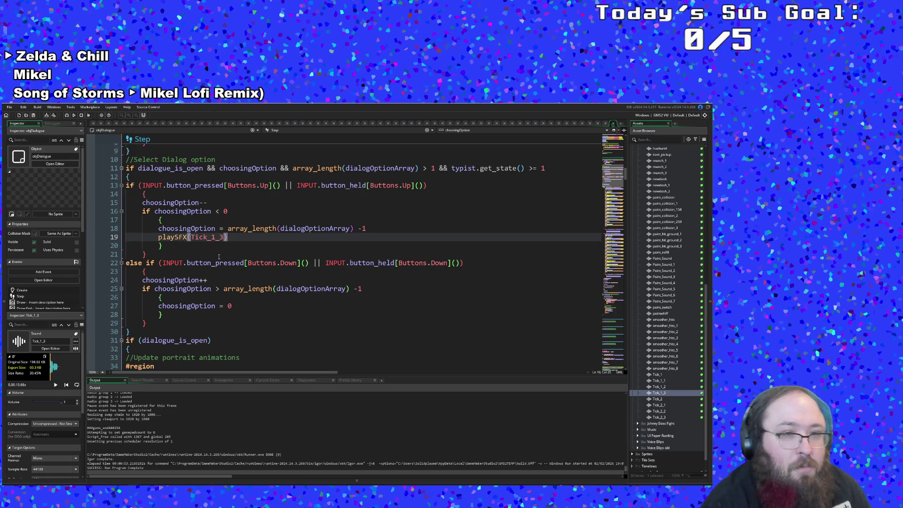
{"action": "key", "text": "shift+Down"}
{"action": "left_click_drag", "start_coordinate": [241, 237], "coordinate": [154, 239]}
{"action": "key", "text": "ctrl+c"}
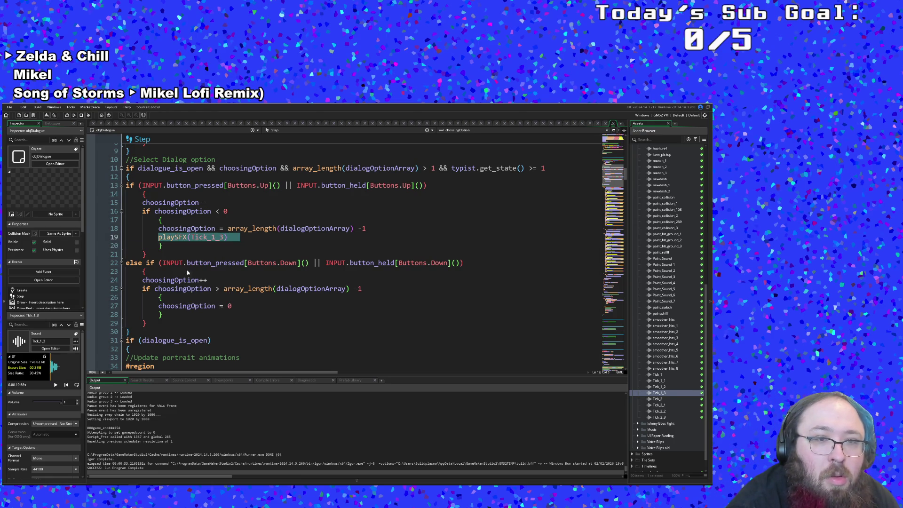
{"action": "left_click", "coordinate": [230, 306]}
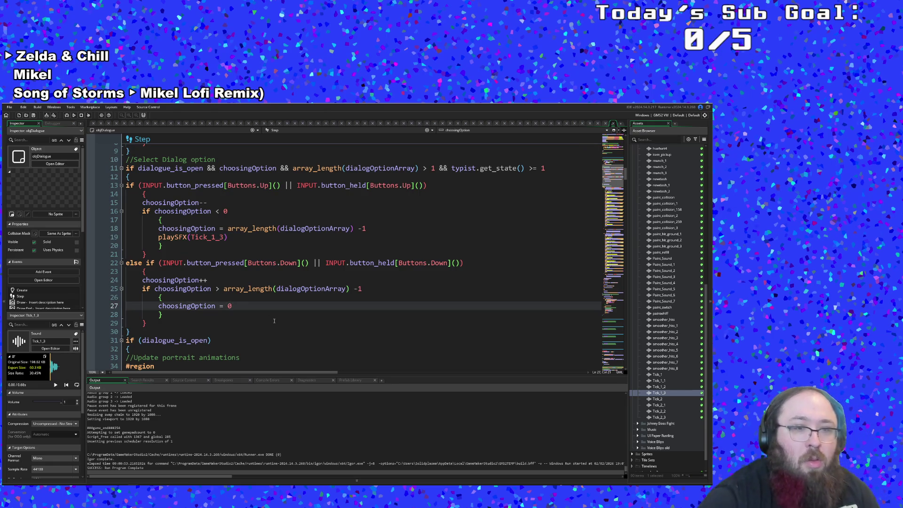
{"action": "key", "text": "Return"}
{"action": "key", "text": "ctrl+v"}
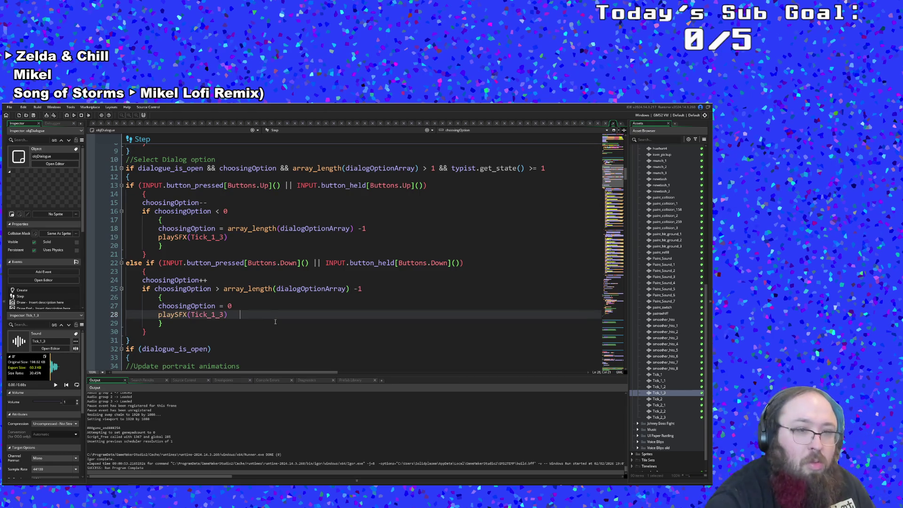
Rename the up-wrap call to playSFXLow and the down-wrap call to playSFXHigh.
{"action": "left_click", "coordinate": [235, 248]}
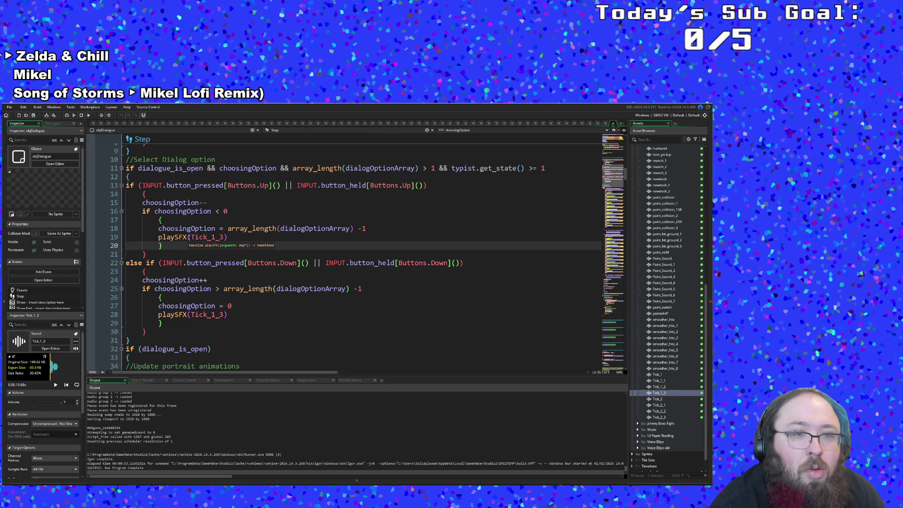
{"action": "left_click_drag", "start_coordinate": [158, 237], "coordinate": [228, 237]}
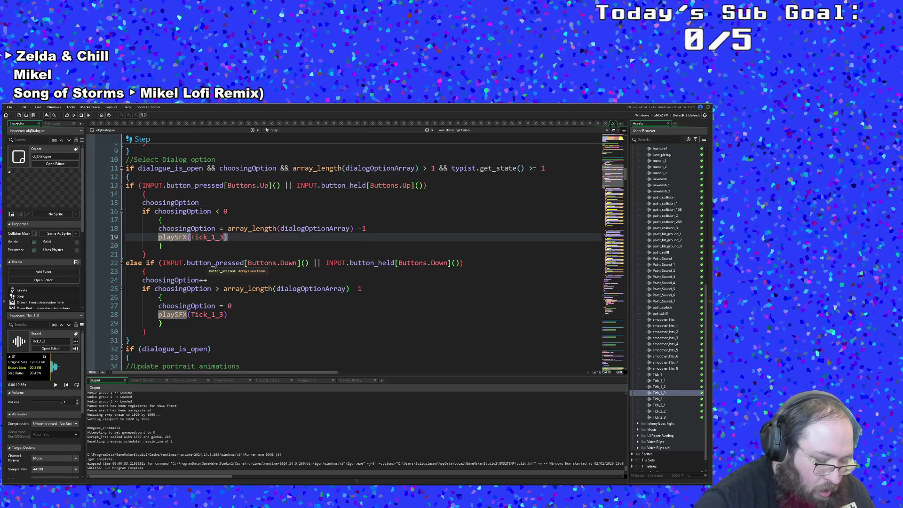
{"action": "key", "text": "ctrl+space"}
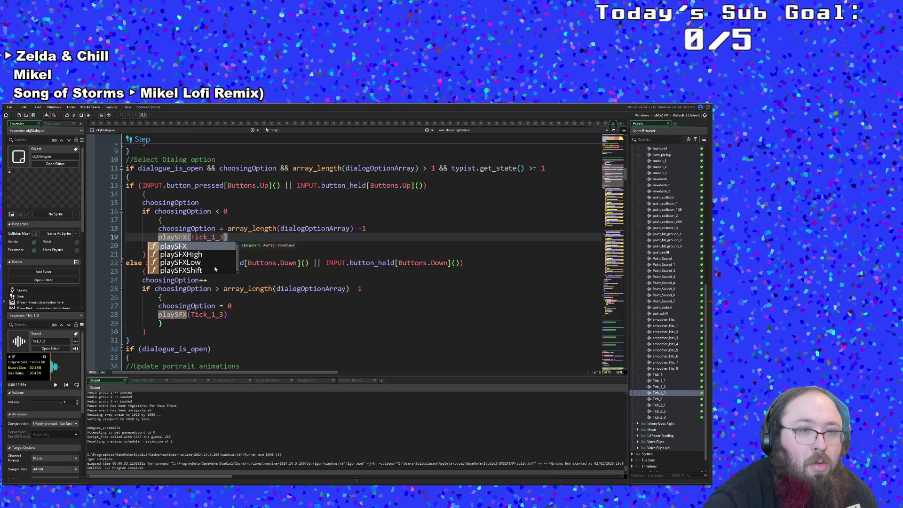
{"action": "type", "text": "Low"}
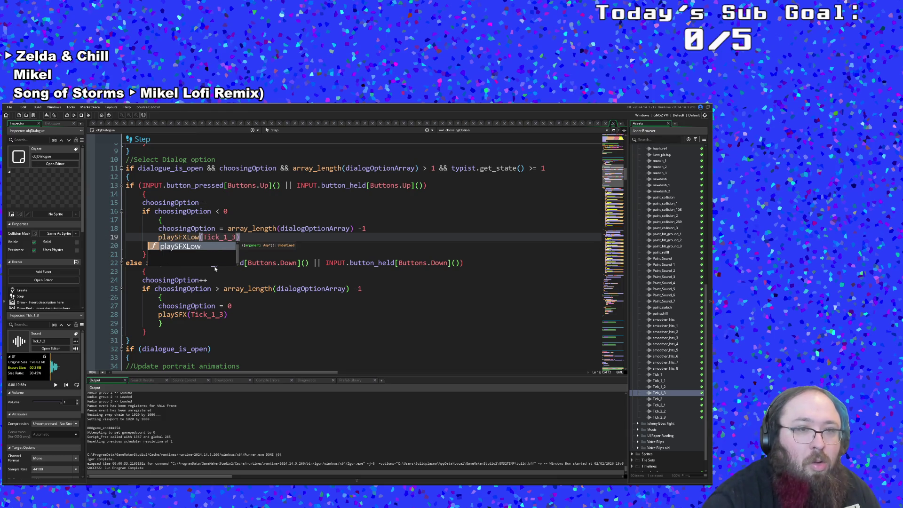
{"action": "left_click", "coordinate": [188, 315]}
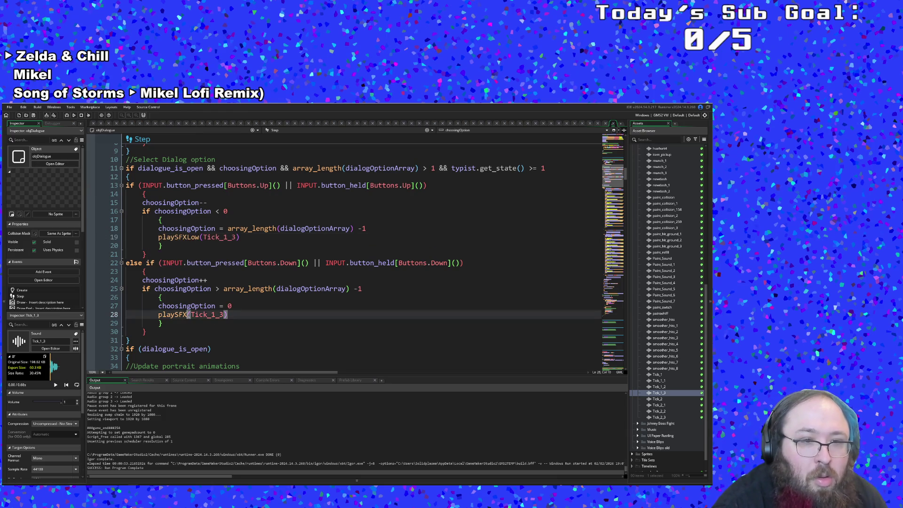
{"action": "type", "text": "High"}
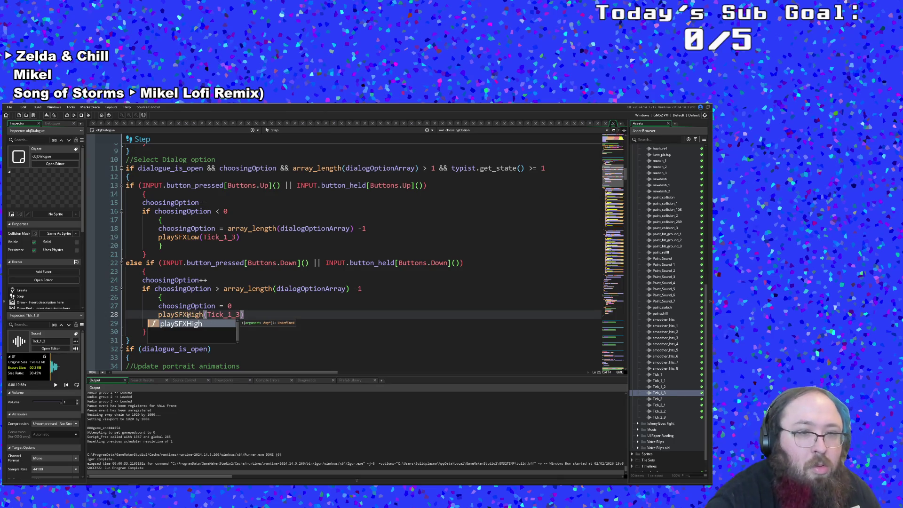
{"action": "left_click", "coordinate": [258, 272]}
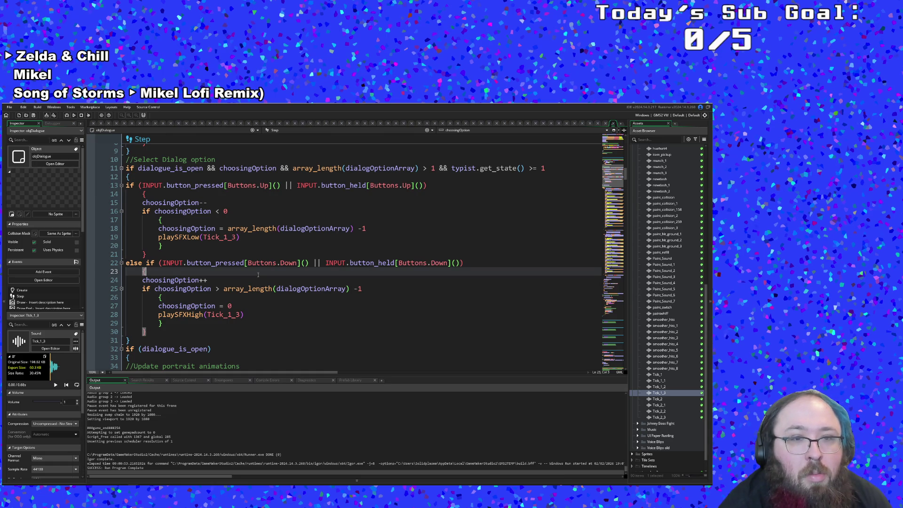
{"action": "scroll", "coordinate": [258, 275], "scroll_direction": "down", "scroll_amount": 20}
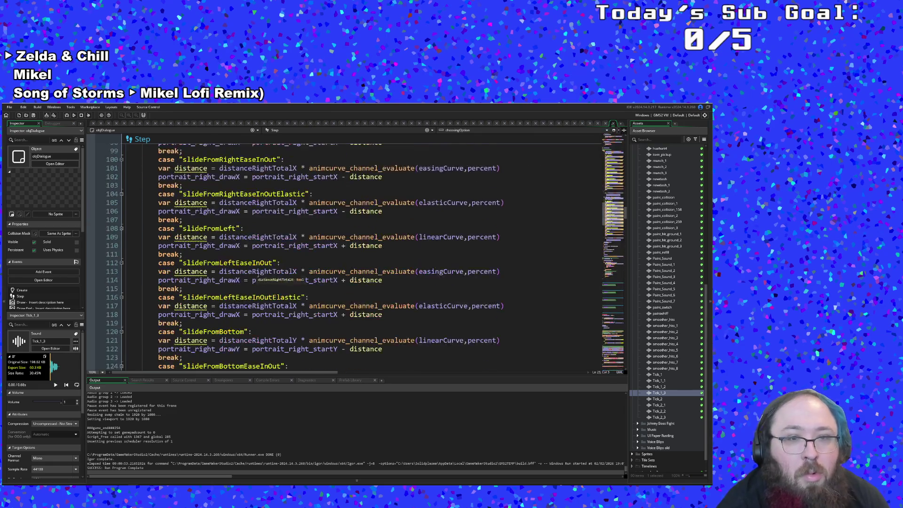
Scroll through the remaining objDialogue event code down past GamePause().
{"action": "scroll", "coordinate": [257, 274], "scroll_direction": "down", "scroll_amount": 15}
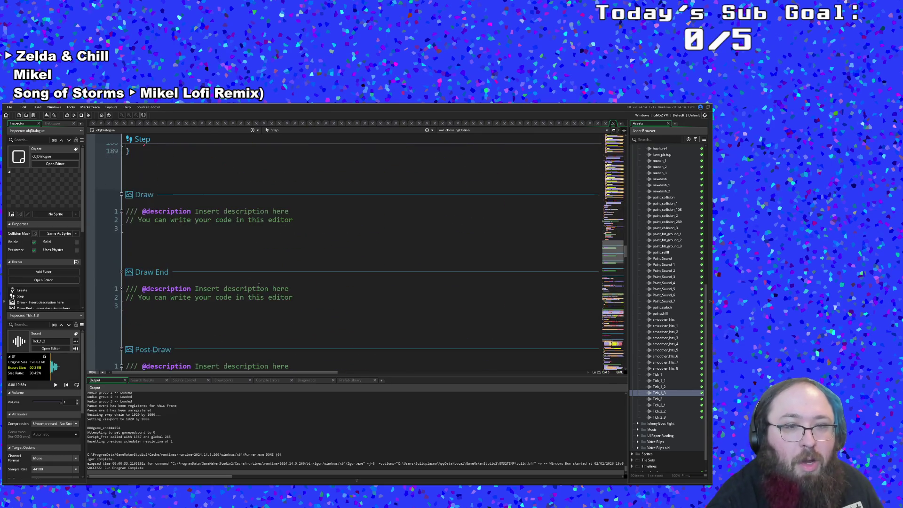
{"action": "scroll", "coordinate": [260, 288], "scroll_direction": "up", "scroll_amount": 10}
{"action": "left_click", "coordinate": [268, 282]}
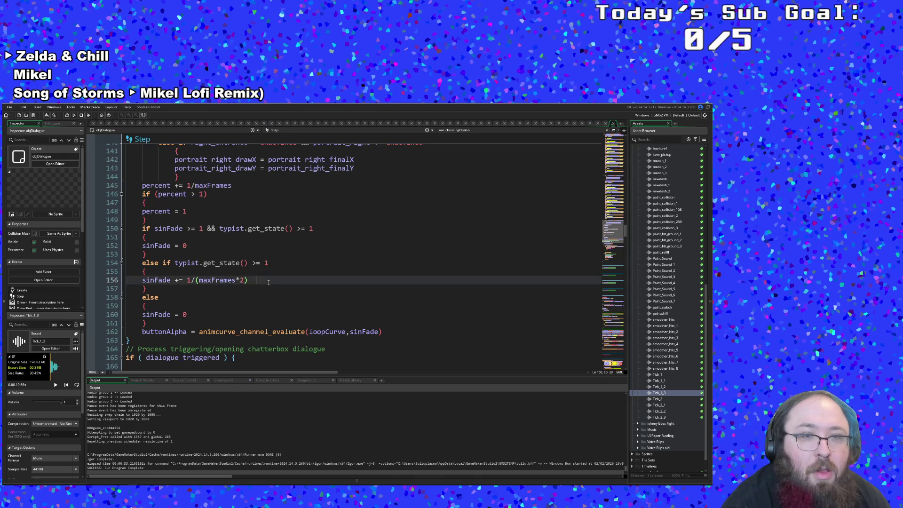
{"action": "scroll", "coordinate": [268, 282], "scroll_direction": "down", "scroll_amount": 8}
{"action": "left_click", "coordinate": [263, 283]}
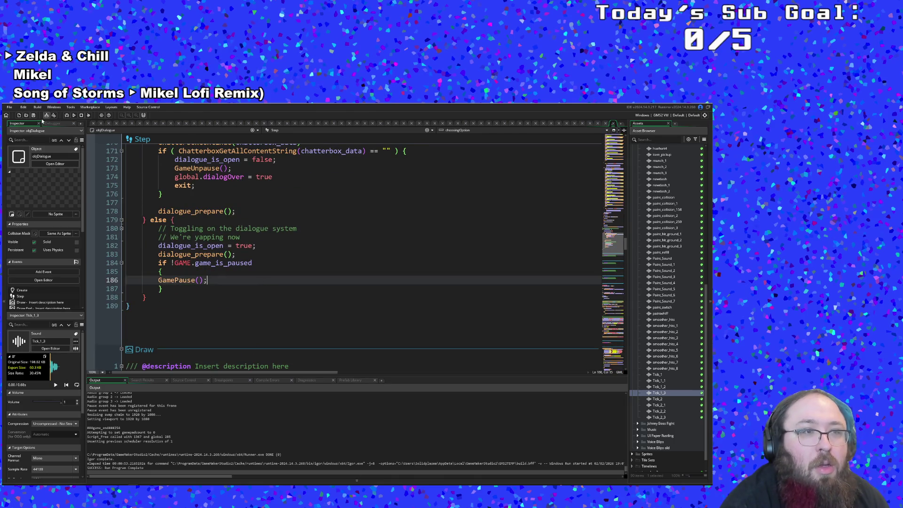
{"action": "scroll", "coordinate": [234, 250], "scroll_direction": "down", "scroll_amount": 10}
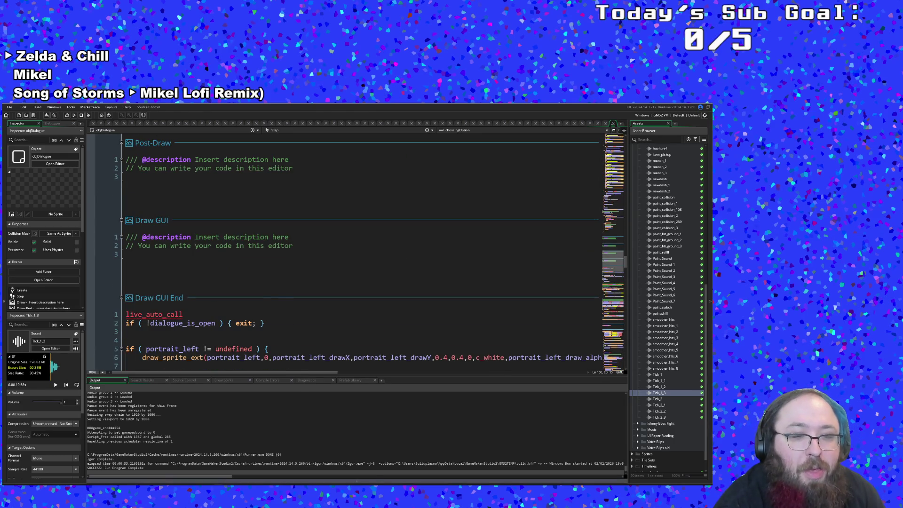
Switch to the browser and open the Options section of the Chatterbox Docs.
{"action": "key", "text": "alt+Tab"}
{"action": "scroll", "coordinate": [171, 262], "scroll_direction": "up", "scroll_amount": 1}
{"action": "left_click", "coordinate": [33, 280]}
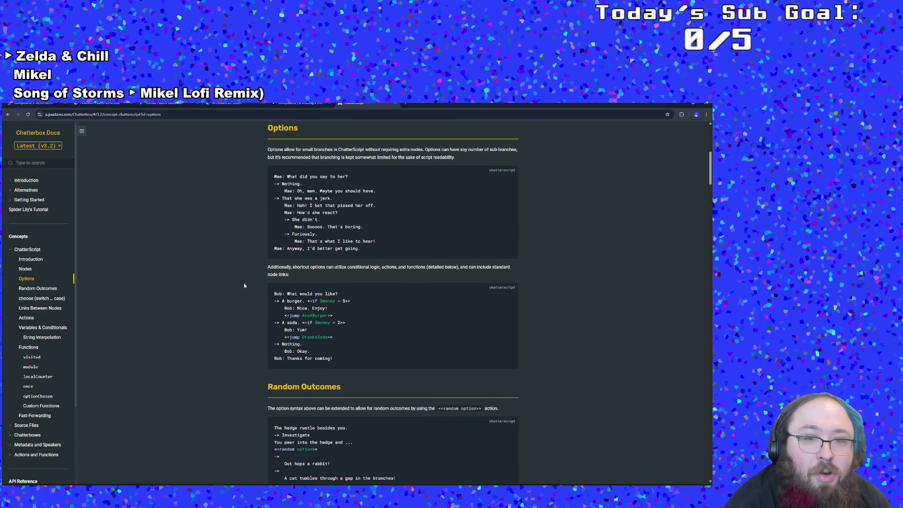
Search the Chatterbox docs for 'option' and open the Option Getters reference.
{"action": "scroll", "coordinate": [243, 283], "scroll_direction": "down", "scroll_amount": 8}
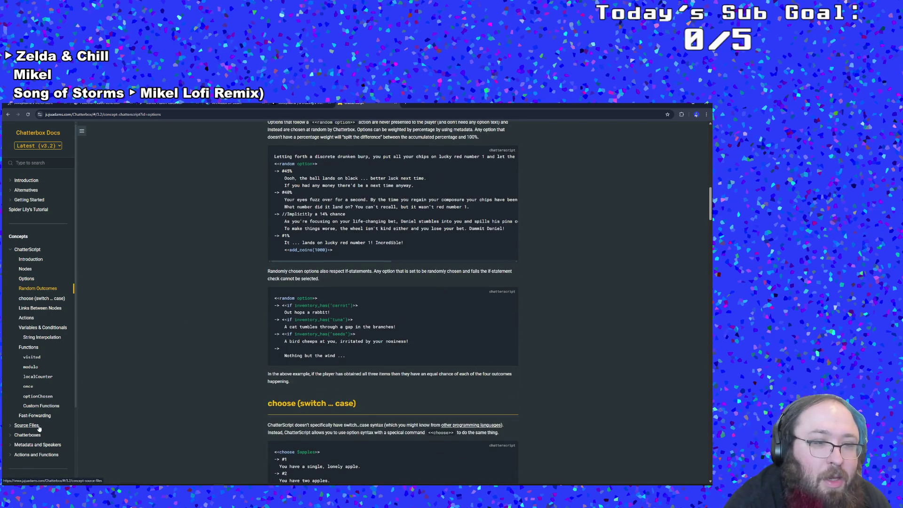
{"action": "left_click", "coordinate": [28, 434]}
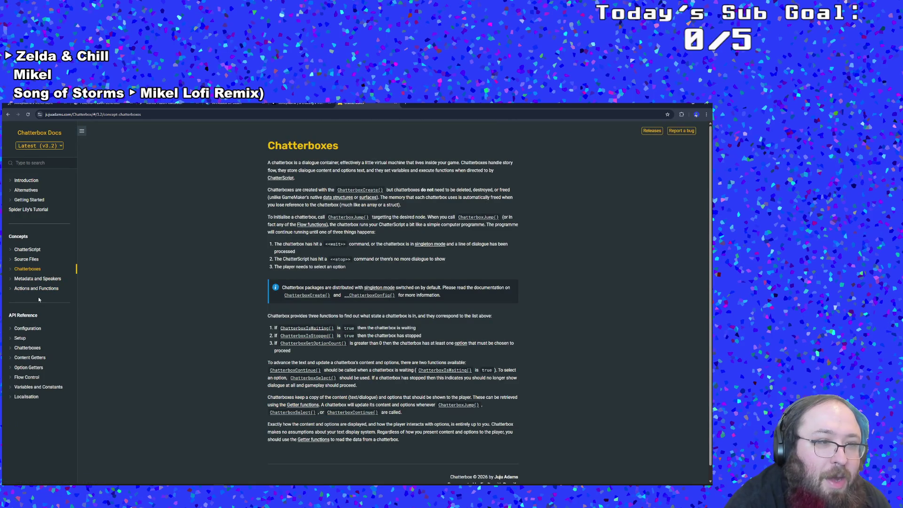
{"action": "left_click", "coordinate": [42, 163]}
{"action": "type", "text": "opt"}
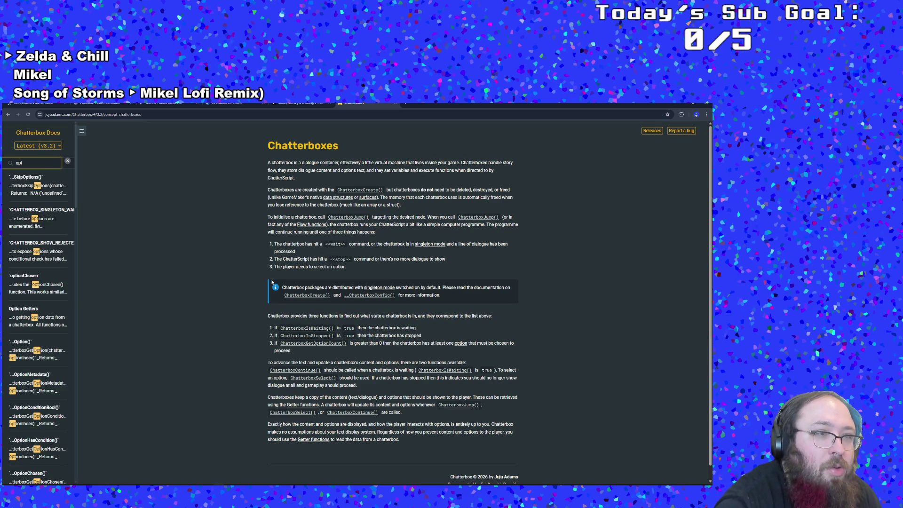
{"action": "type", "text": "ion"}
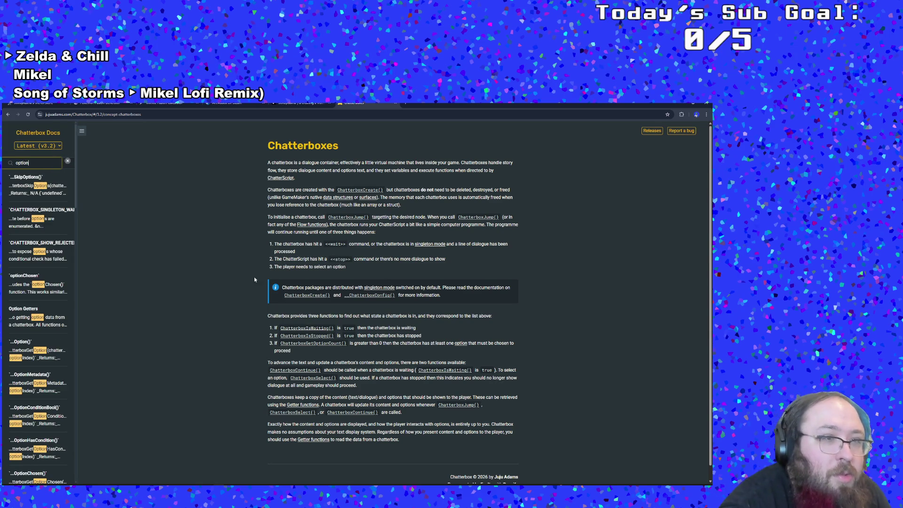
{"action": "left_click", "coordinate": [53, 284]}
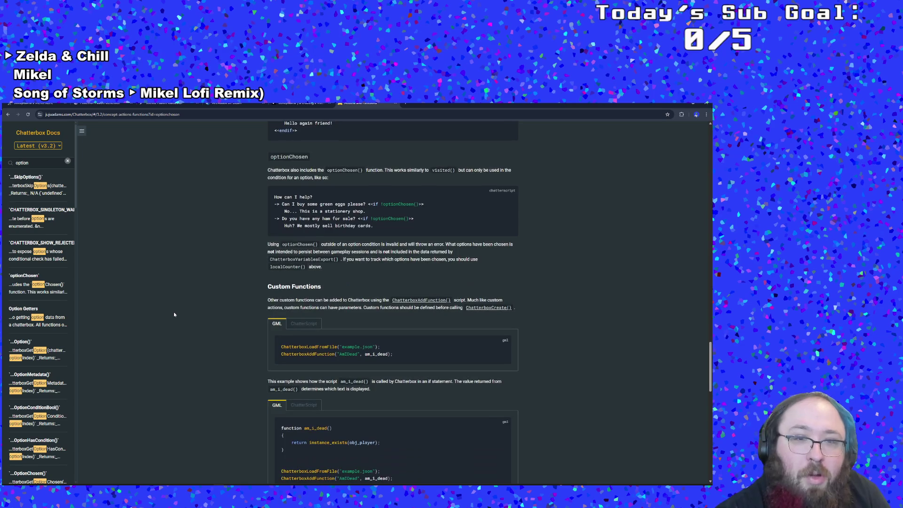
{"action": "left_click", "coordinate": [34, 352]}
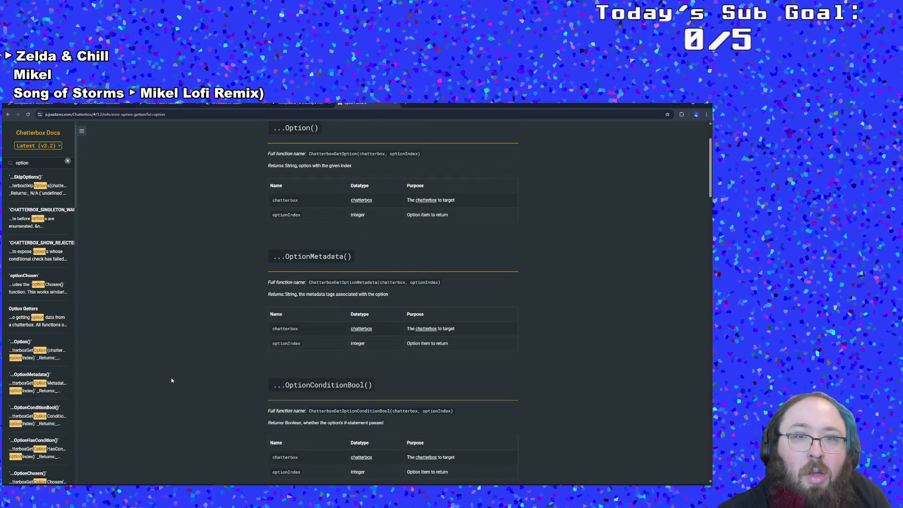
Read through the Option Getters reference page, scrolling down and back up.
{"action": "scroll", "coordinate": [171, 380], "scroll_direction": "down", "scroll_amount": 3}
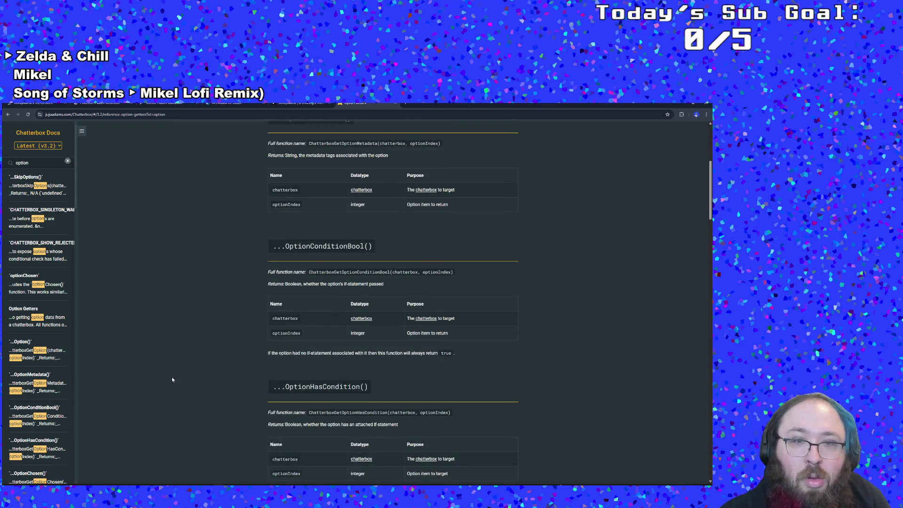
{"action": "scroll", "coordinate": [172, 379], "scroll_direction": "down", "scroll_amount": 4}
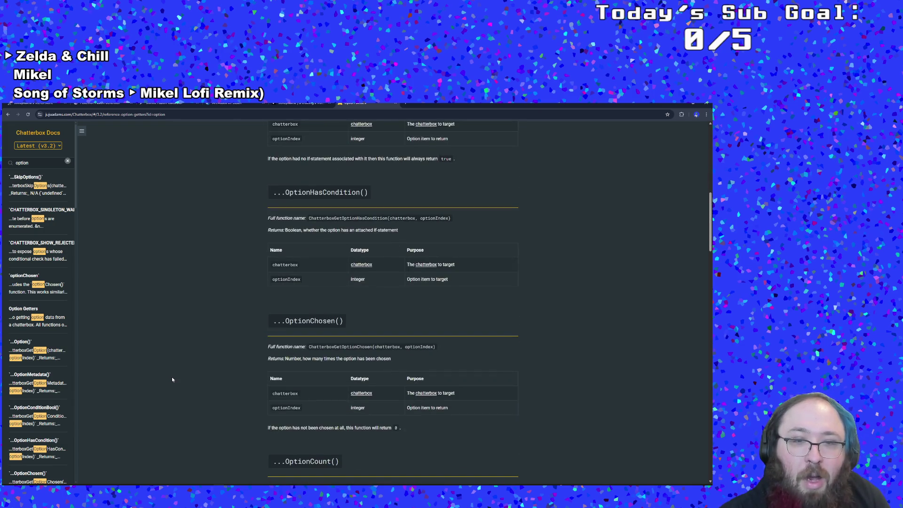
{"action": "scroll", "coordinate": [172, 379], "scroll_direction": "down", "scroll_amount": 5}
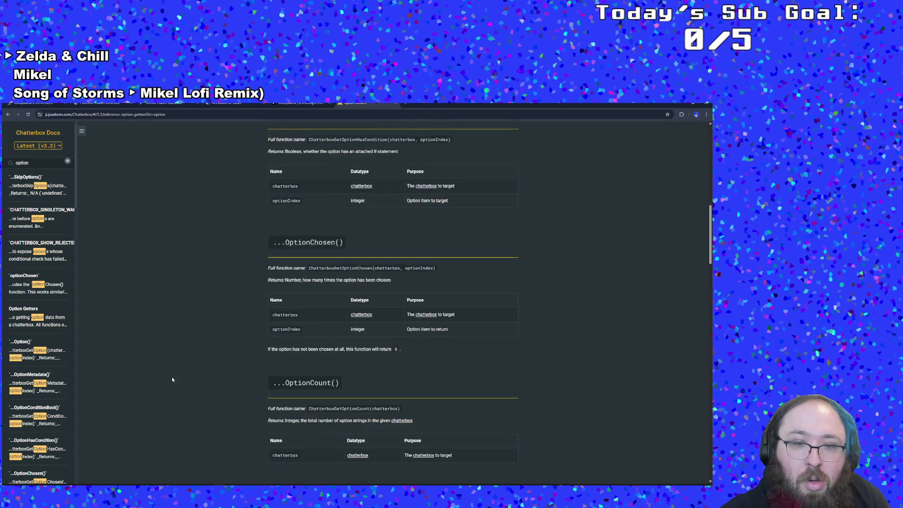
{"action": "scroll", "coordinate": [172, 380], "scroll_direction": "down", "scroll_amount": 8}
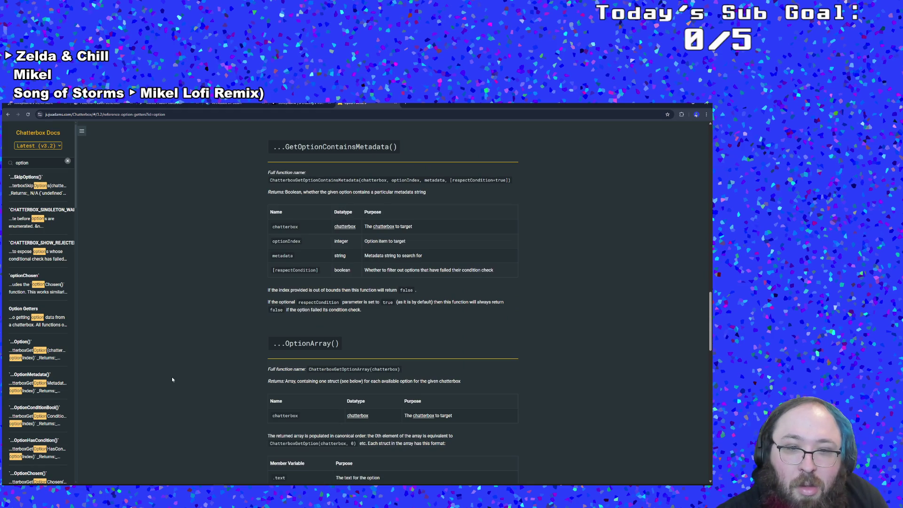
{"action": "scroll", "coordinate": [172, 379], "scroll_direction": "down", "scroll_amount": 3}
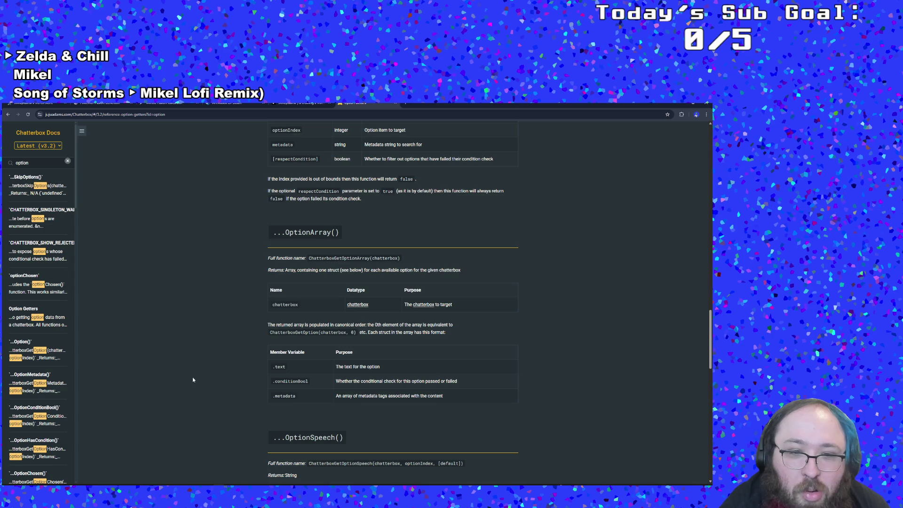
{"action": "scroll", "coordinate": [193, 379], "scroll_direction": "down", "scroll_amount": 4}
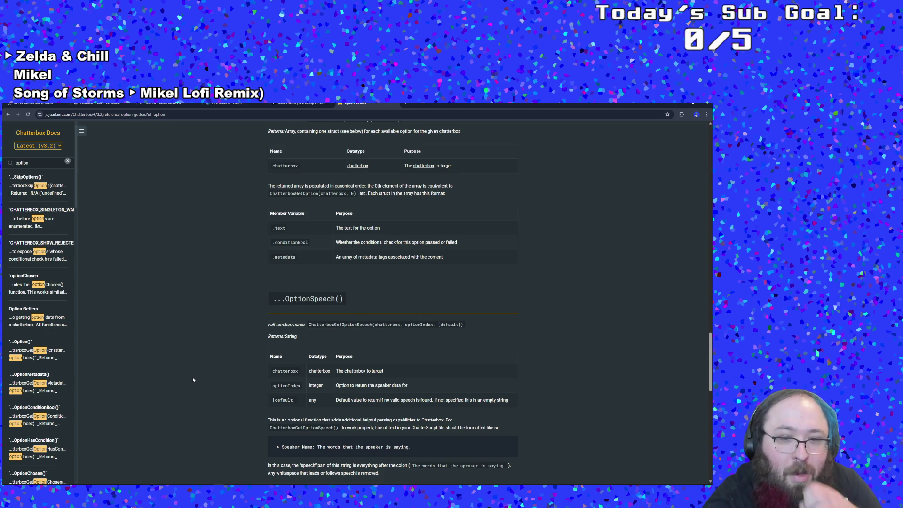
{"action": "scroll", "coordinate": [195, 379], "scroll_direction": "down", "scroll_amount": 5}
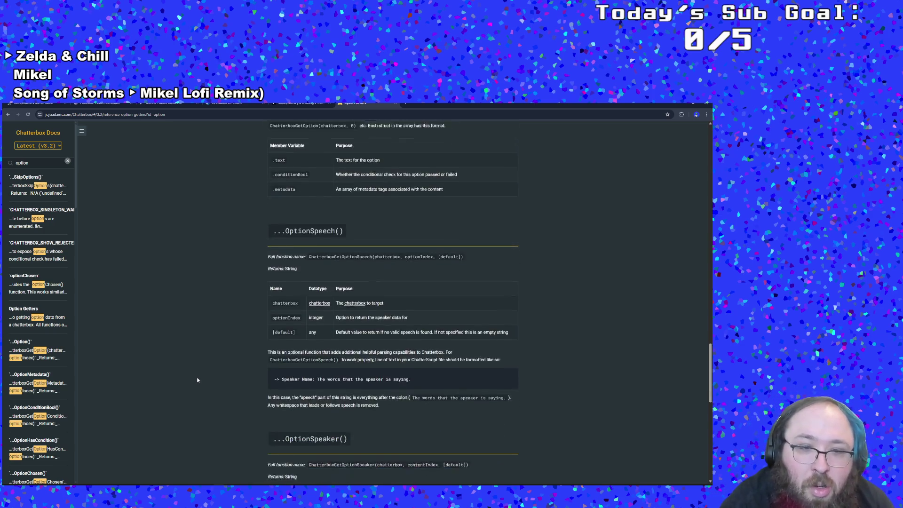
{"action": "scroll", "coordinate": [198, 380], "scroll_direction": "down", "scroll_amount": 4}
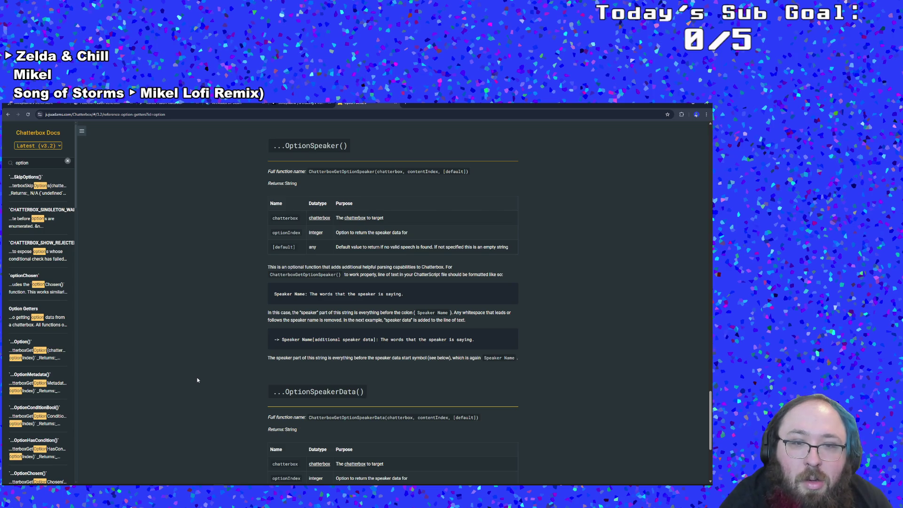
{"action": "scroll", "coordinate": [197, 380], "scroll_direction": "down", "scroll_amount": 3}
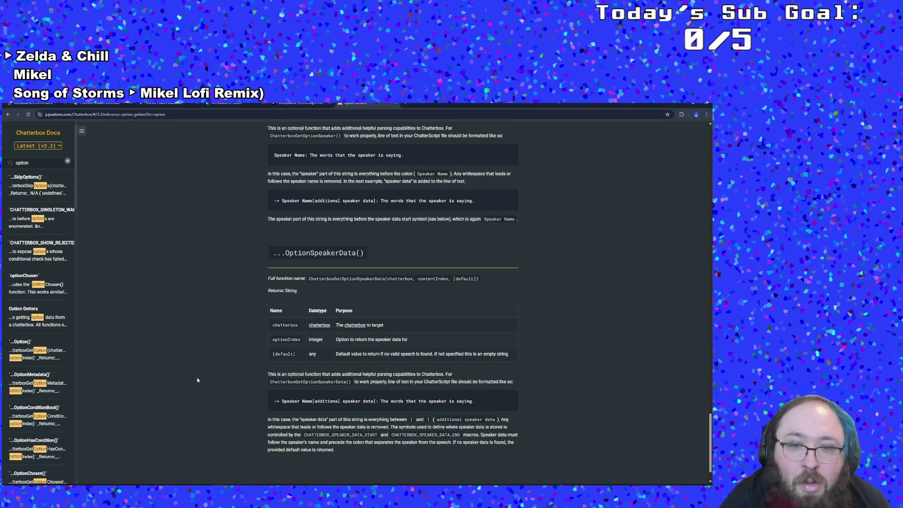
{"action": "scroll", "coordinate": [198, 379], "scroll_direction": "down", "scroll_amount": 1}
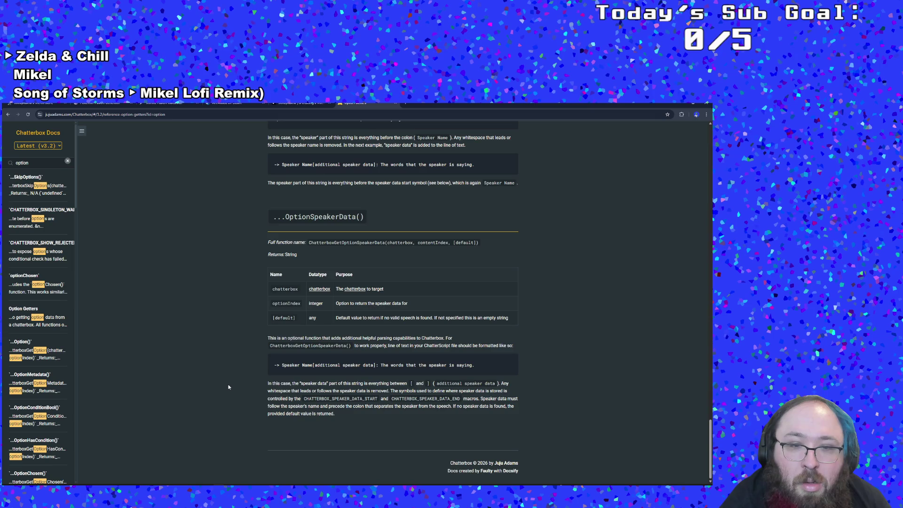
{"action": "scroll", "coordinate": [260, 388], "scroll_direction": "up", "scroll_amount": 10}
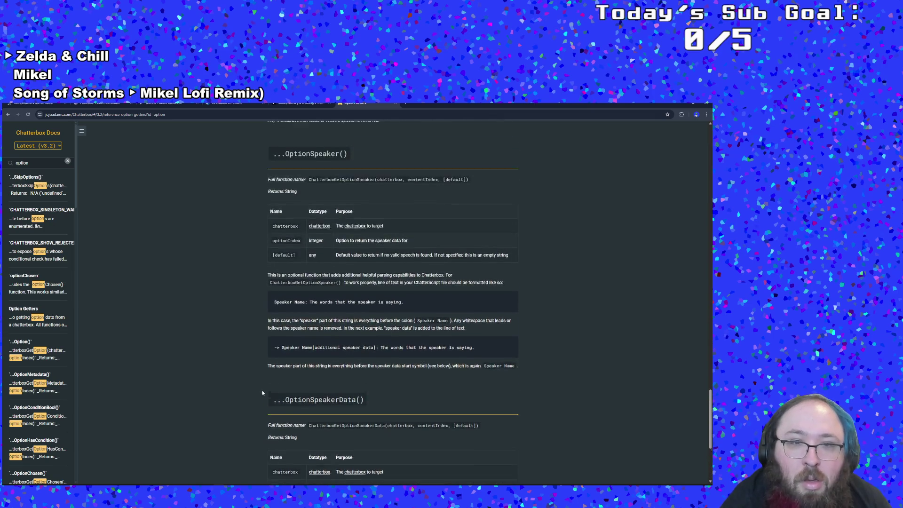
{"action": "scroll", "coordinate": [264, 387], "scroll_direction": "up", "scroll_amount": 10}
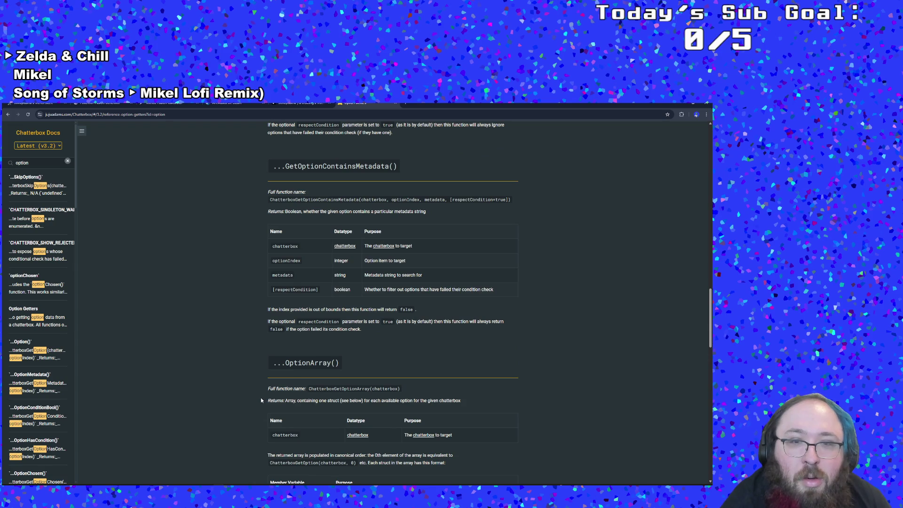
{"action": "scroll", "coordinate": [261, 397], "scroll_direction": "up", "scroll_amount": 7}
{"action": "scroll", "coordinate": [266, 422], "scroll_direction": "up", "scroll_amount": 5}
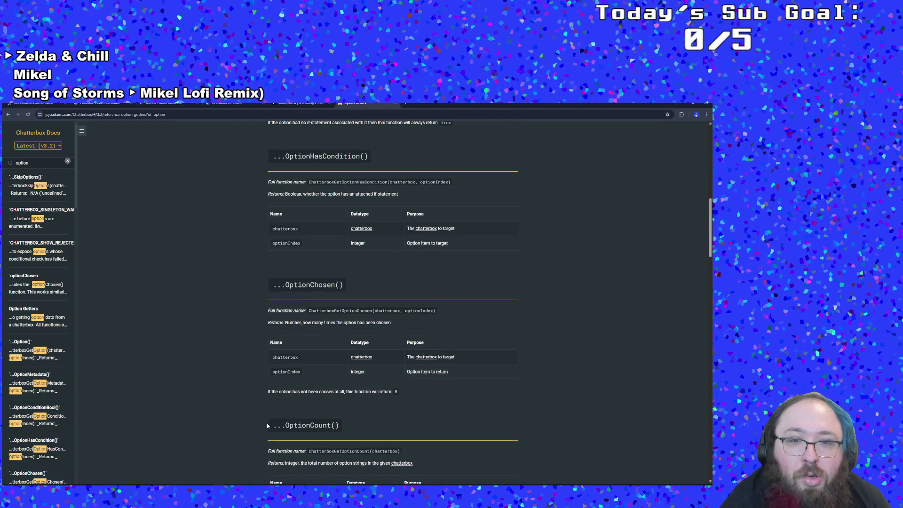
{"action": "scroll", "coordinate": [267, 425], "scroll_direction": "up", "scroll_amount": 4}
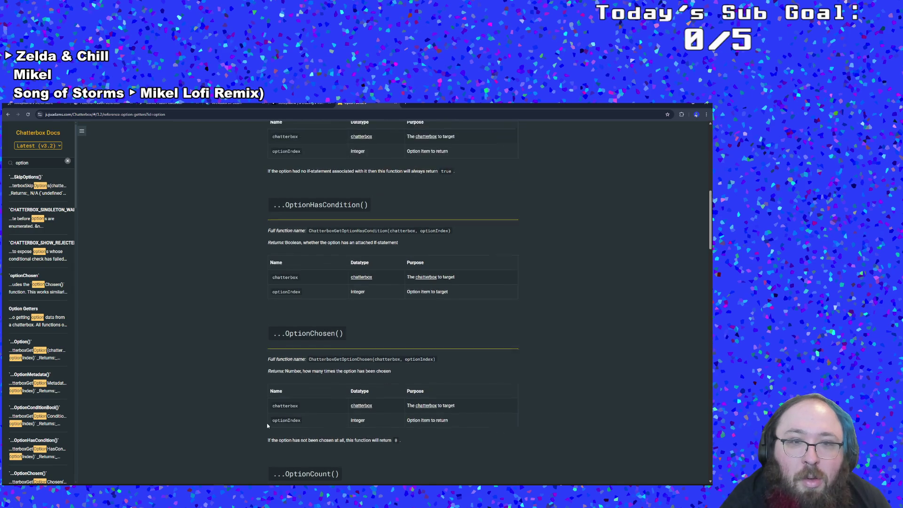
{"action": "scroll", "coordinate": [267, 433], "scroll_direction": "up", "scroll_amount": 6}
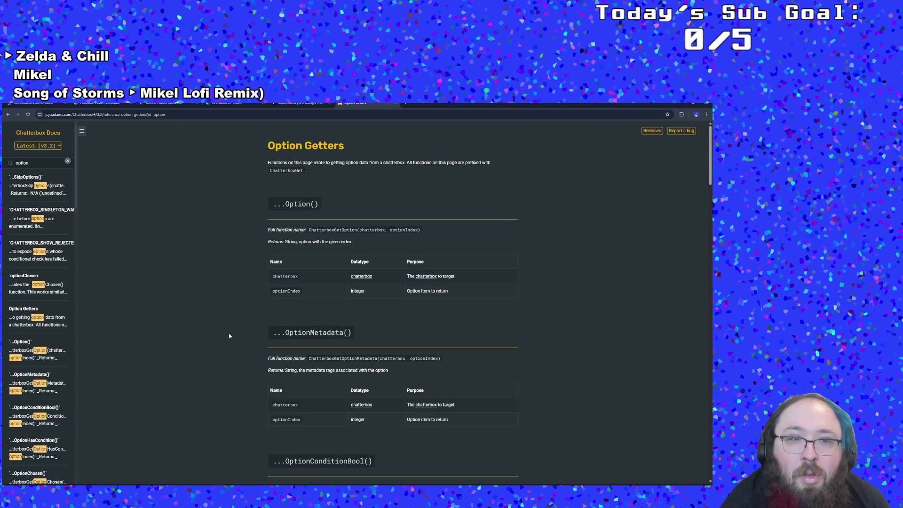
{"action": "scroll", "coordinate": [53, 380], "scroll_direction": "down", "scroll_amount": 8}
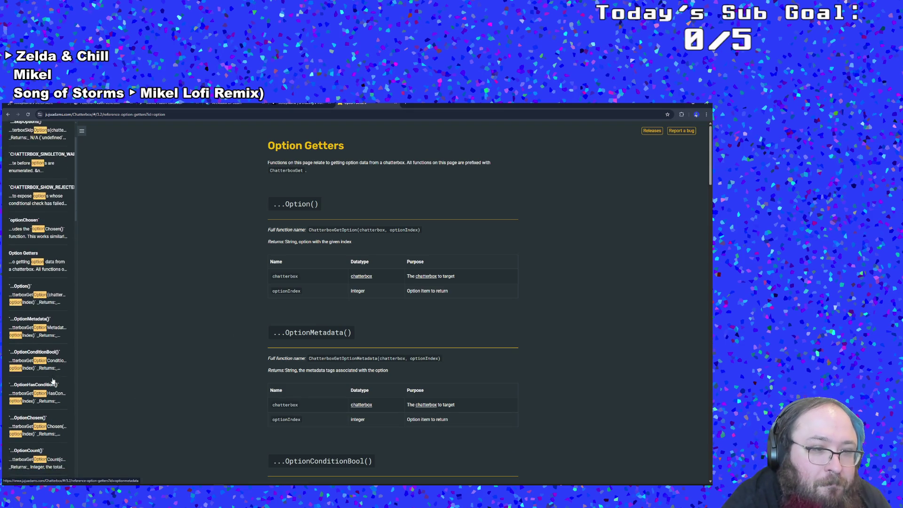
{"action": "scroll", "coordinate": [52, 381], "scroll_direction": "down", "scroll_amount": 2}
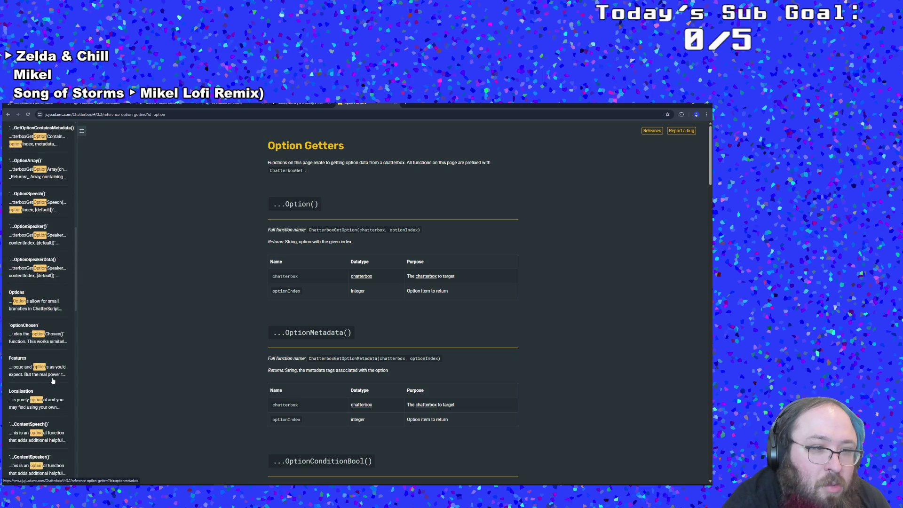
{"action": "scroll", "coordinate": [37, 350], "scroll_direction": "down", "scroll_amount": 1}
{"action": "scroll", "coordinate": [36, 350], "scroll_direction": "down", "scroll_amount": 1}
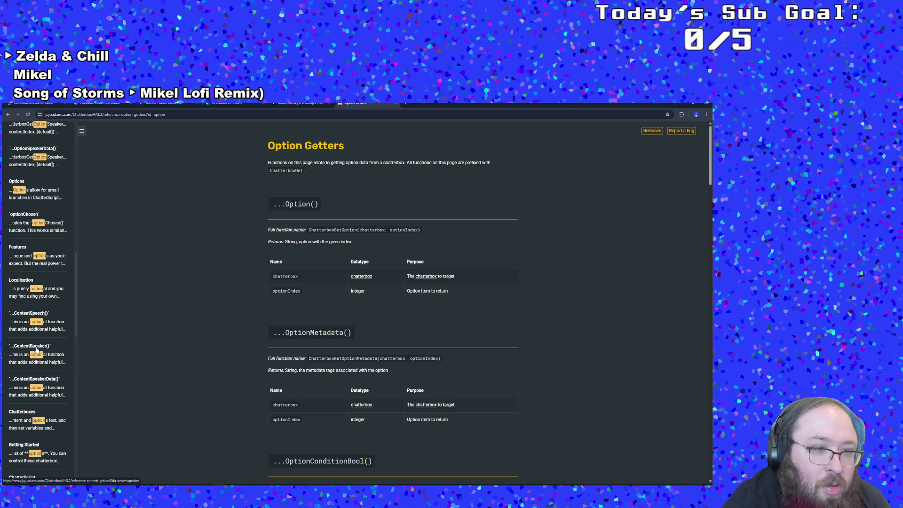
{"action": "scroll", "coordinate": [37, 350], "scroll_direction": "up", "scroll_amount": 6}
{"action": "scroll", "coordinate": [63, 230], "scroll_direction": "up", "scroll_amount": 5}
Search the docs for 'choose', open the choose (switch ... case) result, then Actions and Functions.
{"action": "left_click", "coordinate": [34, 164]}
{"action": "left_click_drag", "start_coordinate": [29, 162], "coordinate": [15, 154]}
{"action": "type", "text": "choose"}
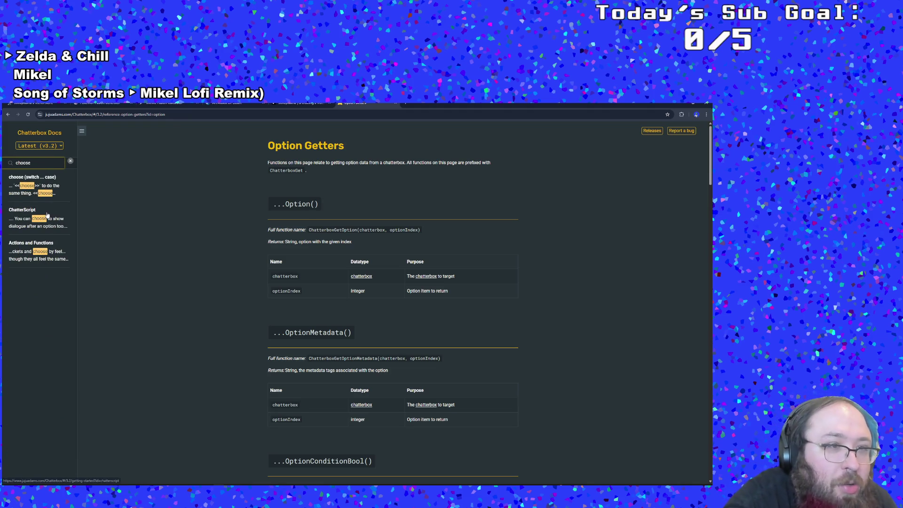
{"action": "left_click", "coordinate": [31, 179]}
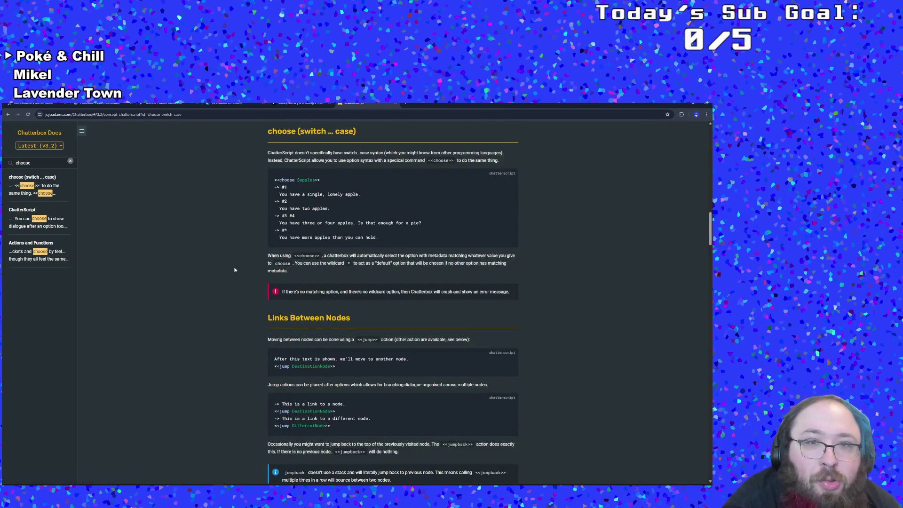
{"action": "left_click", "coordinate": [40, 246]}
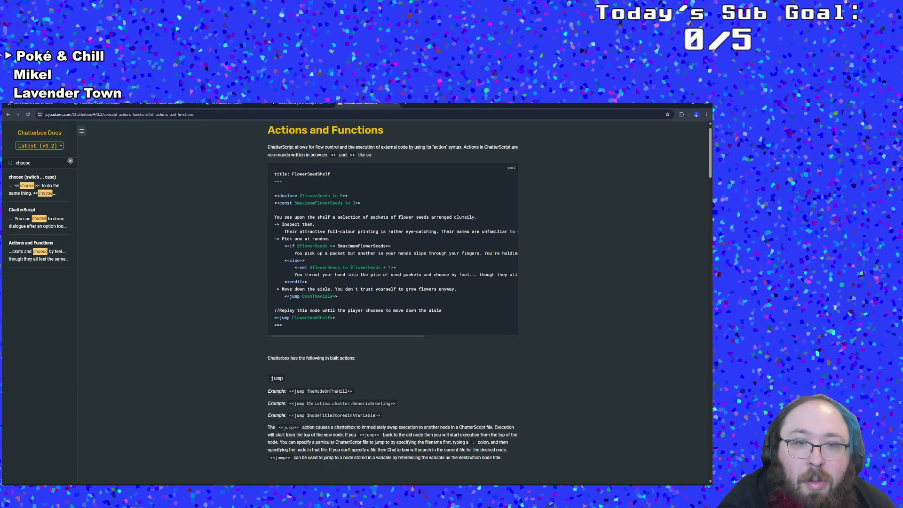
Scroll down the Actions and Functions page to the optionChosen section.
{"action": "scroll", "coordinate": [527, 418], "scroll_direction": "down", "scroll_amount": 3}
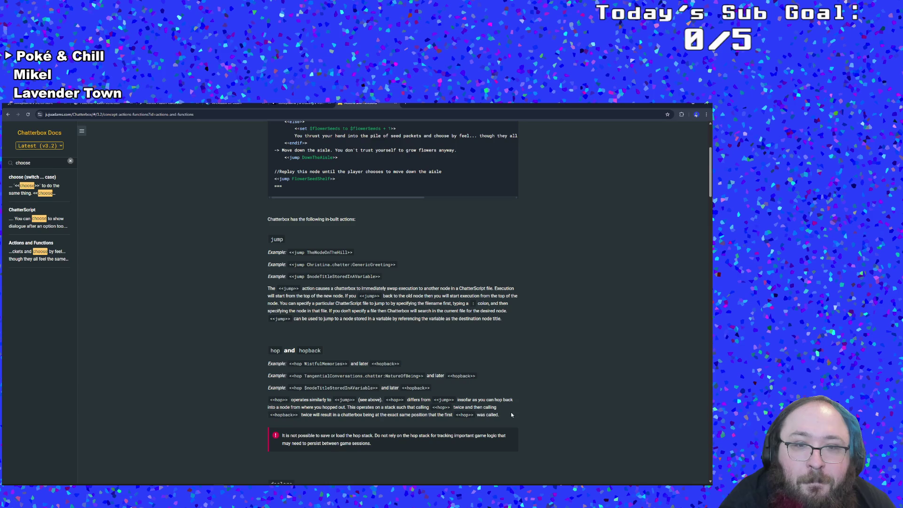
{"action": "scroll", "coordinate": [478, 414], "scroll_direction": "down", "scroll_amount": 6}
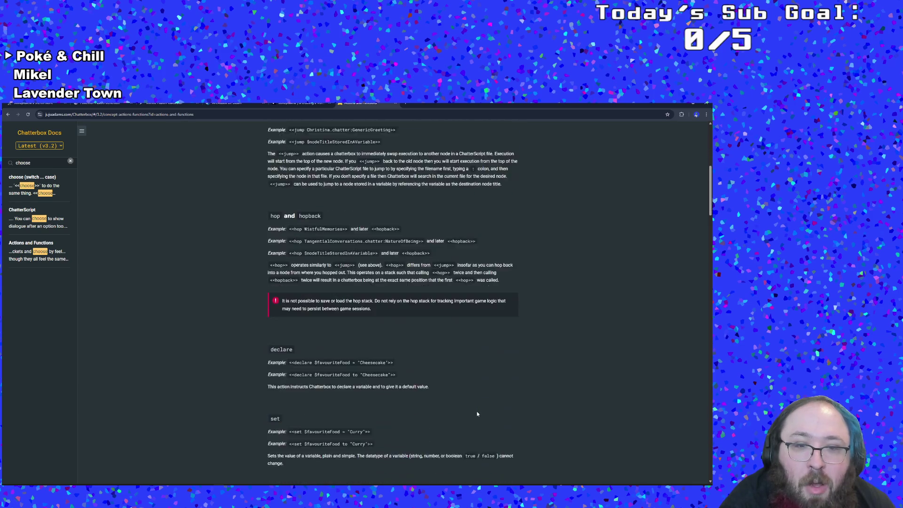
{"action": "scroll", "coordinate": [477, 414], "scroll_direction": "down", "scroll_amount": 6}
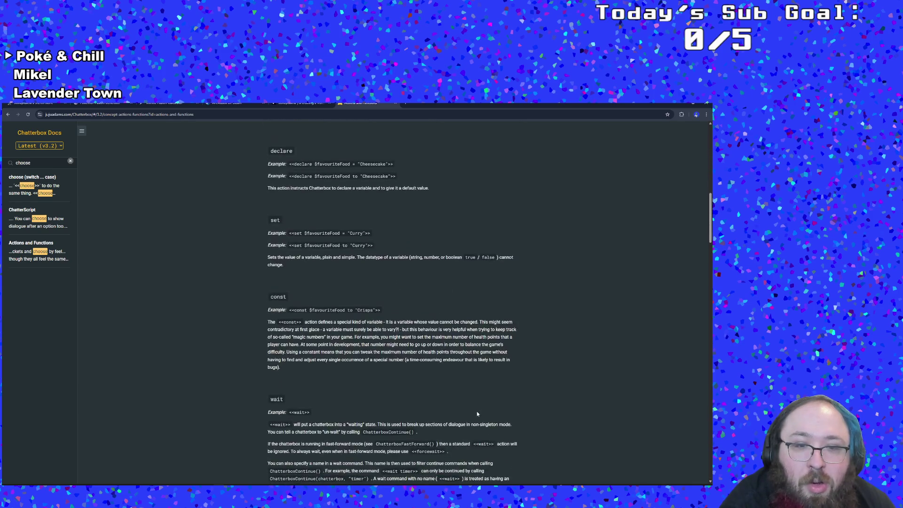
{"action": "scroll", "coordinate": [476, 409], "scroll_direction": "down", "scroll_amount": 4}
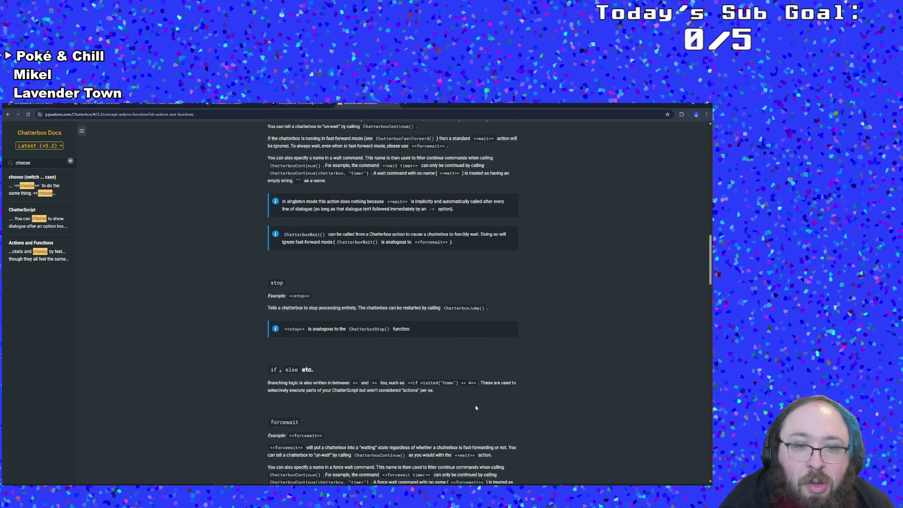
{"action": "scroll", "coordinate": [476, 408], "scroll_direction": "down", "scroll_amount": 5}
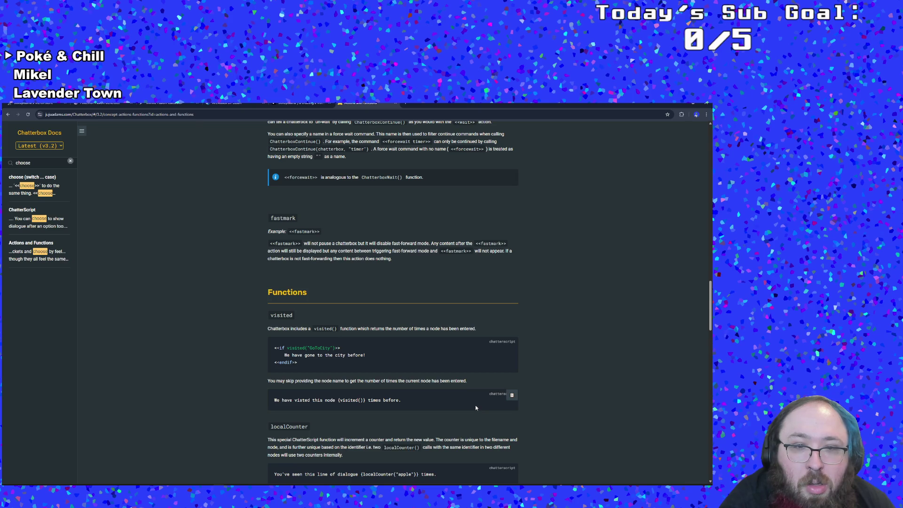
{"action": "scroll", "coordinate": [476, 408], "scroll_direction": "down", "scroll_amount": 3}
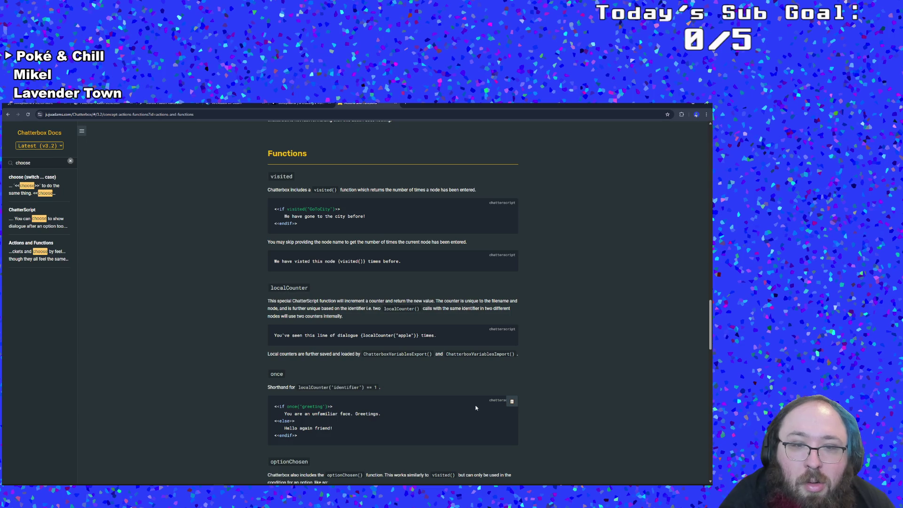
{"action": "scroll", "coordinate": [476, 407], "scroll_direction": "down", "scroll_amount": 3}
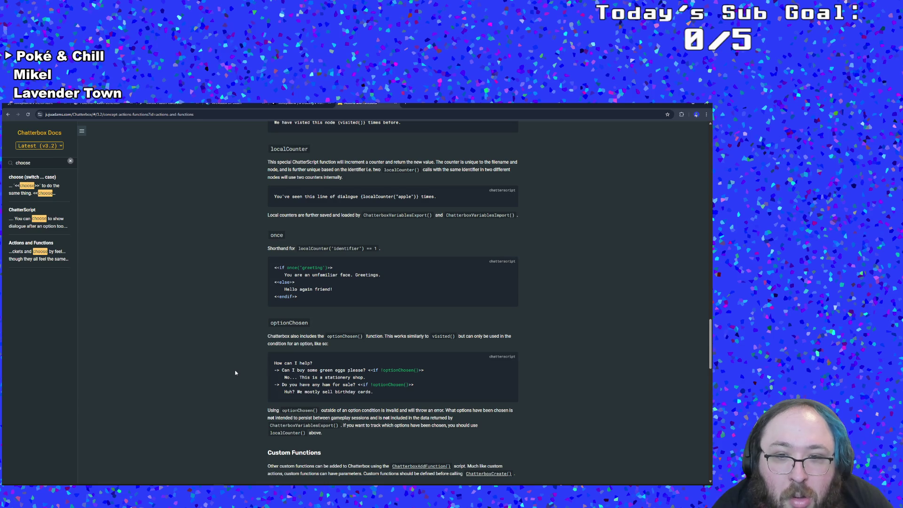
{"action": "scroll", "coordinate": [236, 372], "scroll_direction": "down", "scroll_amount": 2}
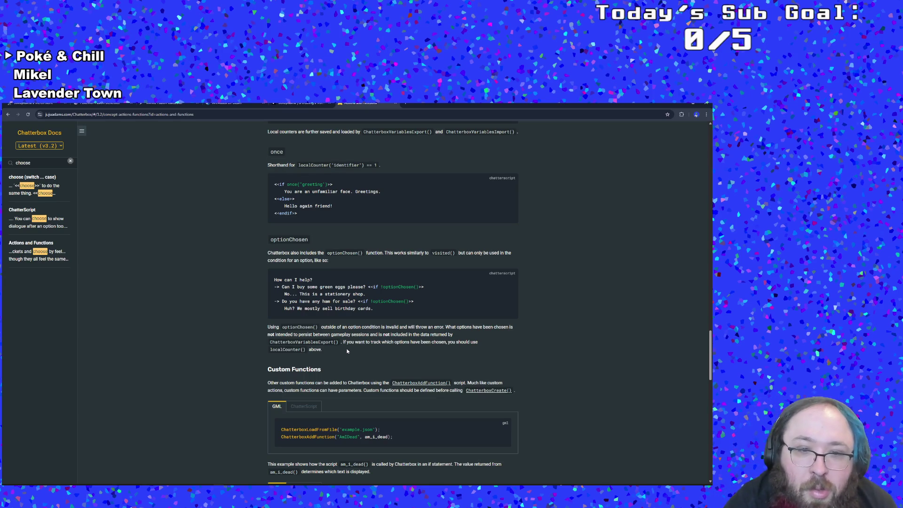
{"action": "scroll", "coordinate": [347, 351], "scroll_direction": "down", "scroll_amount": 3}
{"action": "scroll", "coordinate": [347, 351], "scroll_direction": "down", "scroll_amount": 3}
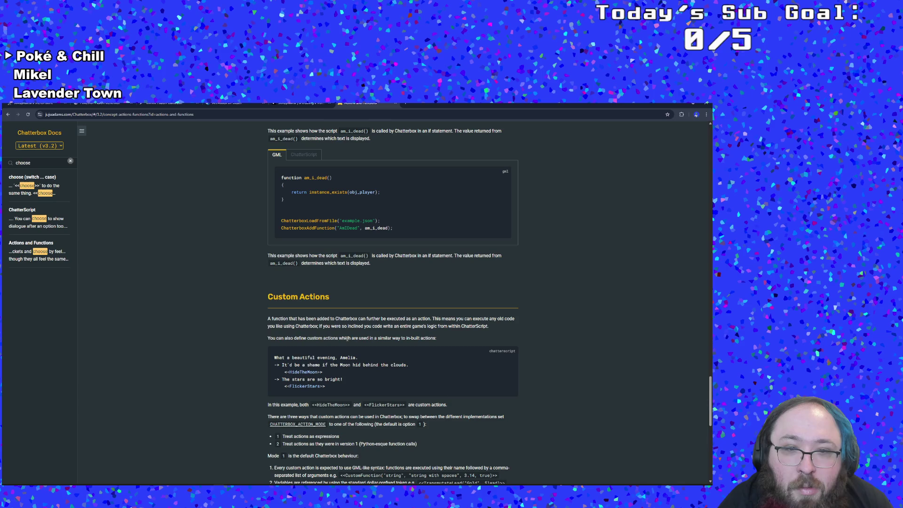
{"action": "scroll", "coordinate": [347, 339], "scroll_direction": "down", "scroll_amount": 6}
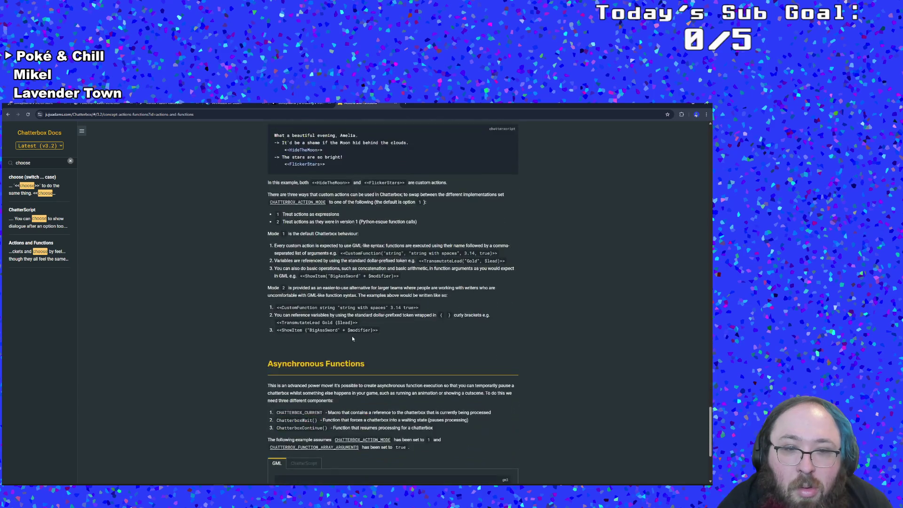
{"action": "scroll", "coordinate": [352, 335], "scroll_direction": "down", "scroll_amount": 2}
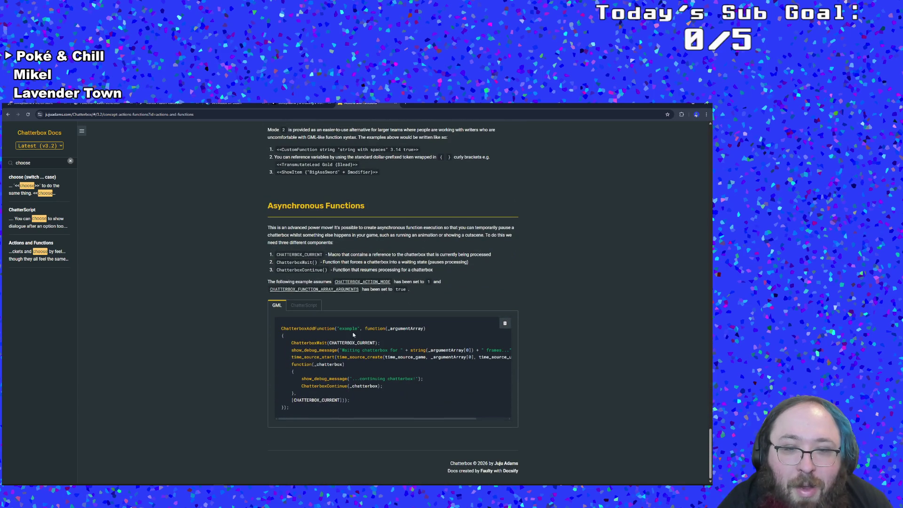
{"action": "scroll", "coordinate": [353, 334], "scroll_direction": "up", "scroll_amount": 6}
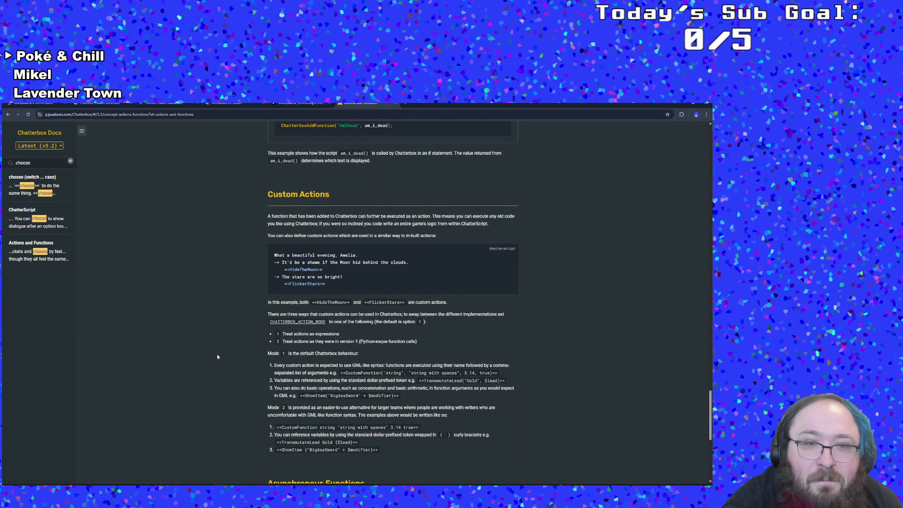
{"action": "scroll", "coordinate": [227, 315], "scroll_direction": "up", "scroll_amount": 6}
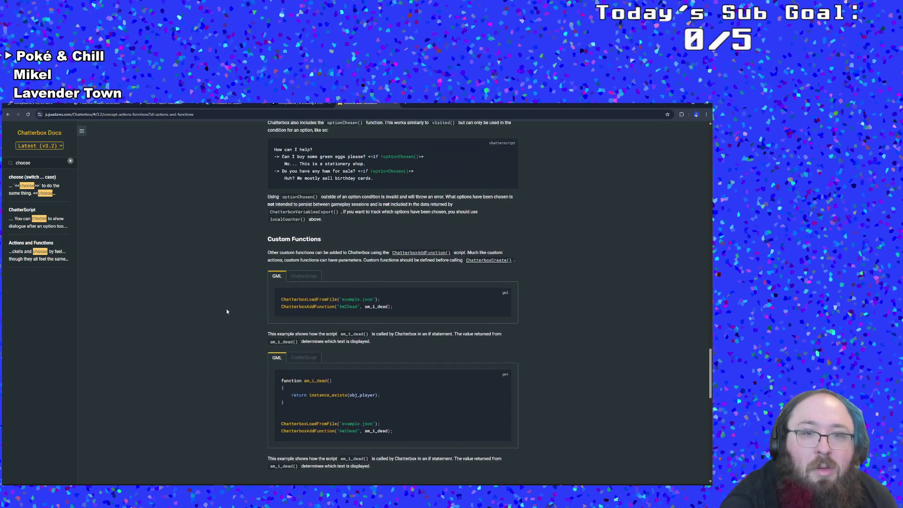
{"action": "scroll", "coordinate": [226, 311], "scroll_direction": "up", "scroll_amount": 5}
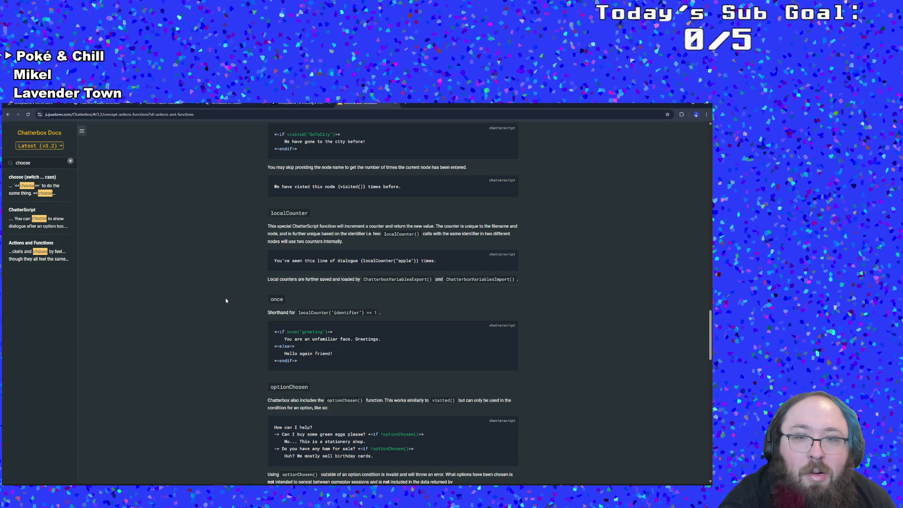
{"action": "scroll", "coordinate": [225, 301], "scroll_direction": "up", "scroll_amount": 2}
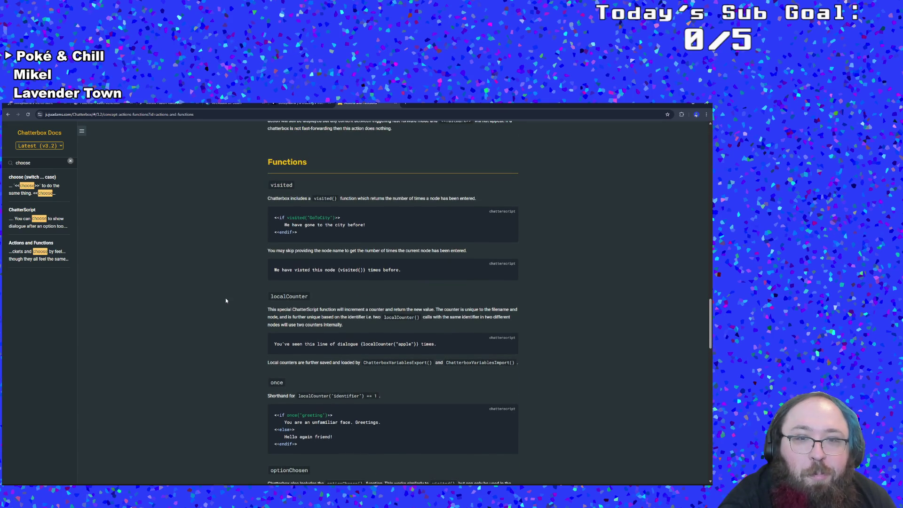
{"action": "scroll", "coordinate": [225, 300], "scroll_direction": "up", "scroll_amount": 4}
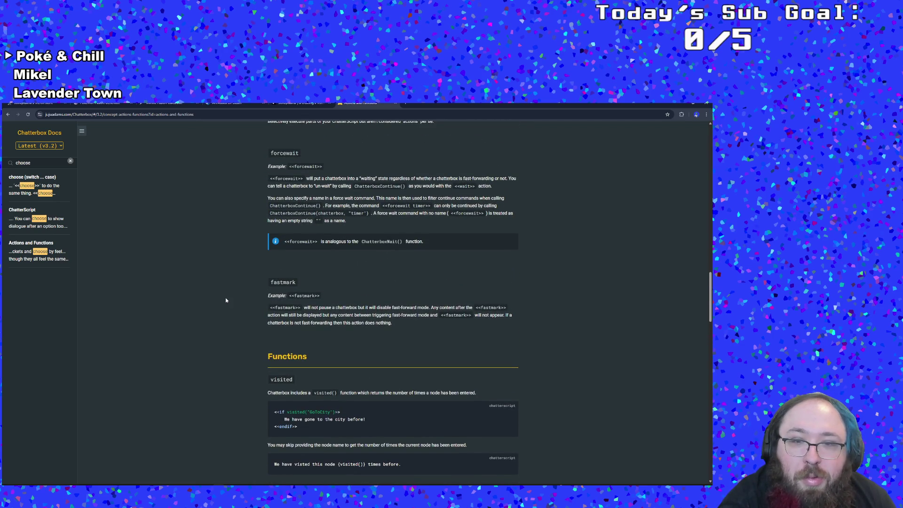
{"action": "scroll", "coordinate": [225, 300], "scroll_direction": "up", "scroll_amount": 1}
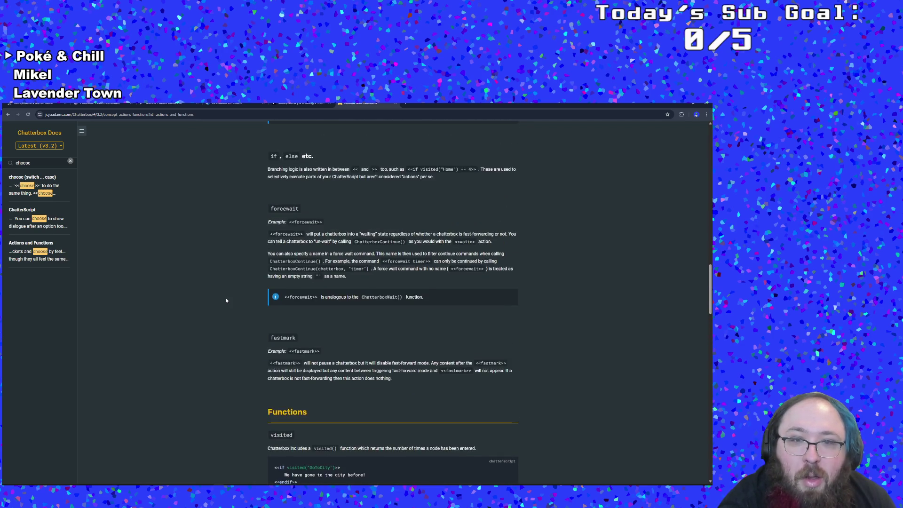
{"action": "scroll", "coordinate": [225, 301], "scroll_direction": "up", "scroll_amount": 1}
{"action": "scroll", "coordinate": [225, 301], "scroll_direction": "up", "scroll_amount": 6}
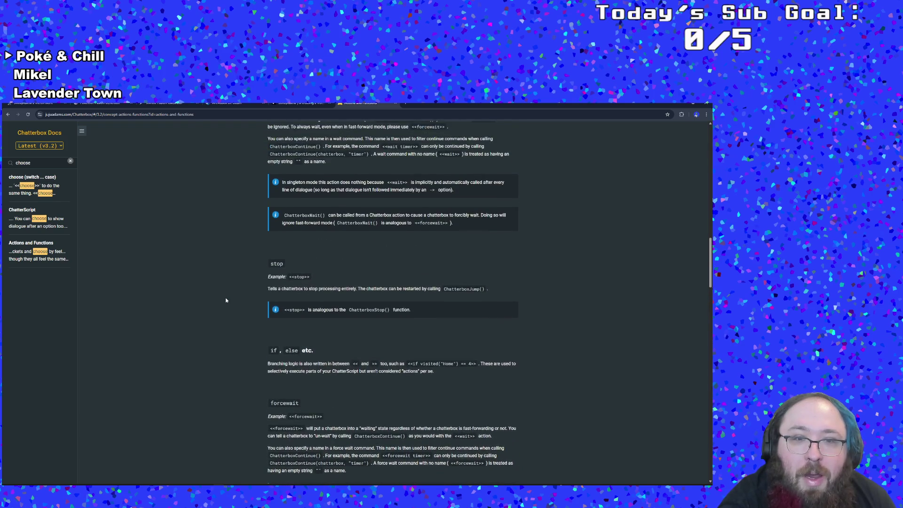
{"action": "scroll", "coordinate": [225, 300], "scroll_direction": "up", "scroll_amount": 3}
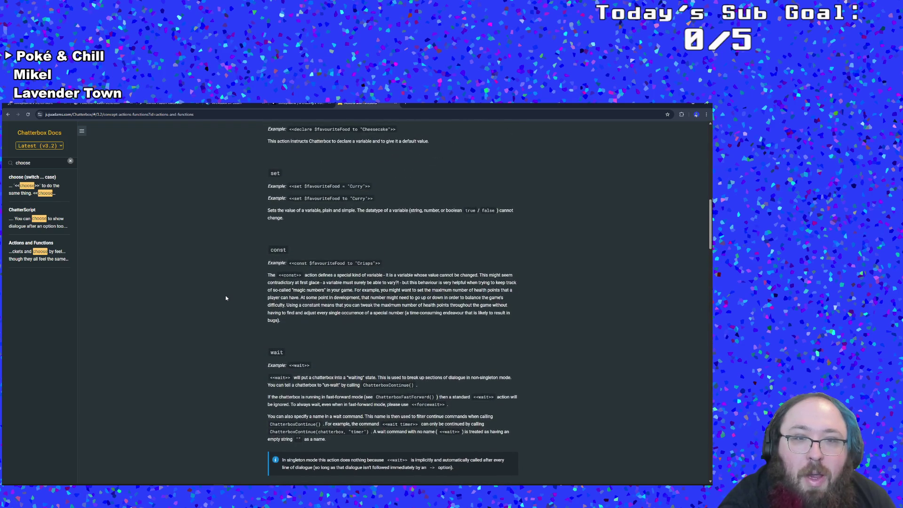
{"action": "scroll", "coordinate": [226, 299], "scroll_direction": "up", "scroll_amount": 2}
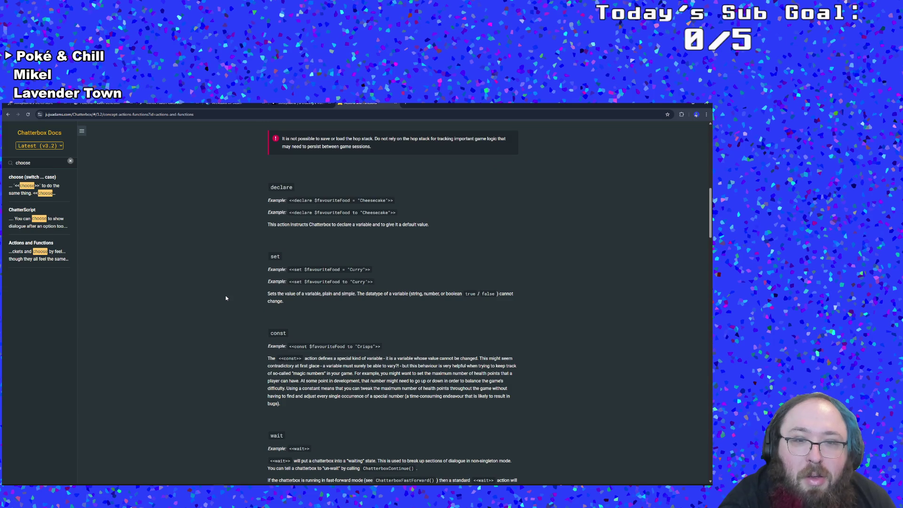
{"action": "scroll", "coordinate": [226, 298], "scroll_direction": "up", "scroll_amount": 3}
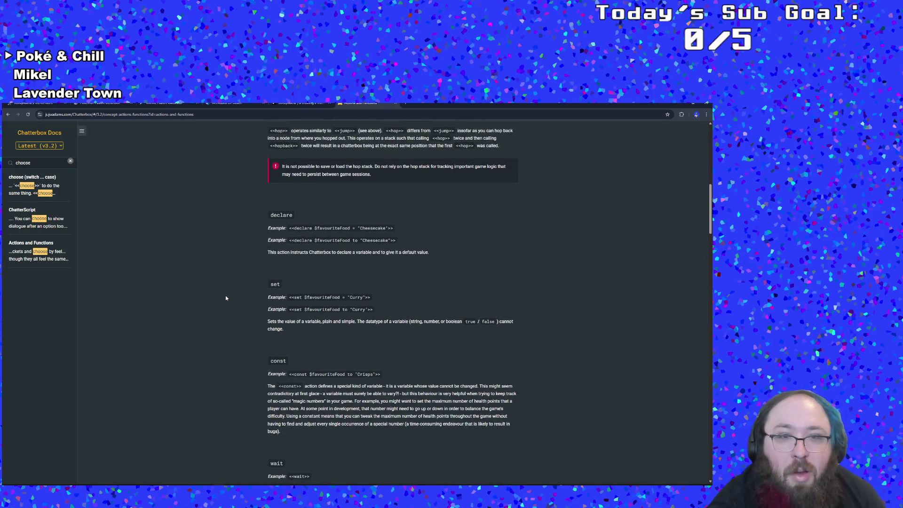
{"action": "scroll", "coordinate": [225, 298], "scroll_direction": "up", "scroll_amount": 3}
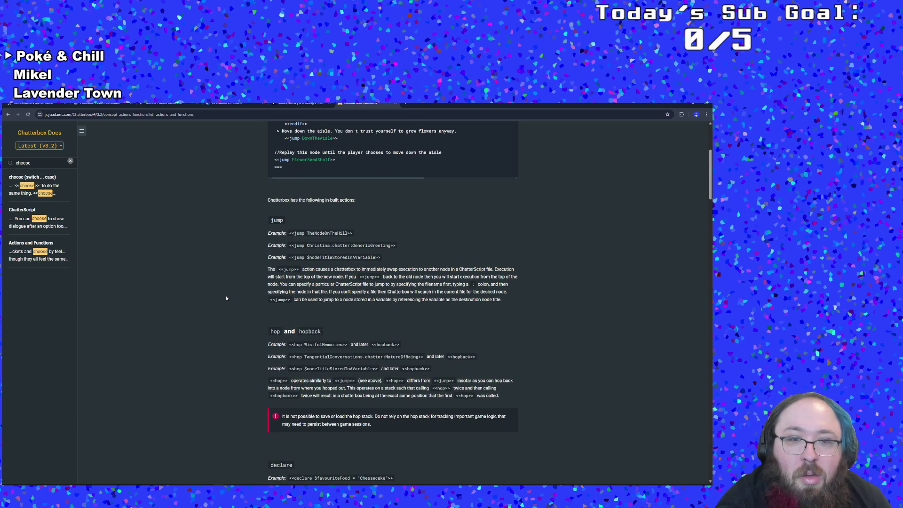
{"action": "scroll", "coordinate": [225, 298], "scroll_direction": "up", "scroll_amount": 4}
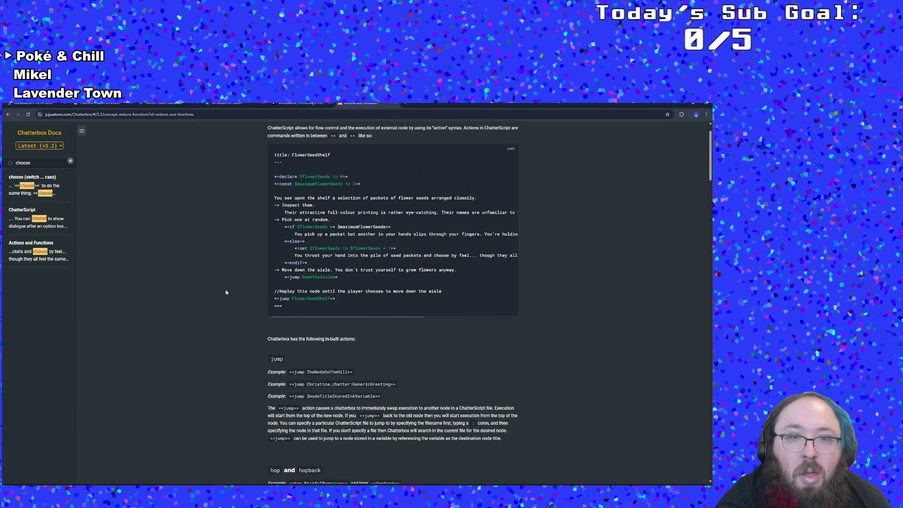
{"action": "scroll", "coordinate": [226, 292], "scroll_direction": "up", "scroll_amount": 1}
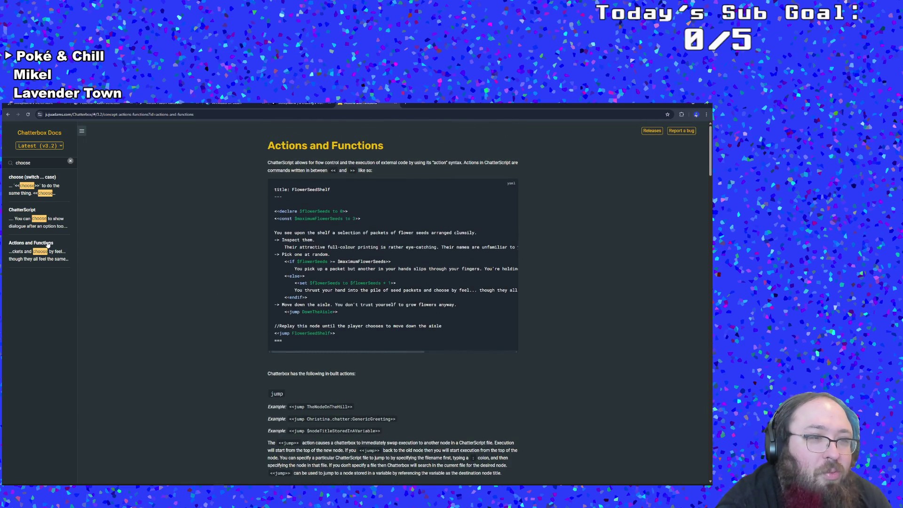
{"action": "scroll", "coordinate": [141, 273], "scroll_direction": "down", "scroll_amount": 1}
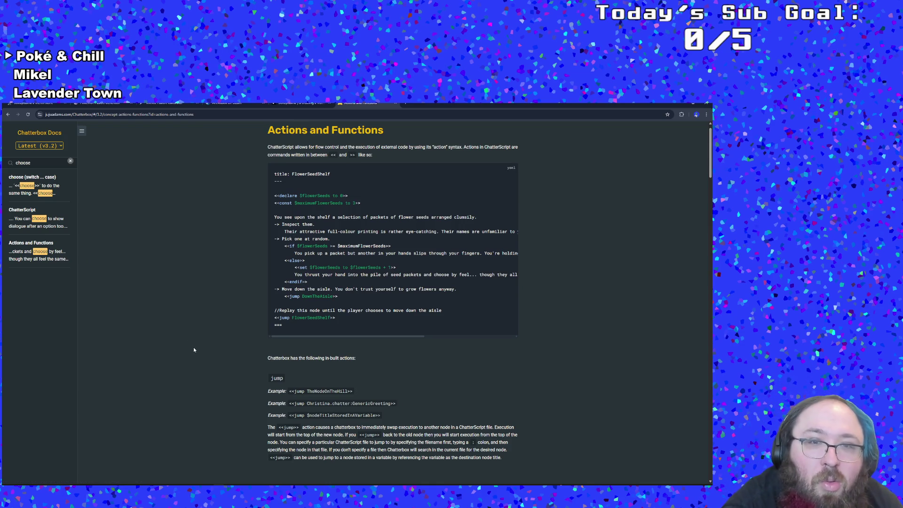
{"action": "scroll", "coordinate": [194, 351], "scroll_direction": "down", "scroll_amount": 1}
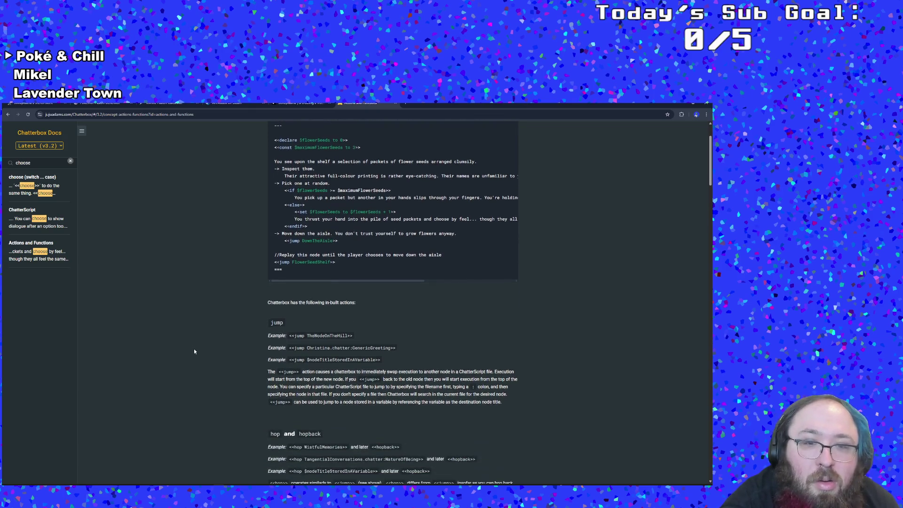
{"action": "scroll", "coordinate": [118, 282], "scroll_direction": "down", "scroll_amount": 1}
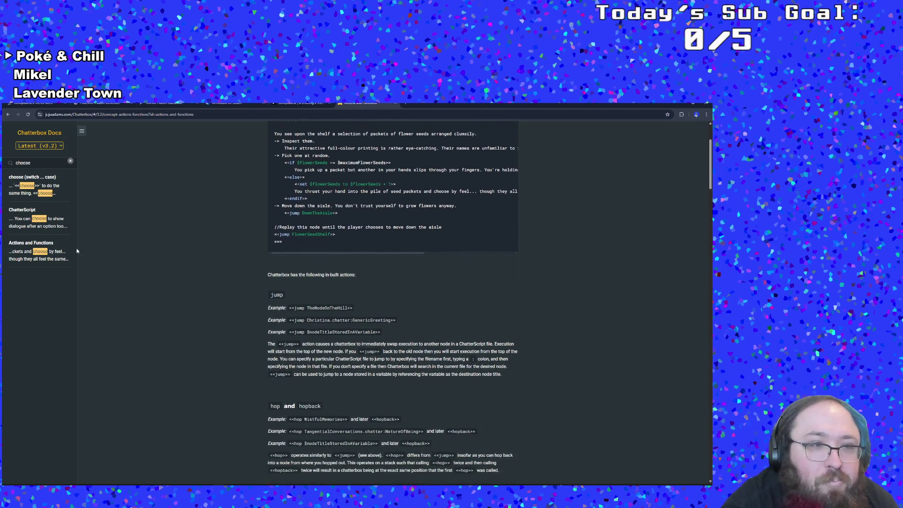
{"action": "left_click", "coordinate": [39, 164]}
Search the docs for 'option' and open the OptionArray() reference.
{"action": "key", "text": "ctrl+a"}
{"action": "type", "text": "optio"}
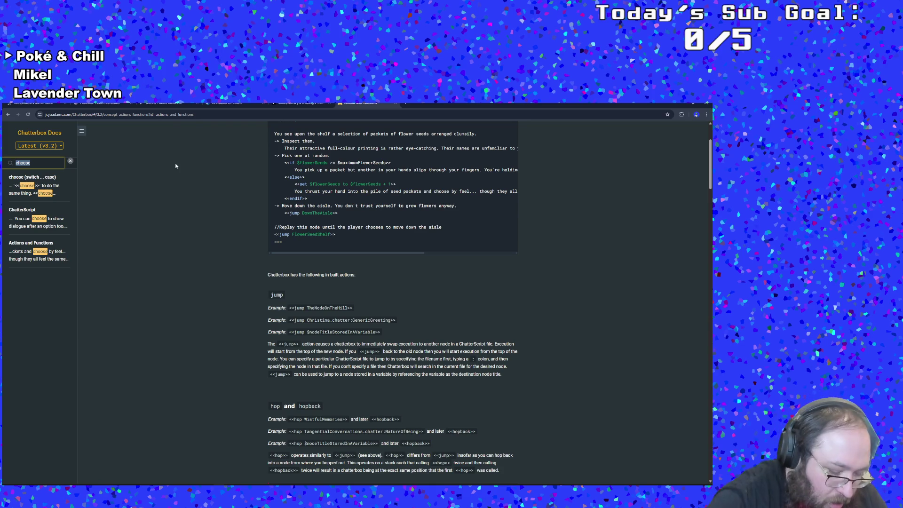
{"action": "type", "text": "n"}
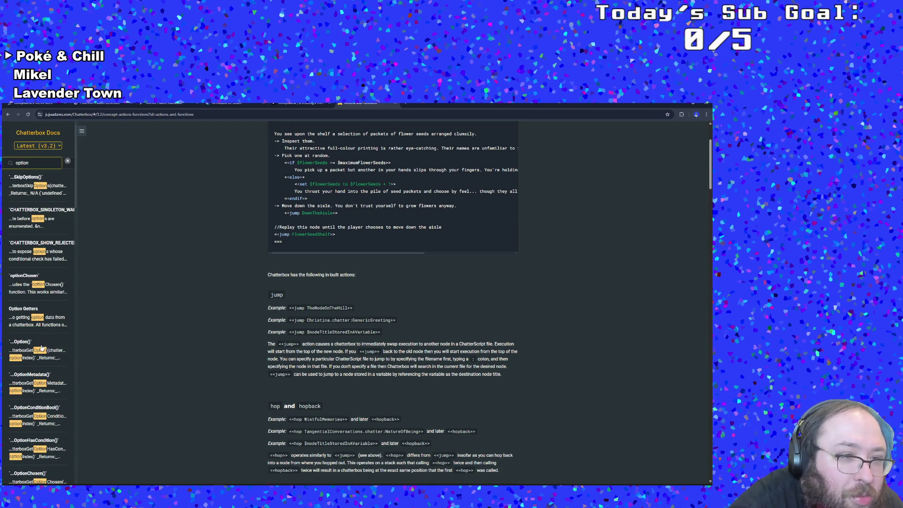
{"action": "scroll", "coordinate": [37, 370], "scroll_direction": "down", "scroll_amount": 1}
{"action": "scroll", "coordinate": [37, 370], "scroll_direction": "down", "scroll_amount": 2}
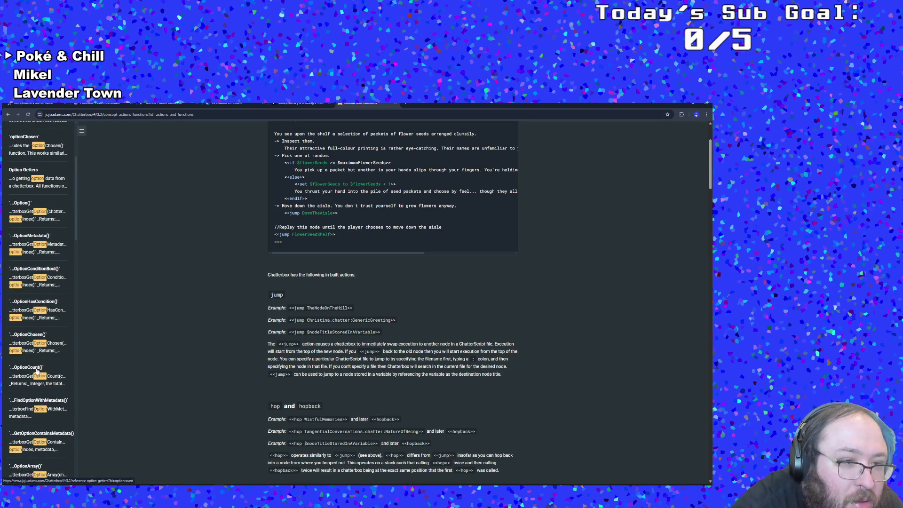
{"action": "scroll", "coordinate": [36, 370], "scroll_direction": "down", "scroll_amount": 1}
{"action": "scroll", "coordinate": [35, 365], "scroll_direction": "down", "scroll_amount": 1}
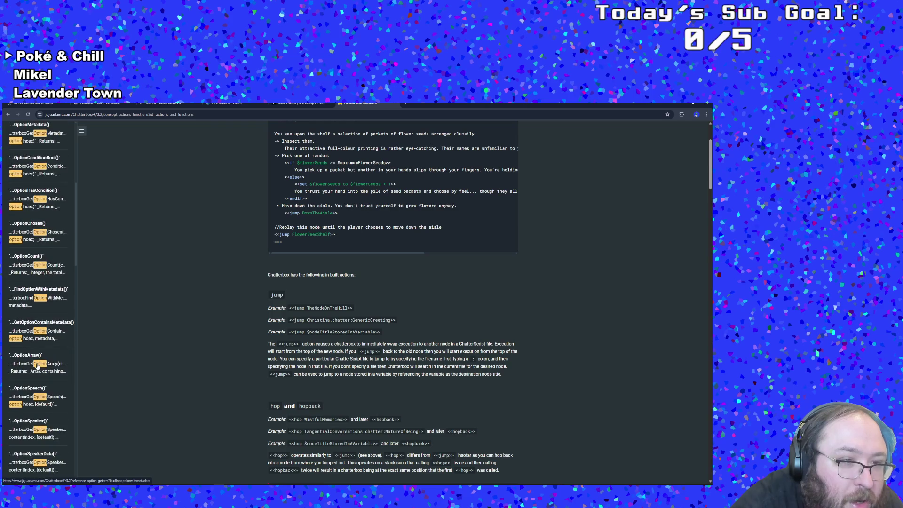
{"action": "left_click", "coordinate": [36, 358]}
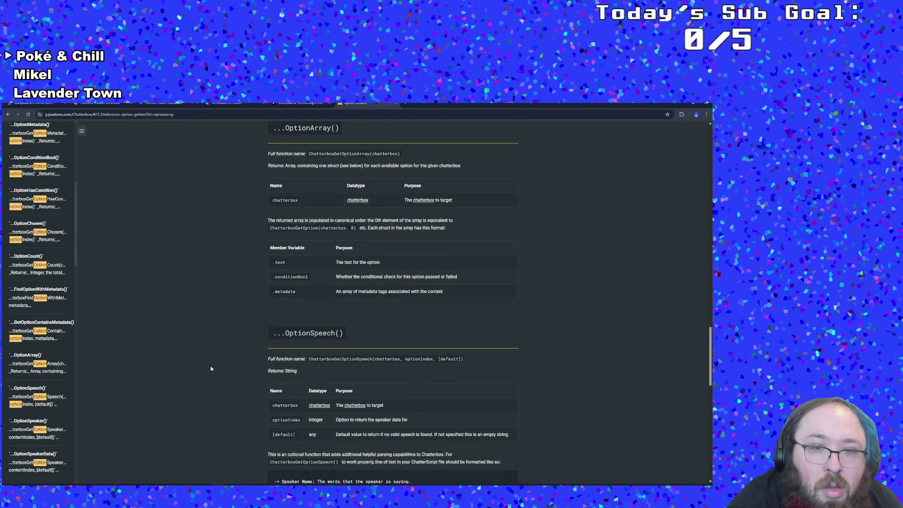
{"action": "scroll", "coordinate": [50, 414], "scroll_direction": "down", "scroll_amount": 3}
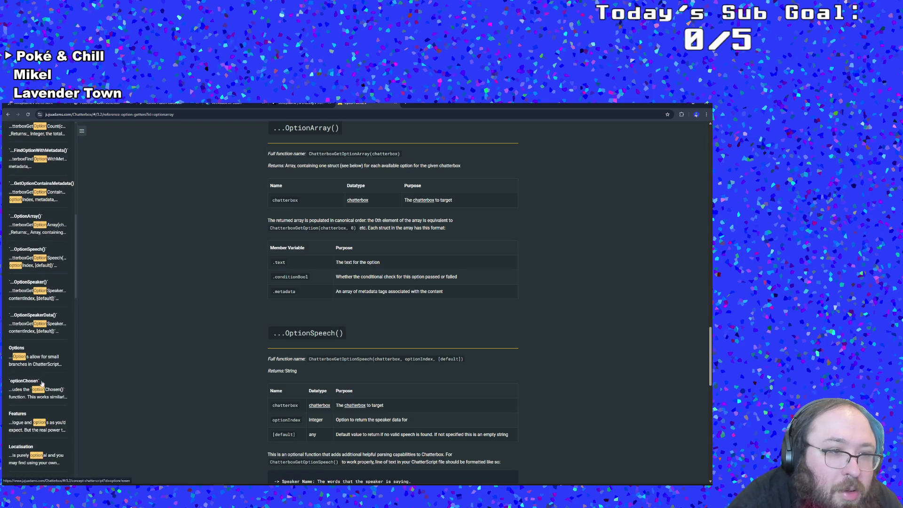
Read the ChatterScript Options section, then switch back to GameMaker.
{"action": "left_click", "coordinate": [22, 357]}
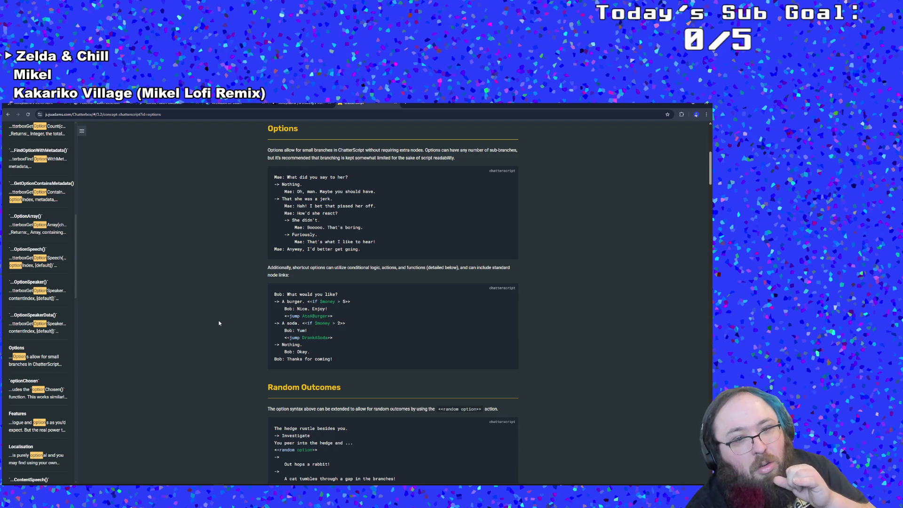
{"action": "scroll", "coordinate": [218, 288], "scroll_direction": "down", "scroll_amount": 1}
{"action": "right_click", "coordinate": [218, 288]}
{"action": "left_click", "coordinate": [178, 305]}
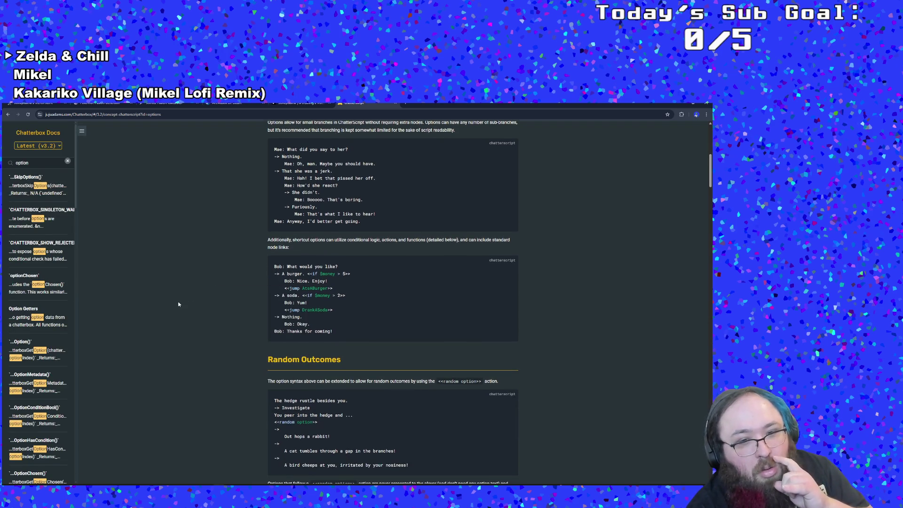
{"action": "scroll", "coordinate": [178, 304], "scroll_direction": "down", "scroll_amount": 2}
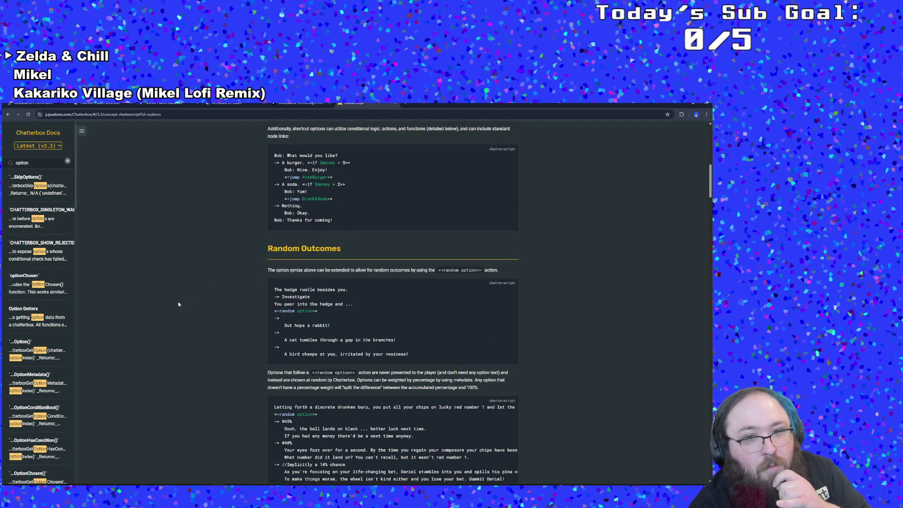
{"action": "scroll", "coordinate": [179, 305], "scroll_direction": "down", "scroll_amount": 4}
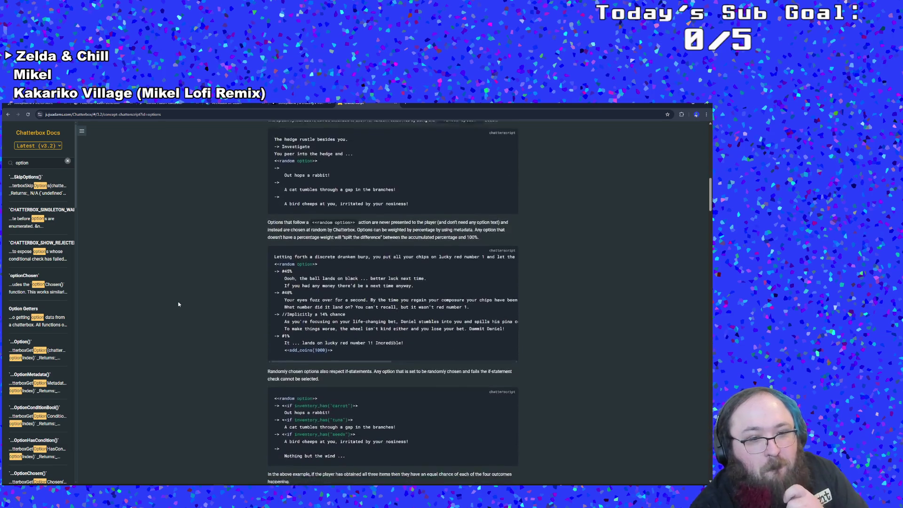
{"action": "key", "text": "alt+Tab"}
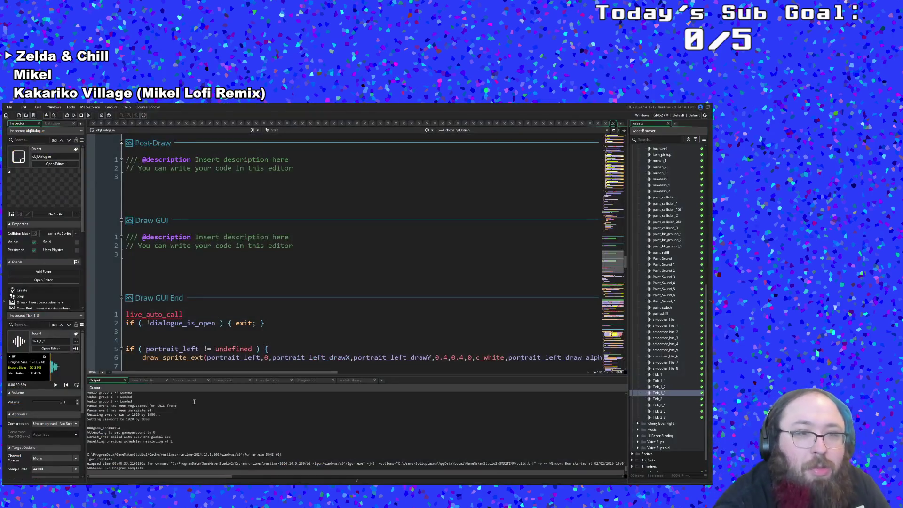
Scroll through objDialogue's User Event 0 code, then bring the Yarn Editor graph forward.
{"action": "scroll", "coordinate": [223, 281], "scroll_direction": "down", "scroll_amount": 15}
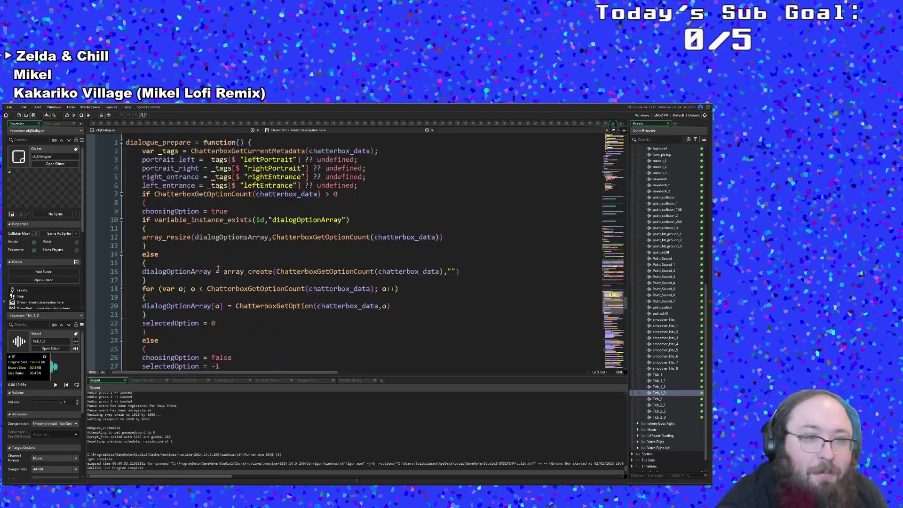
{"action": "scroll", "coordinate": [217, 264], "scroll_direction": "up", "scroll_amount": 3}
{"action": "scroll", "coordinate": [215, 266], "scroll_direction": "up", "scroll_amount": 4}
{"action": "scroll", "coordinate": [216, 266], "scroll_direction": "down", "scroll_amount": 11}
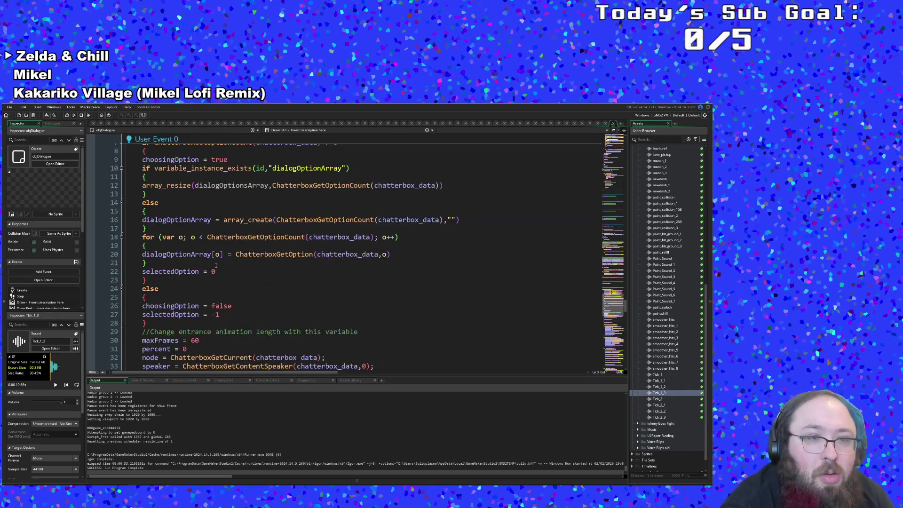
{"action": "scroll", "coordinate": [215, 265], "scroll_direction": "up", "scroll_amount": 5}
{"action": "scroll", "coordinate": [203, 272], "scroll_direction": "down", "scroll_amount": 20}
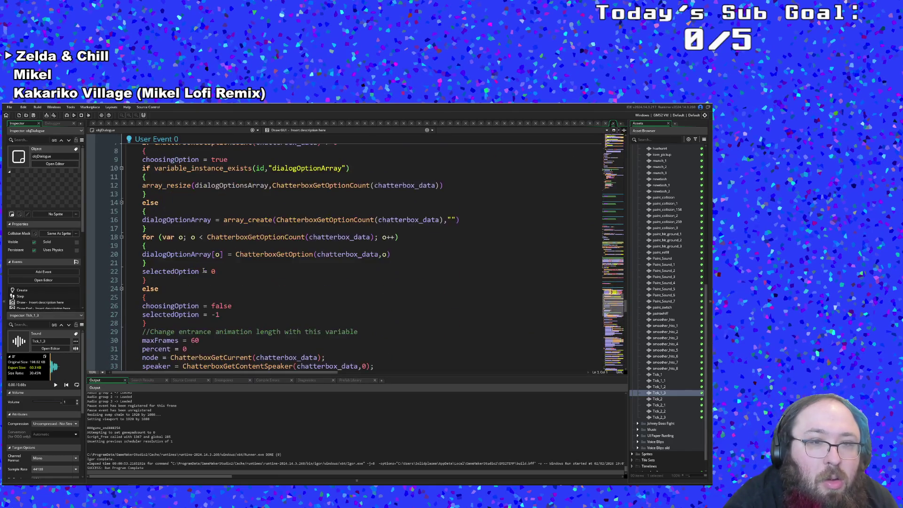
{"action": "scroll", "coordinate": [202, 272], "scroll_direction": "down", "scroll_amount": 12}
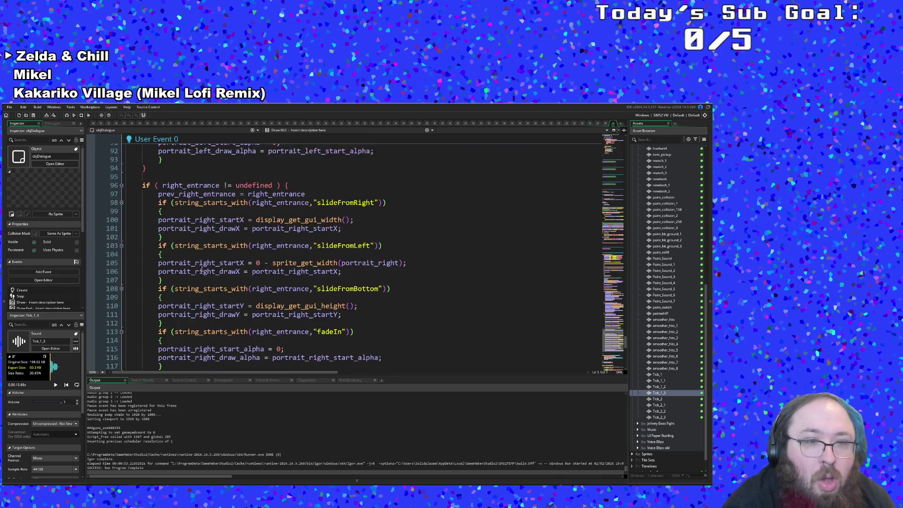
{"action": "scroll", "coordinate": [202, 277], "scroll_direction": "up", "scroll_amount": 6}
{"action": "scroll", "coordinate": [202, 280], "scroll_direction": "up", "scroll_amount": 1}
{"action": "scroll", "coordinate": [203, 280], "scroll_direction": "down", "scroll_amount": 3}
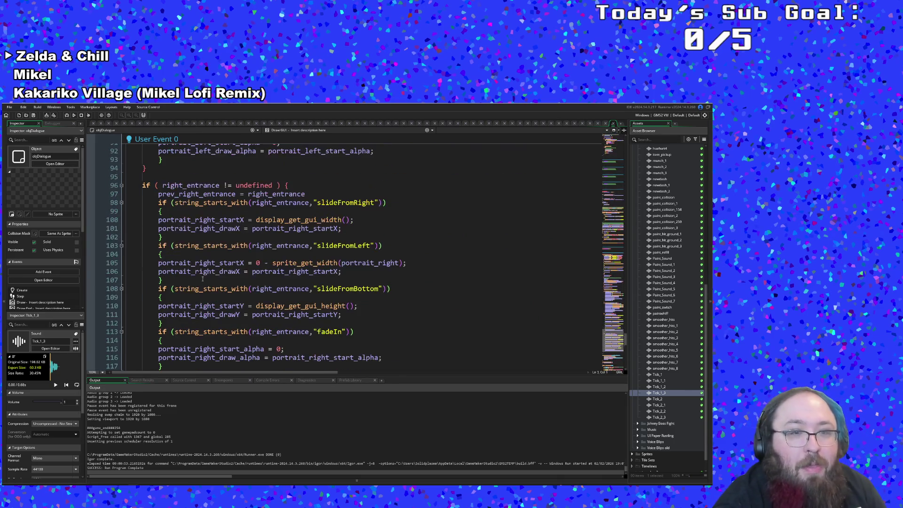
{"action": "key", "text": "alt+Tab"}
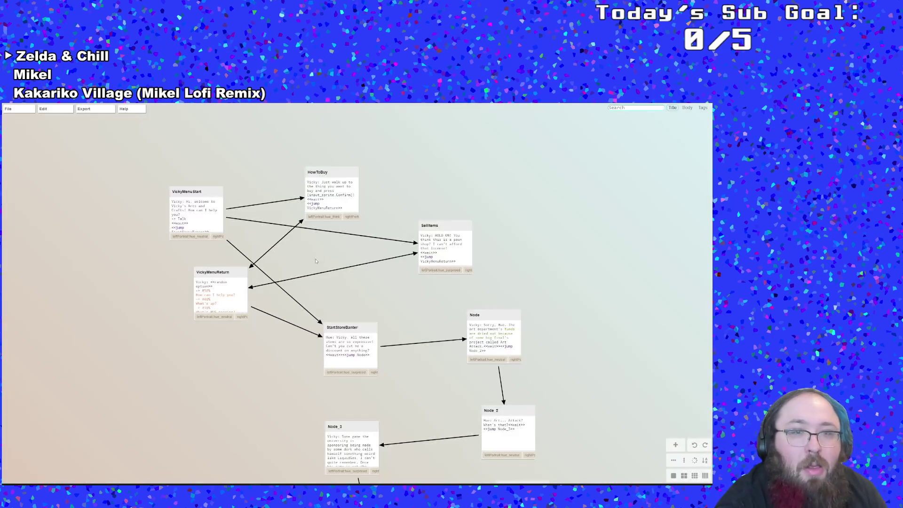
{"action": "double_click", "coordinate": [205, 216]}
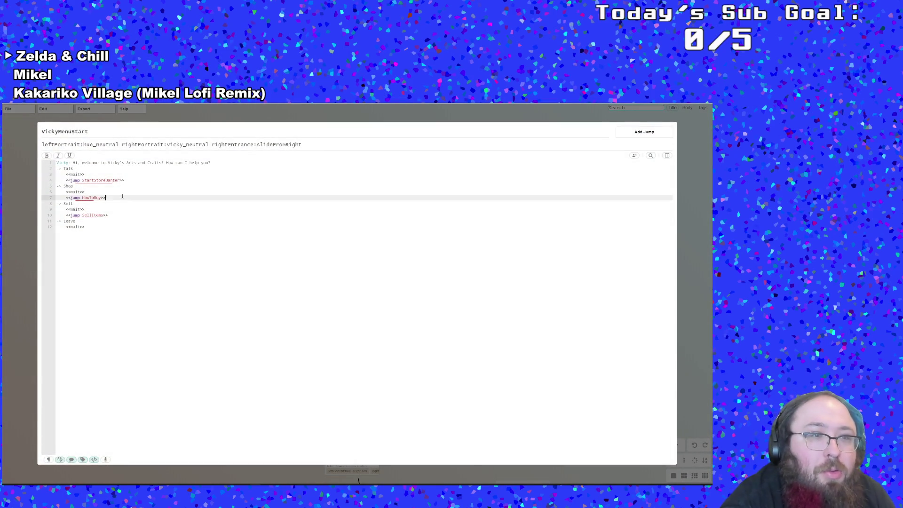
{"action": "left_click", "coordinate": [92, 170]}
{"action": "left_click", "coordinate": [214, 163]}
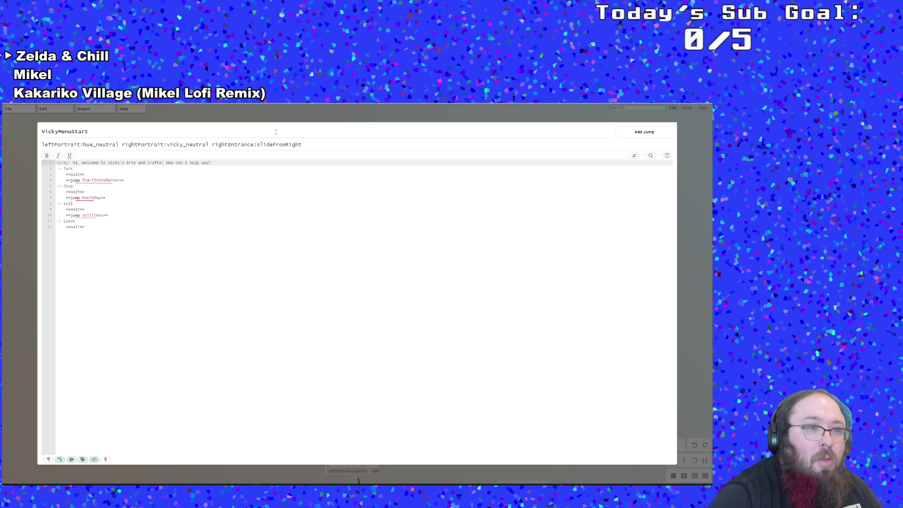
{"action": "key", "text": "Return"}
{"action": "type", "text": "<<"}
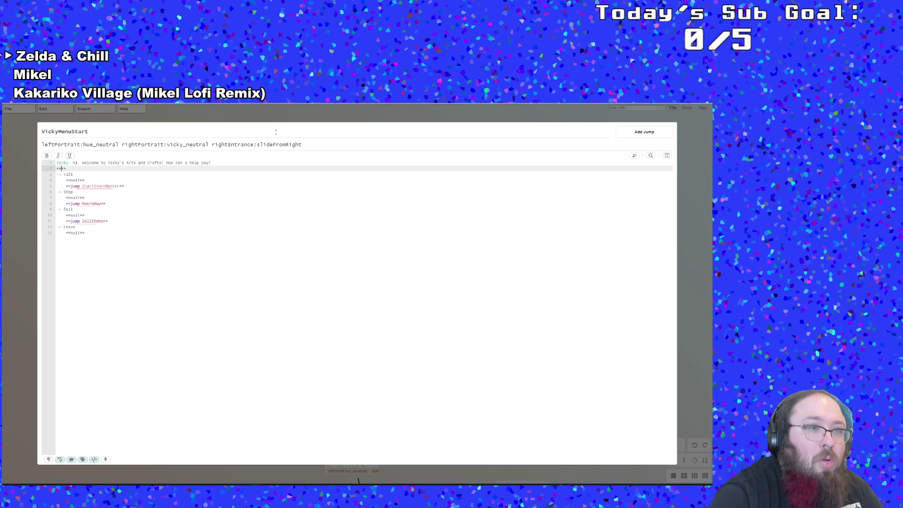
{"action": "type", "text": "wait"}
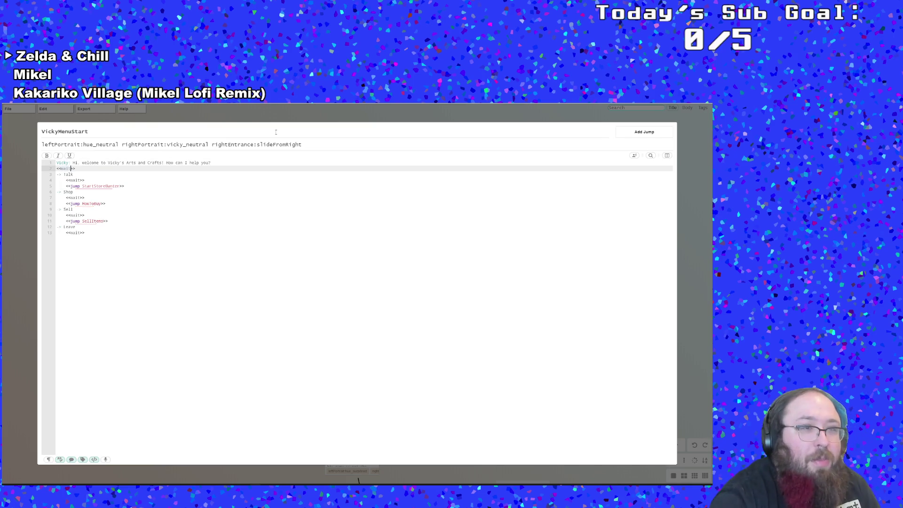
{"action": "left_click", "coordinate": [116, 238]}
{"action": "key", "text": "Up"}
{"action": "key", "text": "Up"}
{"action": "key", "text": "Up"}
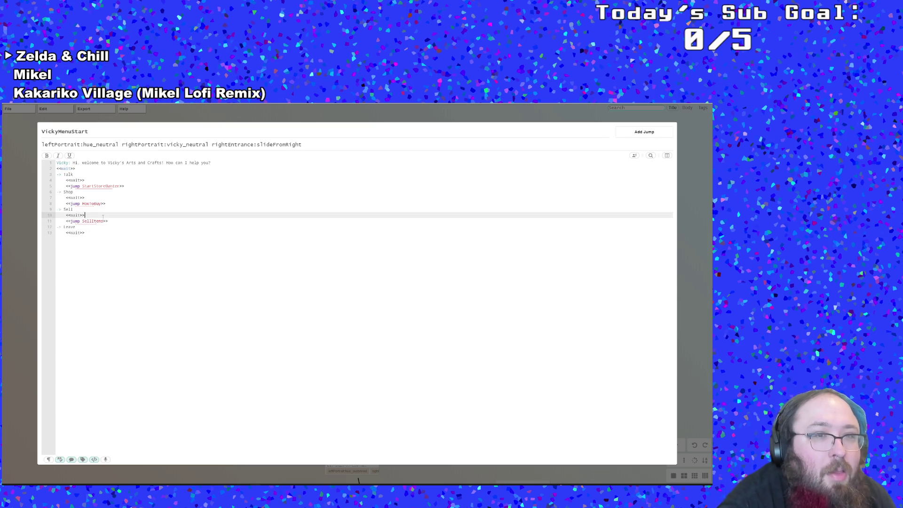
{"action": "key", "text": "Up"}
{"action": "key", "text": "Up"}
{"action": "key", "text": "Up"}
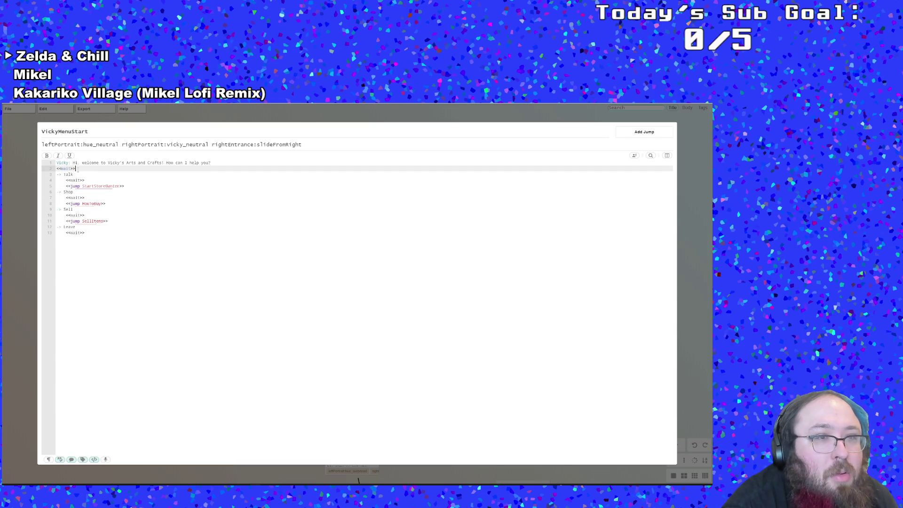
{"action": "left_click_drag", "start_coordinate": [78, 169], "coordinate": [55, 168]}
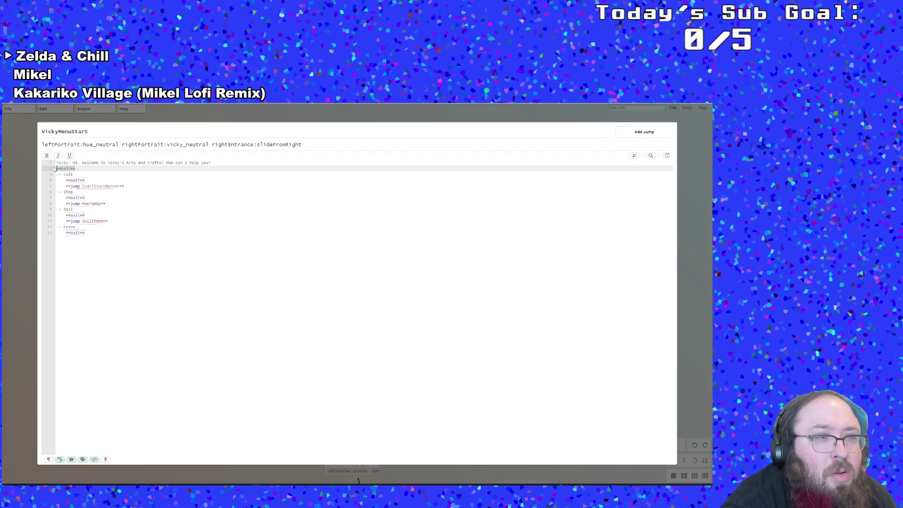
{"action": "key", "text": "BackSpace"}
{"action": "key", "text": "BackSpace"}
{"action": "left_click", "coordinate": [24, 193]}
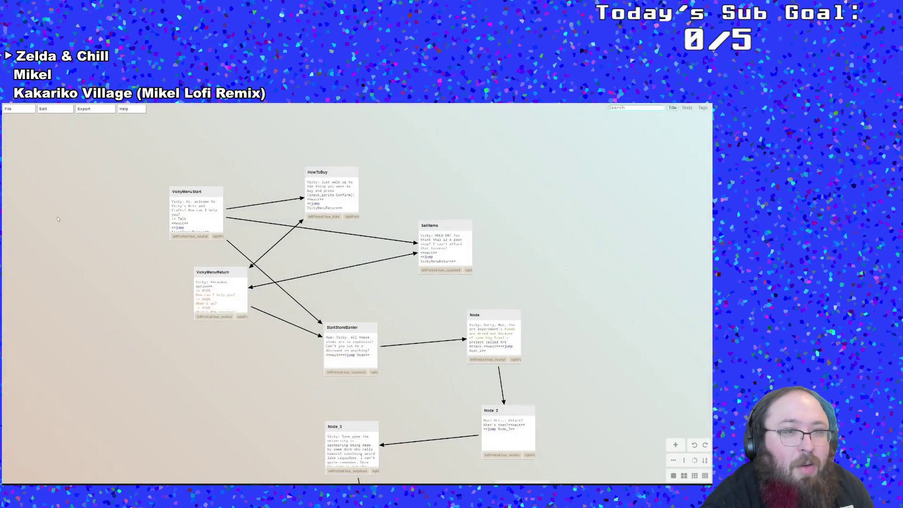
Peek into the HowToBuy and SellItems node scripts.
{"action": "double_click", "coordinate": [330, 201]}
{"action": "left_click", "coordinate": [12, 258]}
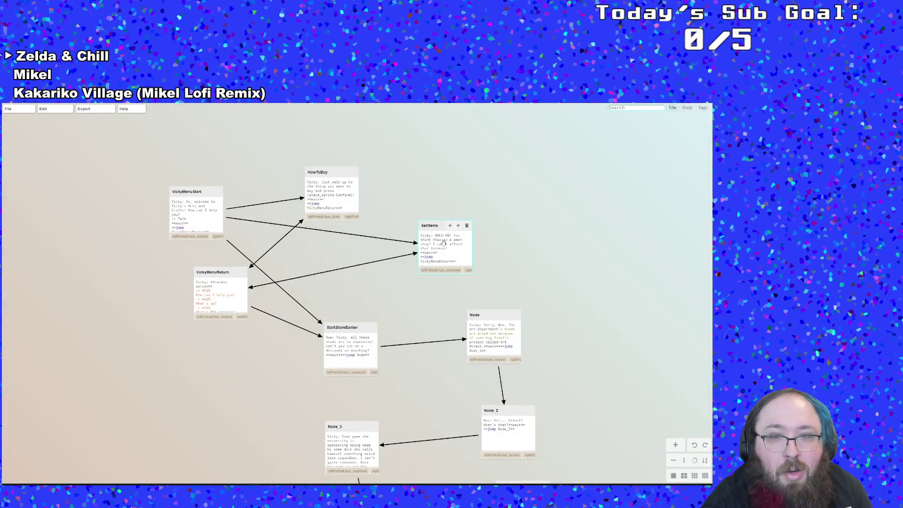
{"action": "double_click", "coordinate": [443, 243]}
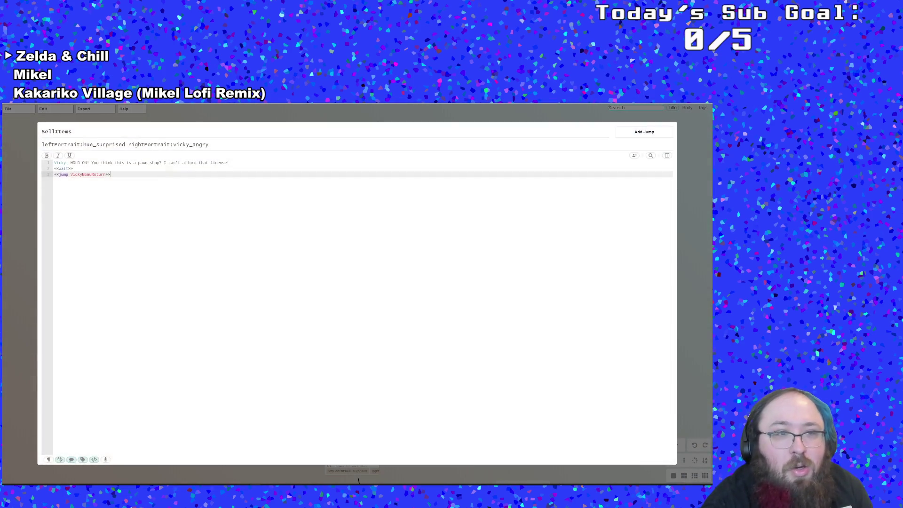
{"action": "left_click", "coordinate": [18, 229]}
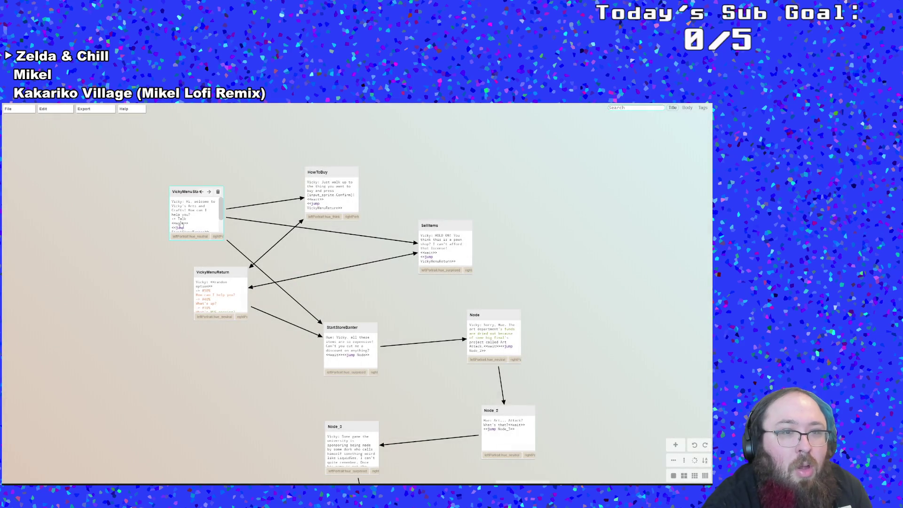
In VickyMenuStart, move Talk's <<wait>> to an unindented line right after the greeting.
{"action": "double_click", "coordinate": [180, 225]}
{"action": "key", "text": "Up"}
{"action": "key", "text": "Up"}
{"action": "key", "text": "Up"}
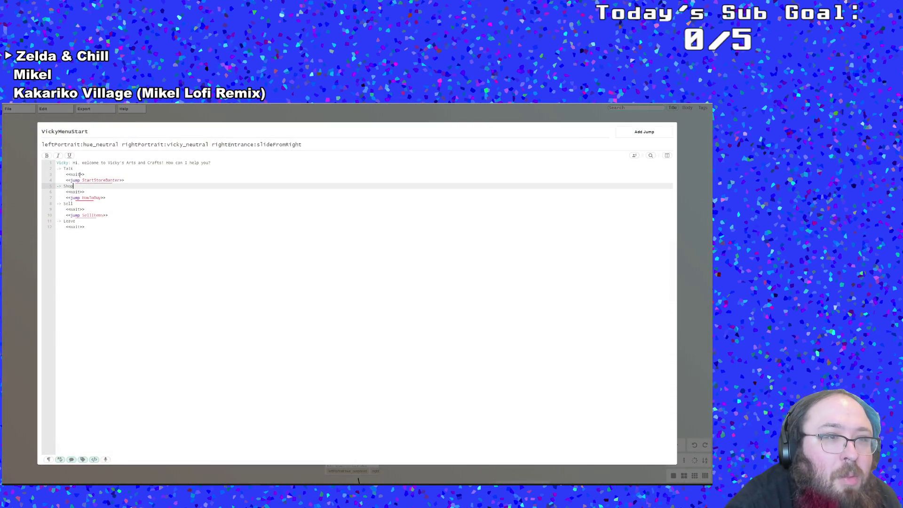
{"action": "left_click_drag", "start_coordinate": [92, 174], "coordinate": [55, 173]}
{"action": "key", "text": "ctrl+c"}
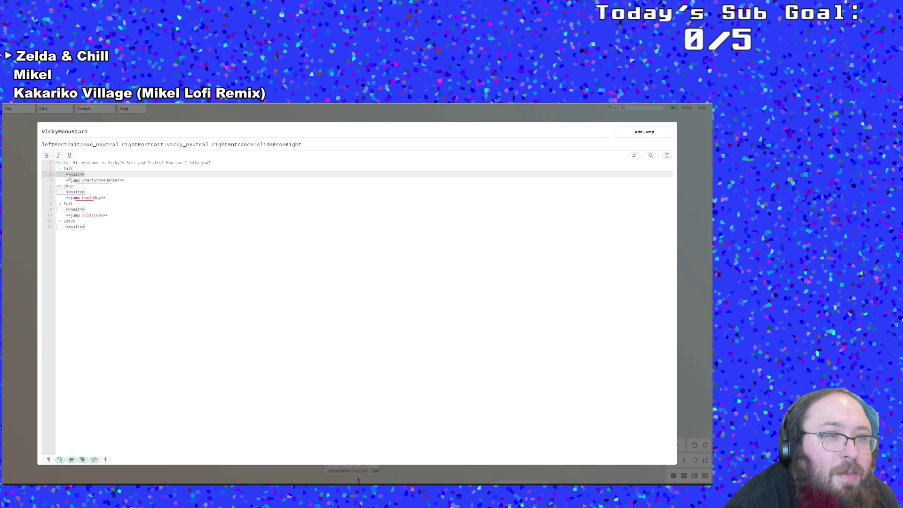
{"action": "right_click", "coordinate": [70, 177]}
{"action": "left_click", "coordinate": [80, 181]}
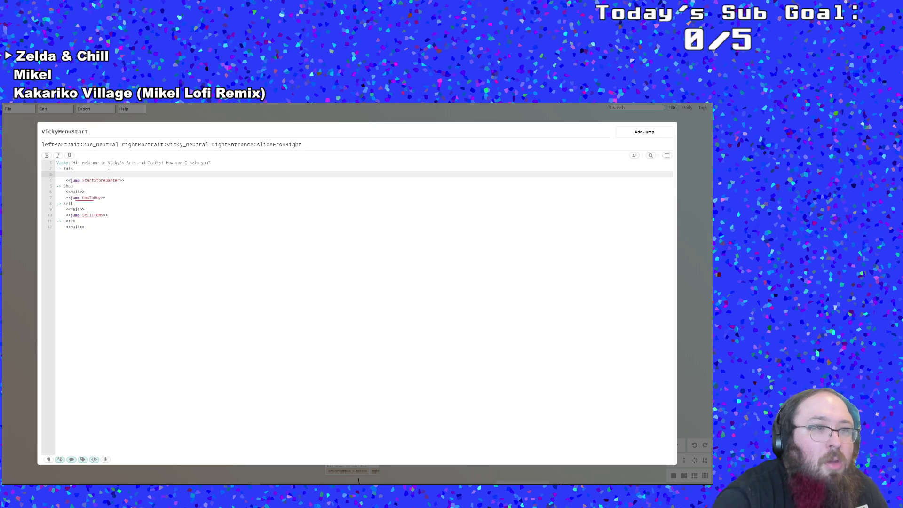
{"action": "key", "text": "Down"}
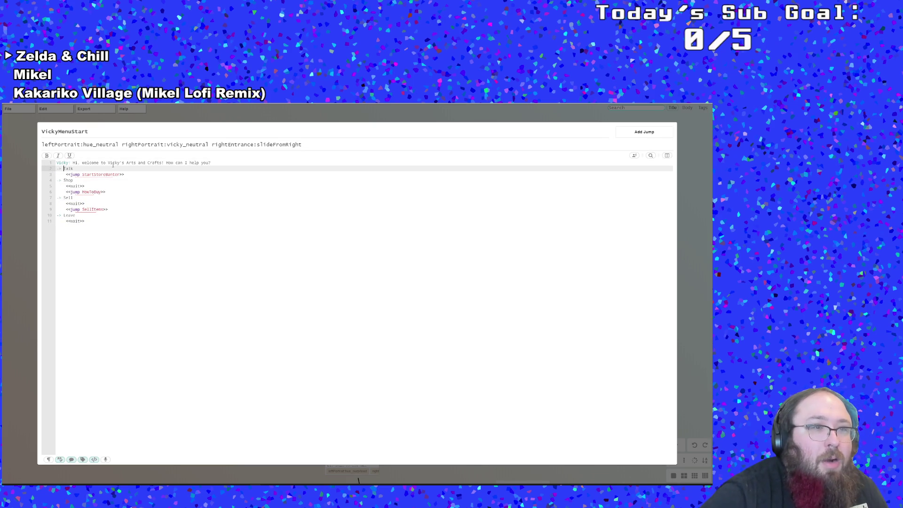
{"action": "key", "text": "ctrl+v"}
{"action": "key", "text": "Left"}
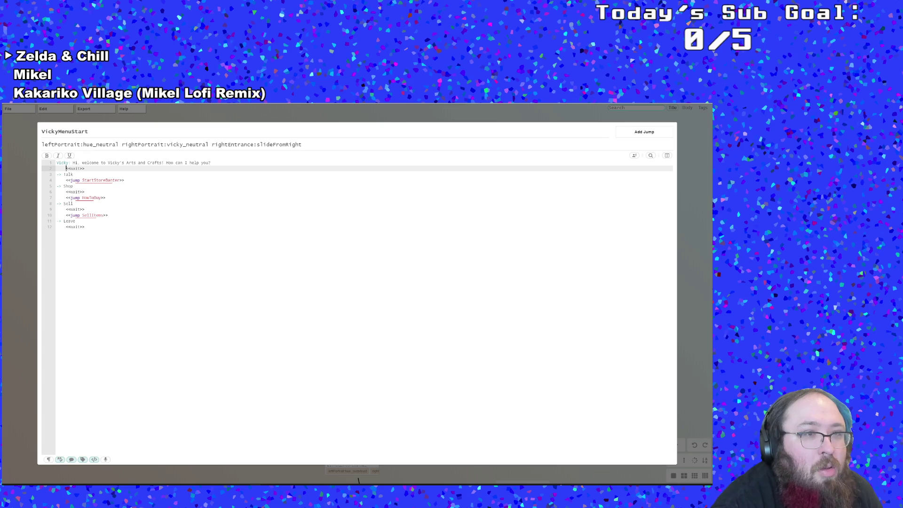
{"action": "key", "text": "BackSpace"}
Delete the <<wait>> lines under the Shop and Sell options.
{"action": "left_click", "coordinate": [71, 180]}
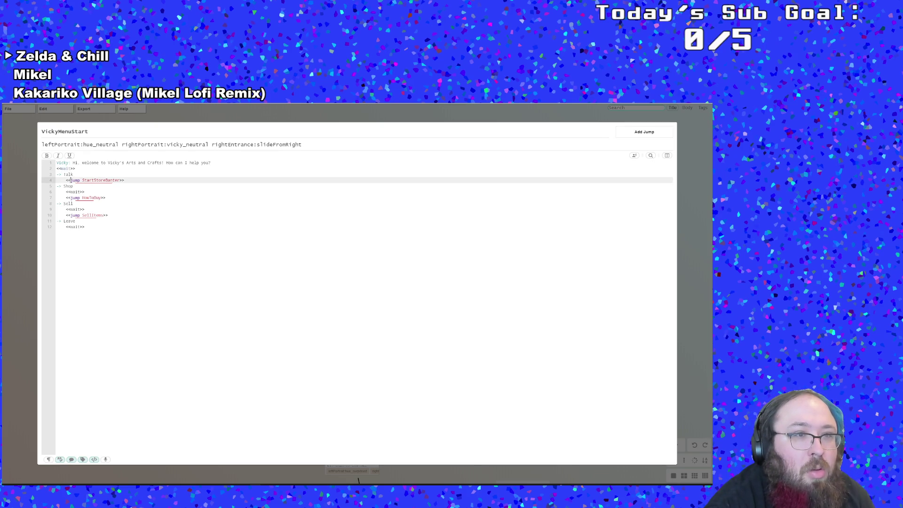
{"action": "left_click", "coordinate": [81, 180]}
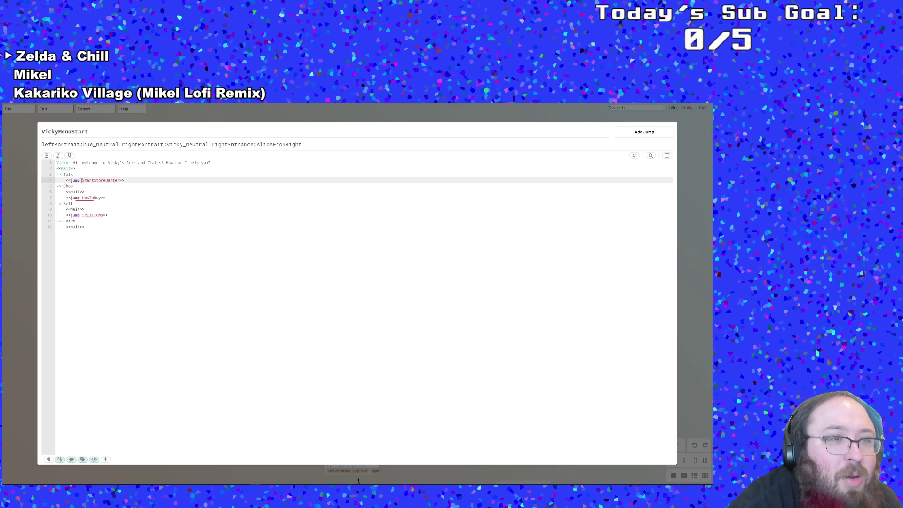
{"action": "left_click_drag", "start_coordinate": [89, 193], "coordinate": [54, 190]}
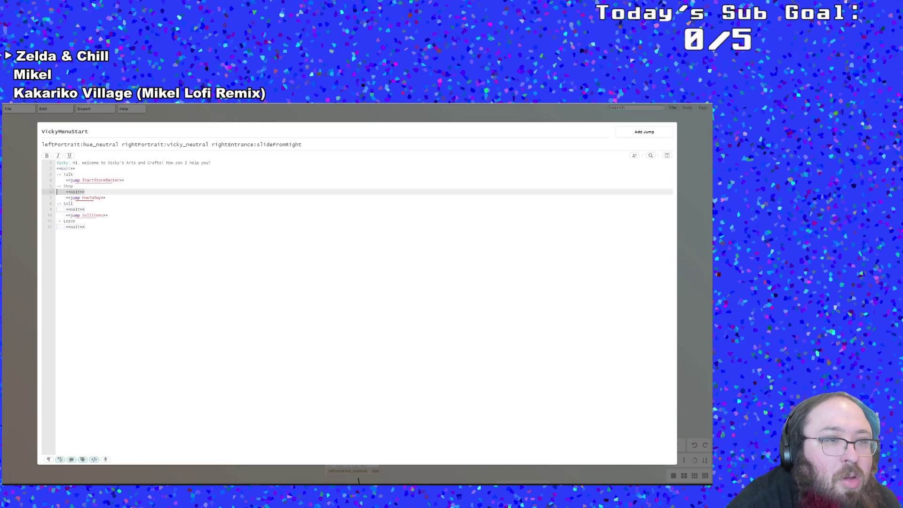
{"action": "key", "text": "BackSpace"}
{"action": "key", "text": "BackSpace"}
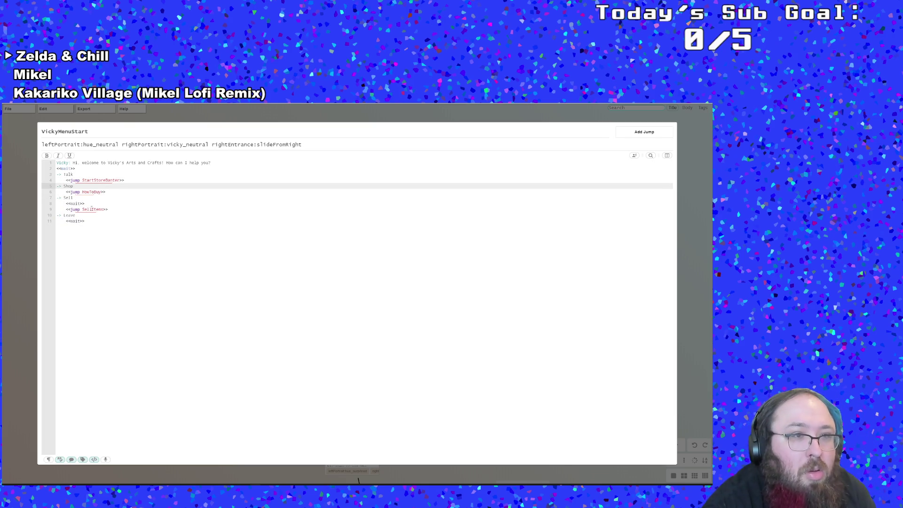
{"action": "left_click_drag", "start_coordinate": [86, 203], "coordinate": [57, 204]}
{"action": "key", "text": "BackSpace"}
{"action": "key", "text": "BackSpace"}
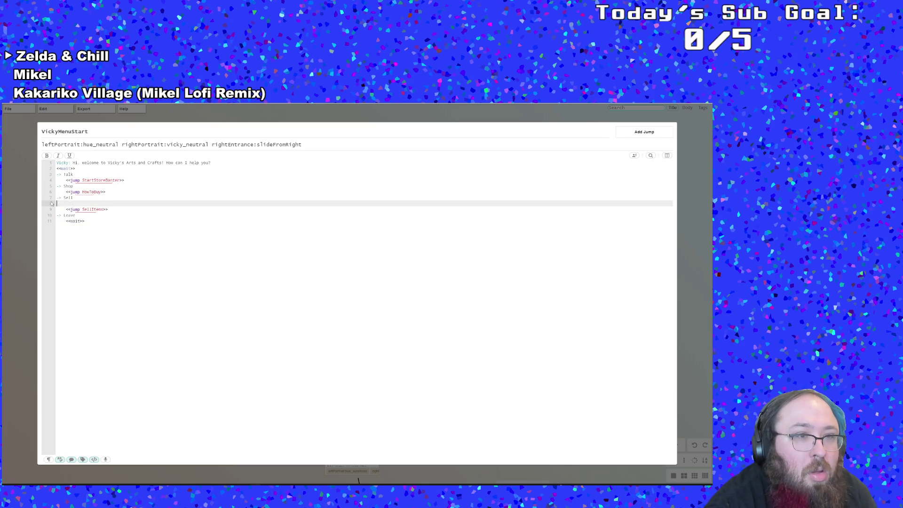
Close the VickyMenuStart script and save the dialogue file.
{"action": "left_click", "coordinate": [110, 209]}
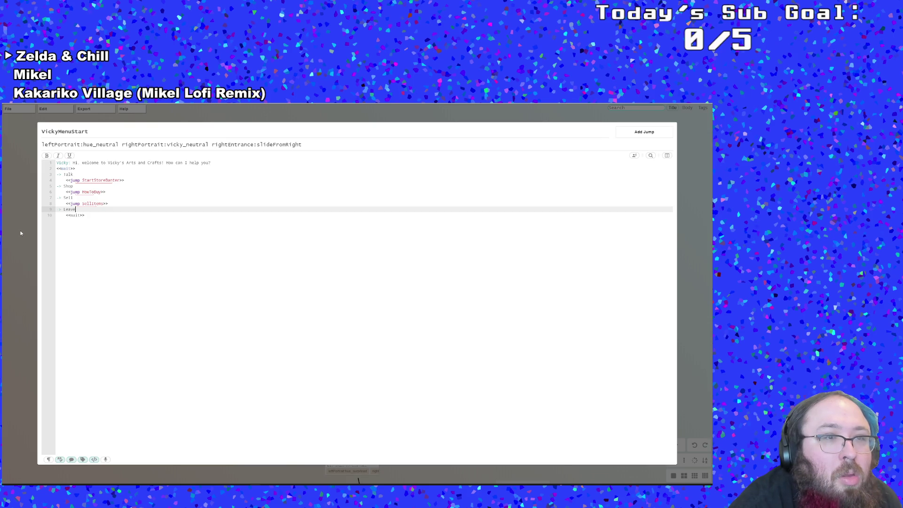
{"action": "left_click", "coordinate": [21, 233]}
{"action": "mouse_move", "coordinate": [9, 108]}
{"action": "left_click", "coordinate": [28, 164]}
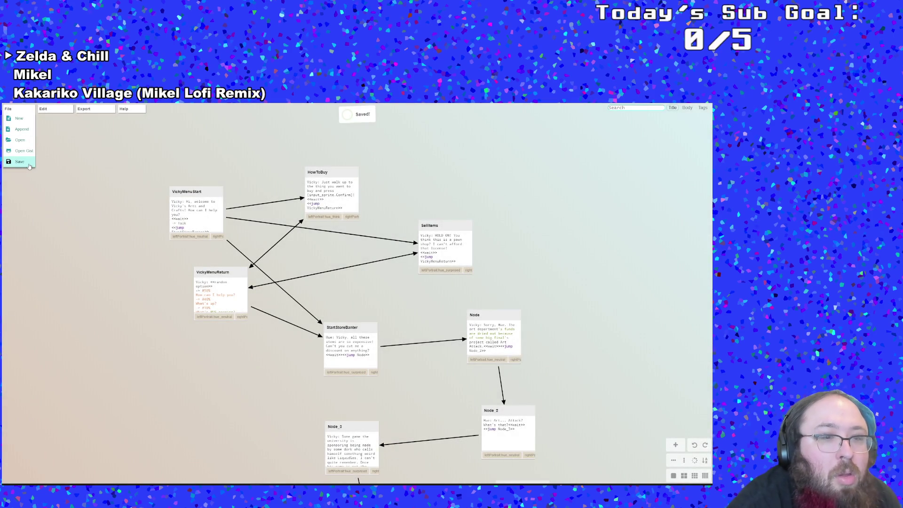
Review objDialogue's Draw GUI End nametag code, then build and launch the game to its title screen.
{"action": "key", "text": "alt+Tab"}
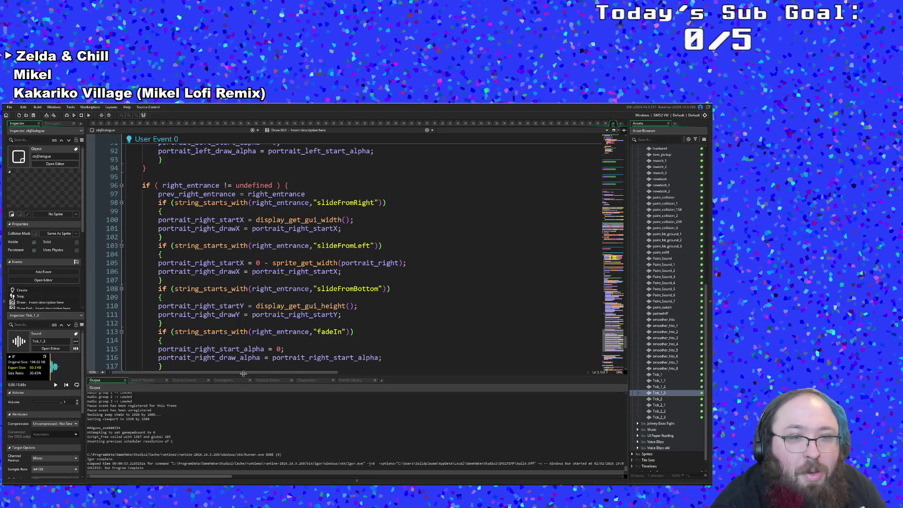
{"action": "scroll", "coordinate": [243, 339], "scroll_direction": "down", "scroll_amount": 10}
{"action": "scroll", "coordinate": [243, 338], "scroll_direction": "up", "scroll_amount": 20}
{"action": "scroll", "coordinate": [243, 338], "scroll_direction": "up", "scroll_amount": 15}
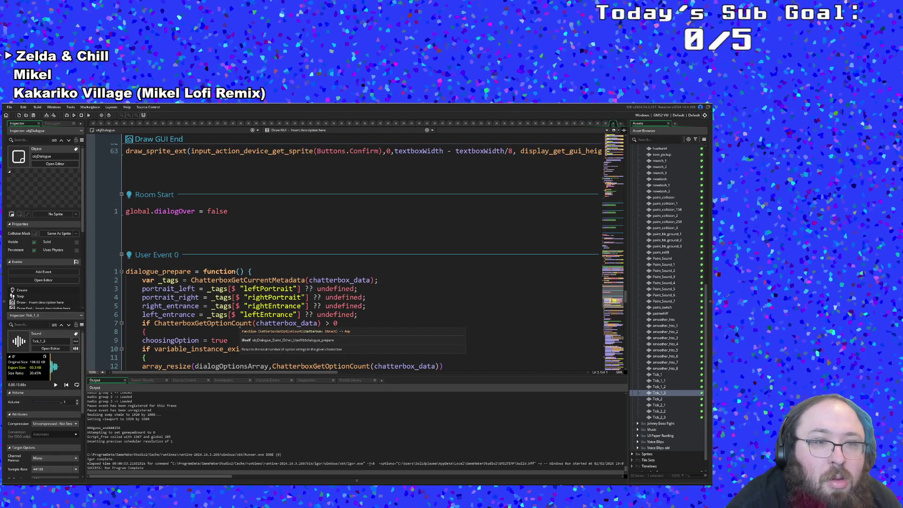
{"action": "scroll", "coordinate": [239, 321], "scroll_direction": "up", "scroll_amount": 6}
{"action": "left_click", "coordinate": [244, 219]}
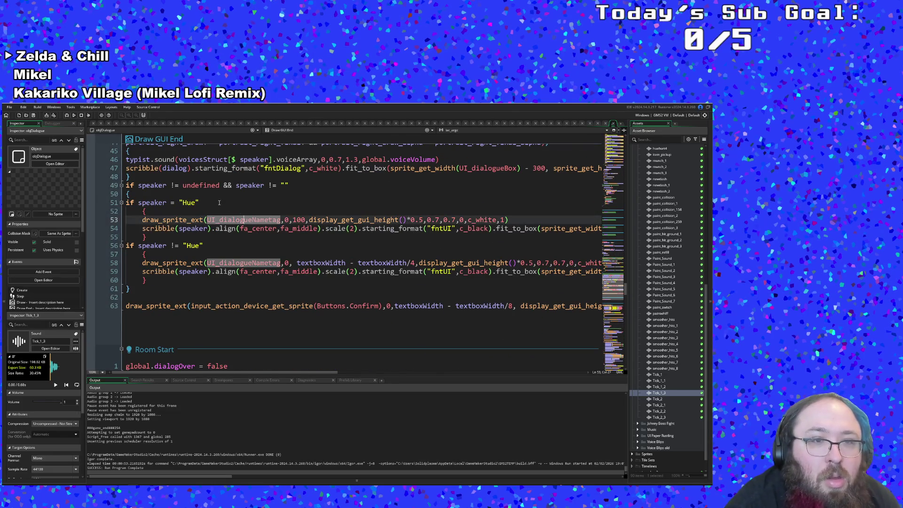
{"action": "left_click", "coordinate": [73, 115]}
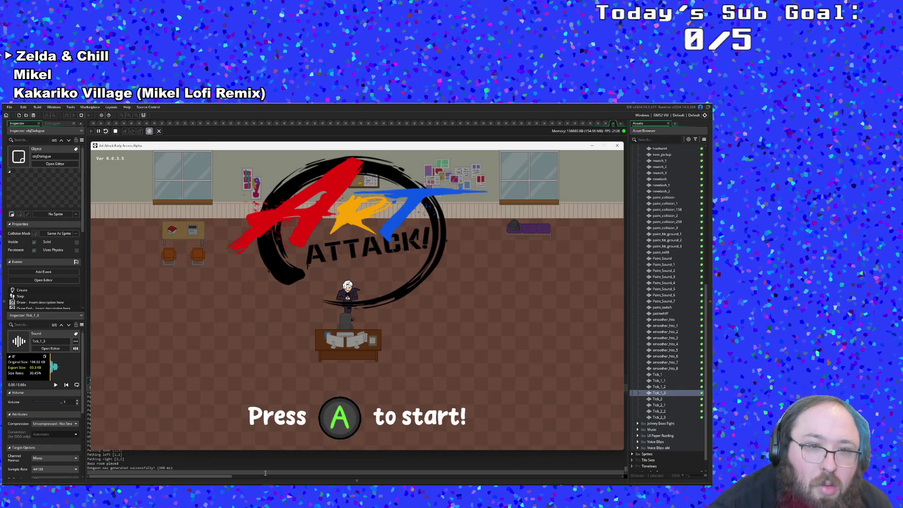
Start the game, finish Hue's dialogue, and walk through the rooms to collect the sponge.
{"action": "key", "text": "Return"}
{"action": "key", "text": "Return"}
{"action": "key", "text": "Return"}
{"action": "key", "text": "Return"}
{"action": "key", "text": "d"}
{"action": "key", "text": "s"}
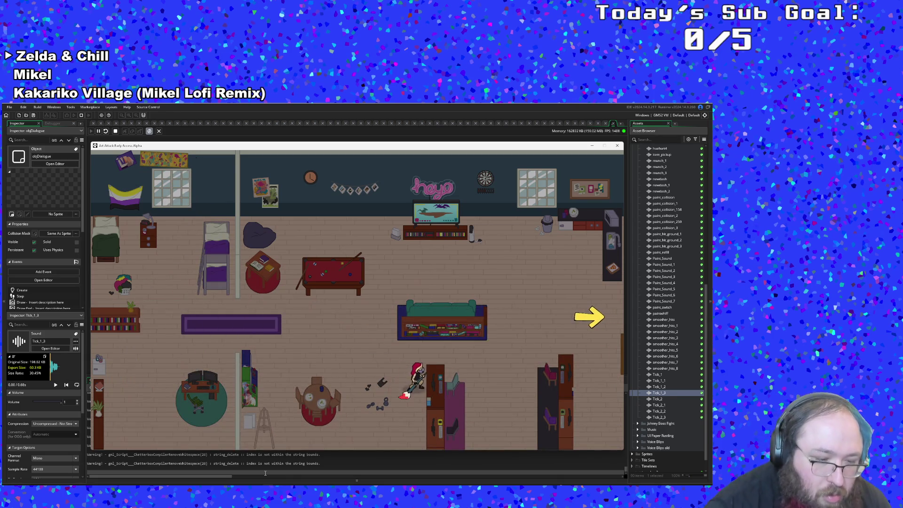
{"action": "key", "text": "d"}
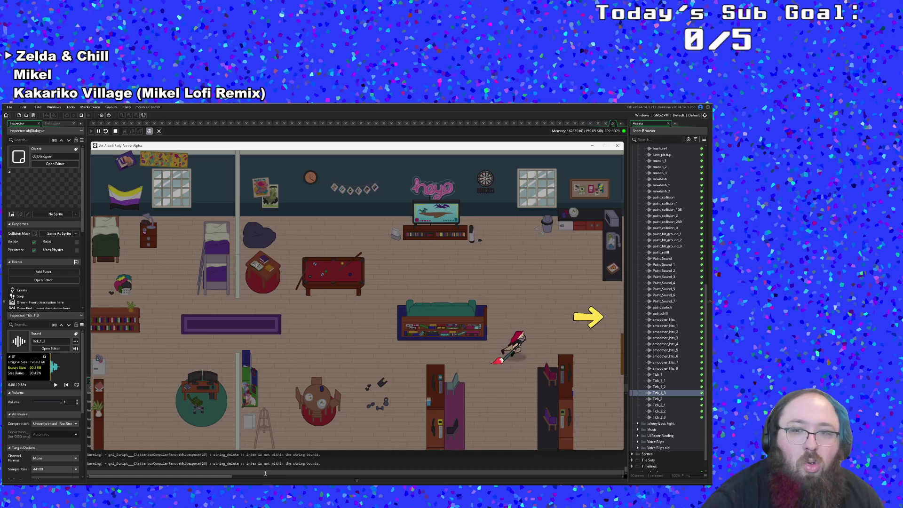
{"action": "key", "text": "a"}
{"action": "key", "text": "s"}
{"action": "key", "text": "d"}
{"action": "key", "text": "d"}
{"action": "key", "text": "w"}
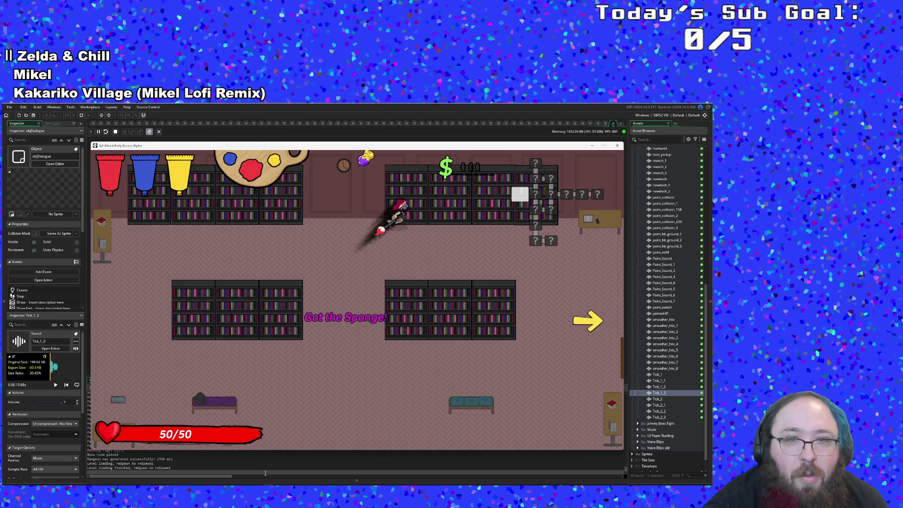
{"action": "key", "text": "s"}
{"action": "key", "text": "a"}
Cross the paint room, mix the blue paint into purple, and close the game window.
{"action": "key", "text": "d"}
{"action": "key", "text": "e"}
{"action": "key", "text": "d"}
{"action": "key", "text": "d"}
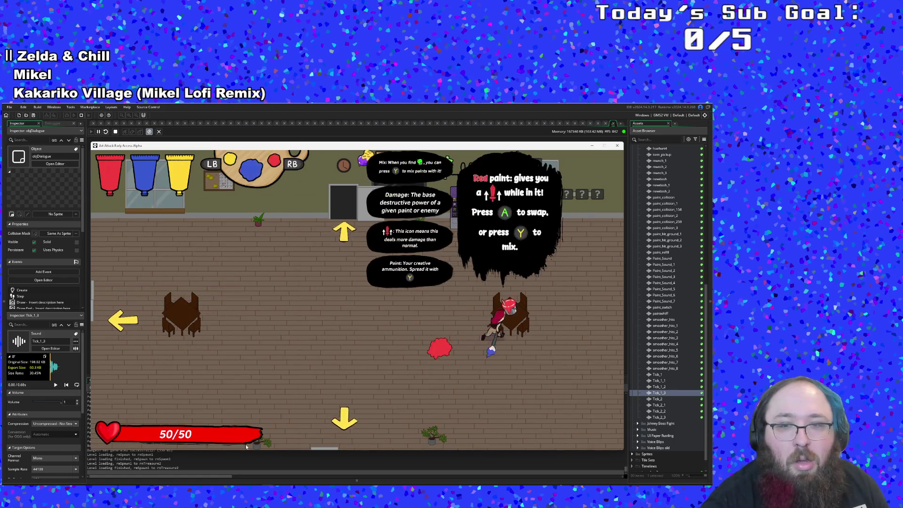
{"action": "key", "text": "e"}
{"action": "key", "text": "a"}
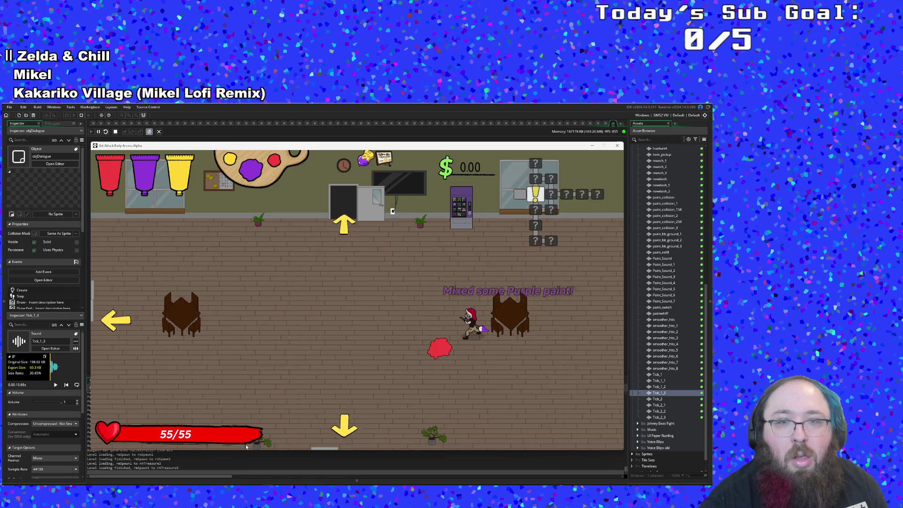
{"action": "left_click", "coordinate": [617, 146]}
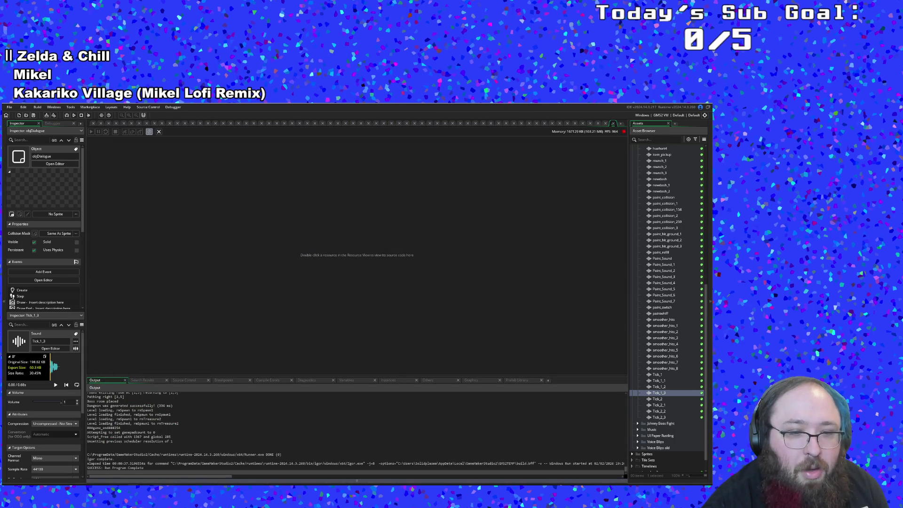
Save the Vicky dialogue file in Yarn Editor.
{"action": "key", "text": "alt+Tab"}
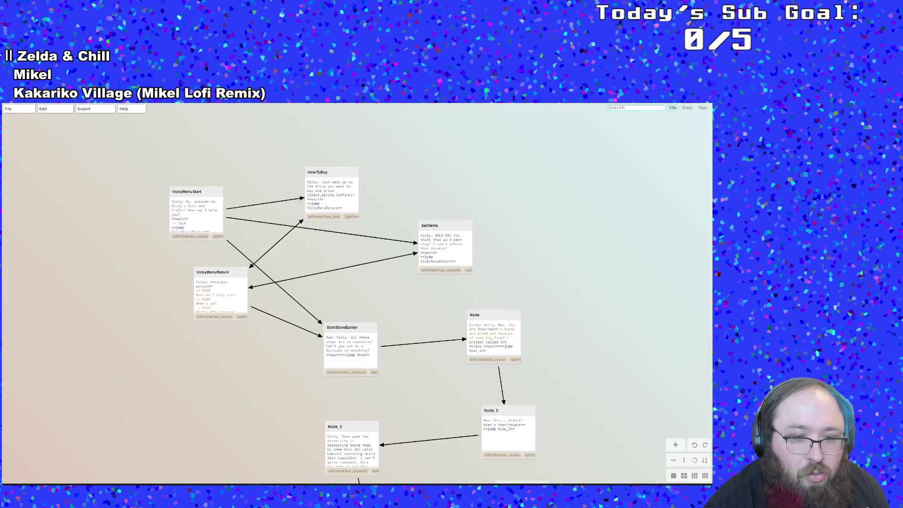
{"action": "mouse_move", "coordinate": [8, 108]}
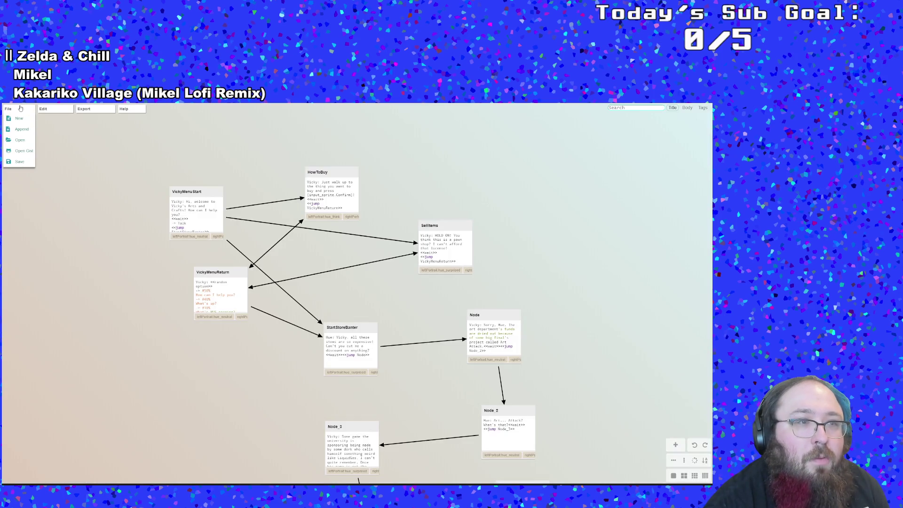
{"action": "left_click", "coordinate": [19, 162]}
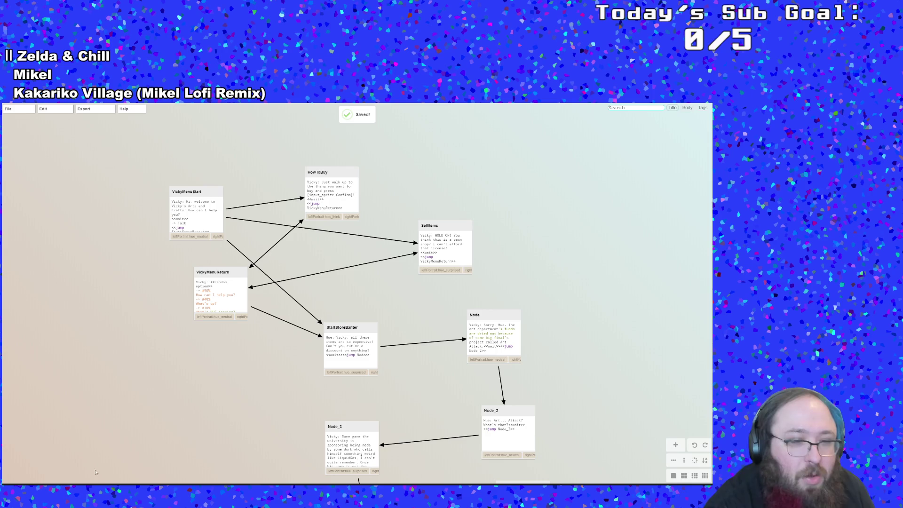
Open objVickyShopkeep's Create code in GameMaker and compare its node with the Yarn graph.
{"action": "key", "text": "alt+Tab"}
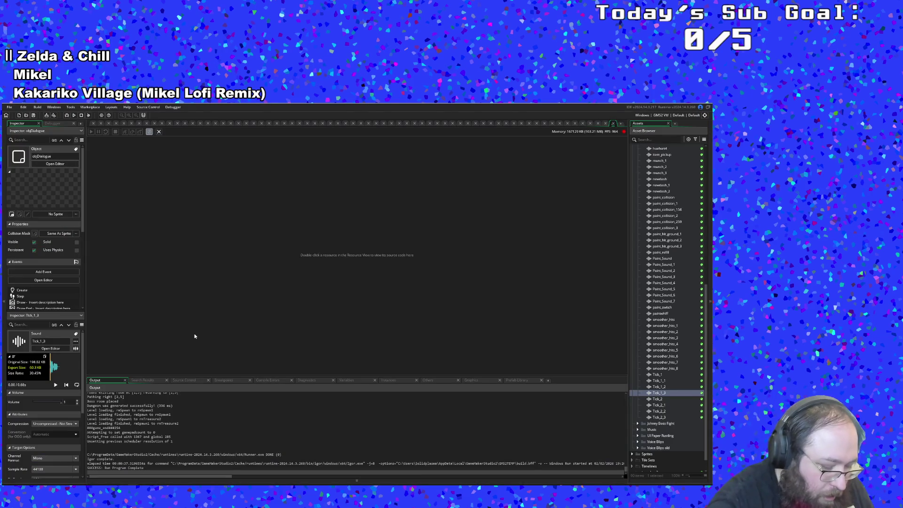
{"action": "key", "text": "ctrl+t"}
{"action": "type", "text": "objvi"}
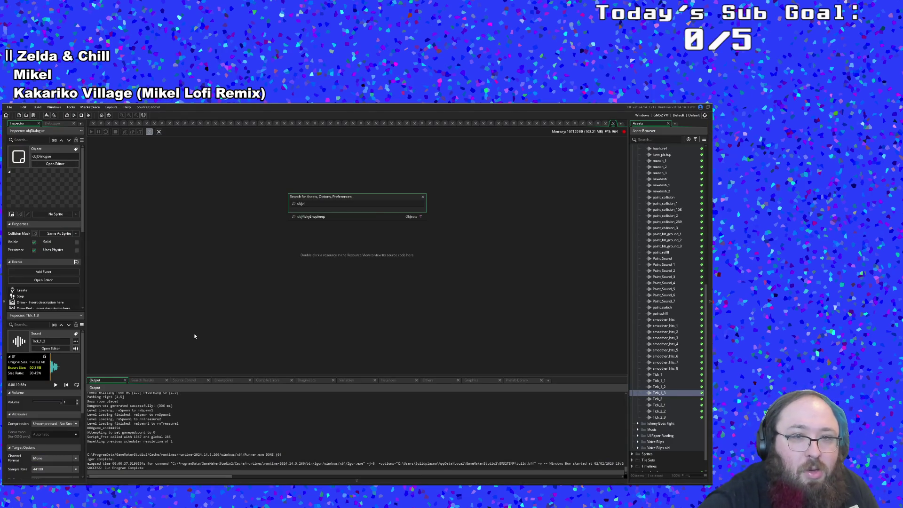
{"action": "key", "text": "Return"}
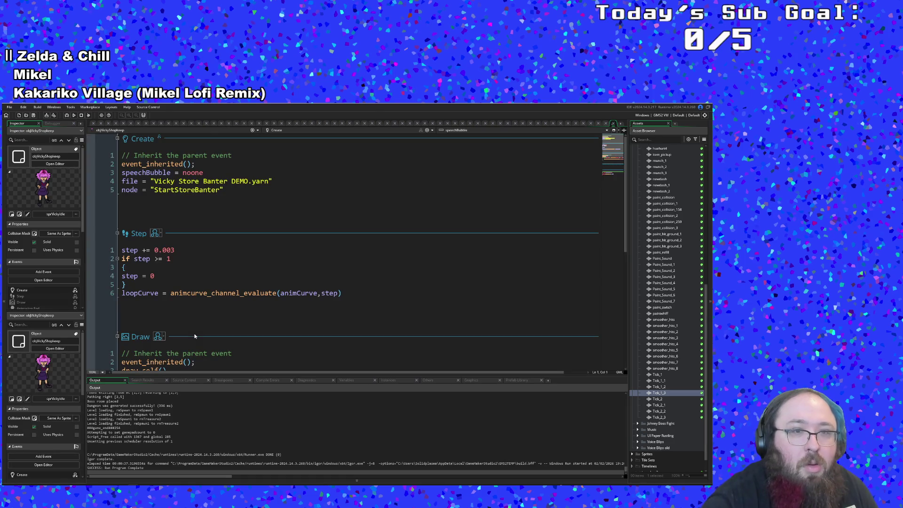
{"action": "key", "text": "alt+Tab"}
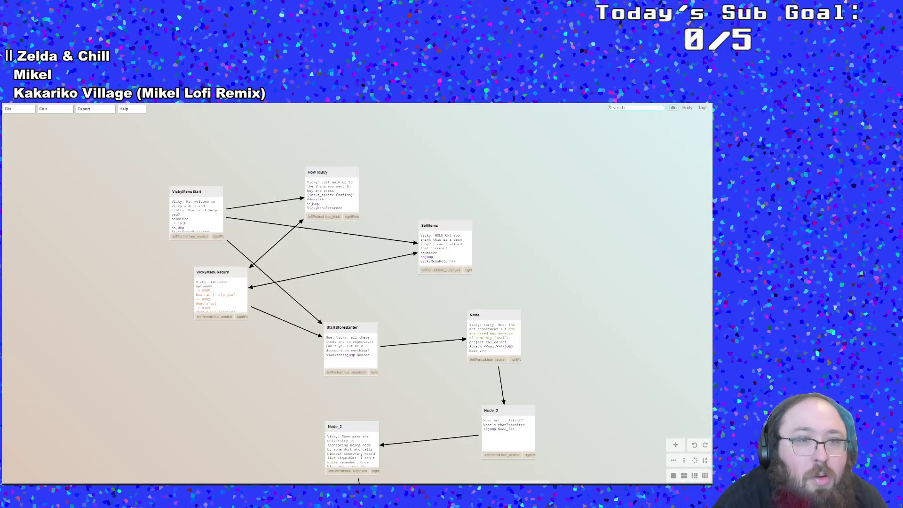
{"action": "key", "text": "alt+Tab"}
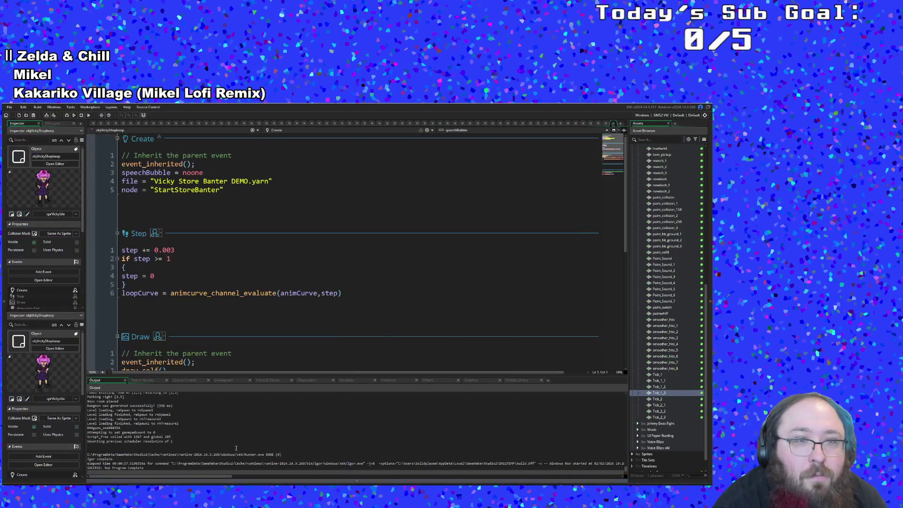
Change the Create event's starting node from "StartStoreBanter" to "VickyMenuStart", matching the Yarn node name.
{"action": "left_click", "coordinate": [178, 181]}
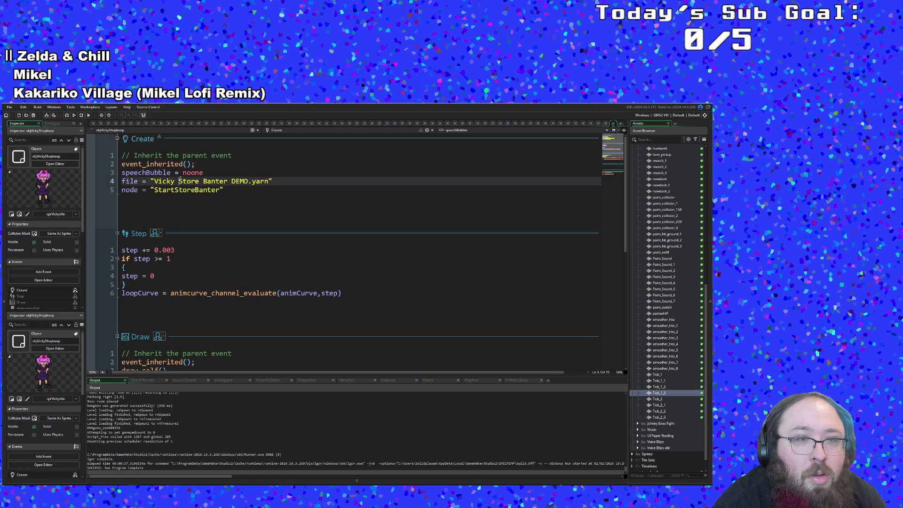
{"action": "left_click_drag", "start_coordinate": [220, 190], "coordinate": [154, 193]}
{"action": "type", "text": "Vicky M"}
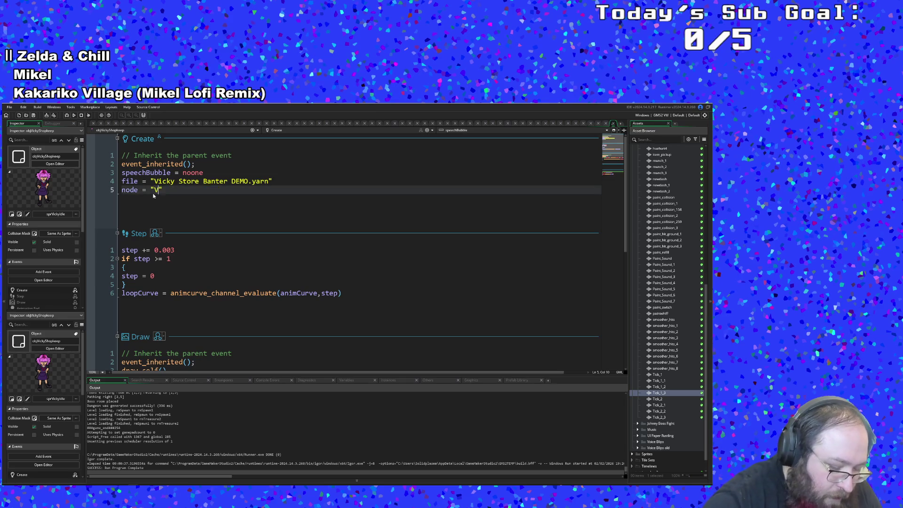
{"action": "type", "text": "enu Start"}
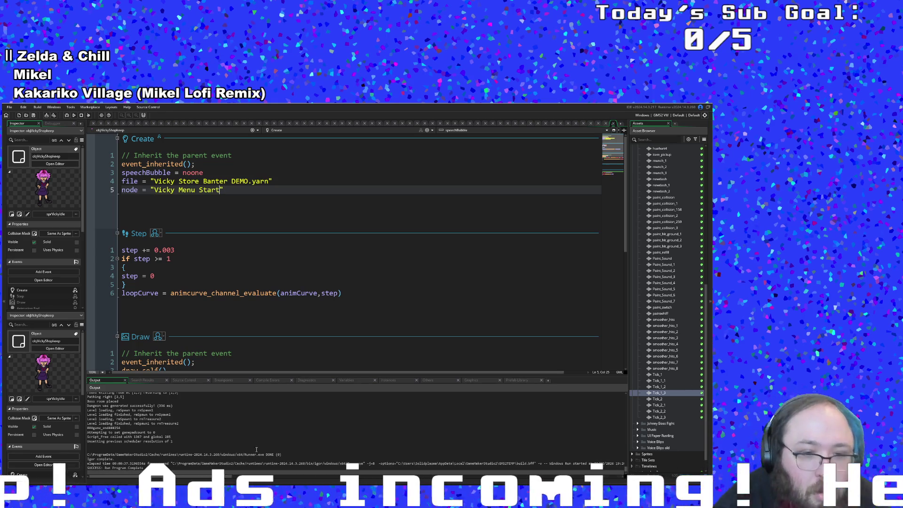
{"action": "key", "text": "alt+Tab"}
{"action": "key", "text": "alt+Tab"}
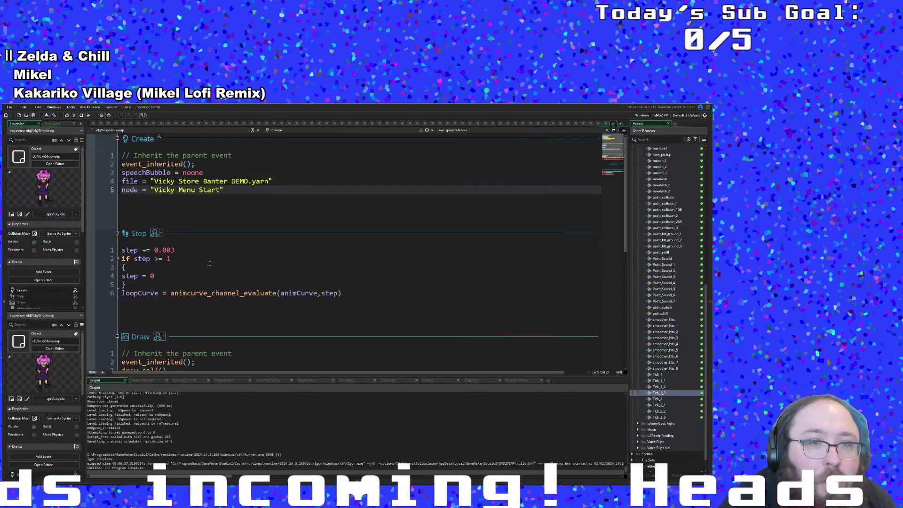
{"action": "key", "text": "BackSpace"}
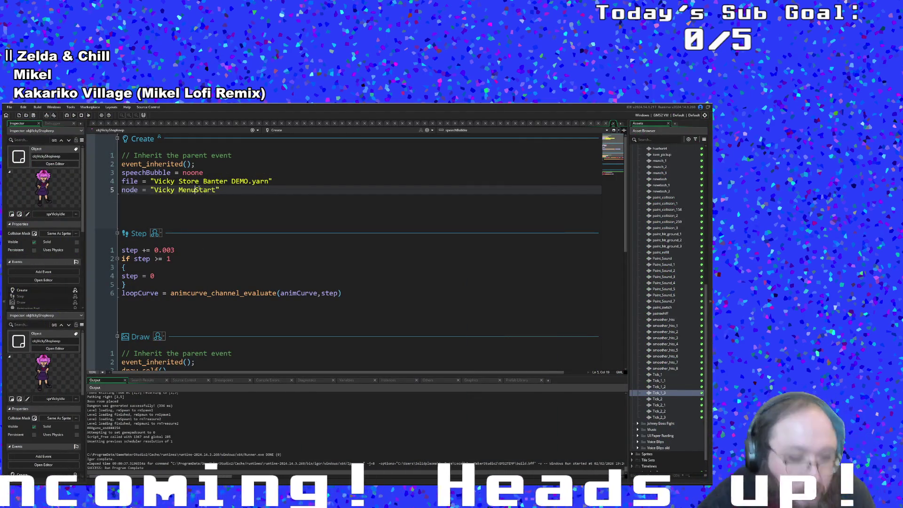
{"action": "key", "text": "BackSpace"}
{"action": "key", "text": "alt+Tab"}
{"action": "key", "text": "alt+Tab"}
{"action": "left_click", "coordinate": [237, 246]}
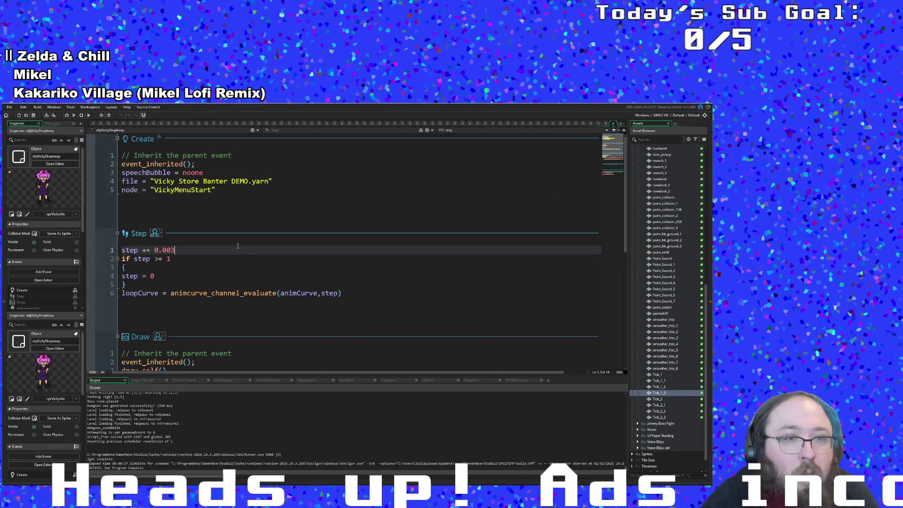
Save the GameMaker project and the Yarn dialogue file.
{"action": "left_click", "coordinate": [9, 106]}
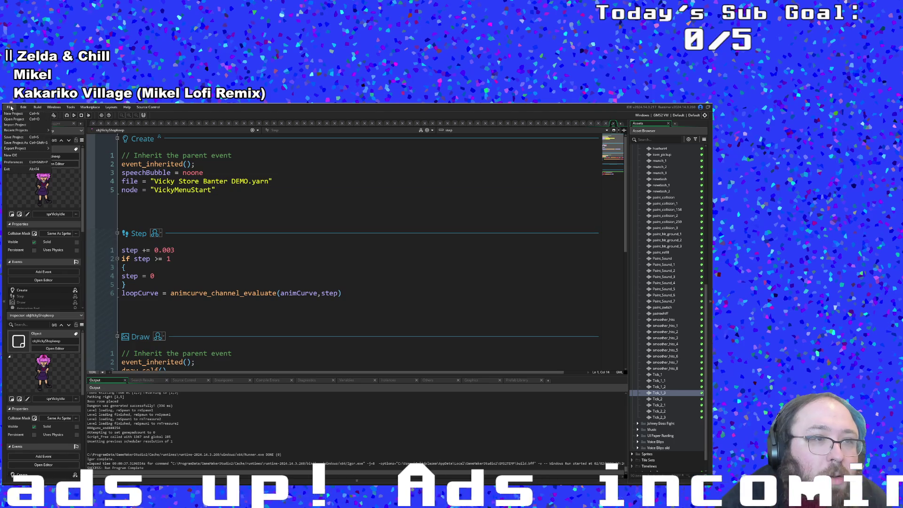
{"action": "left_click", "coordinate": [15, 137]}
{"action": "key", "text": "alt+Tab"}
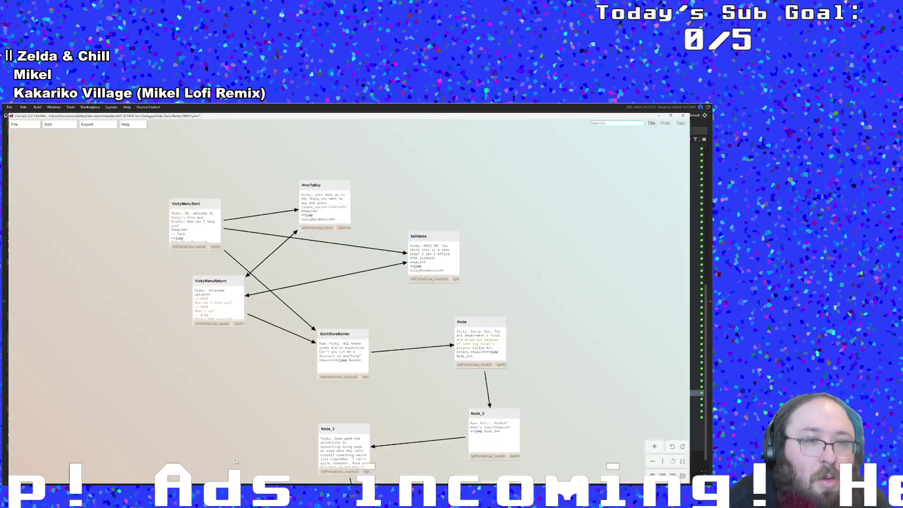
{"action": "mouse_move", "coordinate": [9, 109]}
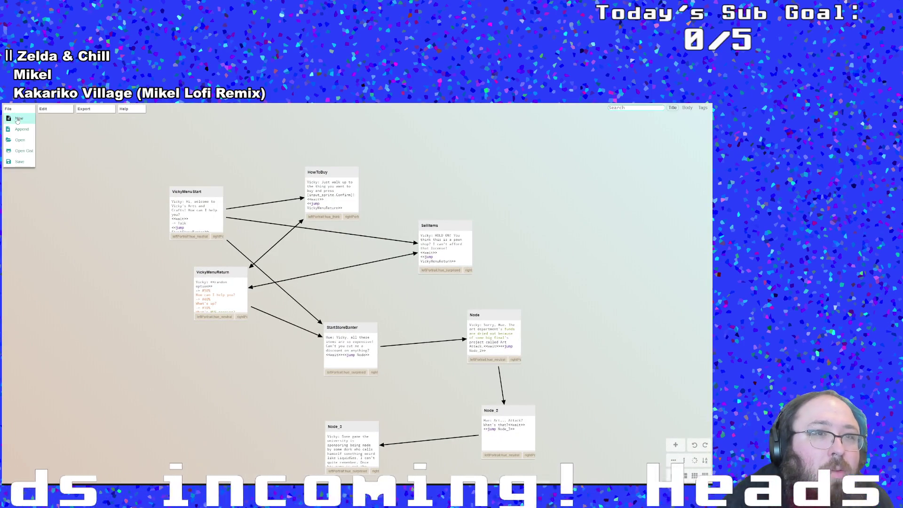
{"action": "left_click", "coordinate": [19, 162]}
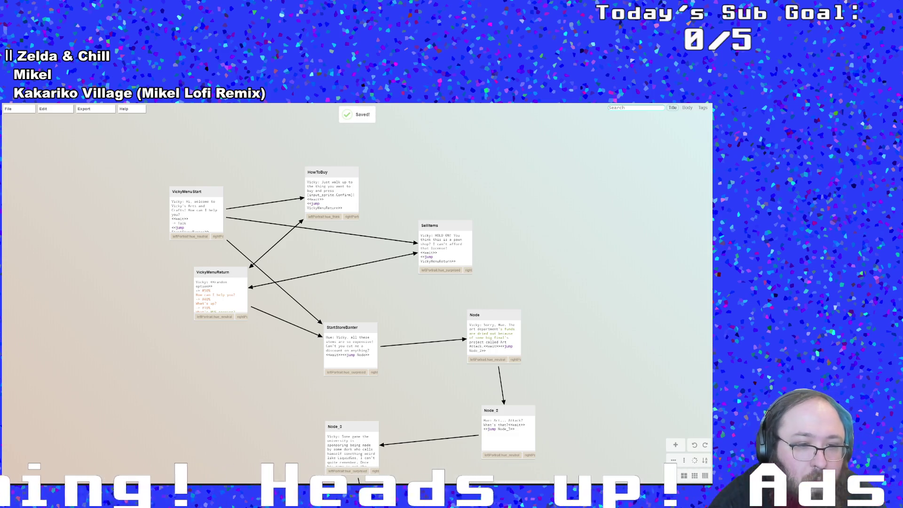
{"action": "key", "text": "alt+Tab"}
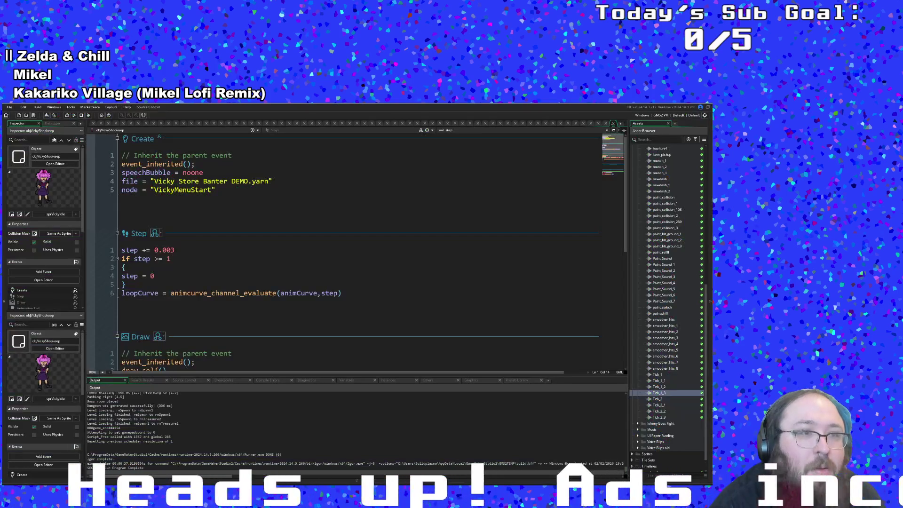
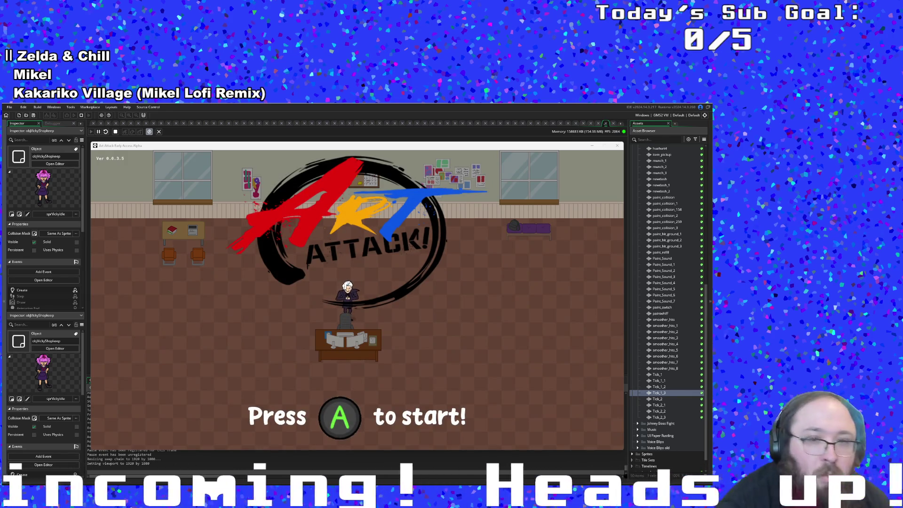
Start the game from the title screen and advance through Hue's dialogue.
{"action": "key", "text": "Return"}
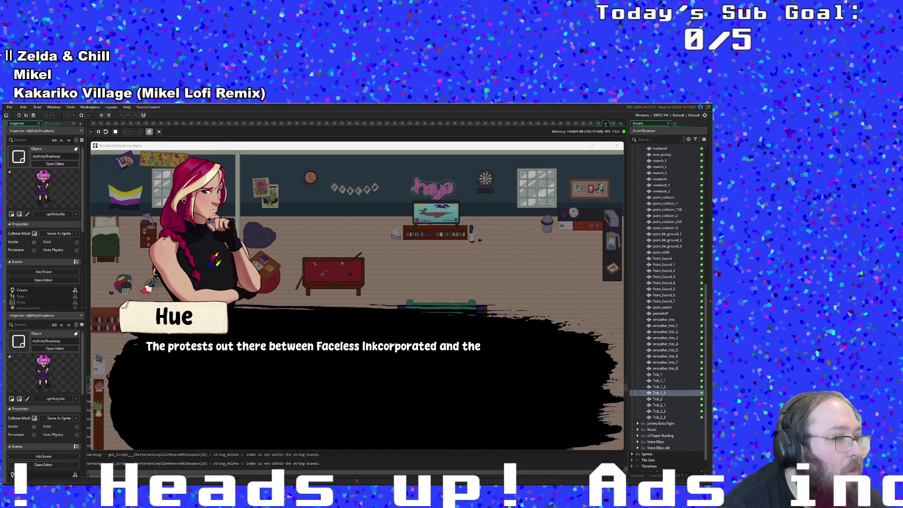
{"action": "key", "text": "Return"}
{"action": "key", "text": "Return"}
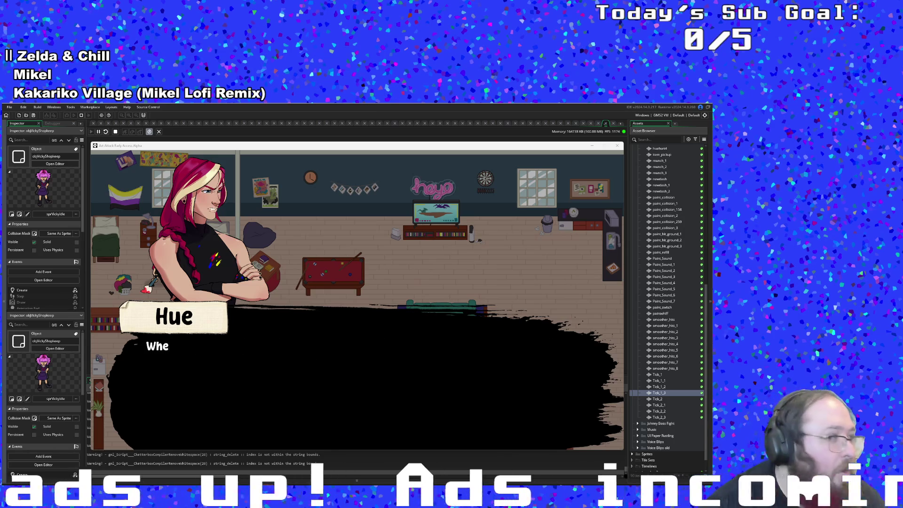
{"action": "key", "text": "Return"}
Cross the library, mix the paints into pink, and leave through the exit.
{"action": "key", "text": "Right"}
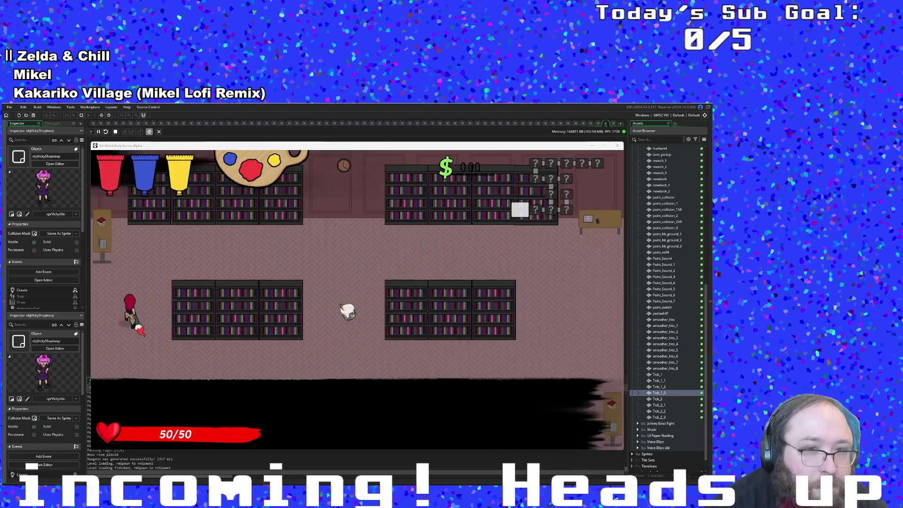
{"action": "key", "text": "Right"}
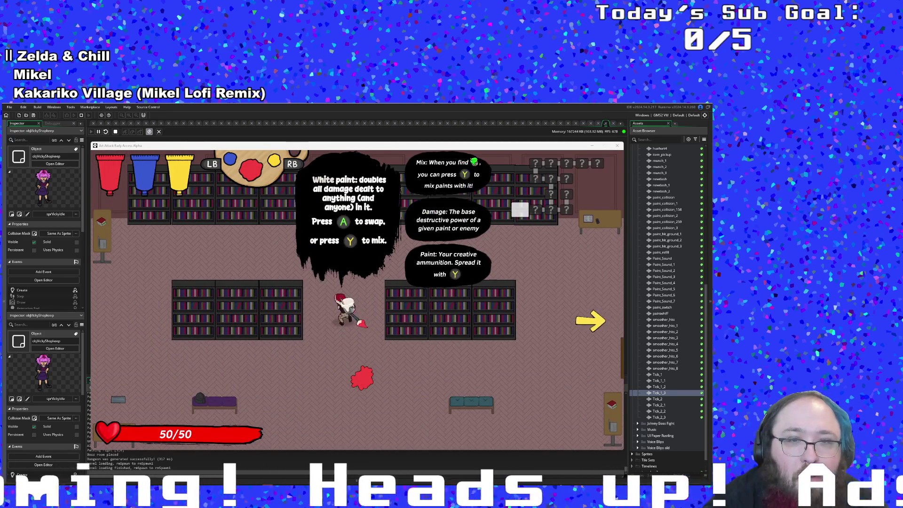
{"action": "key", "text": "e"}
{"action": "key", "text": "Up"}
{"action": "key", "text": "Right"}
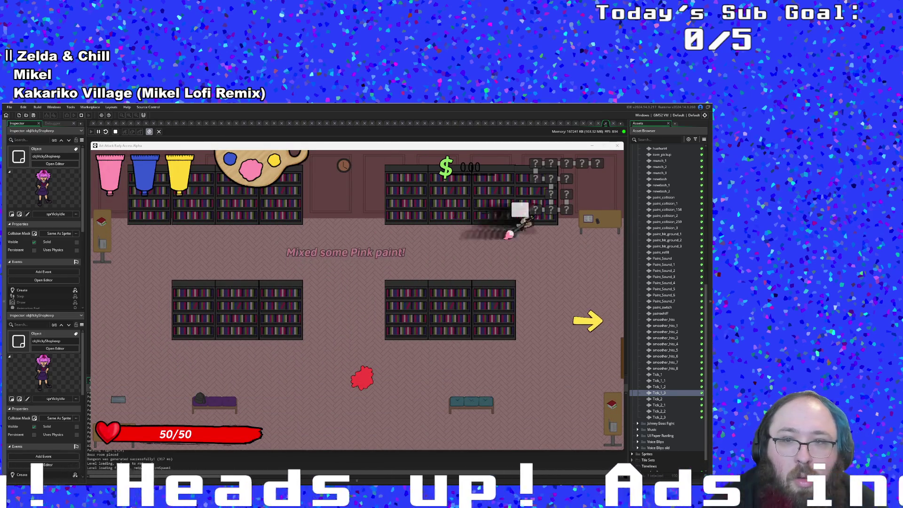
{"action": "key", "text": "Down"}
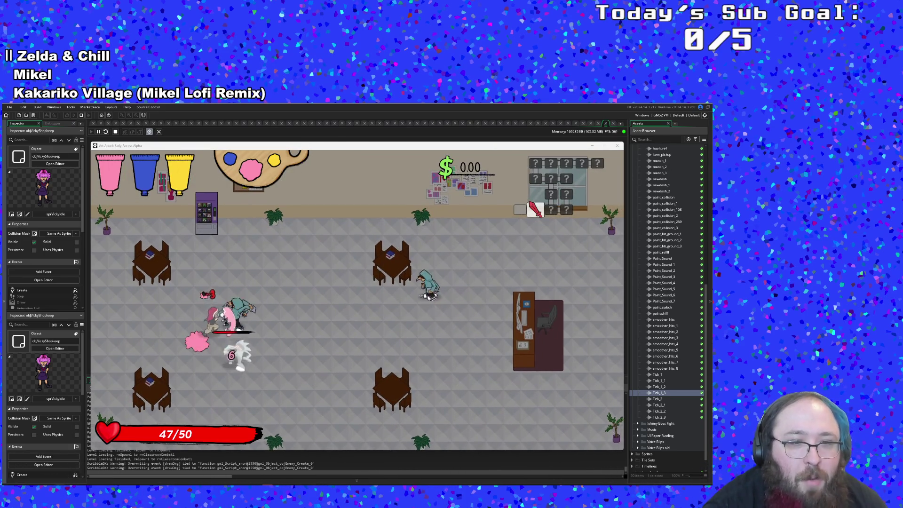
Fight and defeat the enemies in the classroom.
{"action": "key", "text": "Down"}
{"action": "key", "text": "Right"}
{"action": "key", "text": "Left"}
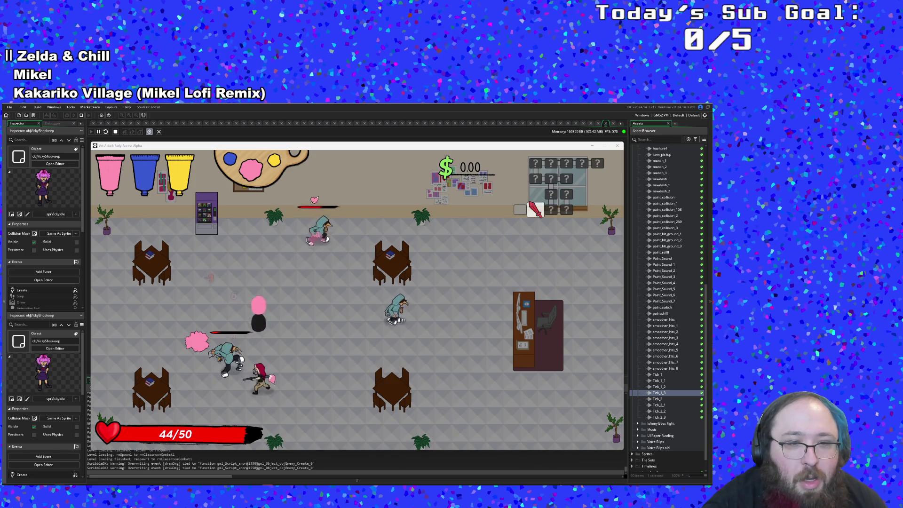
{"action": "key", "text": "Right"}
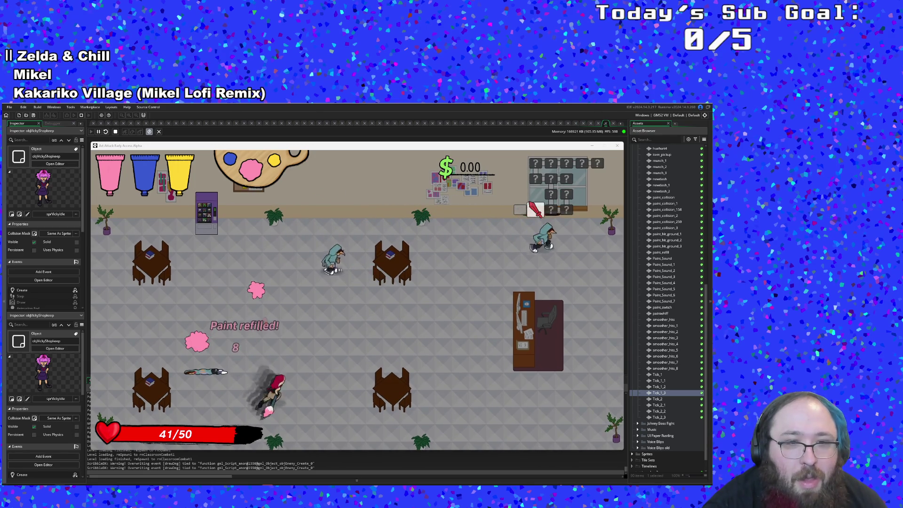
{"action": "key", "text": "Right"}
{"action": "key", "text": "Up"}
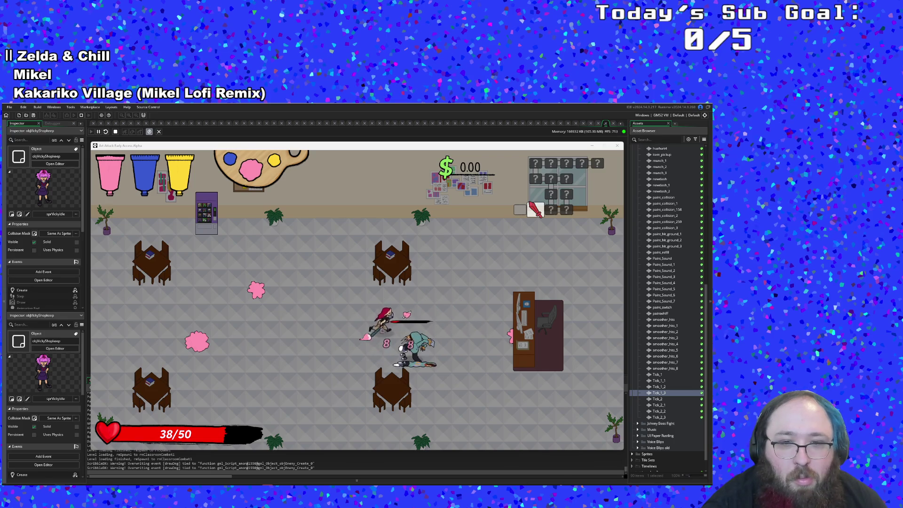
{"action": "key", "text": "Left"}
Move past the vending machine and leave through the right exit into the next room.
{"action": "key", "text": "Up"}
{"action": "key", "text": "Left"}
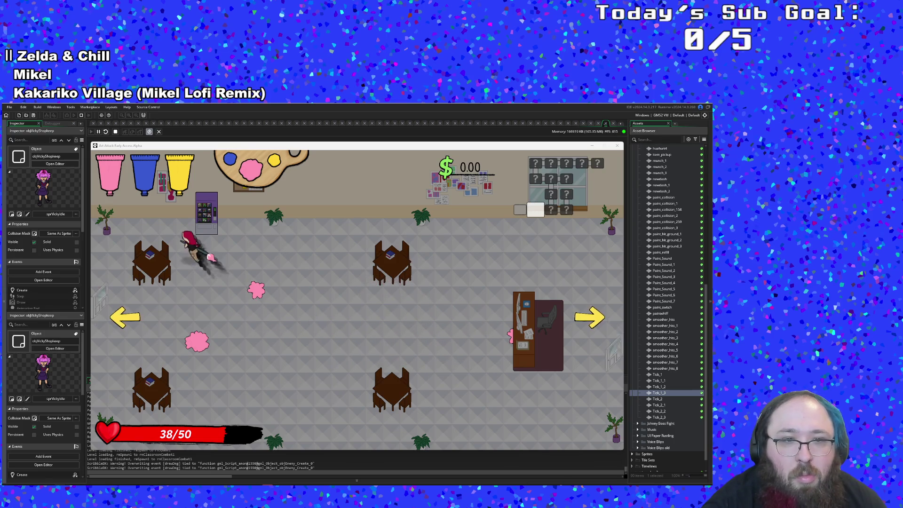
{"action": "key", "text": "Down"}
{"action": "key", "text": "Right"}
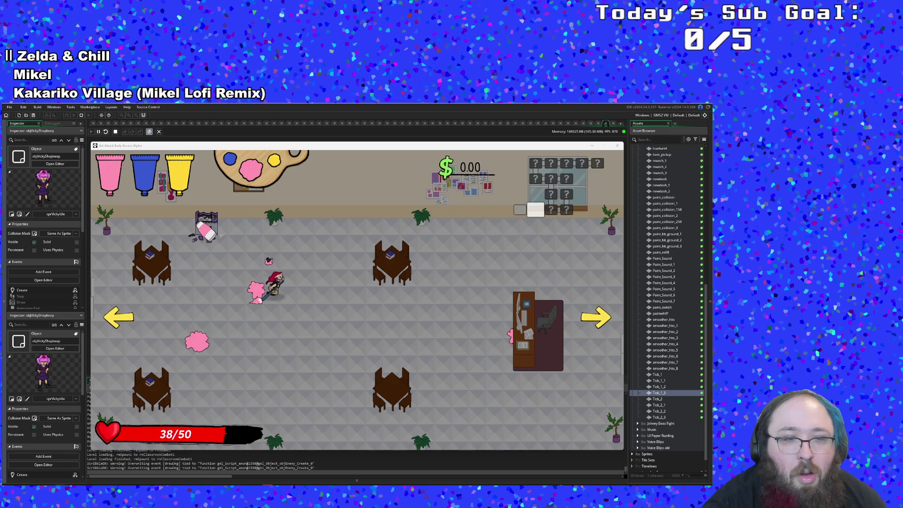
{"action": "key", "text": "Up"}
{"action": "key", "text": "Right"}
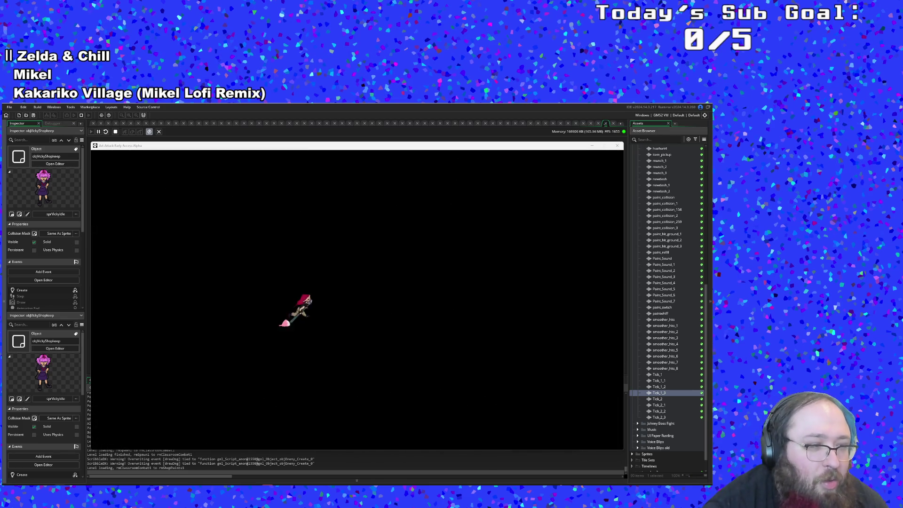
Cross the shop floor and break the wall object to restore health to 50/50.
{"action": "key", "text": "Up"}
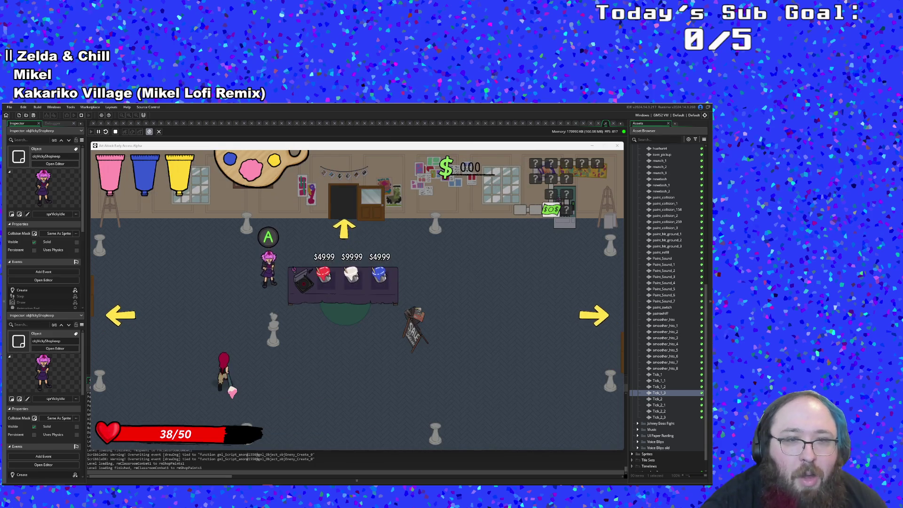
{"action": "key", "text": "Down"}
{"action": "key", "text": "Down"}
{"action": "key", "text": "Right"}
{"action": "key", "text": "Up"}
{"action": "key", "text": "Right"}
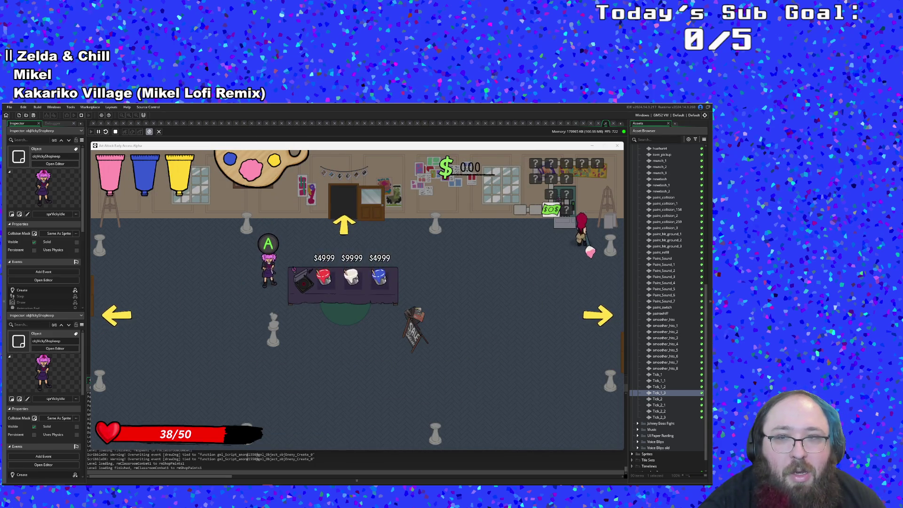
{"action": "key", "text": "space"}
{"action": "key", "text": "Left"}
{"action": "key", "text": "Down"}
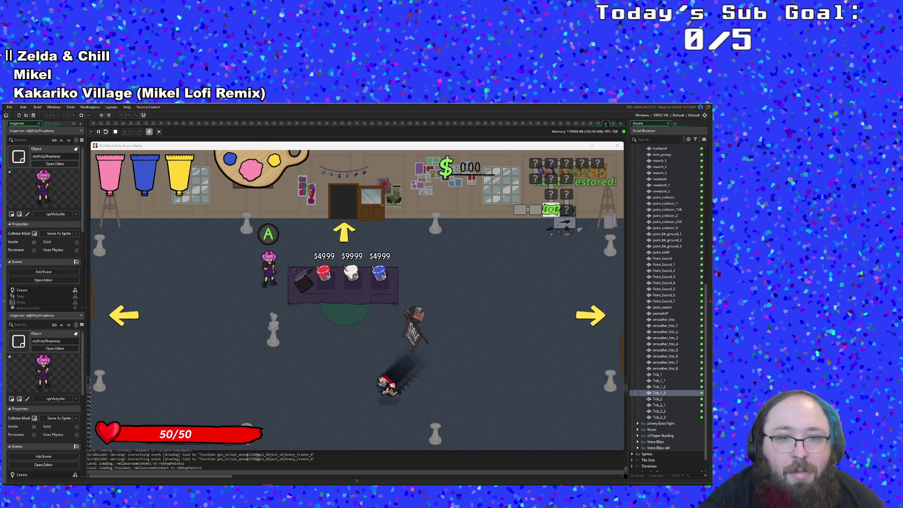
Talk to Vicky the shopkeeper until her greeting 'How can I help you?' appears.
{"action": "key", "text": "Up"}
{"action": "key", "text": "space"}
{"action": "key", "text": "space"}
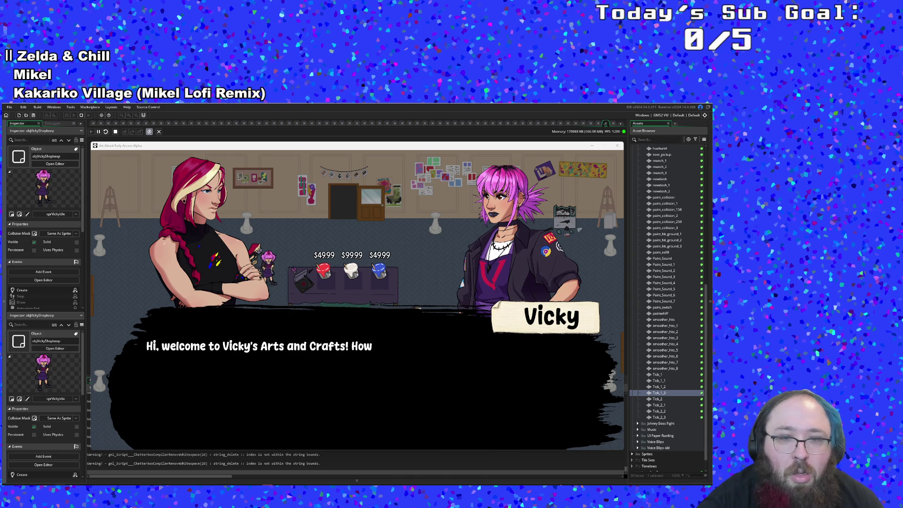
{"action": "key", "text": "space"}
{"action": "key", "text": "Left"}
{"action": "key", "text": "space"}
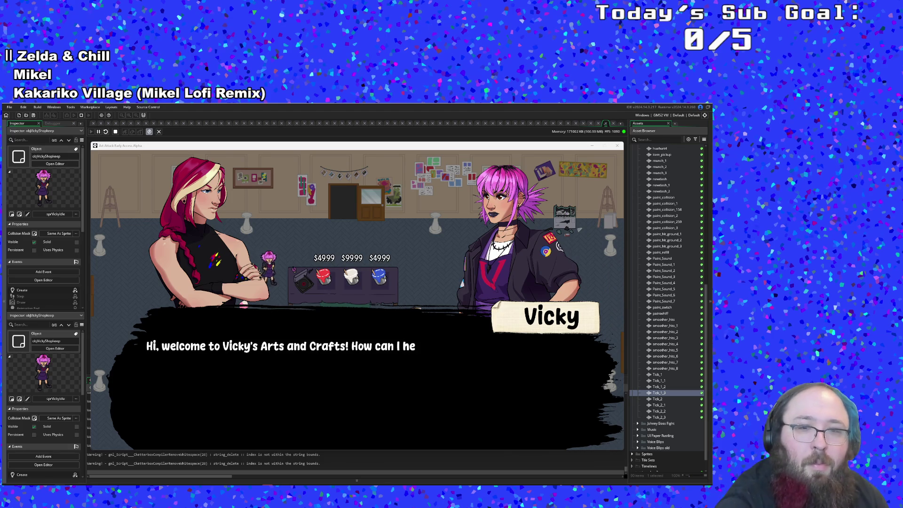
{"action": "key", "text": "space"}
{"action": "key", "text": "space"}
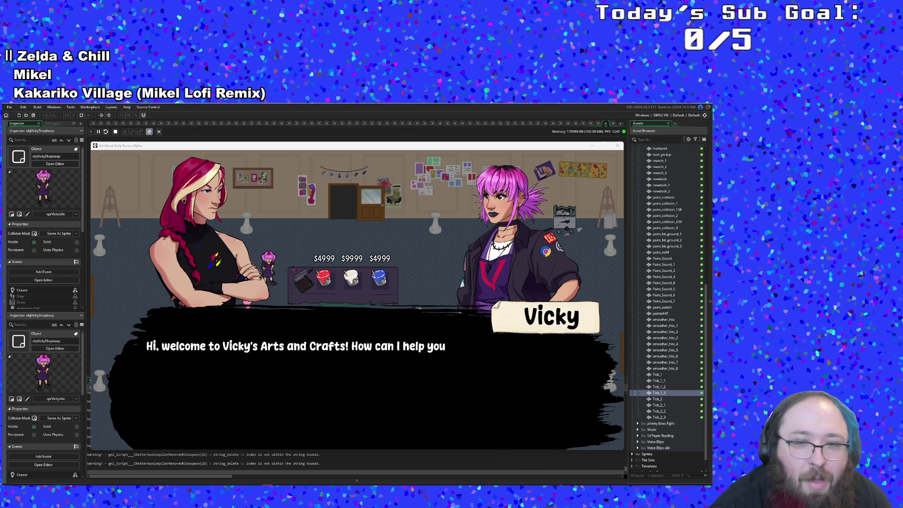
Bring the IDE output log in front of the game window.
{"action": "left_click", "coordinate": [328, 455]}
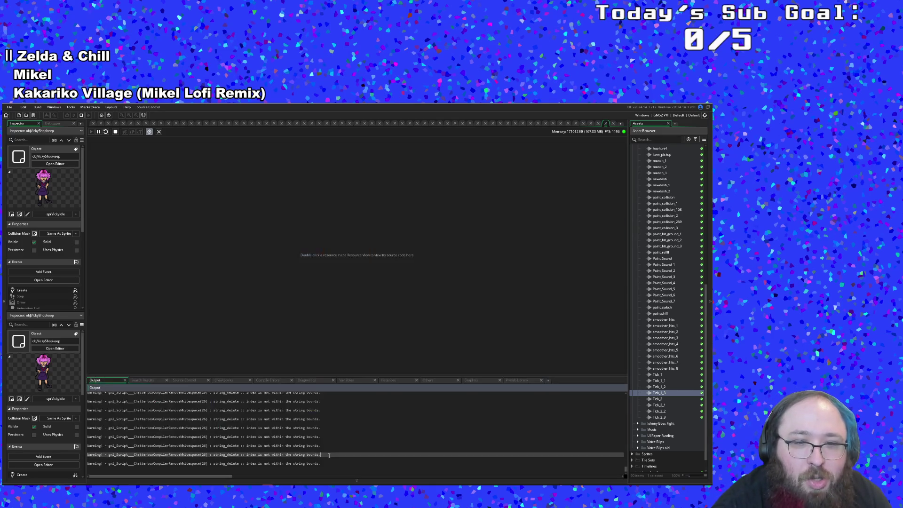
{"action": "key", "text": "alt+Tab"}
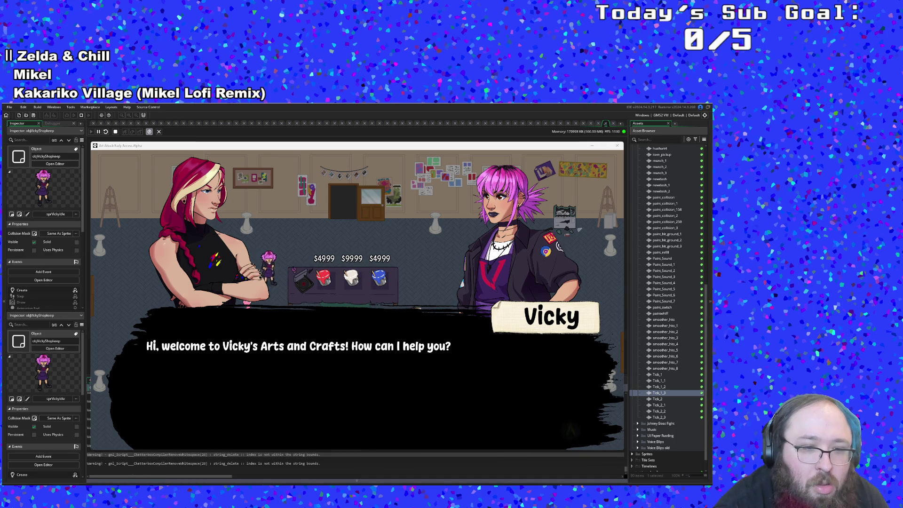
{"action": "key", "text": "alt+Tab"}
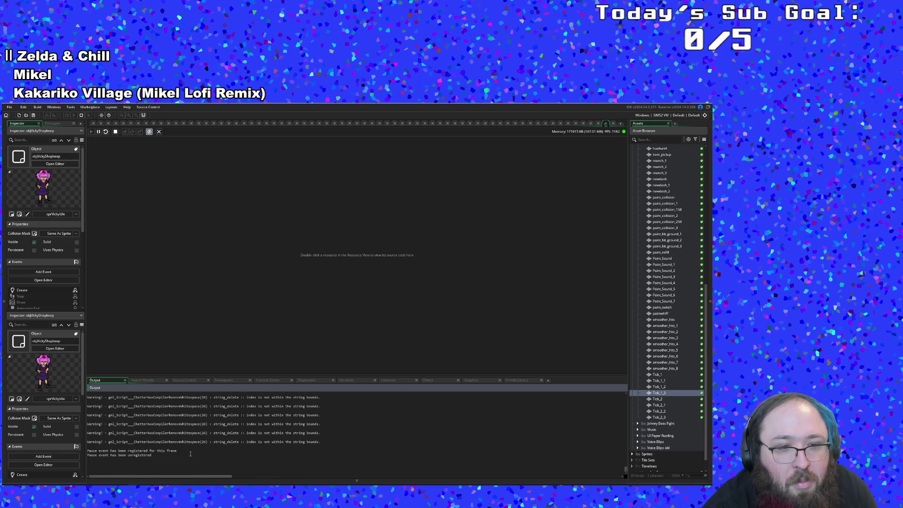
Pause the game and step through ChatterboxContinue and ChatterboxGetAllContentString back to the Step event.
{"action": "left_click", "coordinate": [190, 453]}
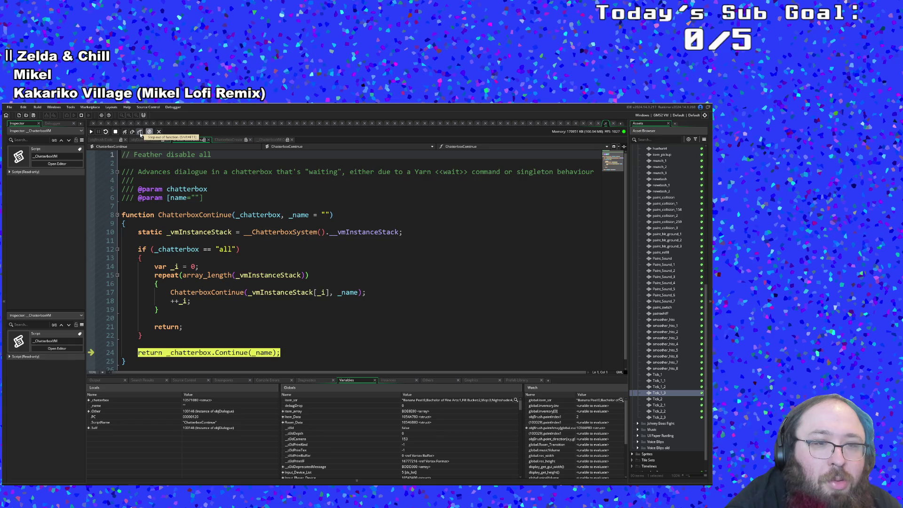
{"action": "scroll", "coordinate": [182, 252], "scroll_direction": "down", "scroll_amount": 1}
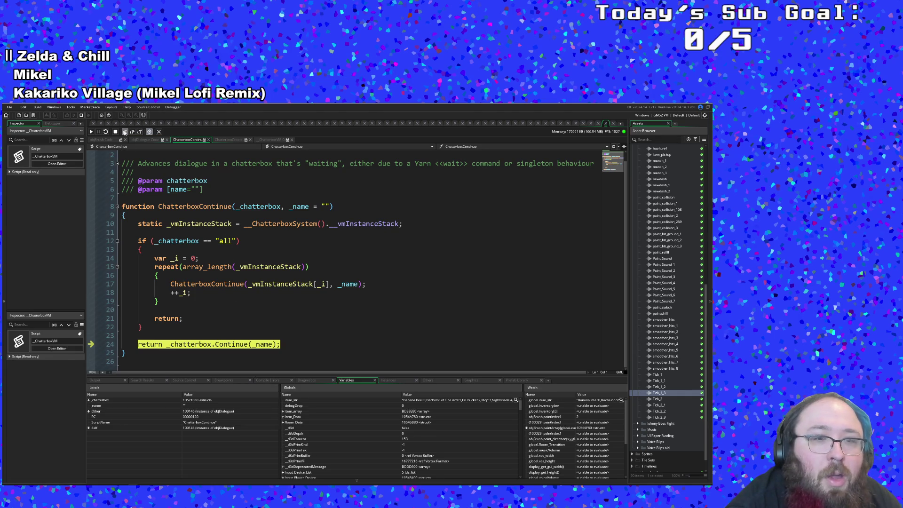
{"action": "left_click", "coordinate": [124, 133]}
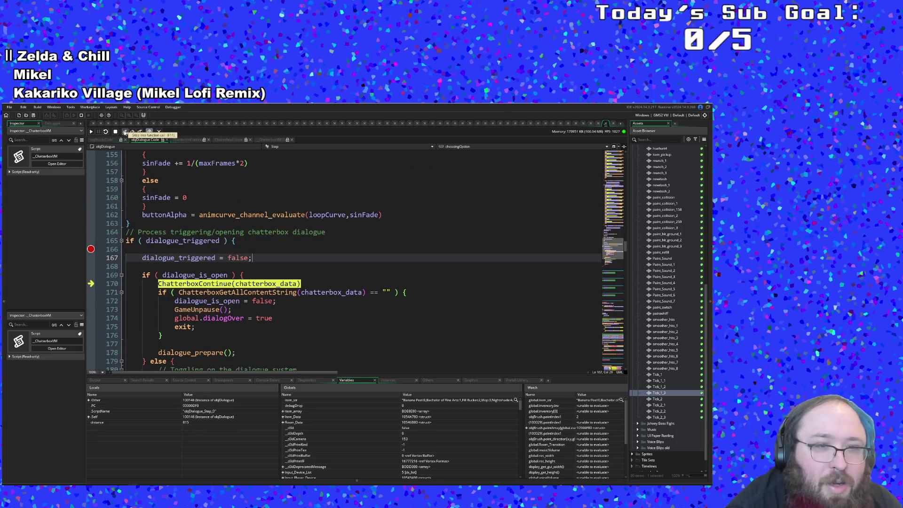
{"action": "left_click", "coordinate": [125, 132]}
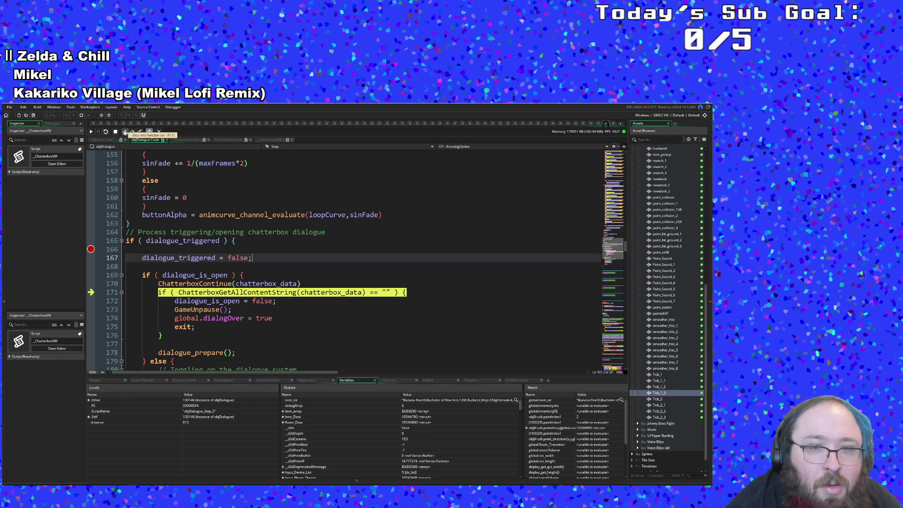
{"action": "left_click", "coordinate": [125, 132]}
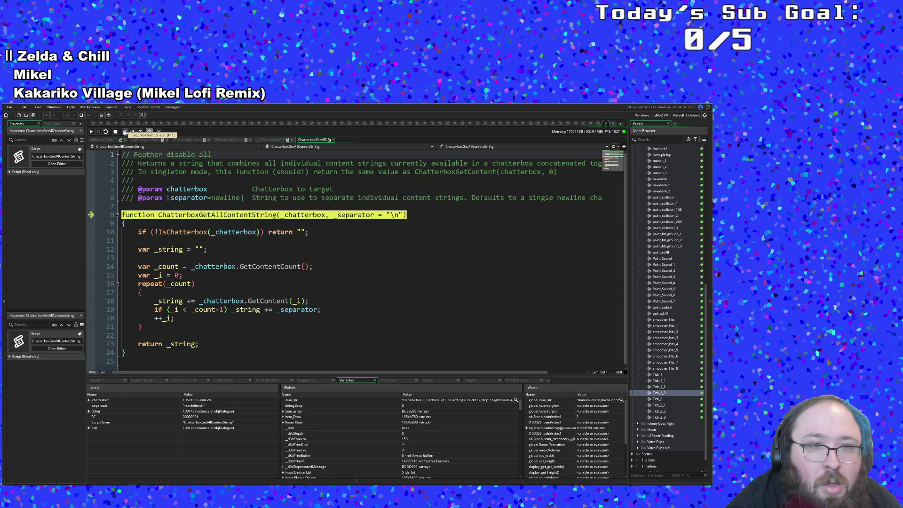
{"action": "left_click", "coordinate": [139, 132]}
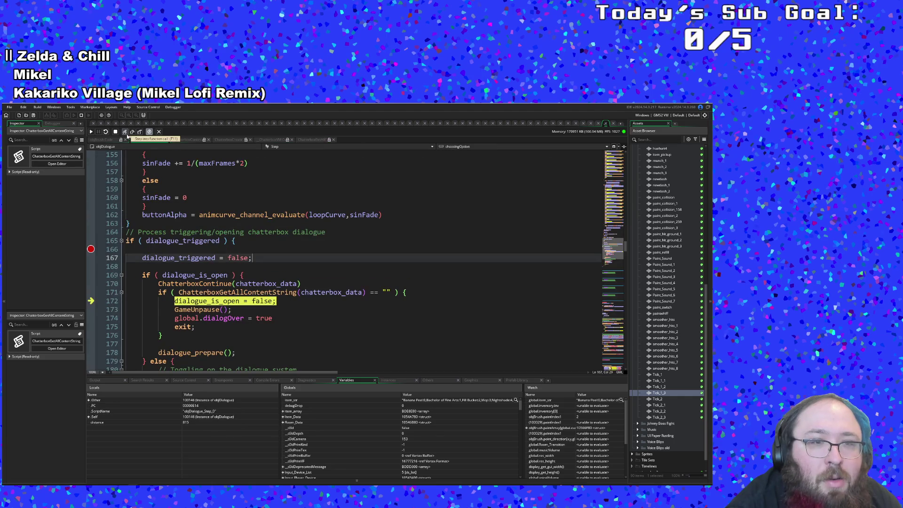
Review objDialogue's Step code at line 172, then bring up the Yarn dialogue node graph.
{"action": "mouse_move", "coordinate": [339, 291]}
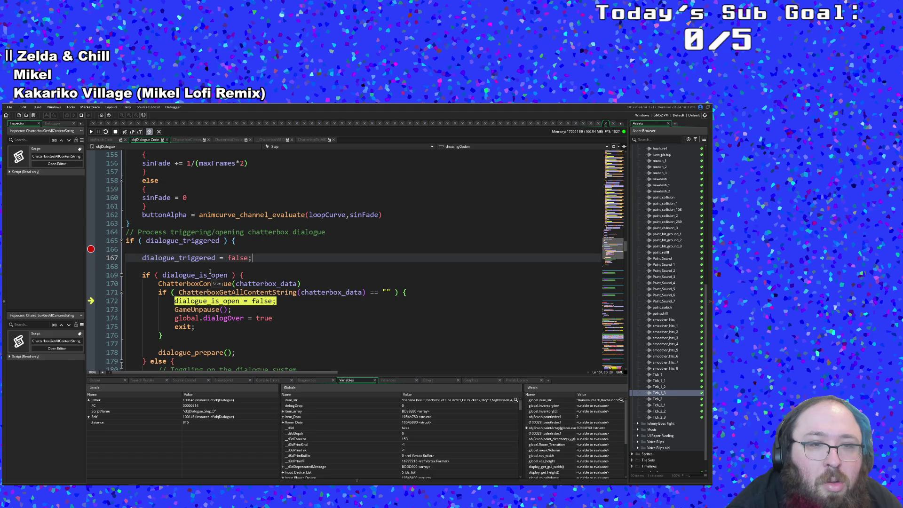
{"action": "scroll", "coordinate": [253, 301], "scroll_direction": "down", "scroll_amount": 2}
{"action": "scroll", "coordinate": [254, 307], "scroll_direction": "up", "scroll_amount": 2}
{"action": "scroll", "coordinate": [254, 307], "scroll_direction": "down", "scroll_amount": 2}
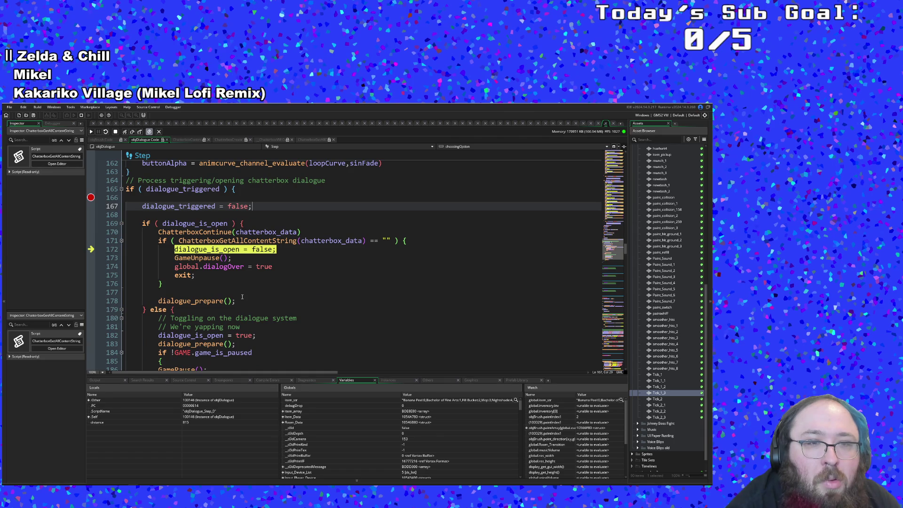
{"action": "scroll", "coordinate": [242, 296], "scroll_direction": "up", "scroll_amount": 2}
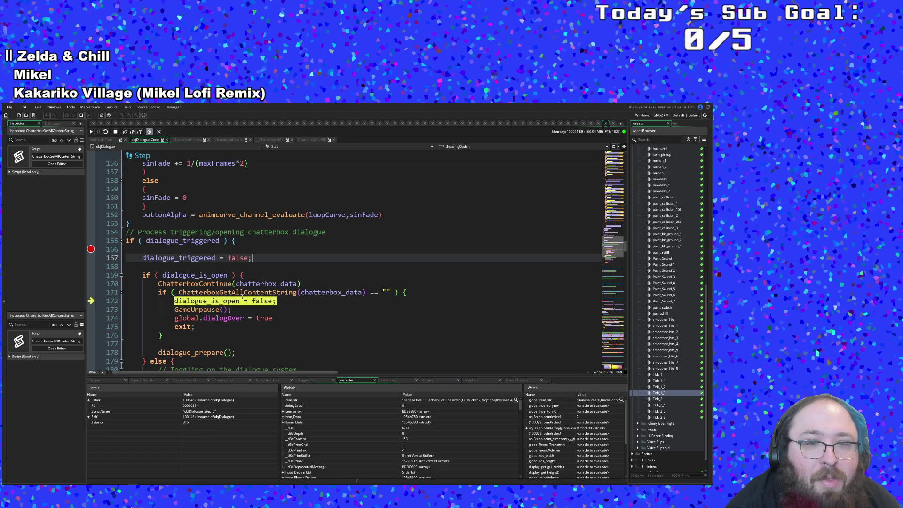
{"action": "left_click", "coordinate": [242, 463]}
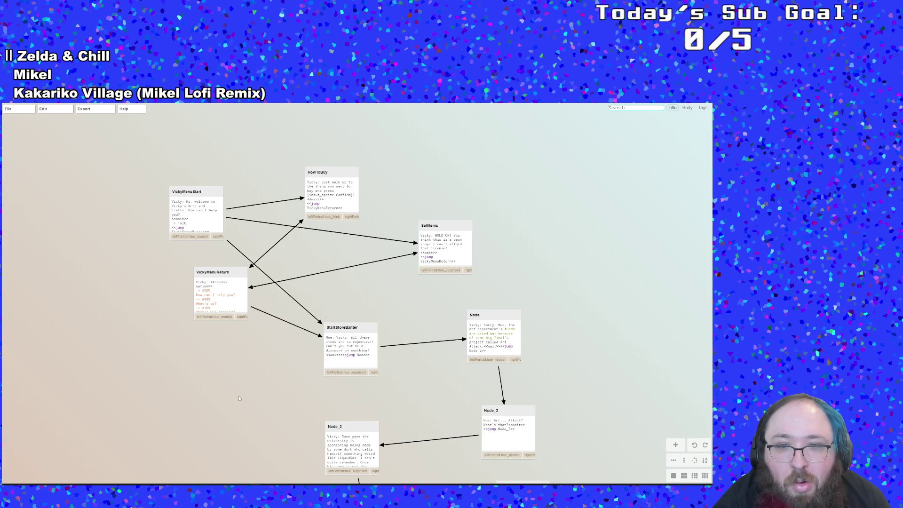
Preview the VickyMenuStart node's Talk, Shop, Sell and Leave options, then return to GameMaker.
{"action": "mouse_move", "coordinate": [197, 217]}
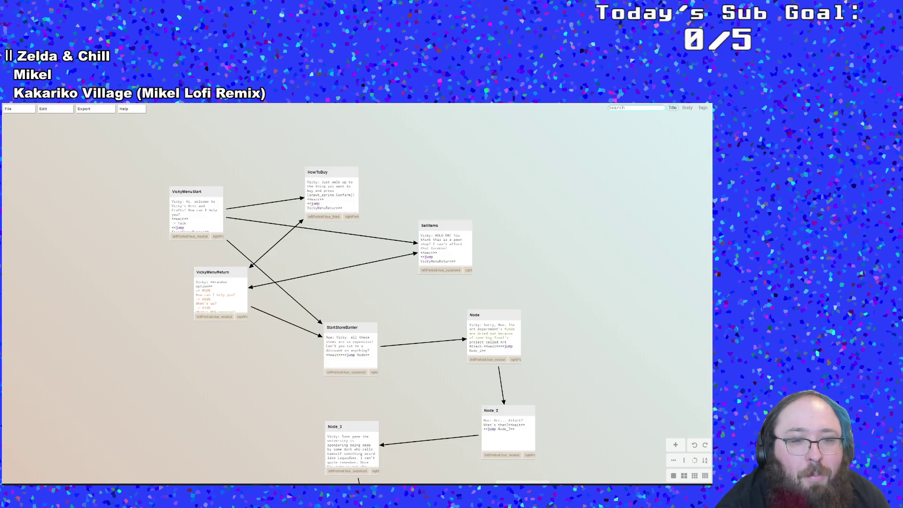
{"action": "key", "text": "alt+Tab"}
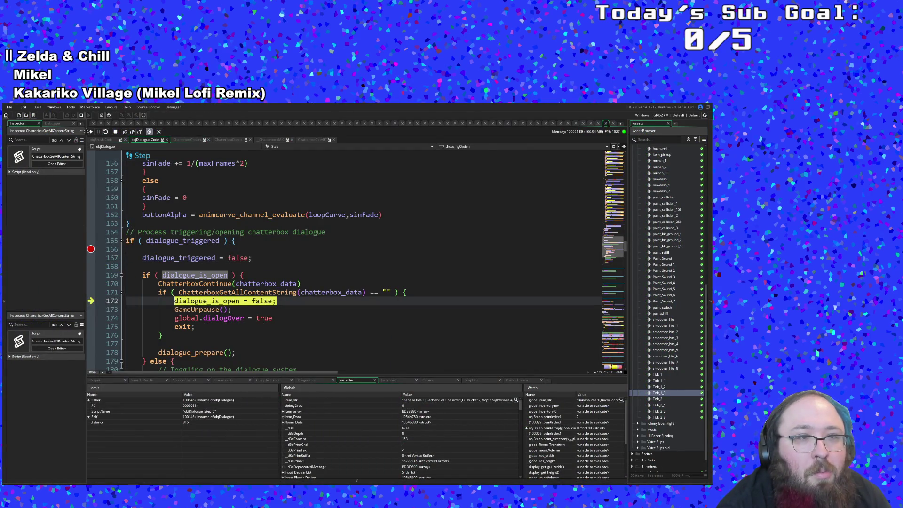
Resume the game and step into the dialogue_prepare function.
{"action": "left_click", "coordinate": [91, 131]}
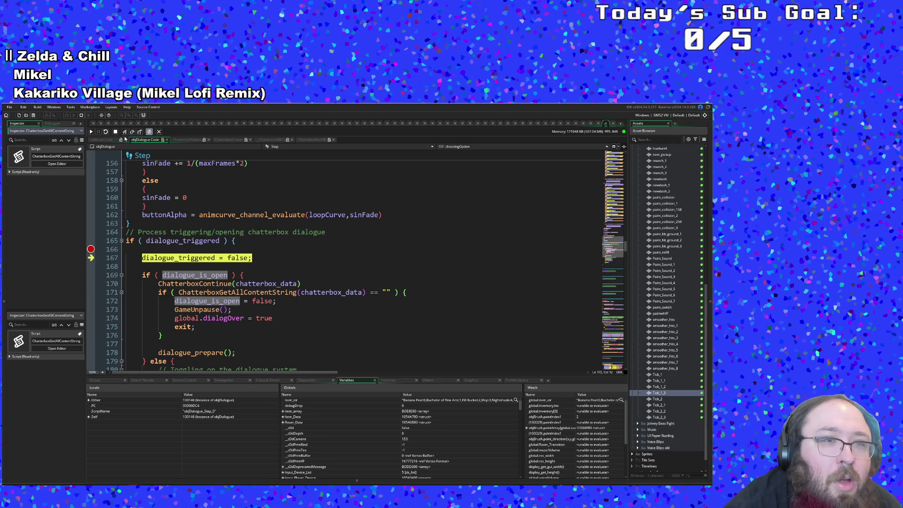
{"action": "left_click", "coordinate": [125, 136]}
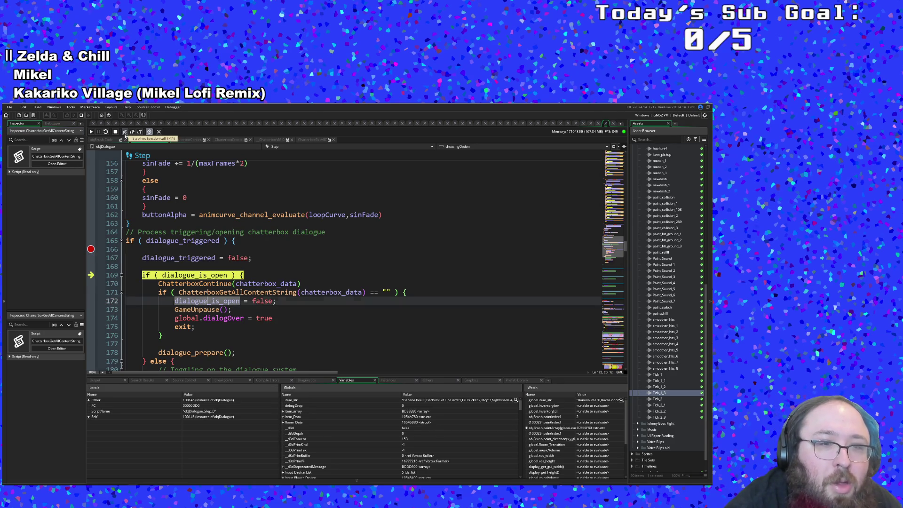
{"action": "left_click", "coordinate": [125, 135]}
{"action": "left_click", "coordinate": [125, 136]}
{"action": "left_click", "coordinate": [125, 135]}
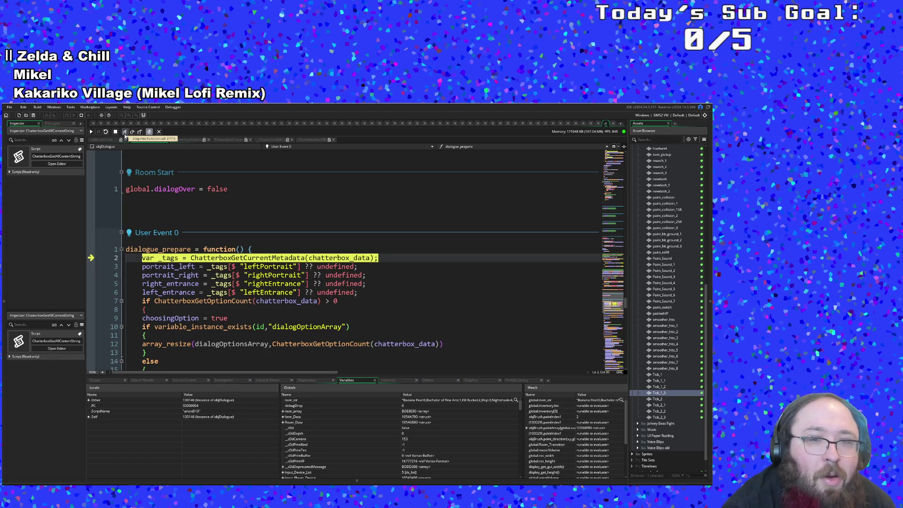
Step through the IsChatterbox check and metadata return back into dialogue_prepare.
{"action": "left_click", "coordinate": [125, 136]}
{"action": "left_click", "coordinate": [125, 135]}
{"action": "left_click", "coordinate": [125, 135]}
{"action": "left_click", "coordinate": [125, 136]}
{"action": "left_click", "coordinate": [125, 136]}
{"action": "left_click", "coordinate": [125, 136]}
{"action": "left_click", "coordinate": [125, 135]}
{"action": "left_click", "coordinate": [125, 136]}
{"action": "left_click", "coordinate": [125, 135]}
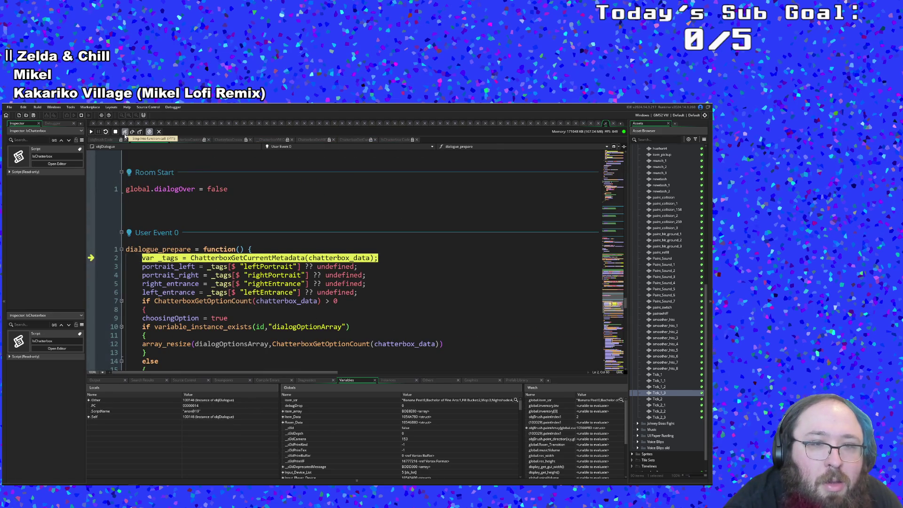
Step past the portrait tag lines through ChatterboxGetOptionCount into the option check's else branch.
{"action": "left_click", "coordinate": [126, 136]}
{"action": "left_click", "coordinate": [125, 135]}
{"action": "left_click", "coordinate": [125, 136]}
{"action": "left_click", "coordinate": [125, 136]}
{"action": "left_click", "coordinate": [125, 135]}
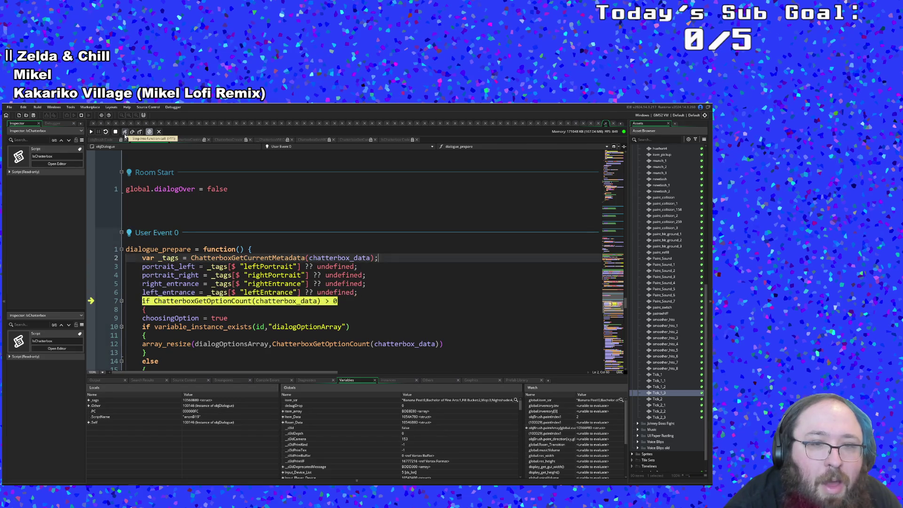
{"action": "left_click", "coordinate": [125, 135]}
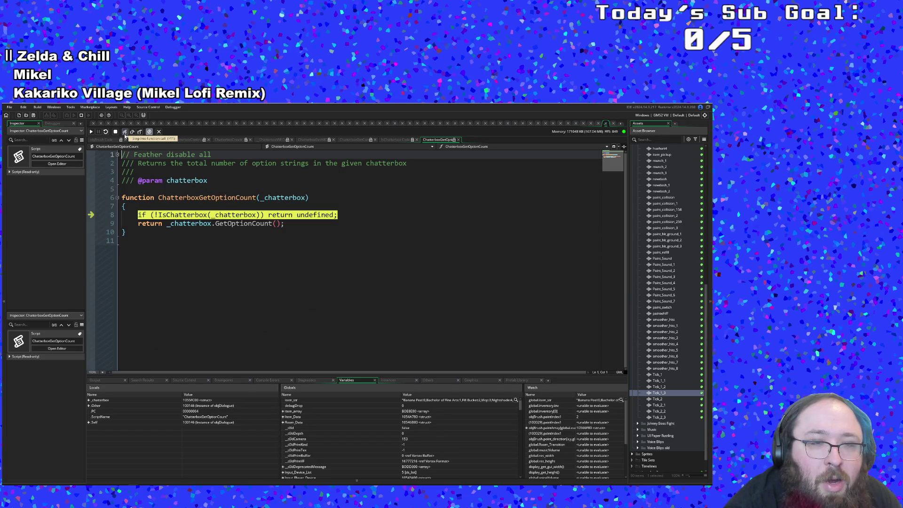
{"action": "left_click", "coordinate": [125, 136]}
{"action": "left_click", "coordinate": [125, 135]}
{"action": "left_click", "coordinate": [125, 136]}
{"action": "left_click", "coordinate": [125, 136]}
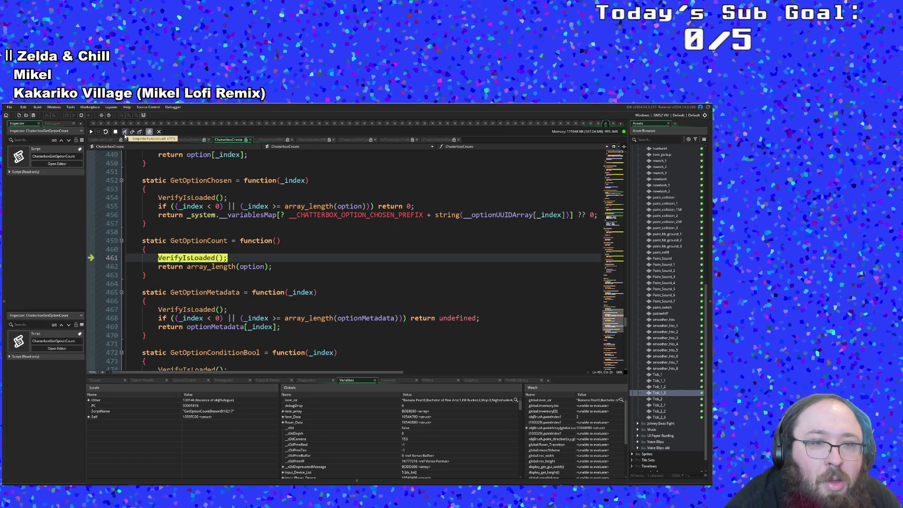
{"action": "left_click", "coordinate": [125, 136]}
{"action": "left_click", "coordinate": [124, 132]}
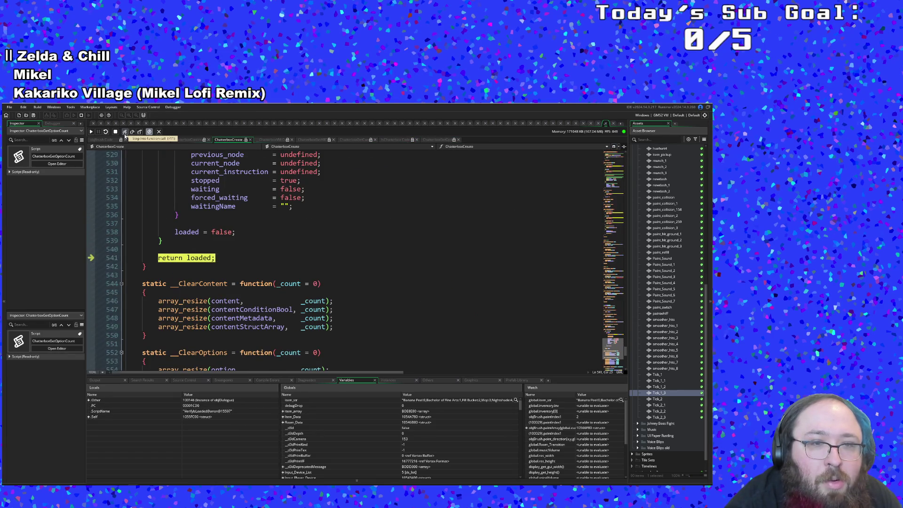
{"action": "left_click", "coordinate": [124, 132]}
{"action": "left_click", "coordinate": [125, 133]}
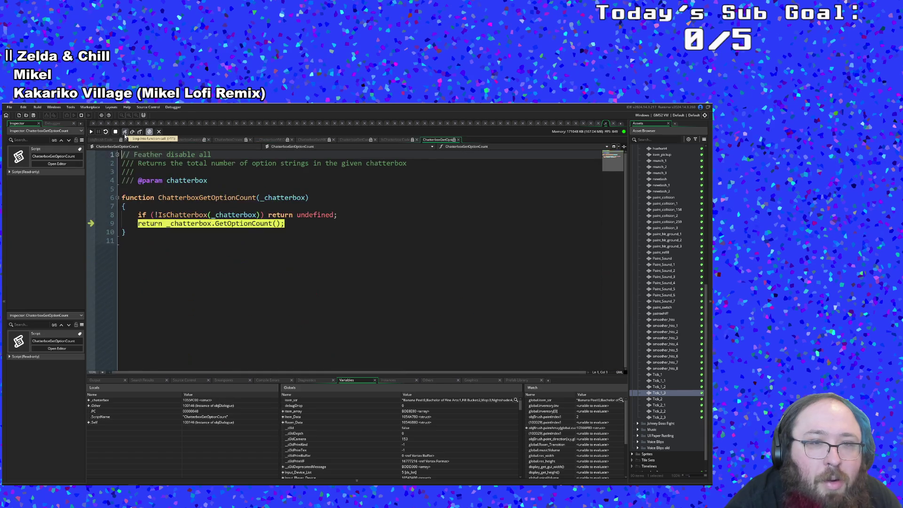
{"action": "left_click", "coordinate": [124, 131]}
{"action": "left_click", "coordinate": [124, 133]}
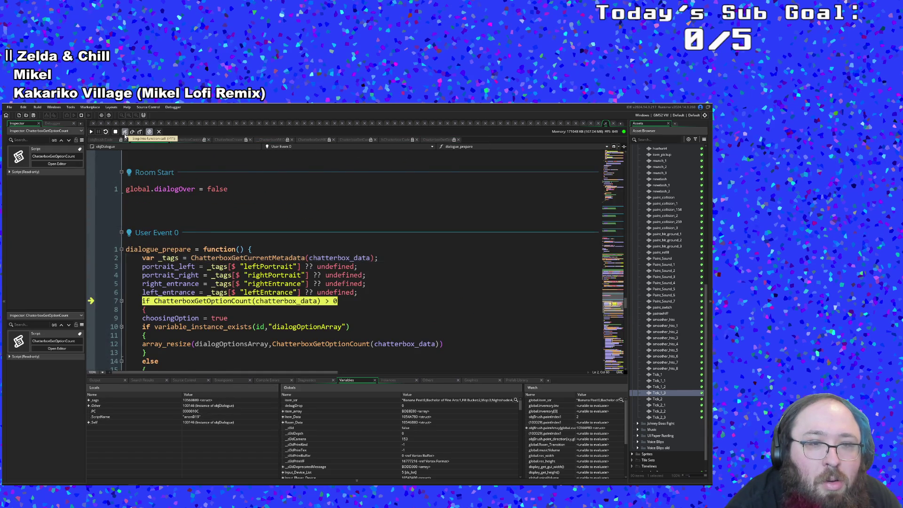
Highlight every use of chatterbox_data in User Event 0.
{"action": "scroll", "coordinate": [208, 240], "scroll_direction": "up", "scroll_amount": 7}
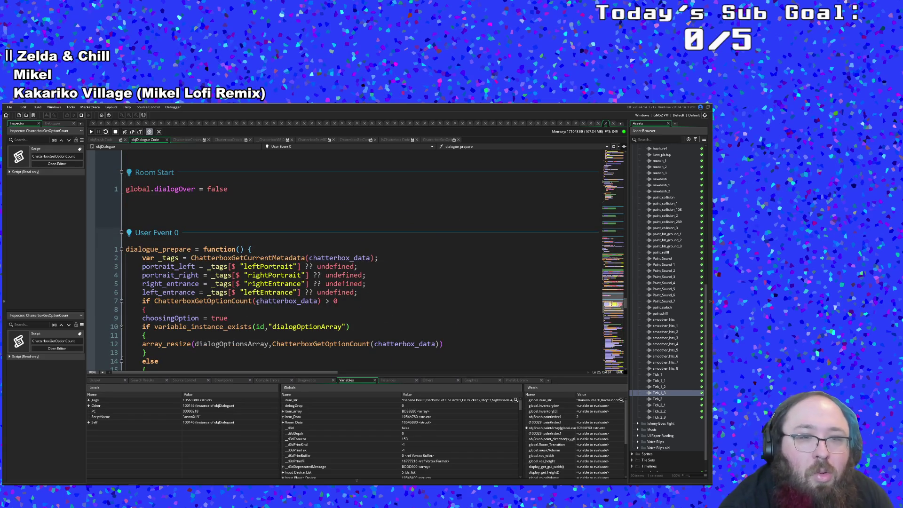
{"action": "mouse_move", "coordinate": [265, 300]}
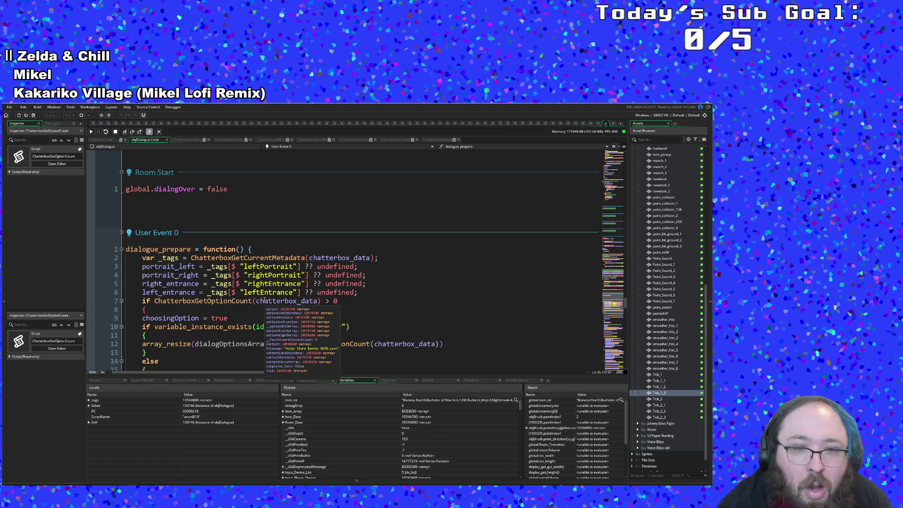
{"action": "left_click", "coordinate": [264, 300]}
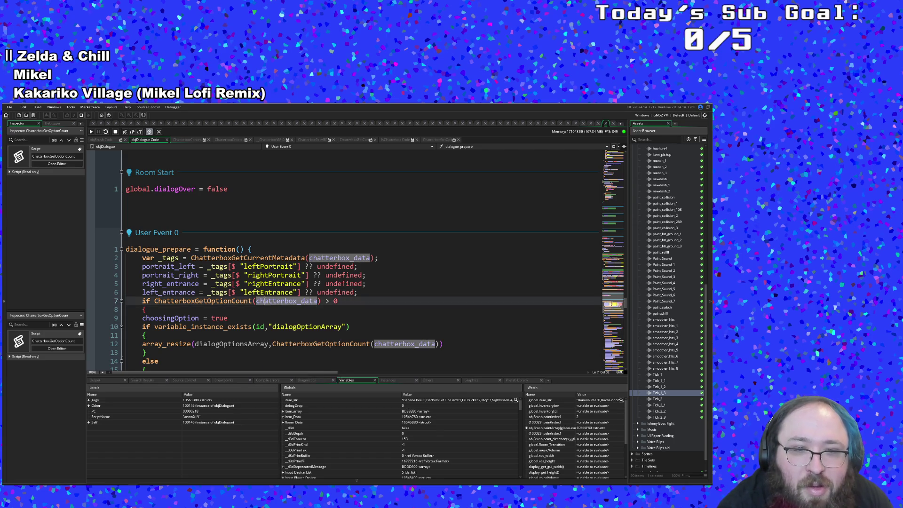
{"action": "mouse_move", "coordinate": [234, 296]}
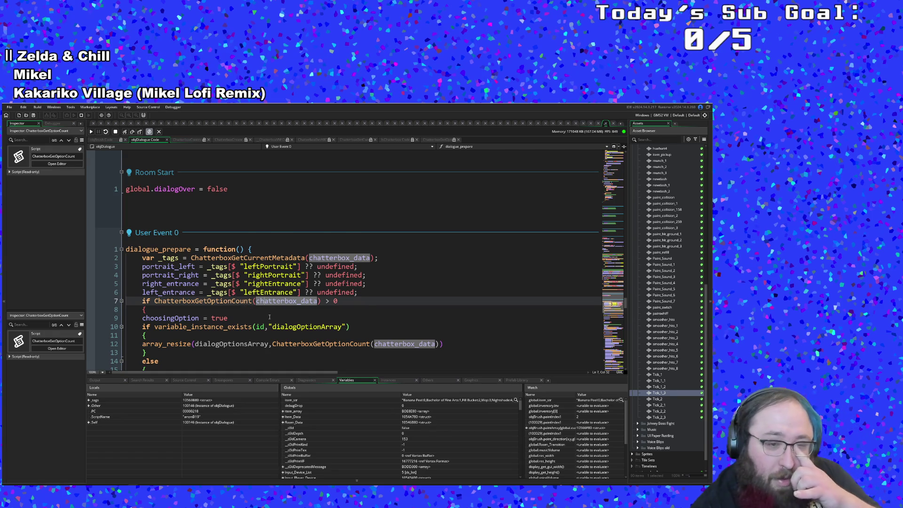
{"action": "scroll", "coordinate": [269, 317], "scroll_direction": "down", "scroll_amount": 2}
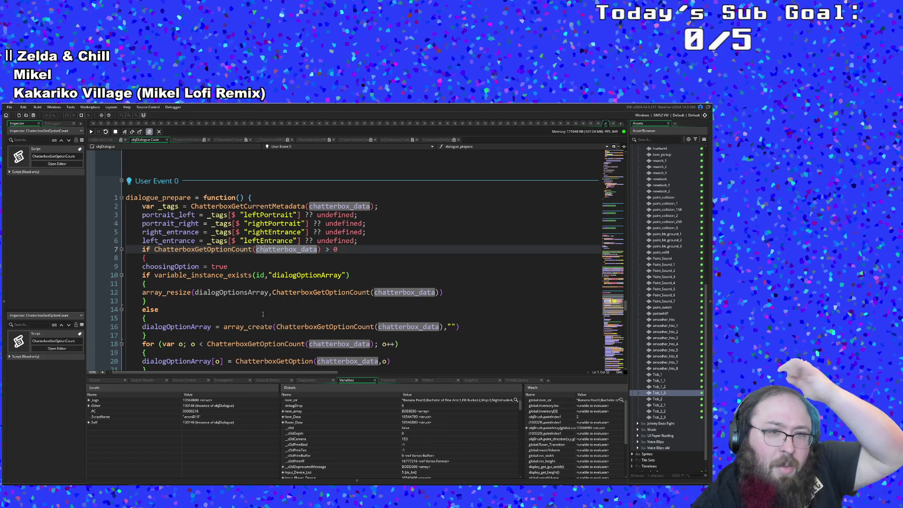
Highlight every use of ChatterboxGetOptionCount and resume the game.
{"action": "left_click", "coordinate": [235, 275]}
{"action": "left_click", "coordinate": [225, 257]}
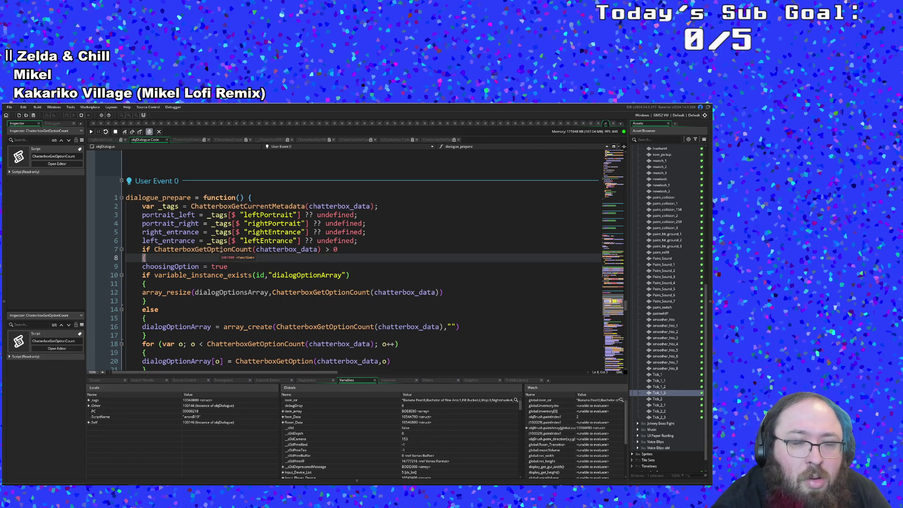
{"action": "left_click", "coordinate": [220, 249]}
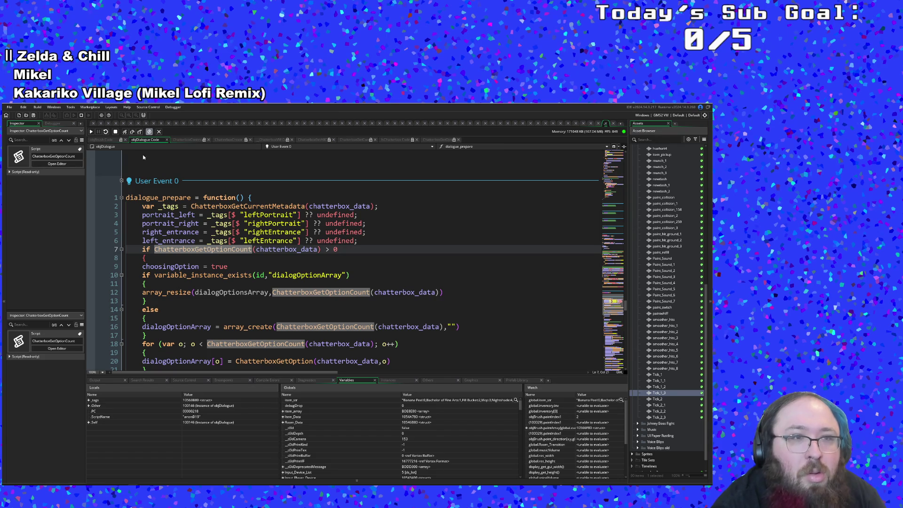
{"action": "left_click", "coordinate": [92, 132]}
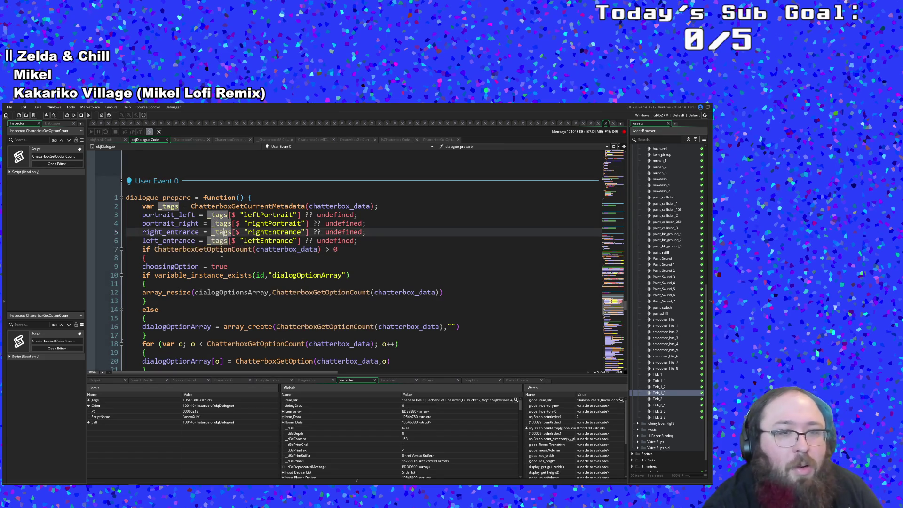
Replace ChatterboxGetOptionCount on line 7 with ChatterboxGetOptionArray.
{"action": "left_click_drag", "start_coordinate": [252, 249], "coordinate": [195, 249]}
{"action": "type", "text": "A"}
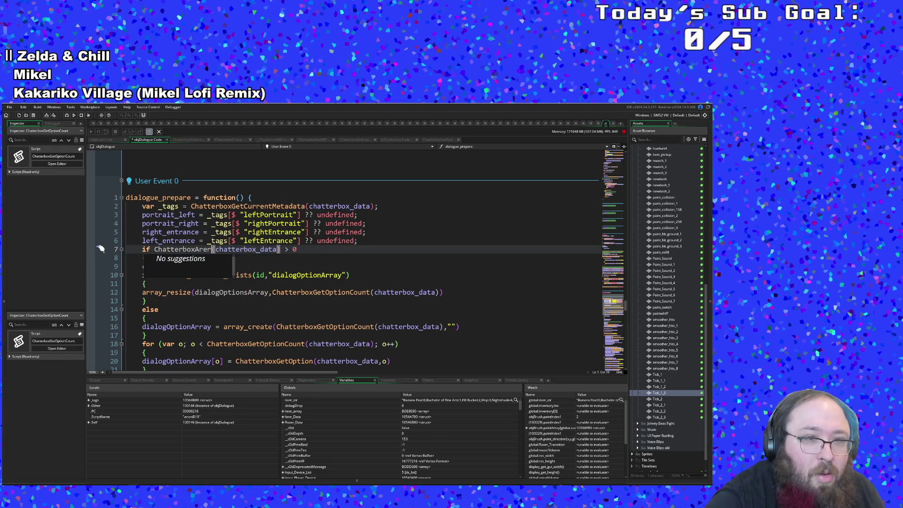
{"action": "key", "text": "BackSpace"}
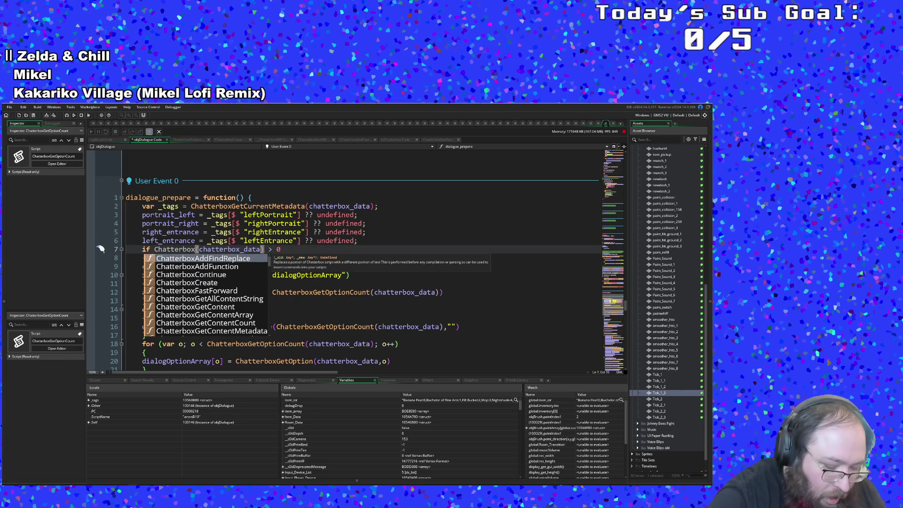
{"action": "type", "text": "Op"}
{"action": "key", "text": "BackSpace"}
{"action": "key", "text": "BackSpace"}
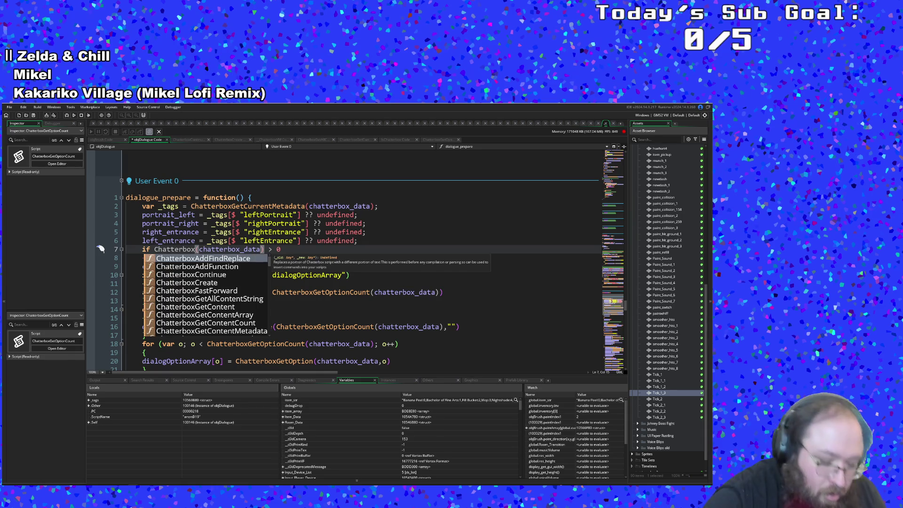
{"action": "type", "text": "Opt"}
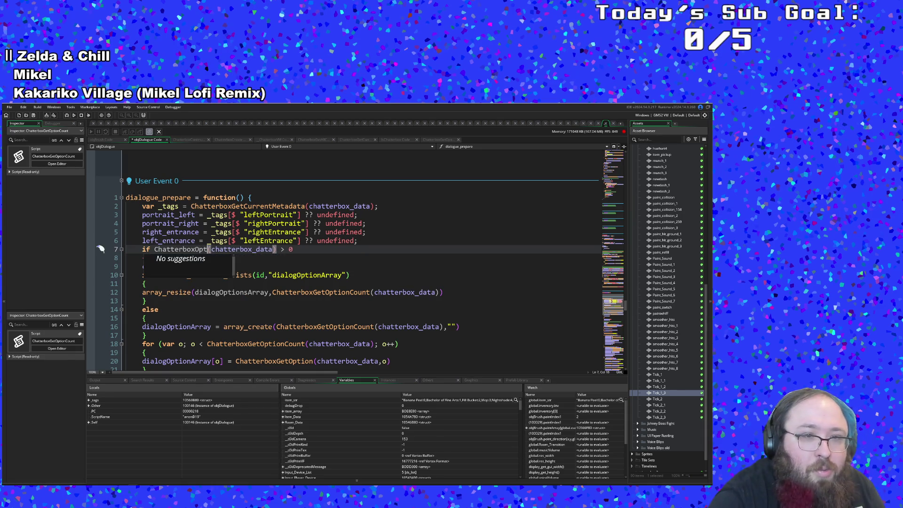
{"action": "key", "text": "BackSpace"}
{"action": "key", "text": "BackSpace"}
{"action": "key", "text": "BackSpace"}
{"action": "type", "text": "Get"}
{"action": "key", "text": "Down"}
{"action": "key", "text": "Down"}
{"action": "key", "text": "Down"}
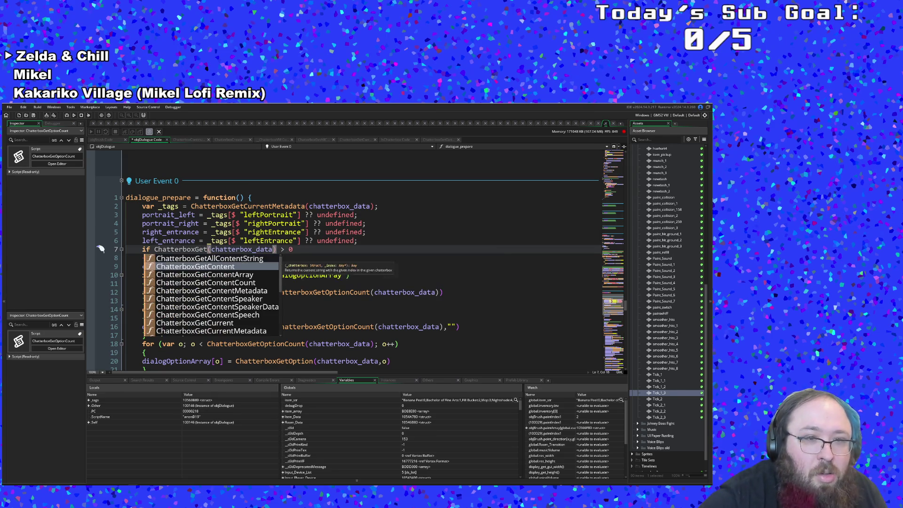
{"action": "key", "text": "Down"}
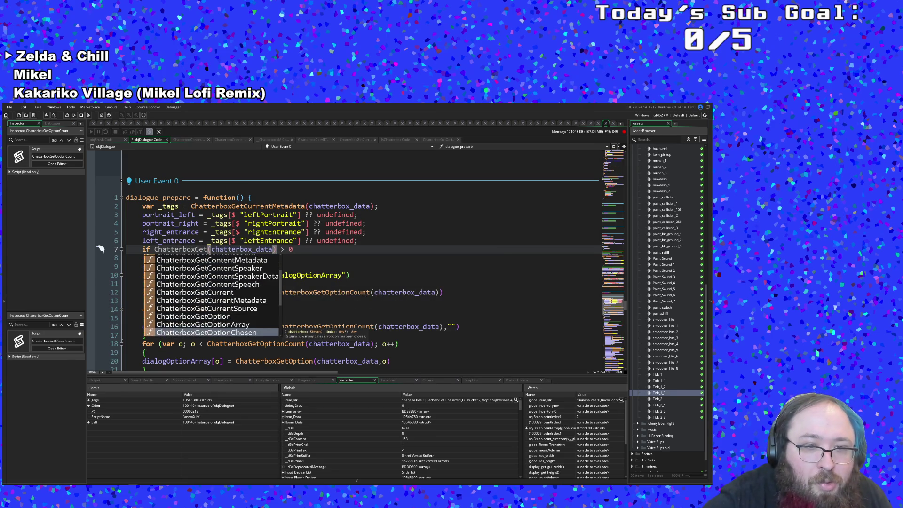
{"action": "type", "text": "OptionArray"}
{"action": "key", "text": "Return"}
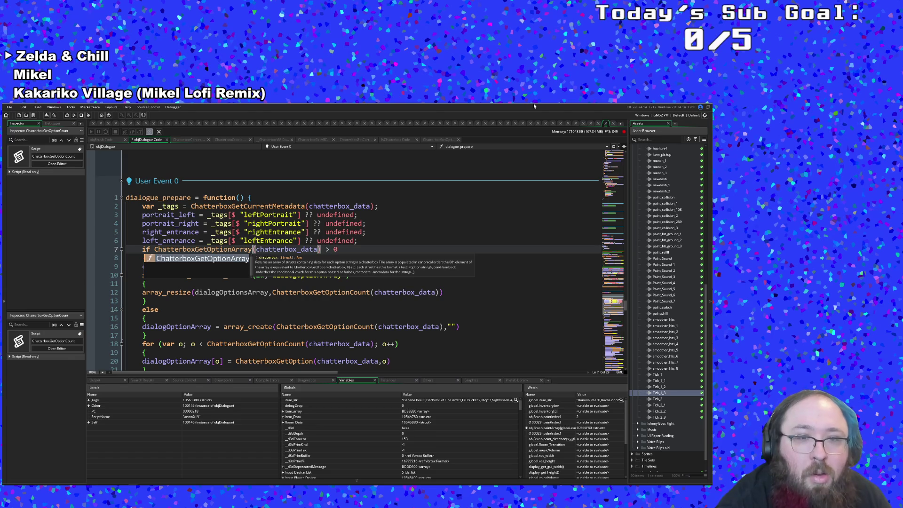
{"action": "left_click", "coordinate": [342, 254]}
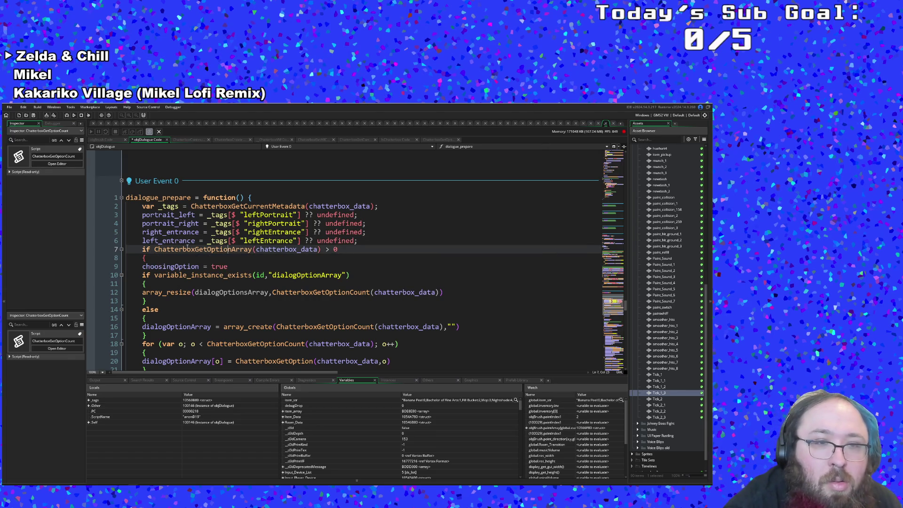
Replace 'if' at the start of line 7 with 'dialogOptionArray ='.
{"action": "left_click", "coordinate": [150, 250]}
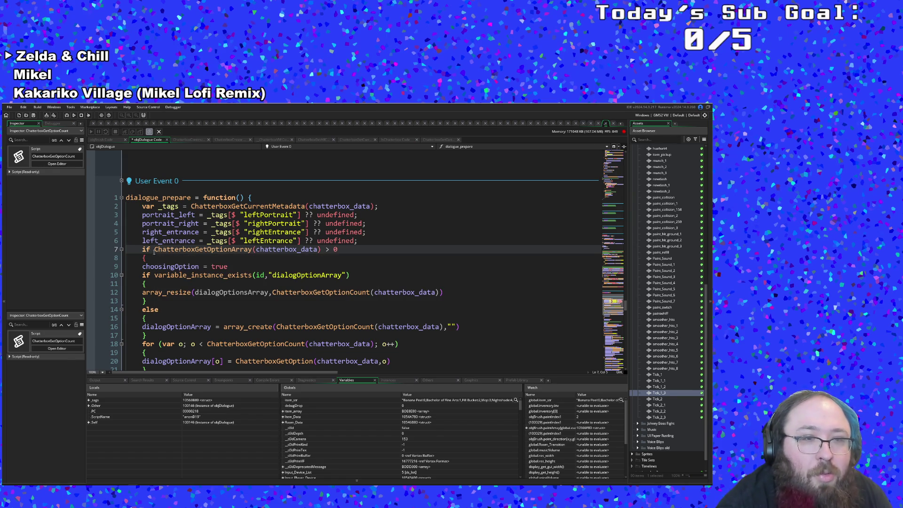
{"action": "double_click", "coordinate": [146, 249]}
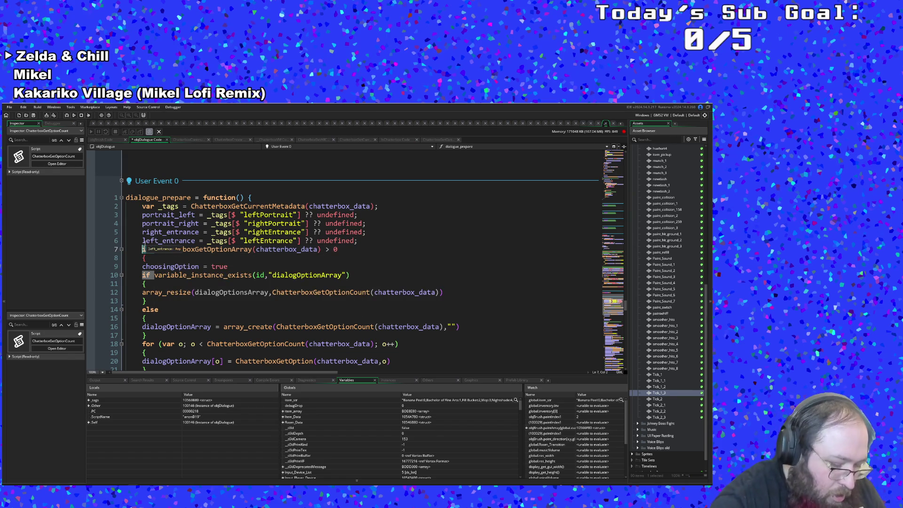
{"action": "type", "text": "dialog"}
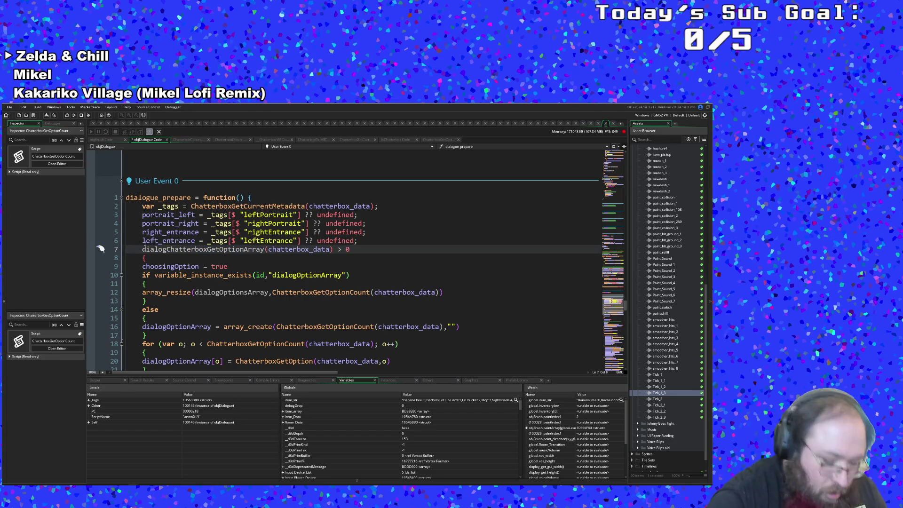
{"action": "type", "text": "Op"}
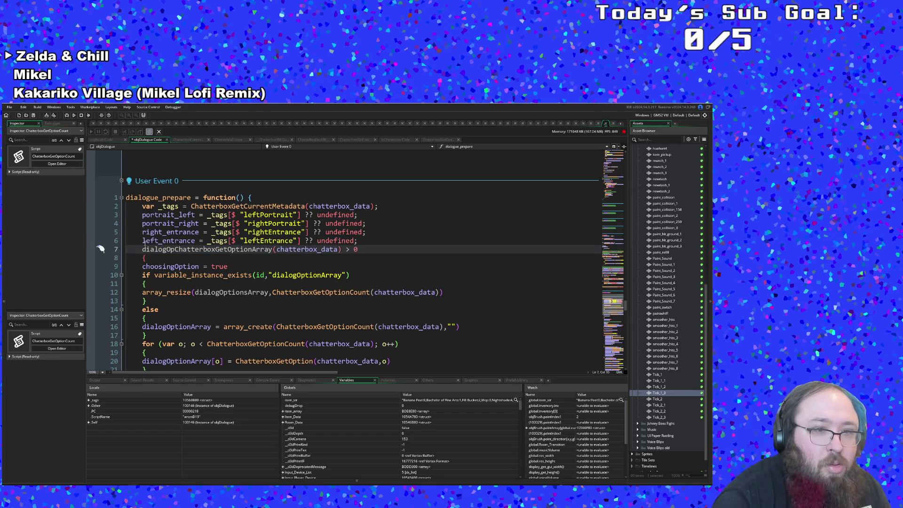
{"action": "type", "text": "ti"}
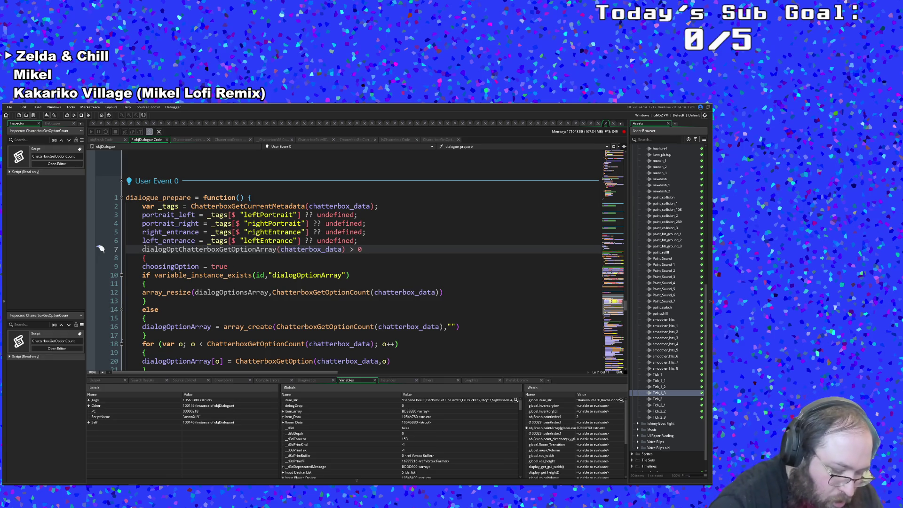
{"action": "type", "text": "onArray"}
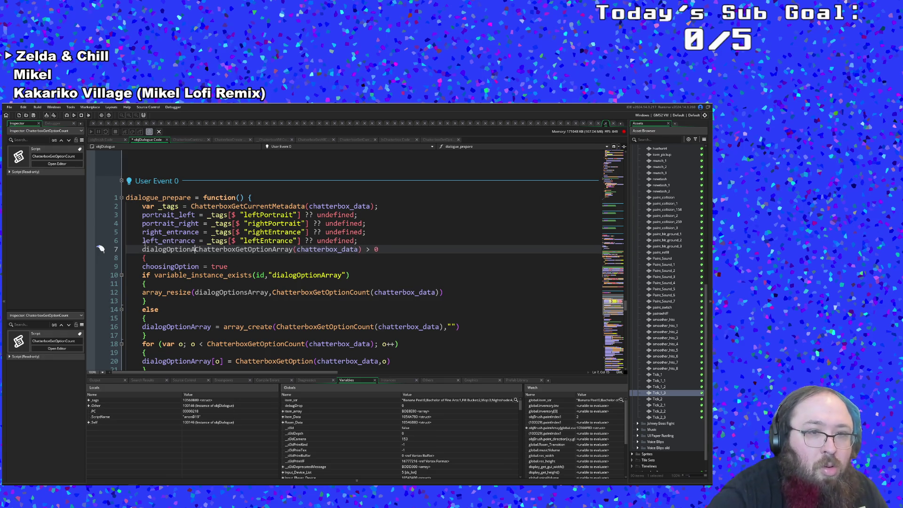
{"action": "type", "text": " ="}
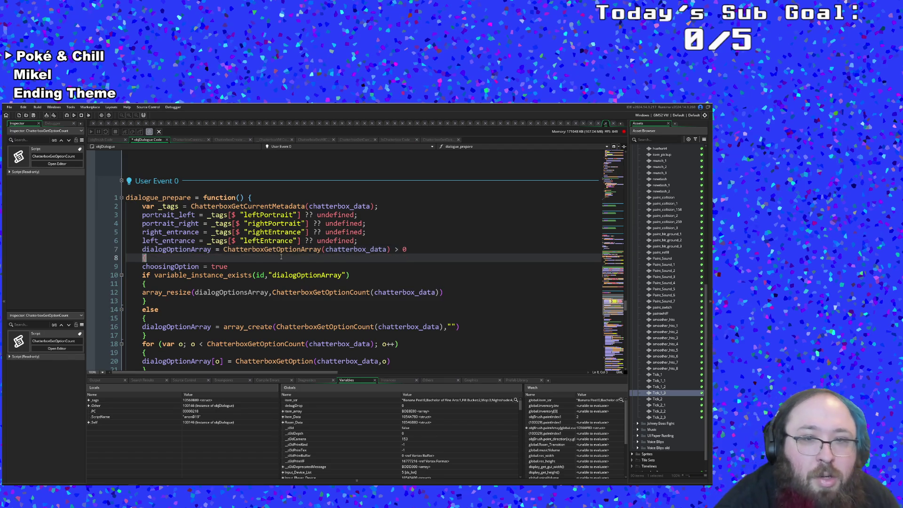
Delete the trailing ' > 0' comparison so line 7 stores the option array.
{"action": "left_click", "coordinate": [314, 249]}
{"action": "mouse_move", "coordinate": [320, 250]}
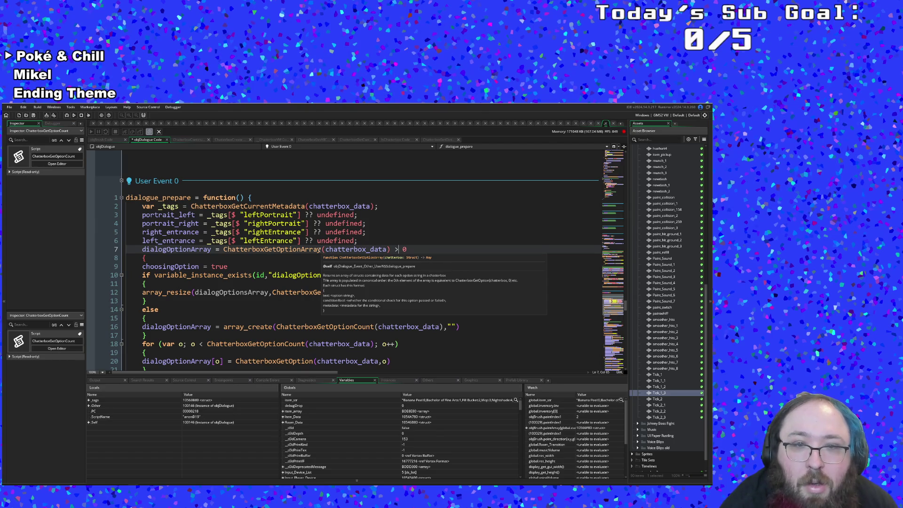
{"action": "left_click", "coordinate": [350, 249]}
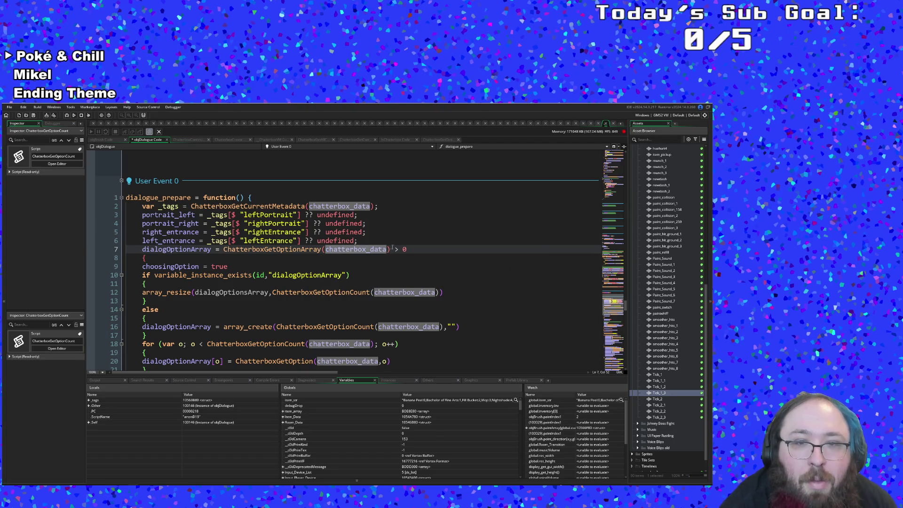
{"action": "left_click", "coordinate": [407, 249]}
{"action": "key", "text": "BackSpace"}
{"action": "key", "text": "BackSpace"}
{"action": "key", "text": "BackSpace"}
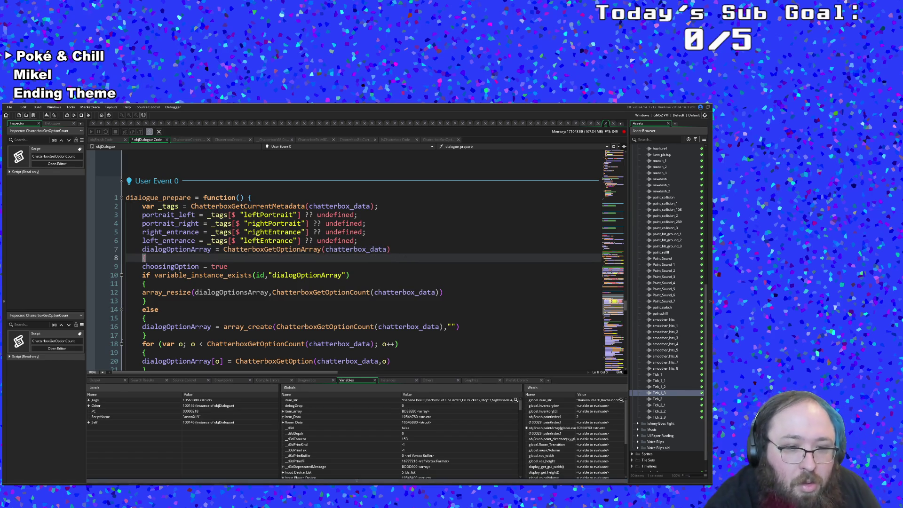
{"action": "left_click", "coordinate": [228, 480]}
{"action": "scroll", "coordinate": [228, 467], "scroll_direction": "up", "scroll_amount": 1}
Search the Chatterbox docs for 'optionarray' and open the OptionArray() entry.
{"action": "double_click", "coordinate": [16, 162]}
{"action": "type", "text": "optionarray"}
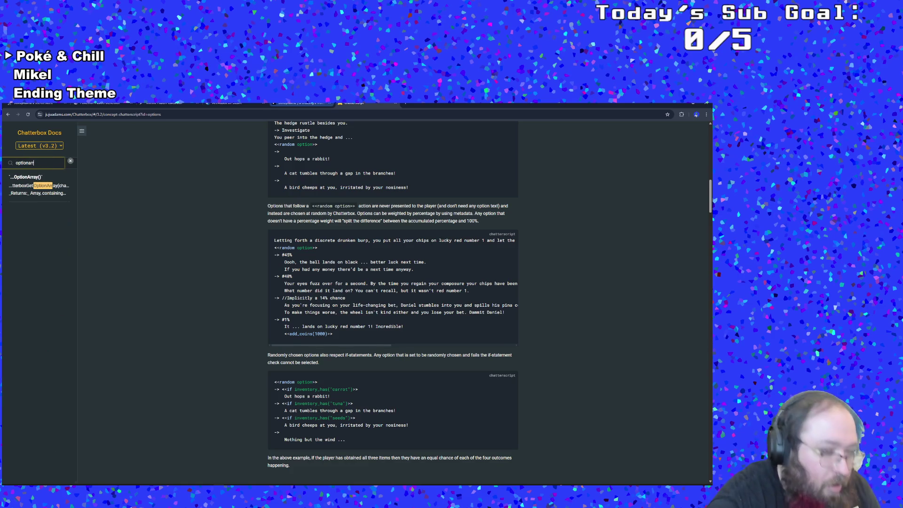
{"action": "left_click", "coordinate": [46, 178]}
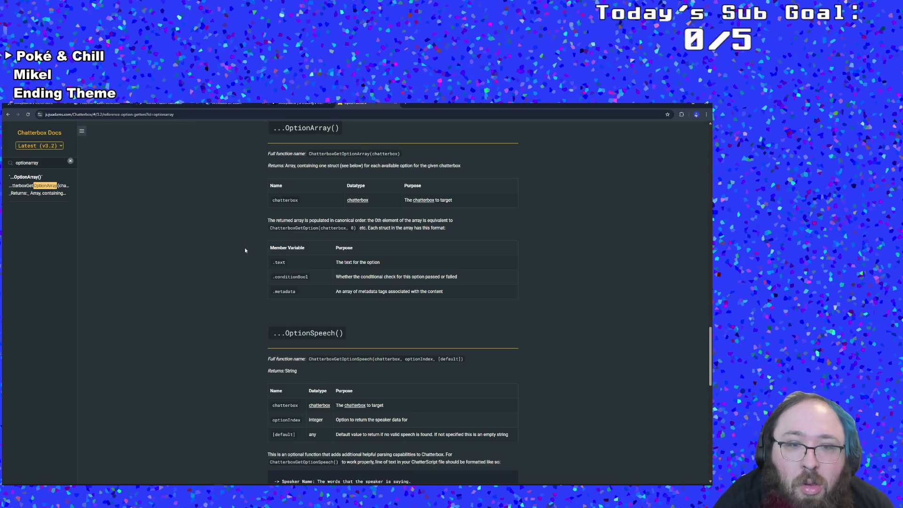
Read the entry's .text, .conditionBool and .metadata fields, then return to GameMaker.
{"action": "scroll", "coordinate": [245, 248], "scroll_direction": "up", "scroll_amount": 1}
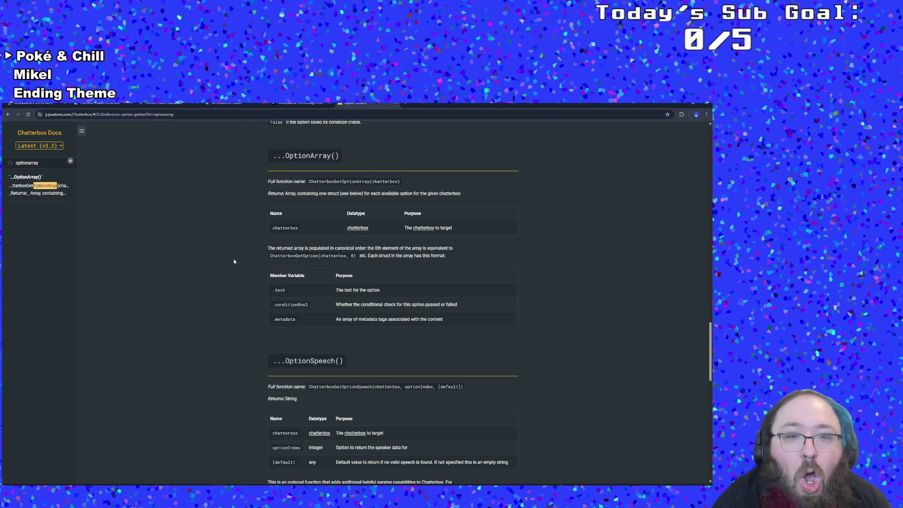
{"action": "double_click", "coordinate": [233, 261]}
{"action": "left_click", "coordinate": [233, 261]}
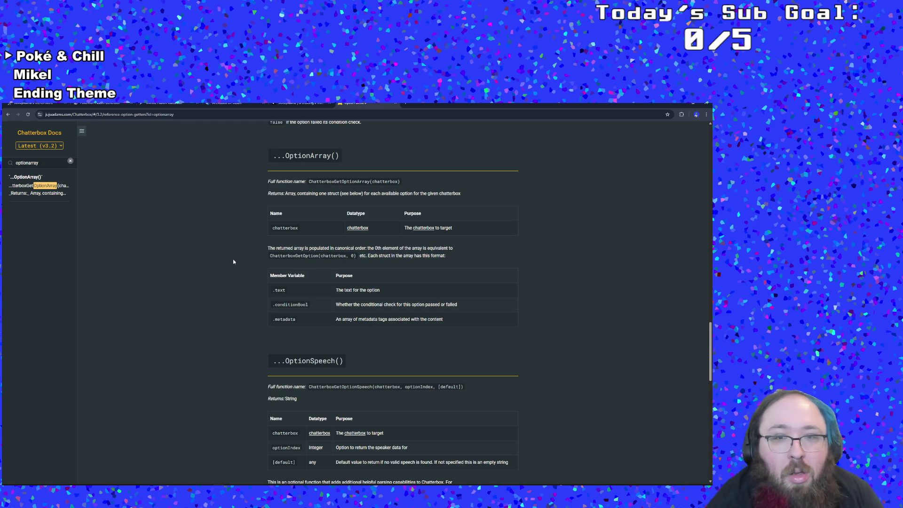
{"action": "right_click", "coordinate": [230, 261]}
{"action": "left_click", "coordinate": [201, 272]}
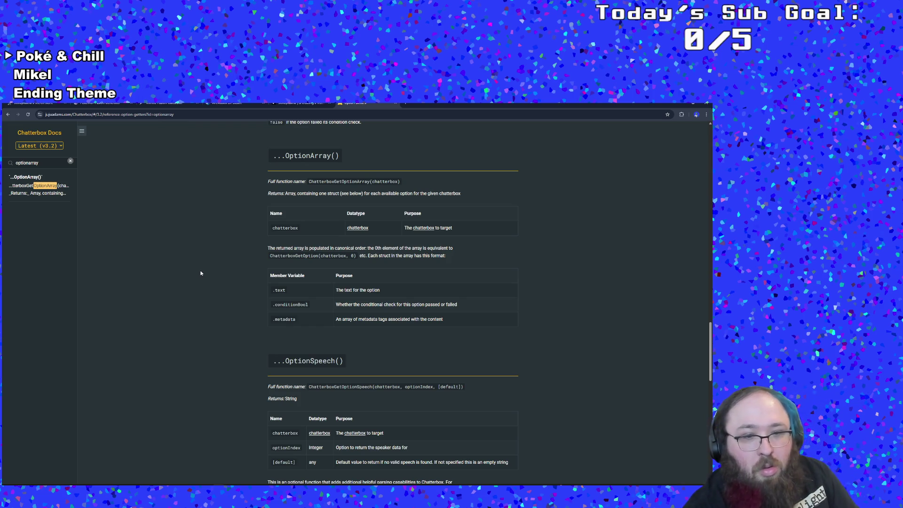
{"action": "key", "text": "alt+Tab"}
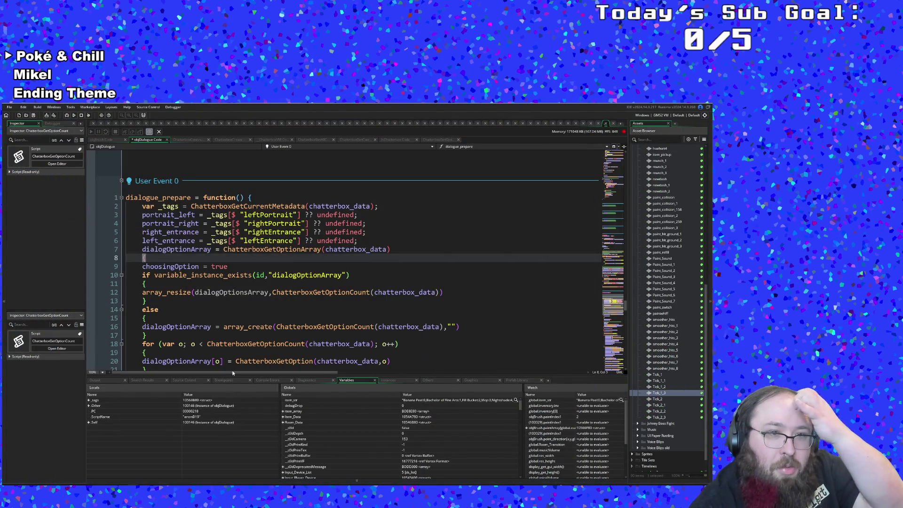
Add 'if array_length(dialogOptionArray) > 0' on a new indented line 8 of dialogue_prepare.
{"action": "left_click", "coordinate": [222, 327]}
{"action": "left_click", "coordinate": [197, 284]}
{"action": "left_click", "coordinate": [177, 256]}
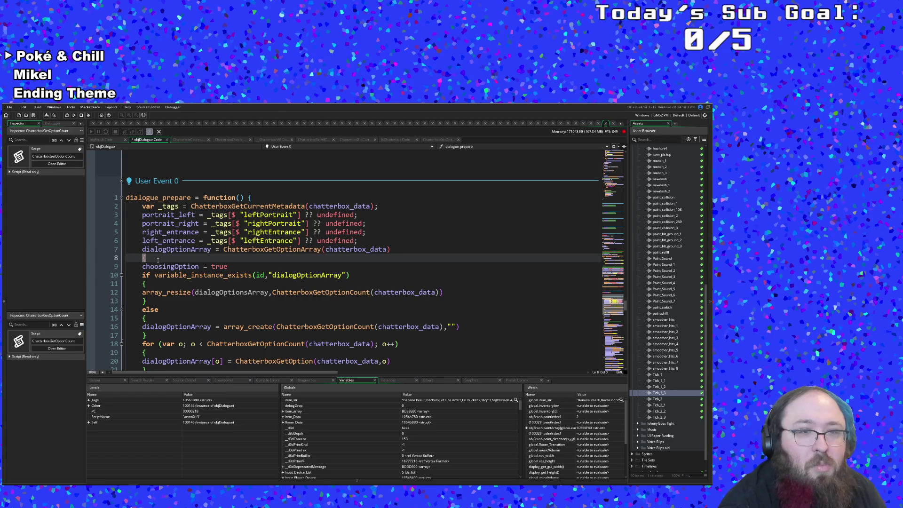
{"action": "key", "text": "Home"}
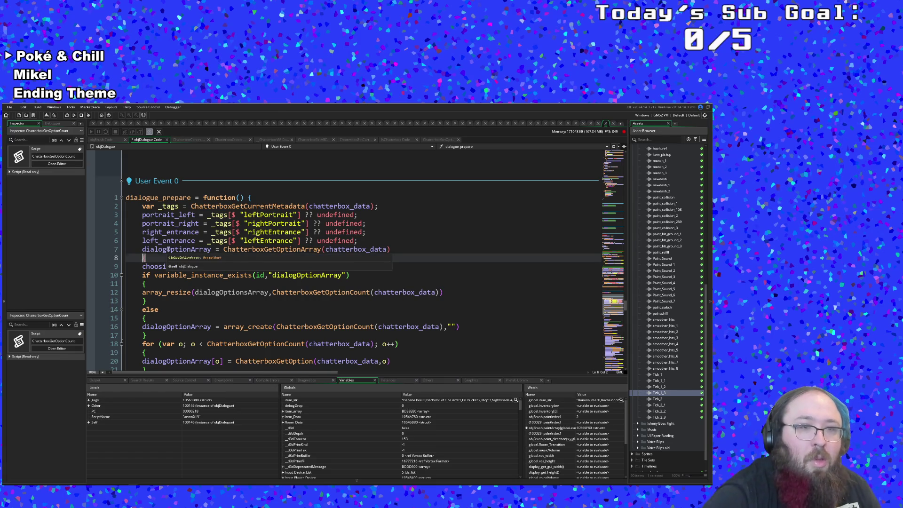
{"action": "key", "text": "Return"}
{"action": "key", "text": "Tab"}
{"action": "key", "text": "Up"}
{"action": "key", "text": "Tab"}
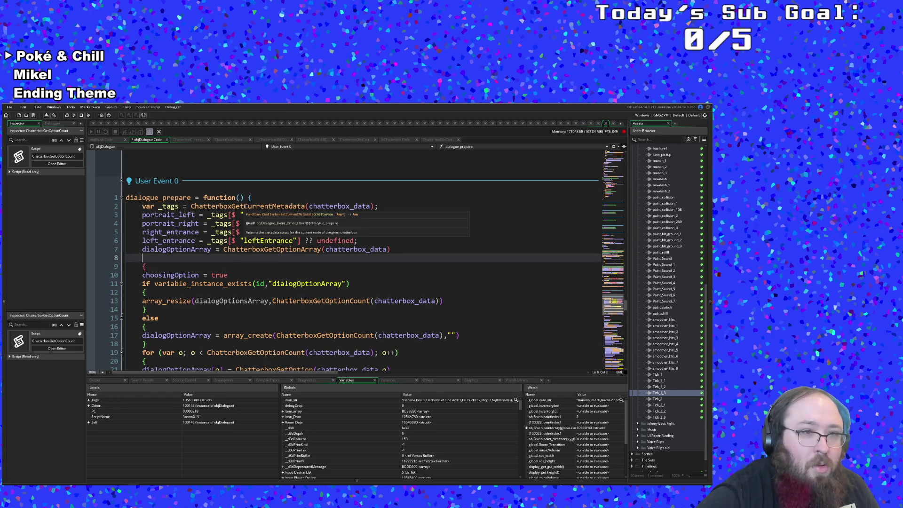
{"action": "type", "text": "if array_;e"}
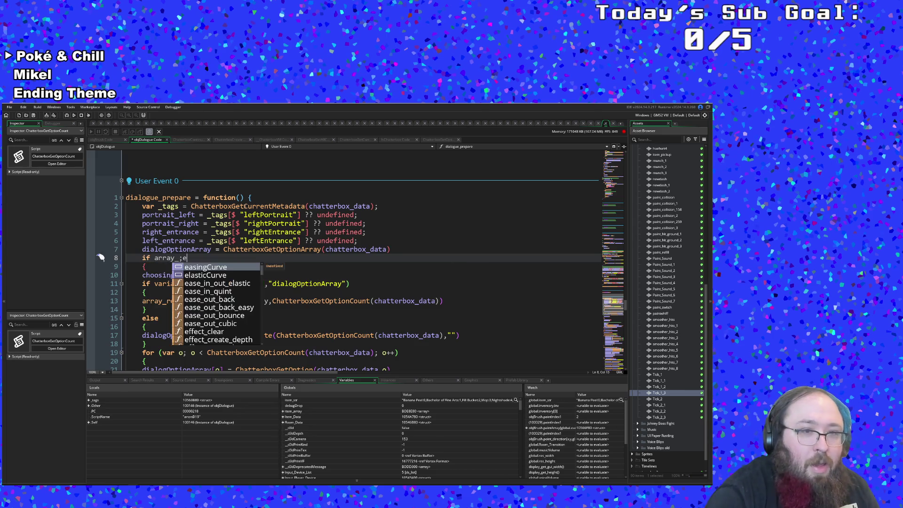
{"action": "key", "text": "BackSpace"}
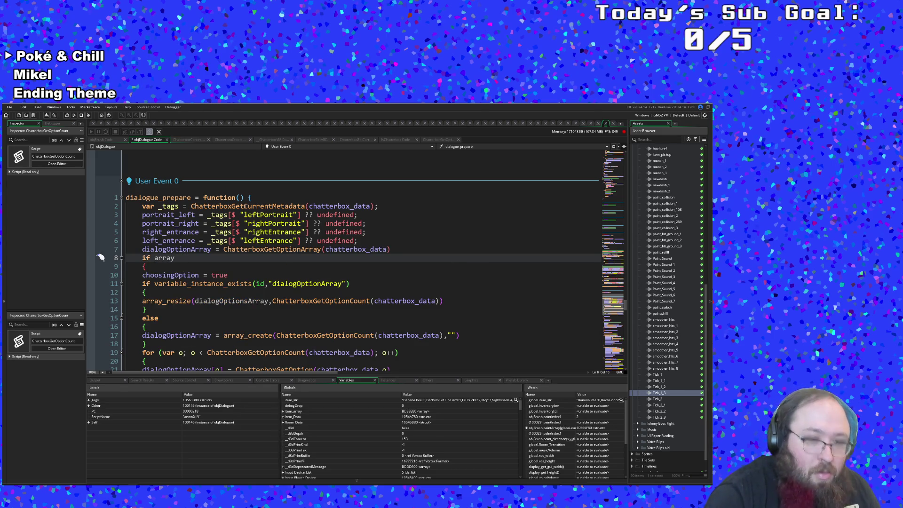
{"action": "type", "text": "_length("}
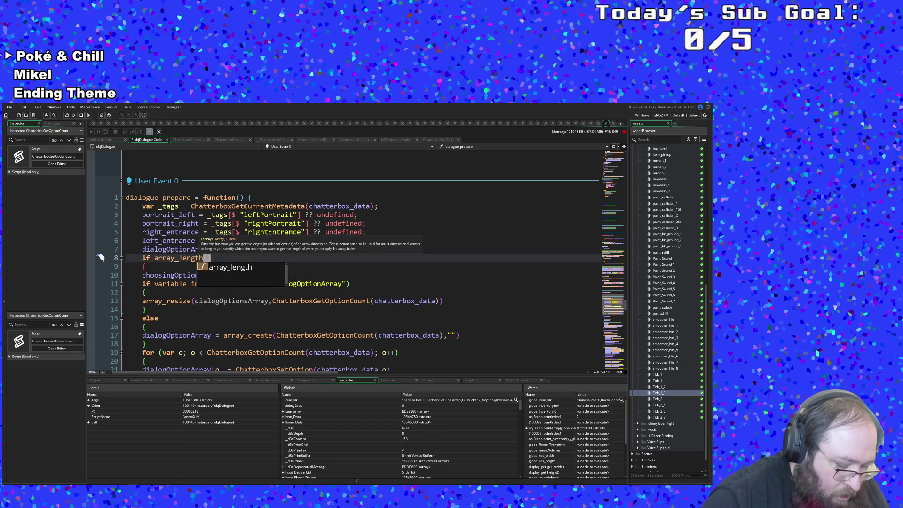
{"action": "type", "text": "dialogOptionArray) > 0"}
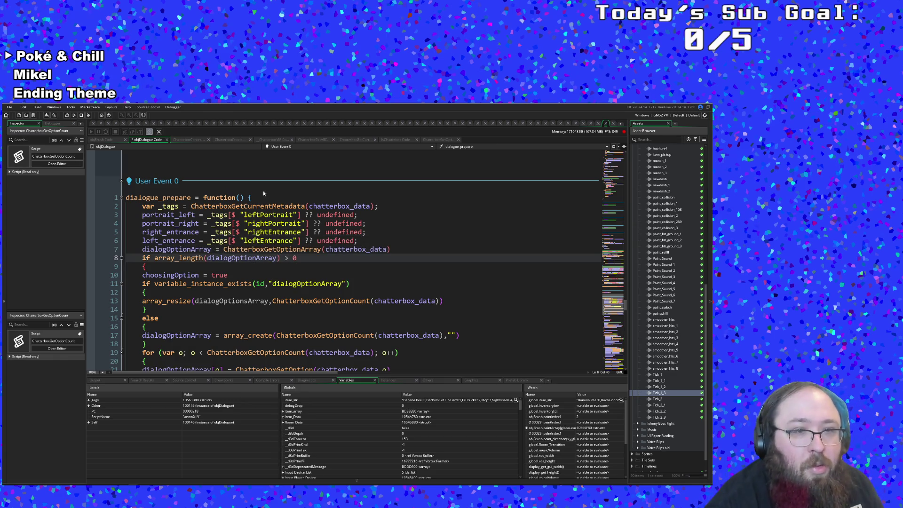
Delete the old variable_instance_exists resize/array_create block on lines 11–18.
{"action": "left_click", "coordinate": [241, 276]}
{"action": "left_click", "coordinate": [226, 294]}
{"action": "key", "text": "Down"}
{"action": "key", "text": "Down"}
{"action": "mouse_move", "coordinate": [158, 344]}
{"action": "left_mouse_down"}
{"action": "mouse_move", "coordinate": [127, 300]}
{"action": "mouse_move", "coordinate": [128, 283]}
{"action": "left_mouse_up"}
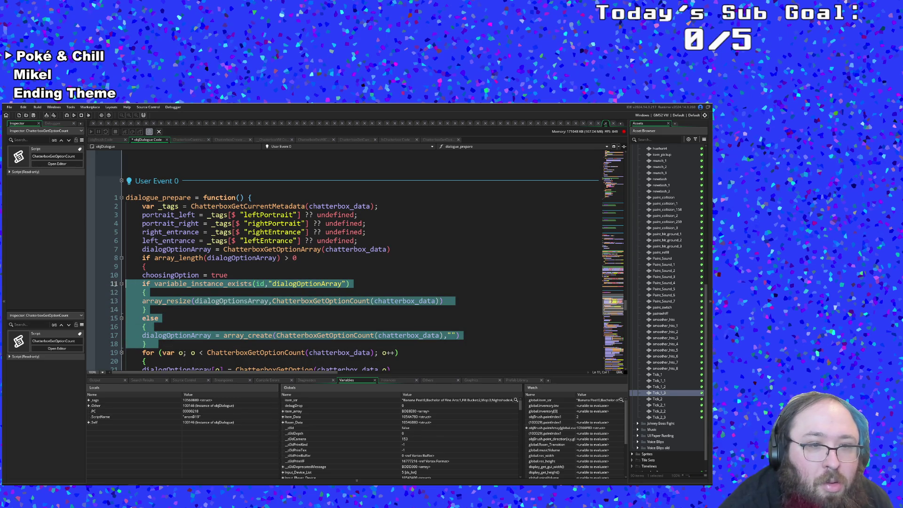
{"action": "key", "text": "BackSpace"}
{"action": "key", "text": "BackSpace"}
{"action": "left_click", "coordinate": [160, 334]}
{"action": "left_click", "coordinate": [244, 318]}
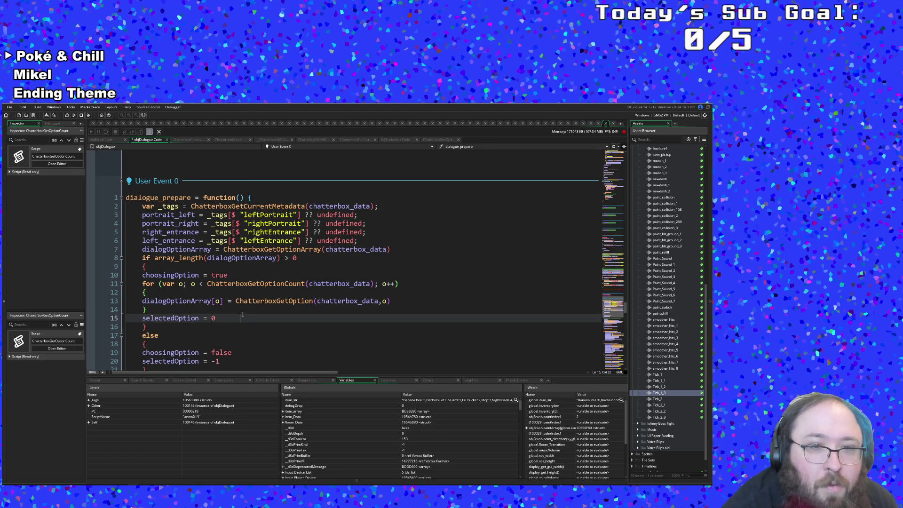
{"action": "scroll", "coordinate": [245, 316], "scroll_direction": "down", "scroll_amount": 2}
{"action": "left_click", "coordinate": [188, 275]}
{"action": "left_click", "coordinate": [175, 257]}
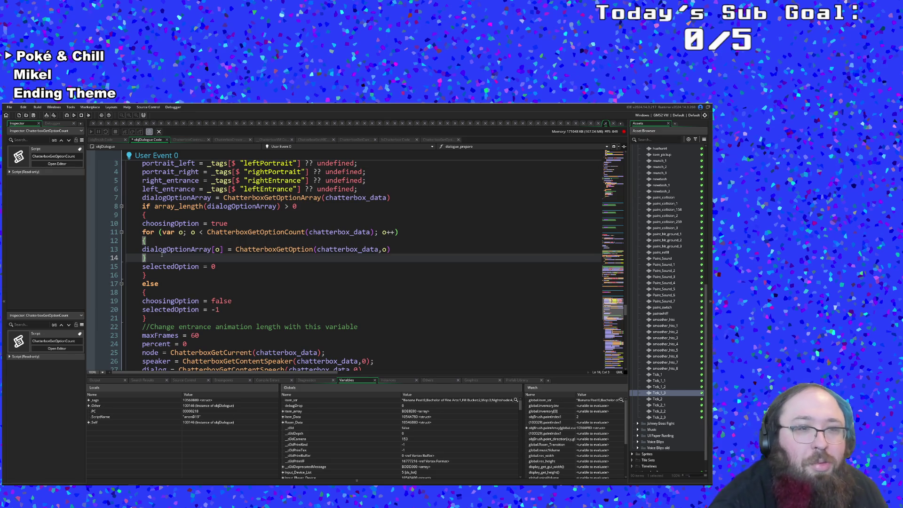
Delete the for-loop that fills dialogOptionArray in User Event 0, plus its leftover blank line.
{"action": "left_click", "coordinate": [162, 249]}
{"action": "left_click", "coordinate": [221, 249]}
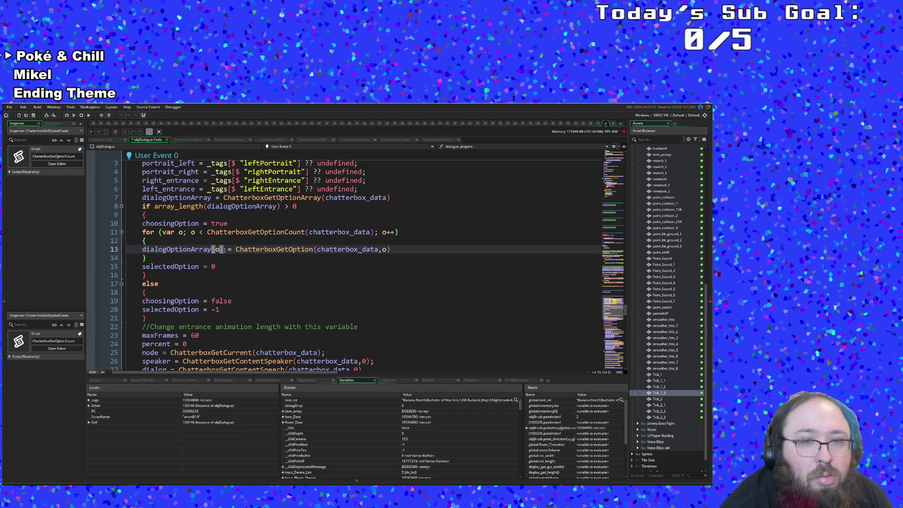
{"action": "left_click", "coordinate": [236, 241]}
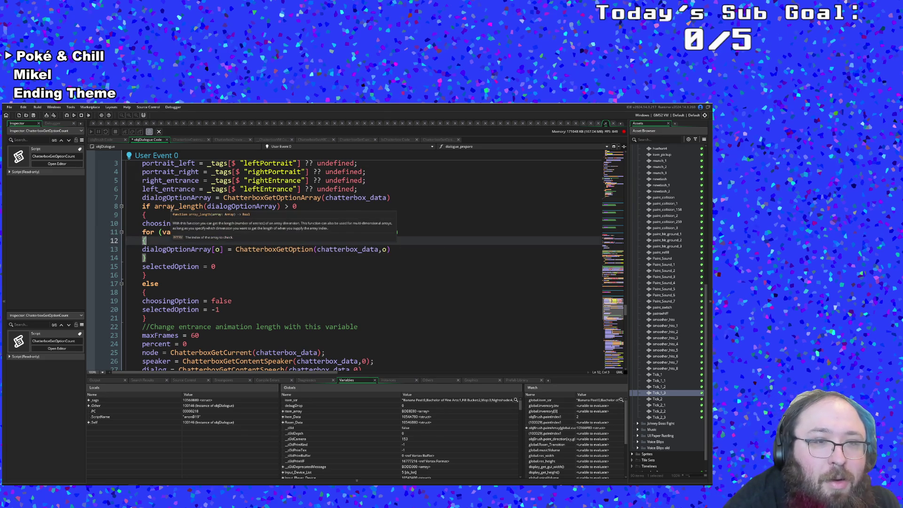
{"action": "left_click", "coordinate": [155, 249]}
{"action": "left_click", "coordinate": [150, 255]}
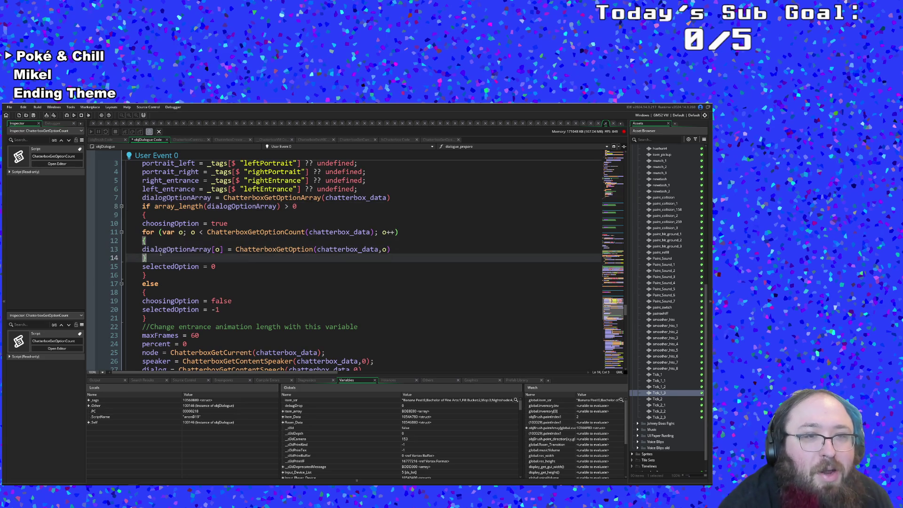
{"action": "left_click_drag", "start_coordinate": [148, 255], "coordinate": [113, 232]}
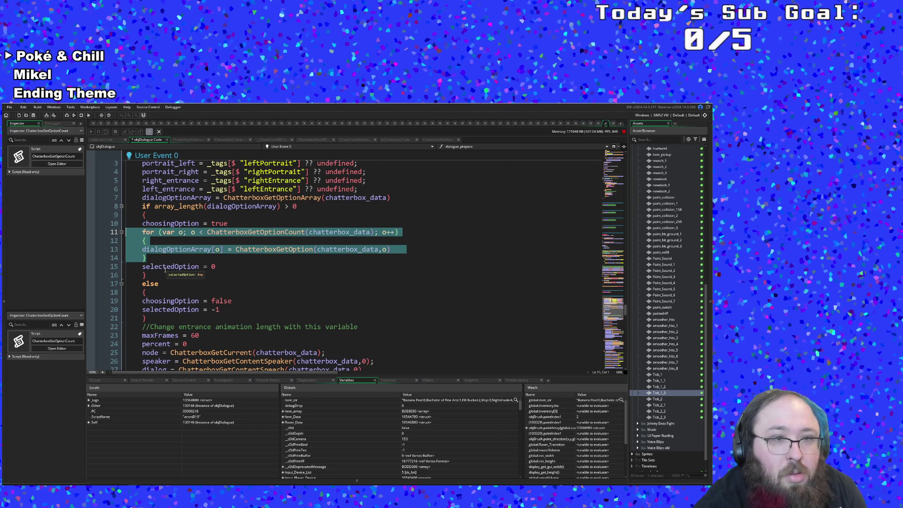
{"action": "left_click", "coordinate": [230, 265]}
{"action": "left_click", "coordinate": [222, 260]}
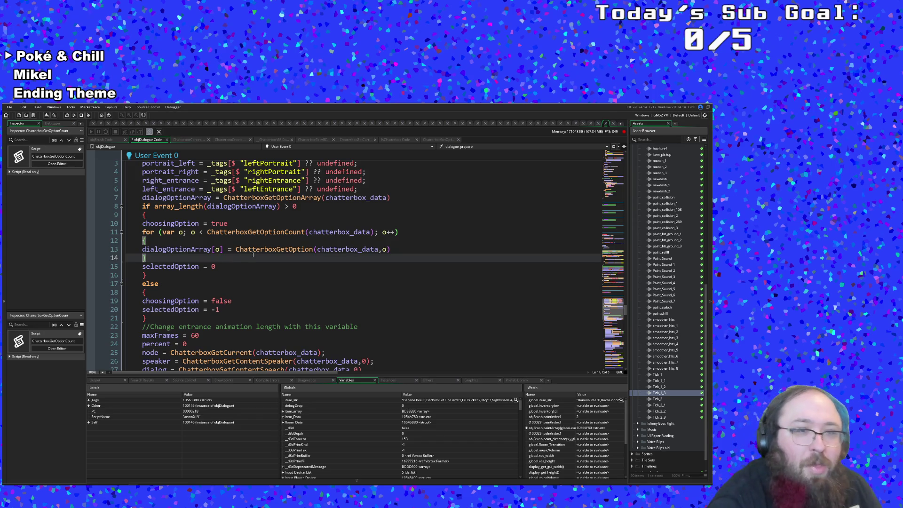
{"action": "left_click_drag", "start_coordinate": [151, 259], "coordinate": [125, 232]}
{"action": "key", "text": "BackSpace"}
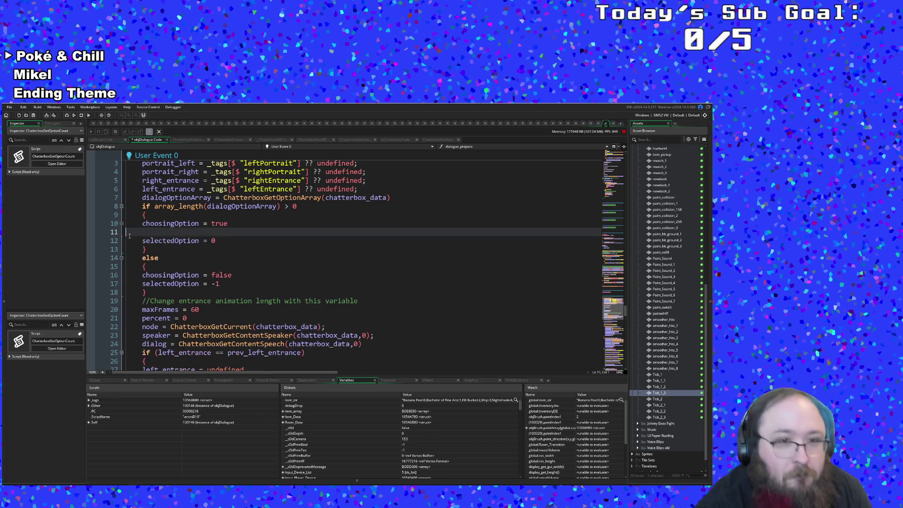
{"action": "key", "text": "BackSpace"}
Confirm the line 12 brace closes the if block, then return to Chrome's Chatterbox docs.
{"action": "left_click", "coordinate": [217, 233]}
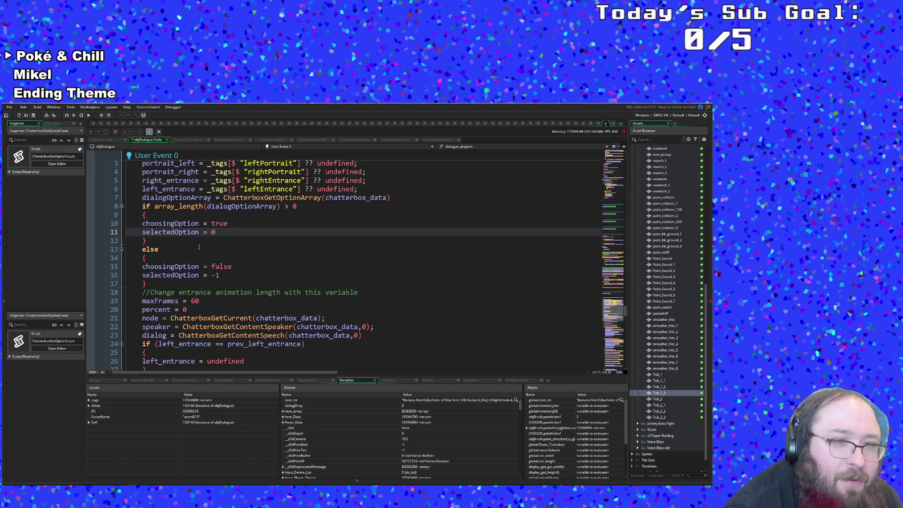
{"action": "left_click", "coordinate": [199, 247]}
{"action": "left_click", "coordinate": [190, 242]}
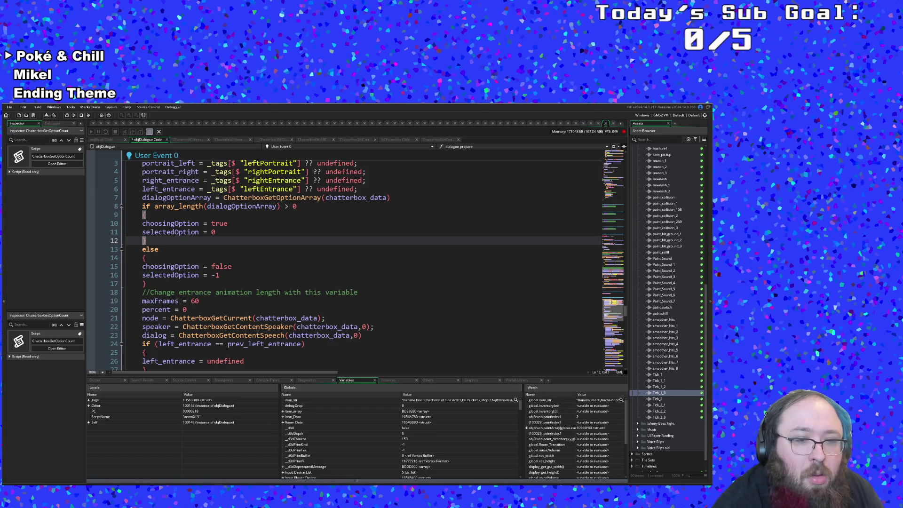
{"action": "key", "text": "alt+Tab"}
{"action": "key", "text": "ctrl+t"}
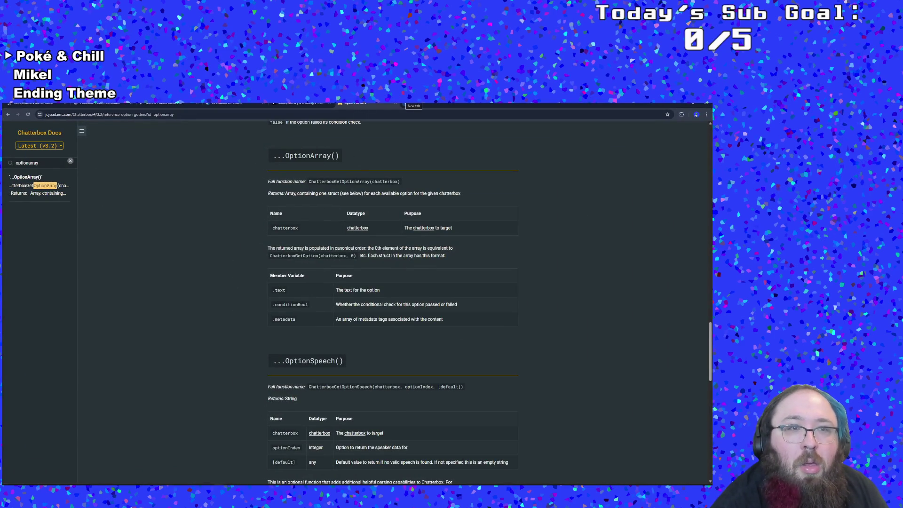
Search for 'how to use chatterbox for a dialog select menu' in the new tab.
{"action": "type", "text": "how "}
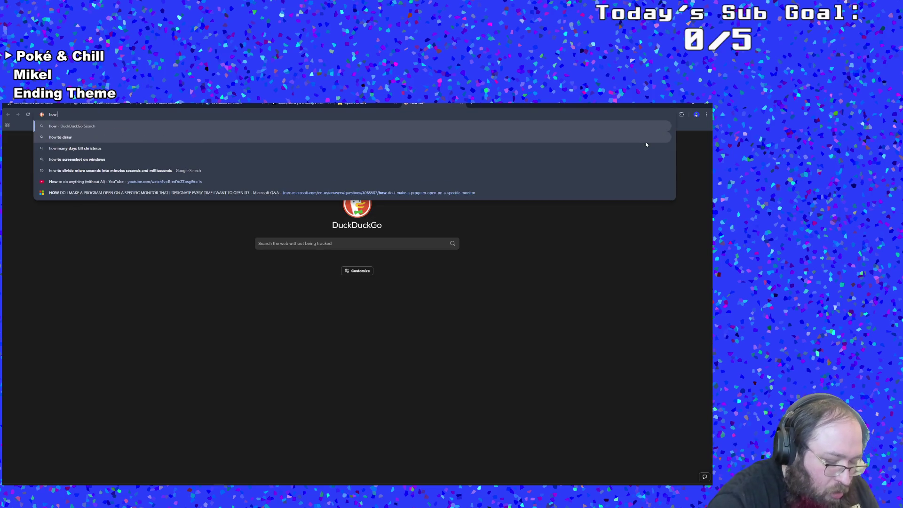
{"action": "type", "text": "to use chatte"}
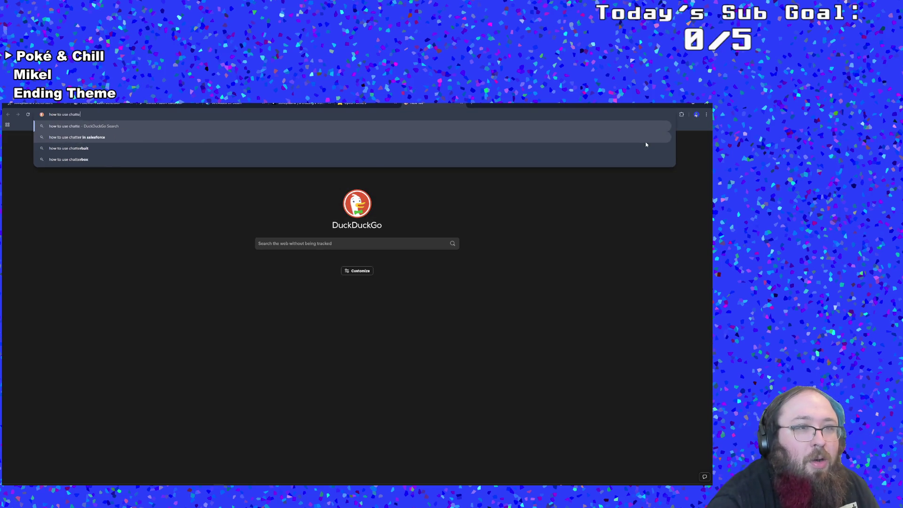
{"action": "type", "text": "rbox for"}
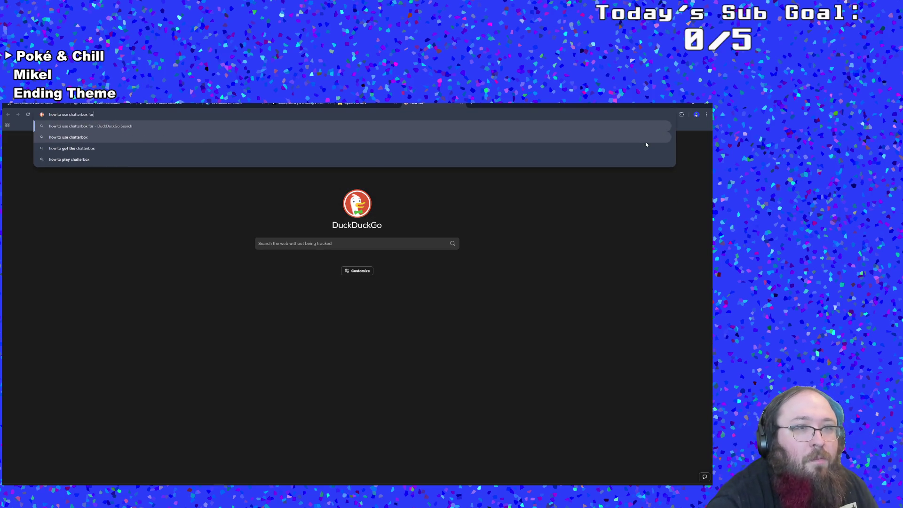
{"action": "type", "text": "a dialog sequ"}
{"action": "type", "text": "ct menu"}
{"action": "key", "text": "Return"}
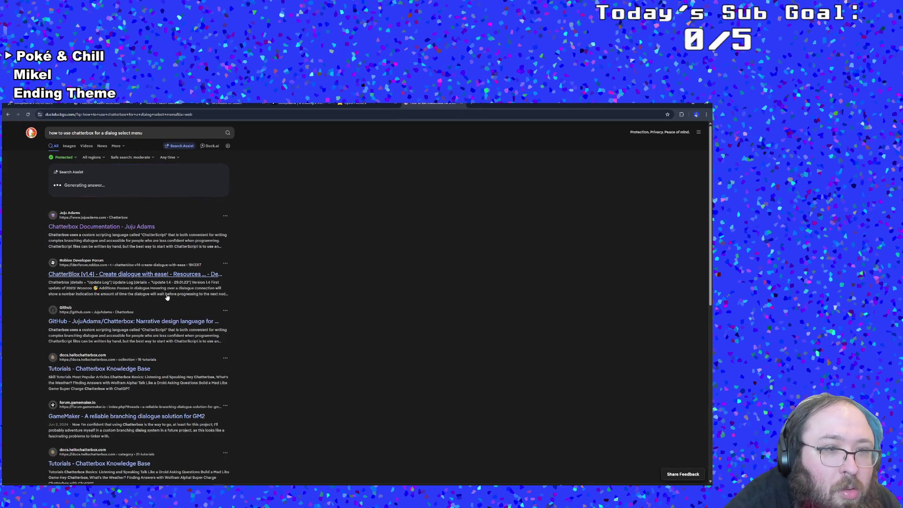
Glance at the Chatterbox tutorials result, then open the 'A reliable branching dialogue solution for GM2' thread.
{"action": "left_click", "coordinate": [146, 369]}
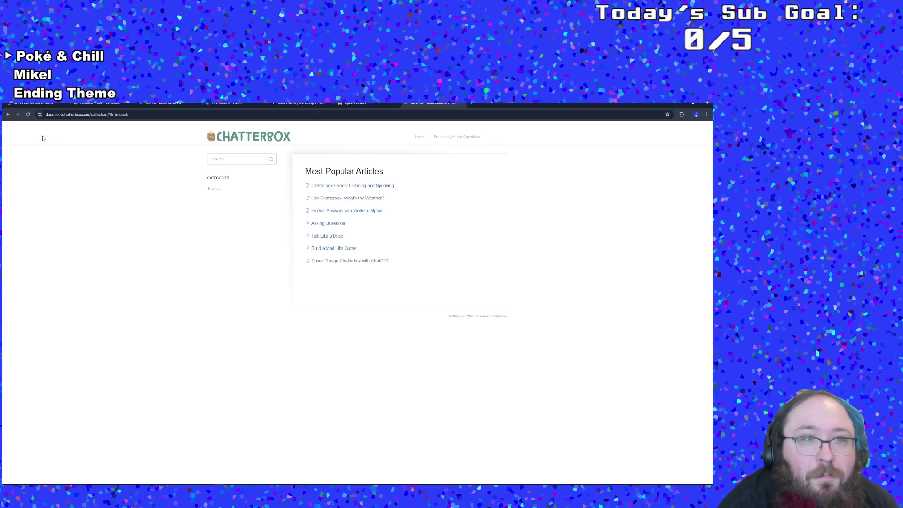
{"action": "left_click", "coordinate": [8, 114]}
{"action": "scroll", "coordinate": [199, 380], "scroll_direction": "down", "scroll_amount": 5}
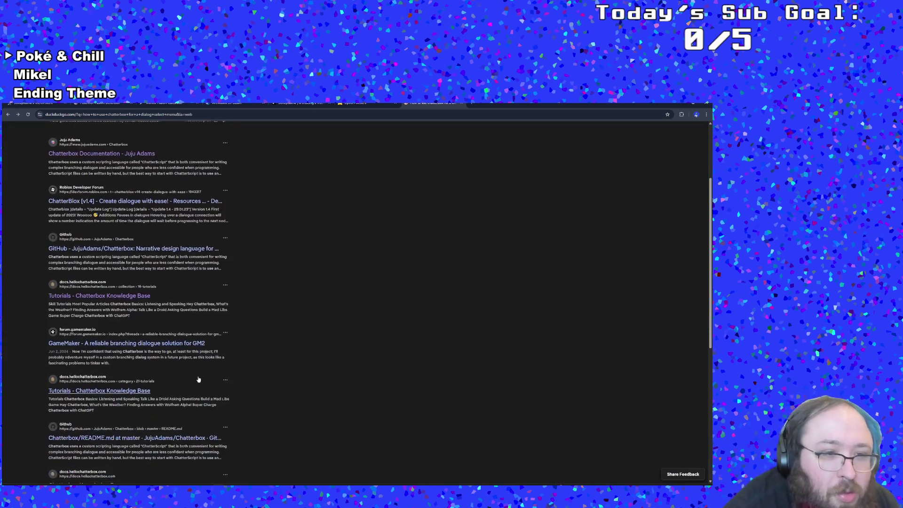
{"action": "left_click", "coordinate": [172, 346]}
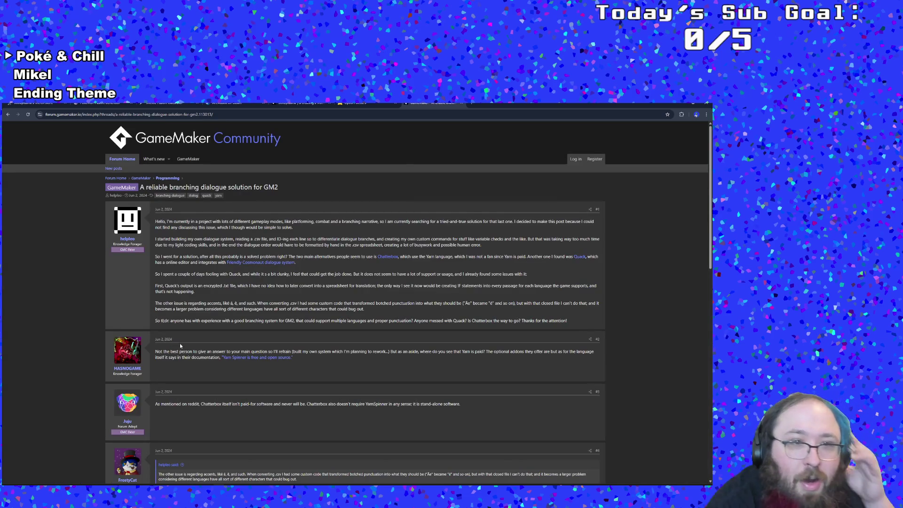
{"action": "scroll", "coordinate": [194, 348], "scroll_direction": "down", "scroll_amount": 1}
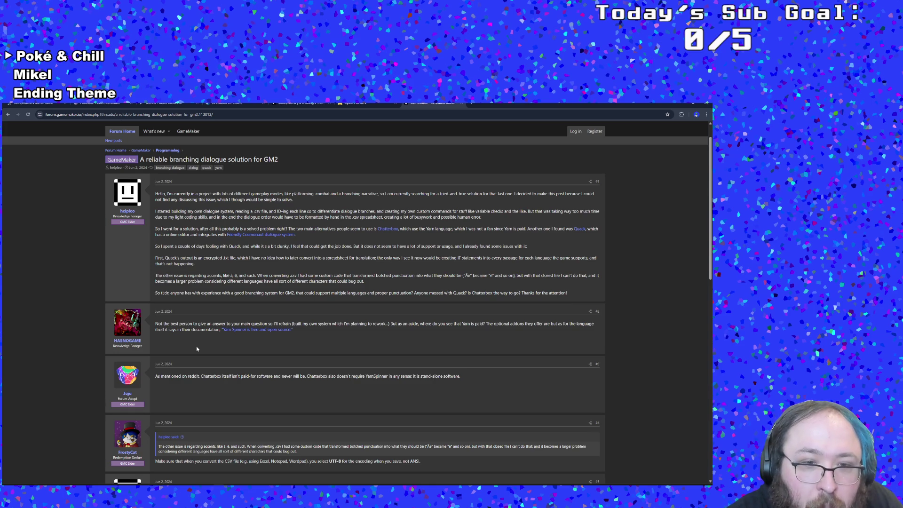
{"action": "scroll", "coordinate": [197, 348], "scroll_direction": "down", "scroll_amount": 3}
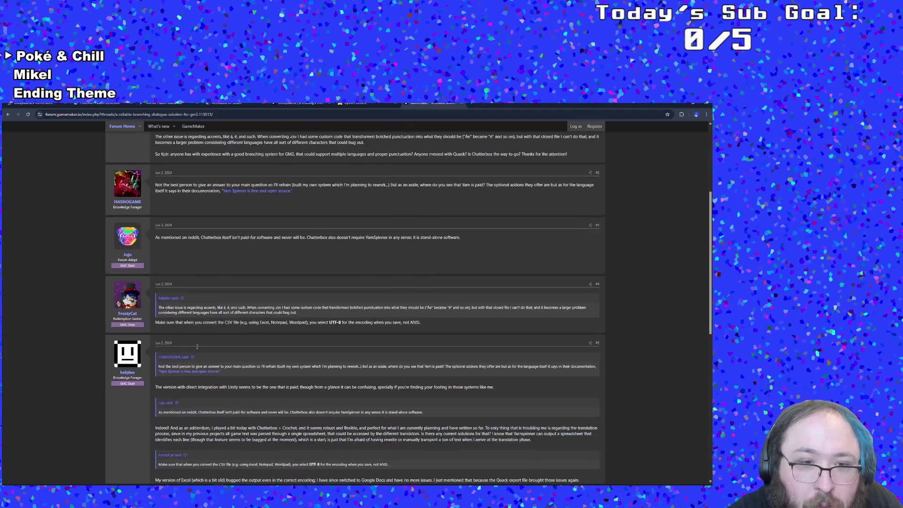
{"action": "scroll", "coordinate": [196, 348], "scroll_direction": "down", "scroll_amount": 3}
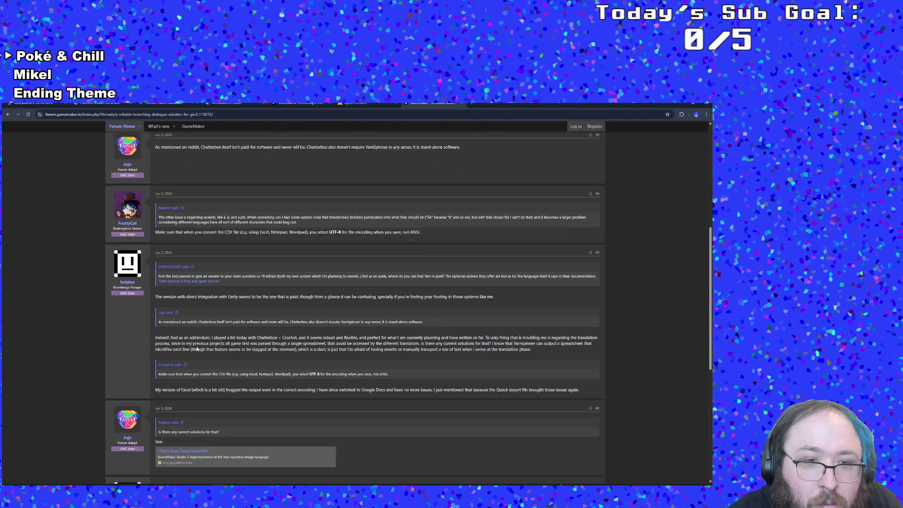
{"action": "scroll", "coordinate": [231, 344], "scroll_direction": "down", "scroll_amount": 2}
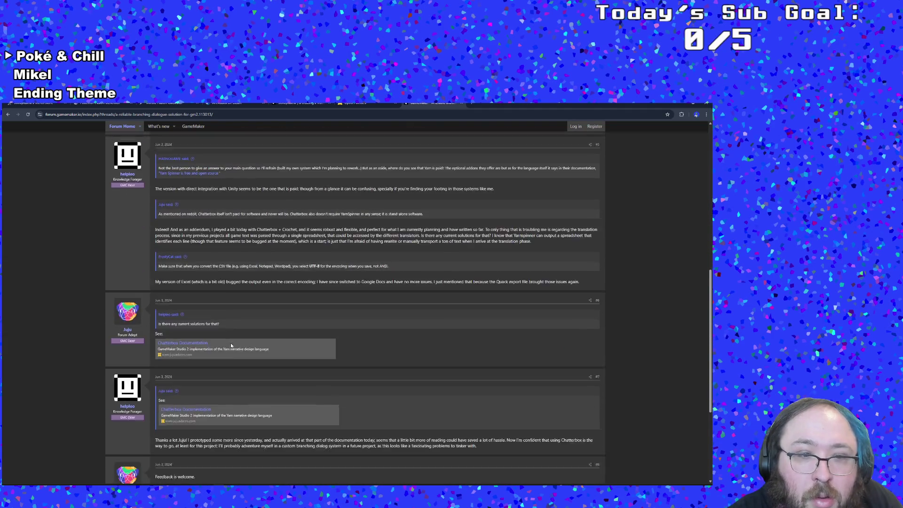
{"action": "scroll", "coordinate": [230, 346], "scroll_direction": "down", "scroll_amount": 1}
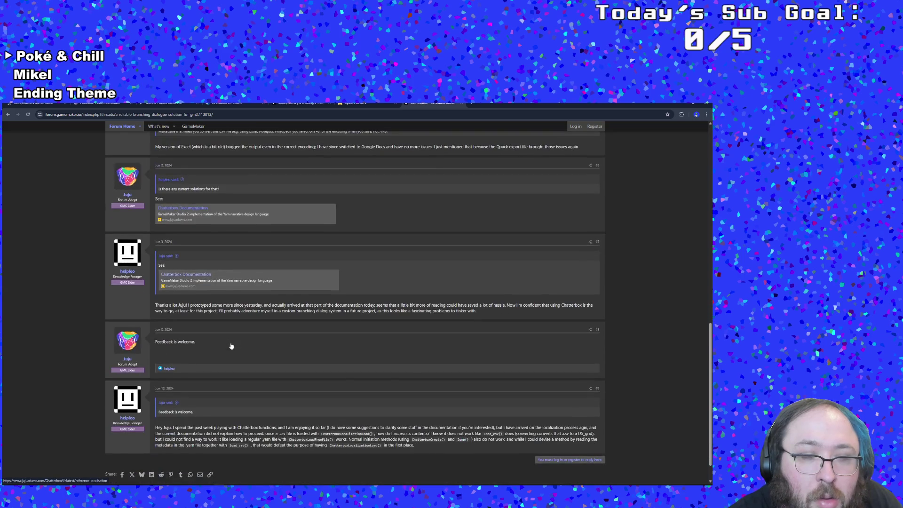
{"action": "scroll", "coordinate": [231, 346], "scroll_direction": "down", "scroll_amount": 1}
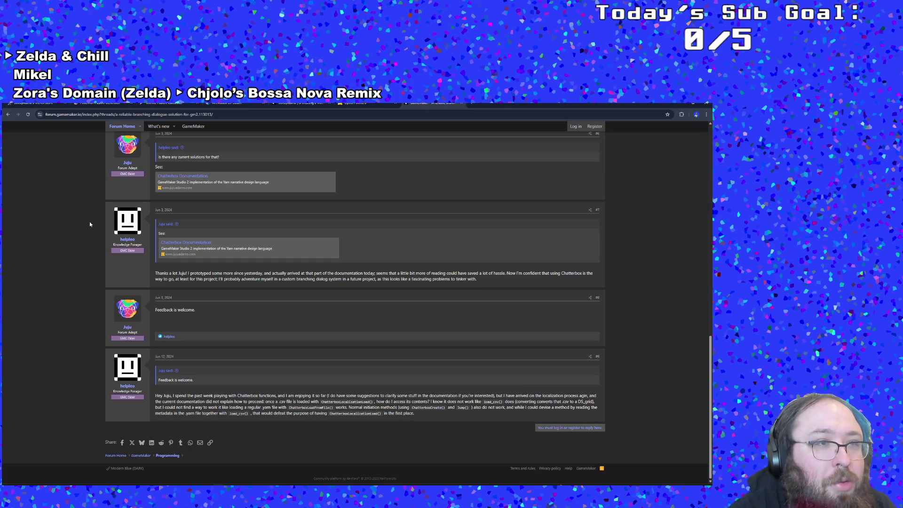
Revisit the Chatterbox tutorials page and the Roblox ChatterBlox thread, returning to the results each time.
{"action": "left_click", "coordinate": [11, 115]}
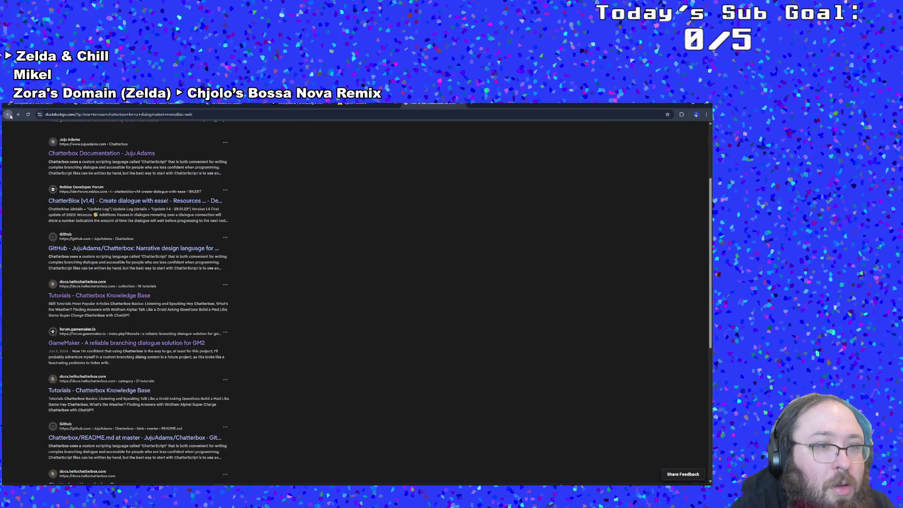
{"action": "left_click", "coordinate": [125, 390]}
{"action": "left_click", "coordinate": [8, 115]}
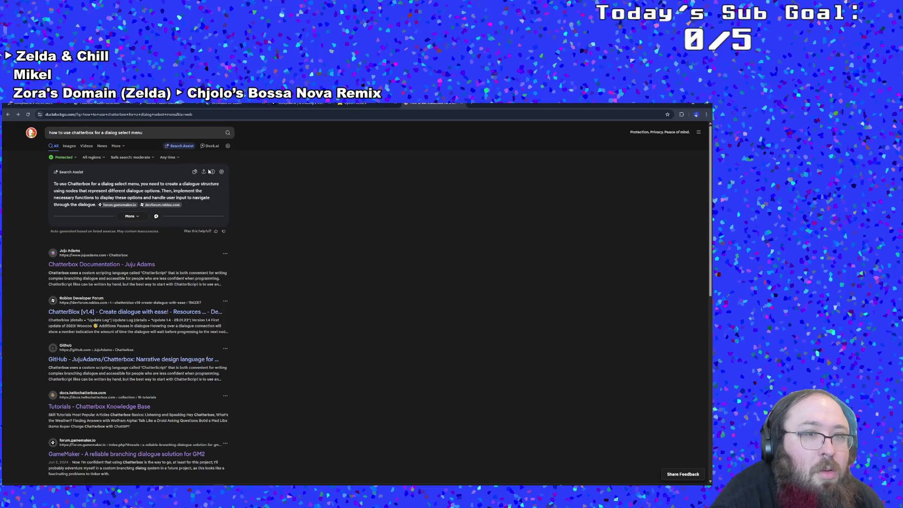
{"action": "left_click", "coordinate": [155, 131]}
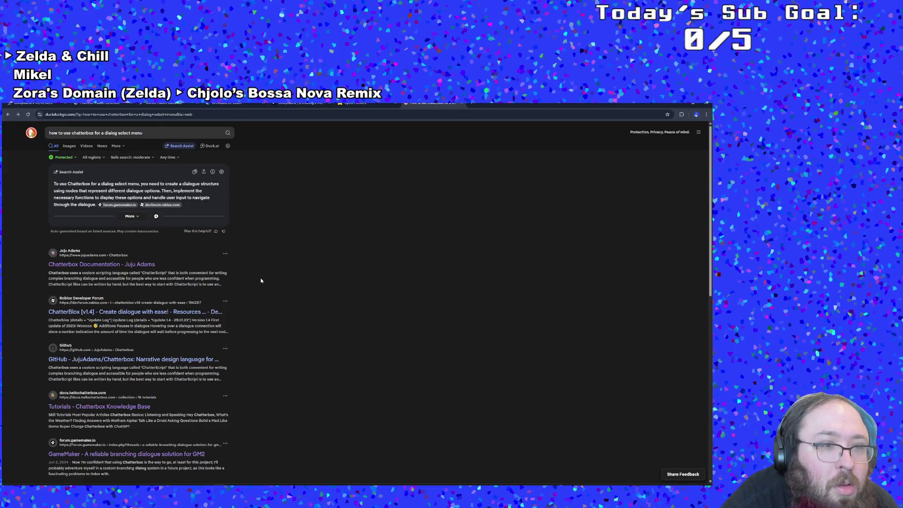
{"action": "left_click", "coordinate": [207, 313]}
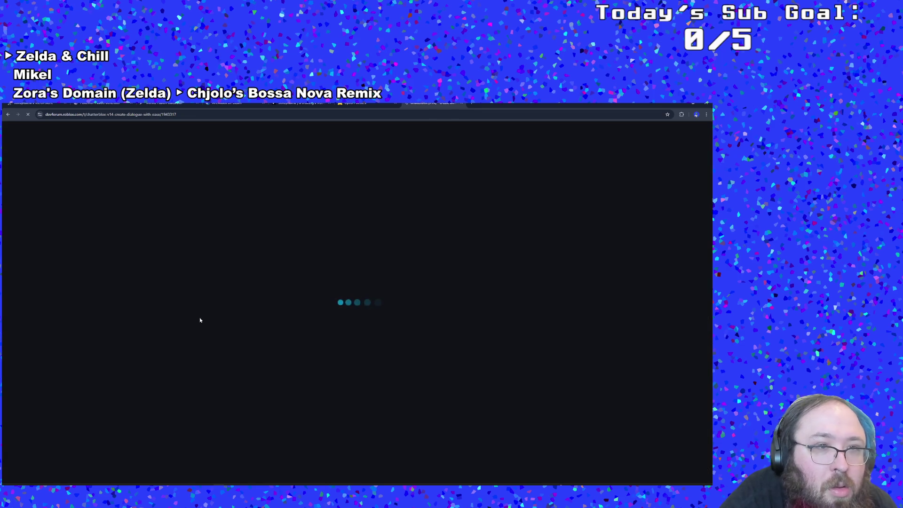
{"action": "left_click", "coordinate": [8, 114]}
{"action": "scroll", "coordinate": [71, 282], "scroll_direction": "down", "scroll_amount": 1}
Skim the JujuAdams/Chatterbox GitHub README, then go back and select the old search query.
{"action": "left_click", "coordinate": [105, 332]}
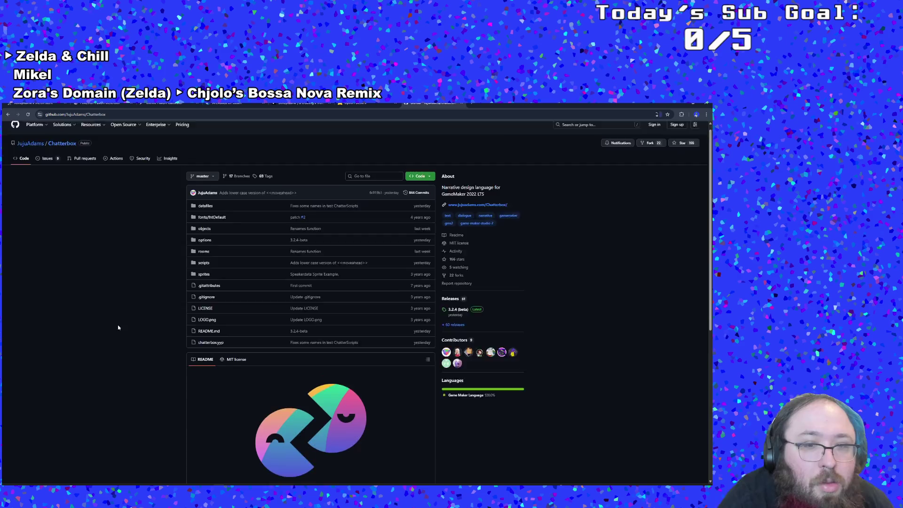
{"action": "scroll", "coordinate": [119, 321], "scroll_direction": "down", "scroll_amount": 3}
{"action": "scroll", "coordinate": [133, 311], "scroll_direction": "down", "scroll_amount": 1}
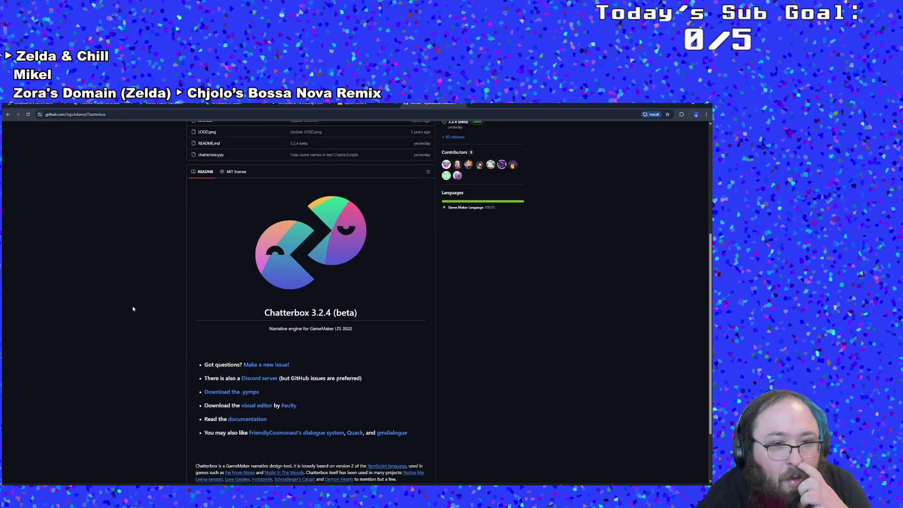
{"action": "scroll", "coordinate": [134, 306], "scroll_direction": "up", "scroll_amount": 4}
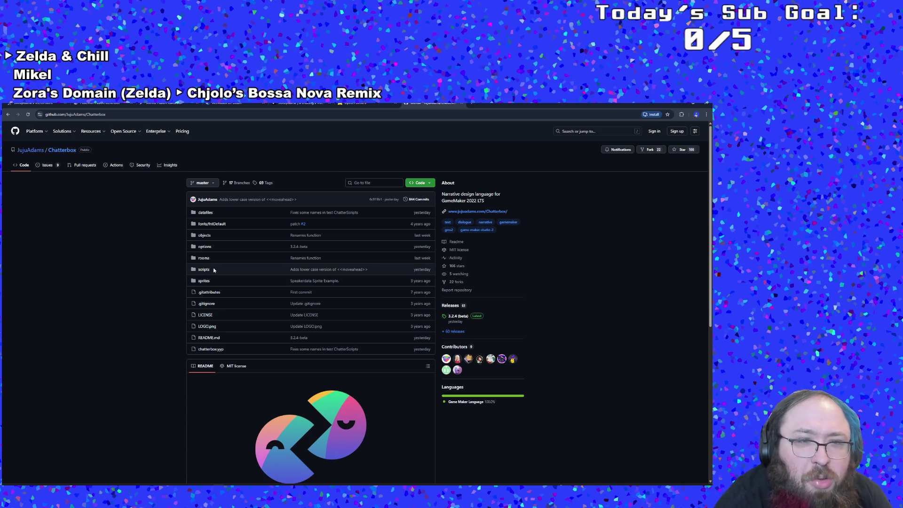
{"action": "key", "text": "alt+Left"}
{"action": "scroll", "coordinate": [139, 174], "scroll_direction": "up", "scroll_amount": 1}
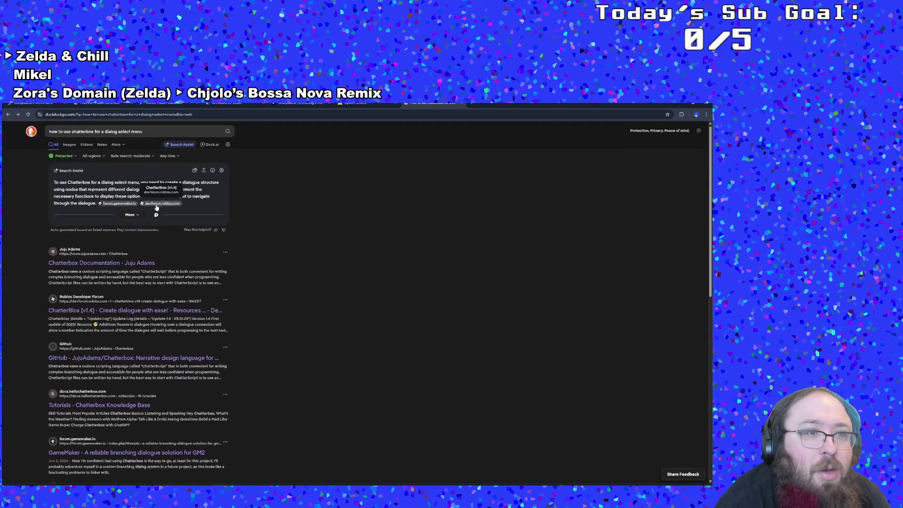
{"action": "left_click_drag", "start_coordinate": [150, 136], "coordinate": [94, 134]}
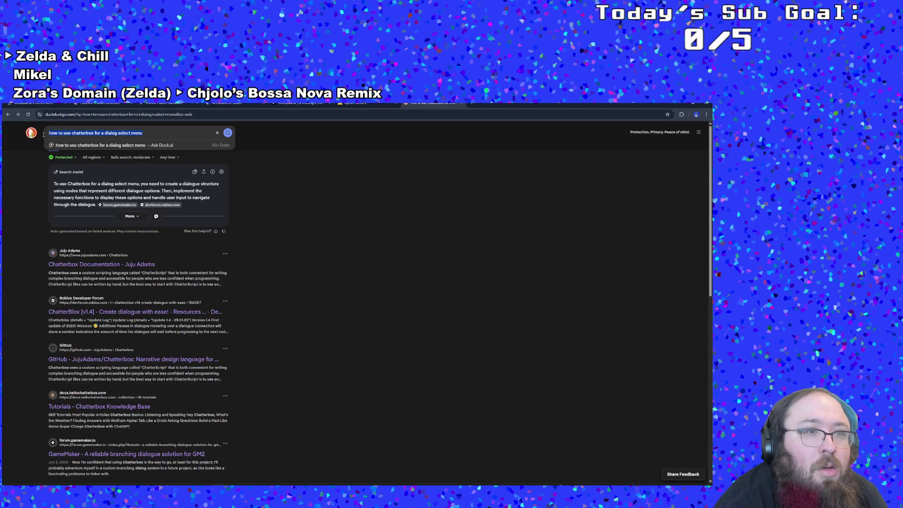
Search 'chatterbox choose option', then refine it to 'chatterbox game maker choose option'.
{"action": "type", "text": "char"}
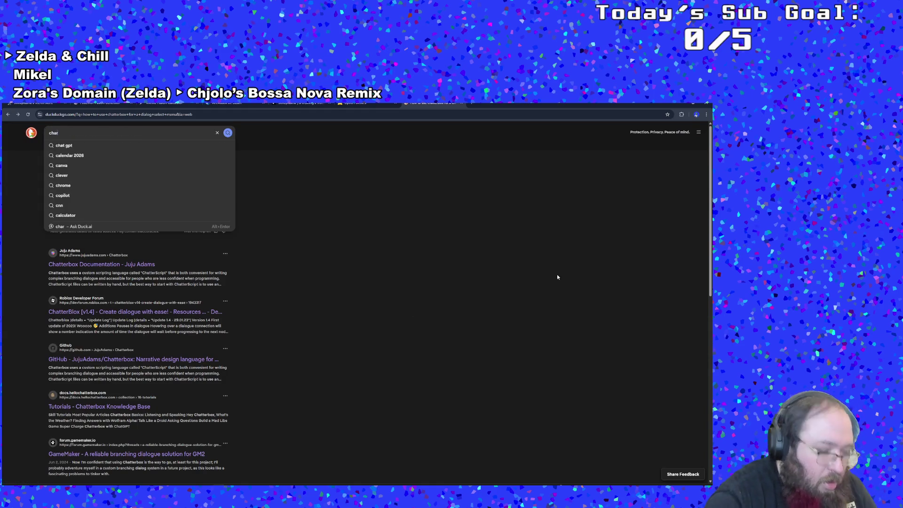
{"action": "key", "text": "BackSpace"}
{"action": "type", "text": "tterbox choos"}
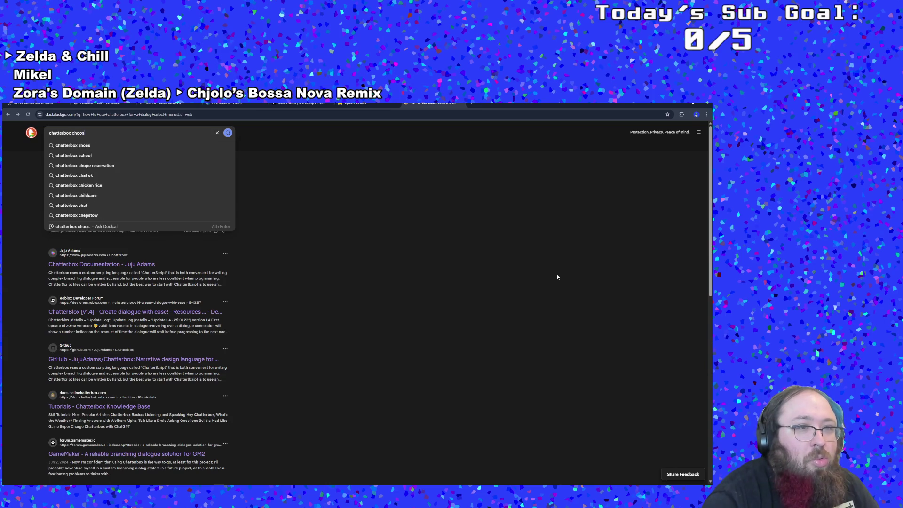
{"action": "type", "text": "e option"}
{"action": "key", "text": "Return"}
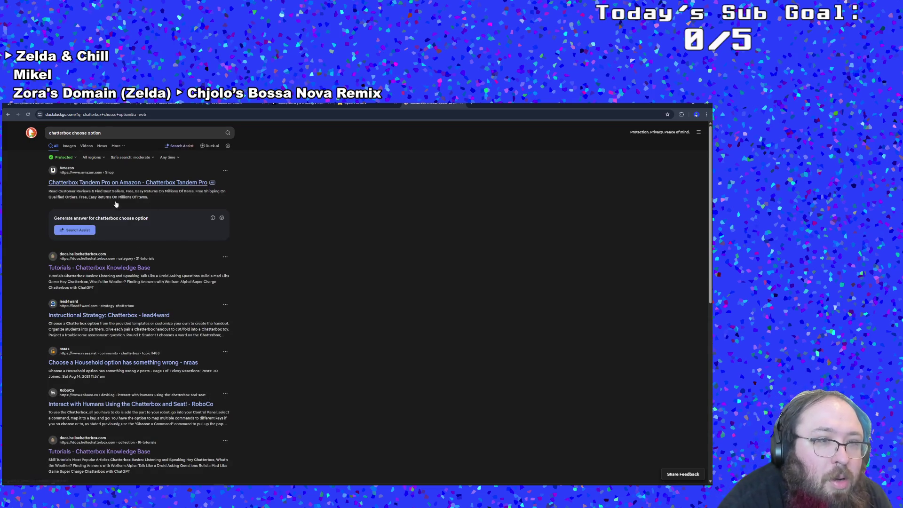
{"action": "left_click", "coordinate": [72, 133]}
{"action": "type", "text": "g"}
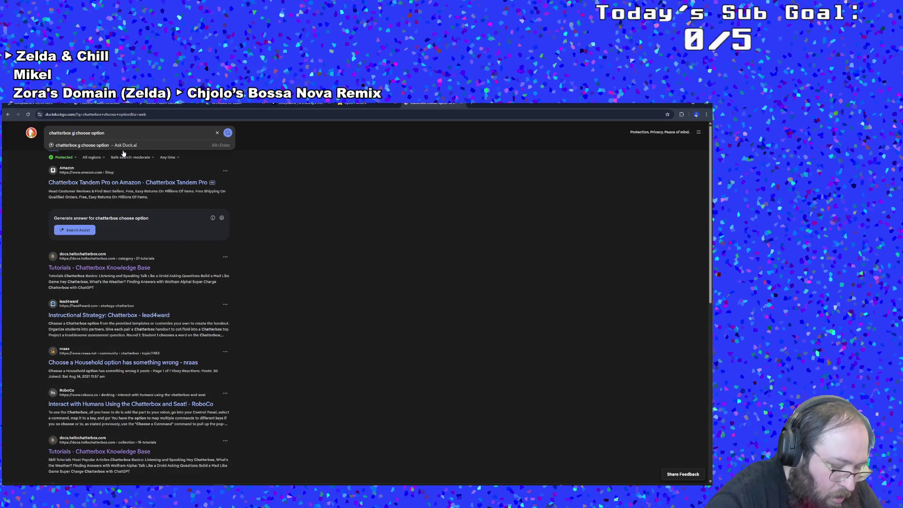
{"action": "type", "text": "ame maker"}
{"action": "key", "text": "Return"}
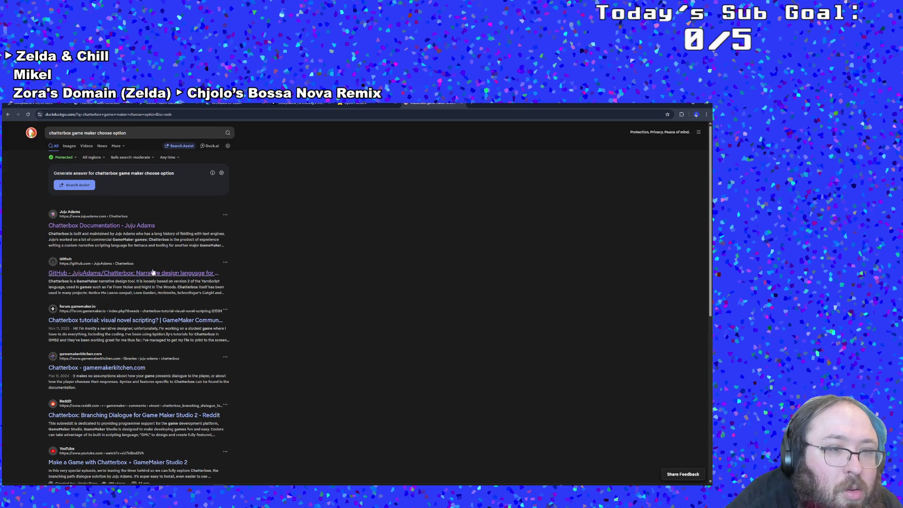
Open the 'Chatterbox tutorial: visual novel scripting?' forum thread and read its replies.
{"action": "left_click", "coordinate": [142, 332]}
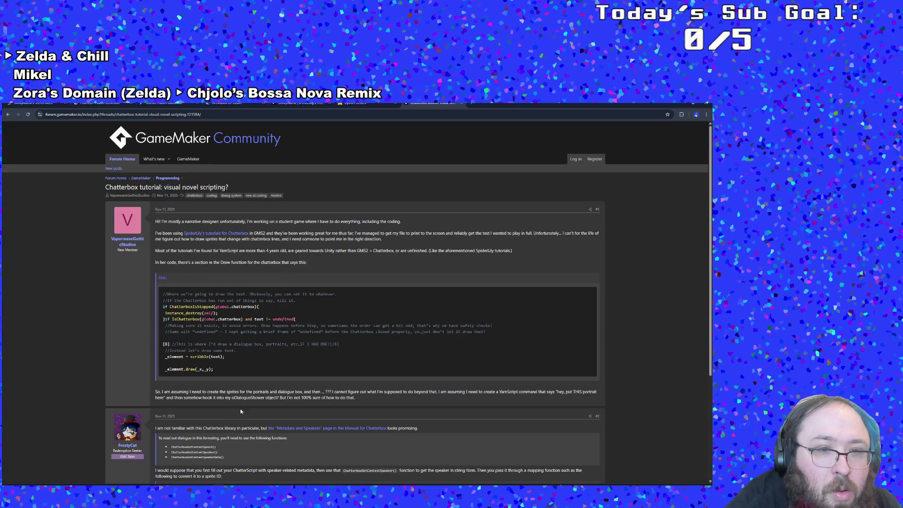
{"action": "scroll", "coordinate": [249, 390], "scroll_direction": "down", "scroll_amount": 2}
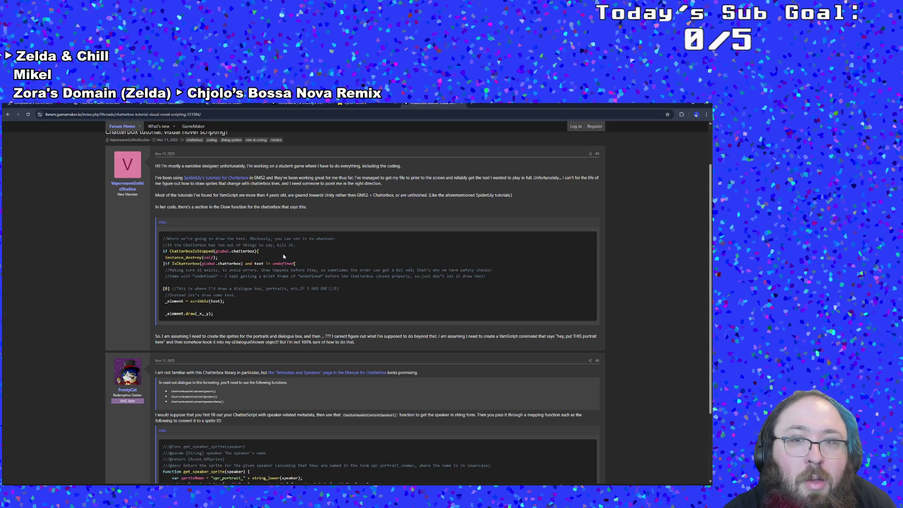
{"action": "scroll", "coordinate": [283, 254], "scroll_direction": "down", "scroll_amount": 3}
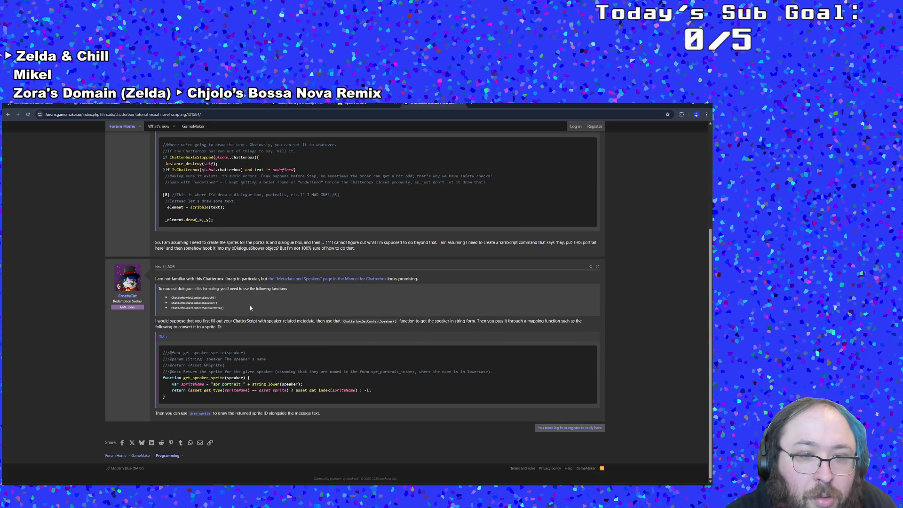
{"action": "scroll", "coordinate": [250, 307], "scroll_direction": "up", "scroll_amount": 4}
Open the linked 'Clickable Choices in GMS2 Using Chatterbox and Scribble' article and close the sign-up popup.
{"action": "left_click", "coordinate": [221, 195]}
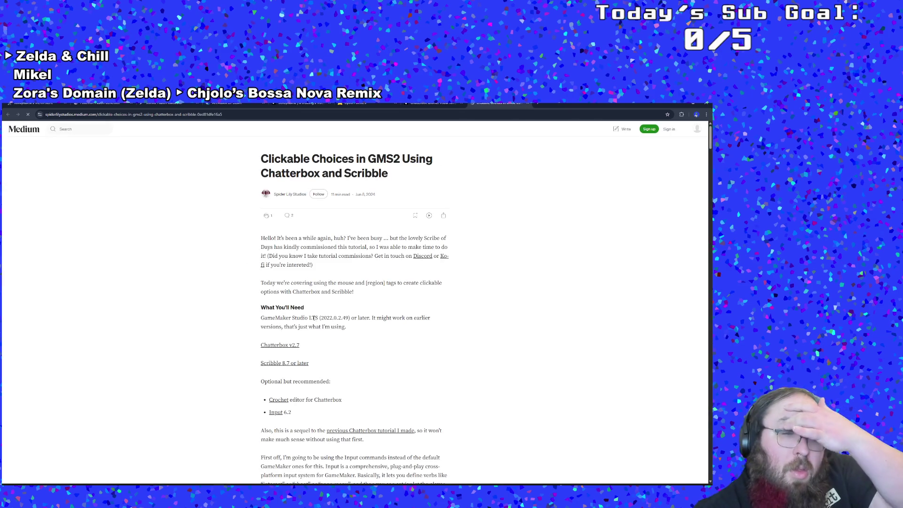
{"action": "scroll", "coordinate": [373, 325], "scroll_direction": "down", "scroll_amount": 2}
{"action": "scroll", "coordinate": [373, 326], "scroll_direction": "down", "scroll_amount": 6}
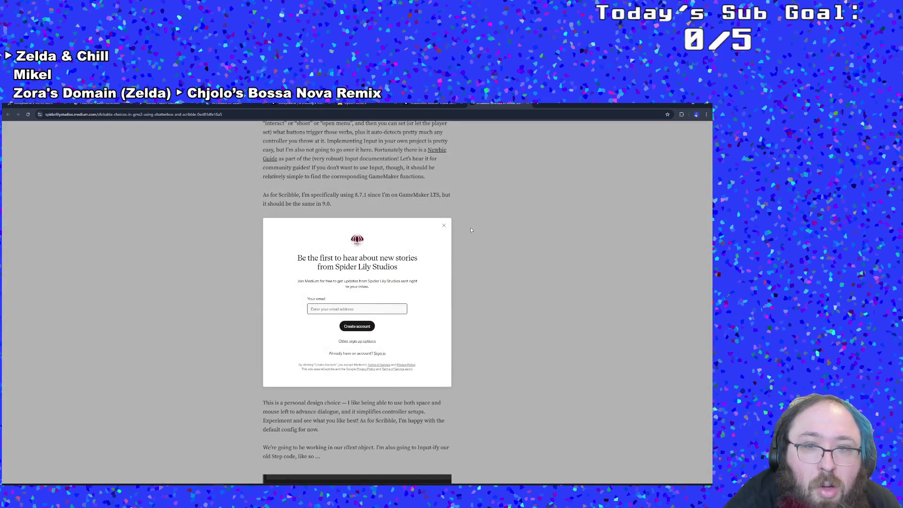
{"action": "left_click", "coordinate": [444, 226]}
Read through the article's code down to refresh_text_elements and oText's Draw event.
{"action": "scroll", "coordinate": [452, 279], "scroll_direction": "down", "scroll_amount": 3}
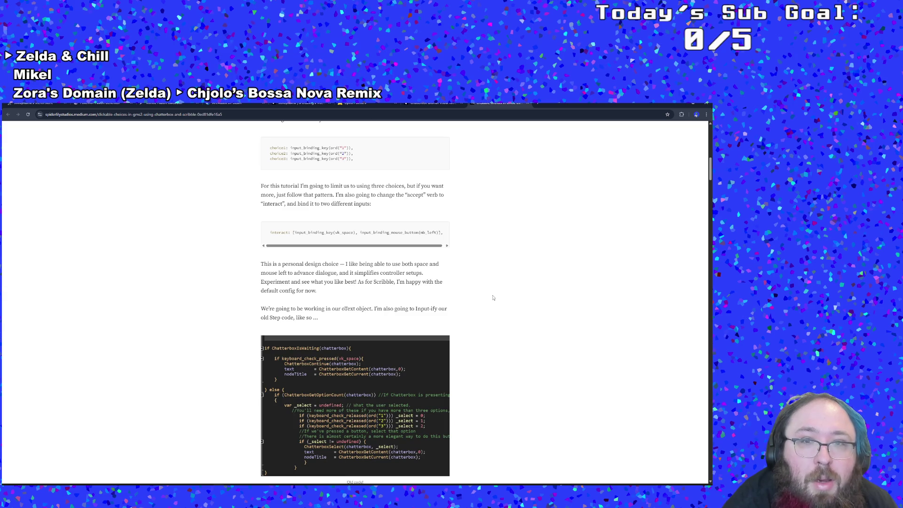
{"action": "scroll", "coordinate": [493, 297], "scroll_direction": "down", "scroll_amount": 15}
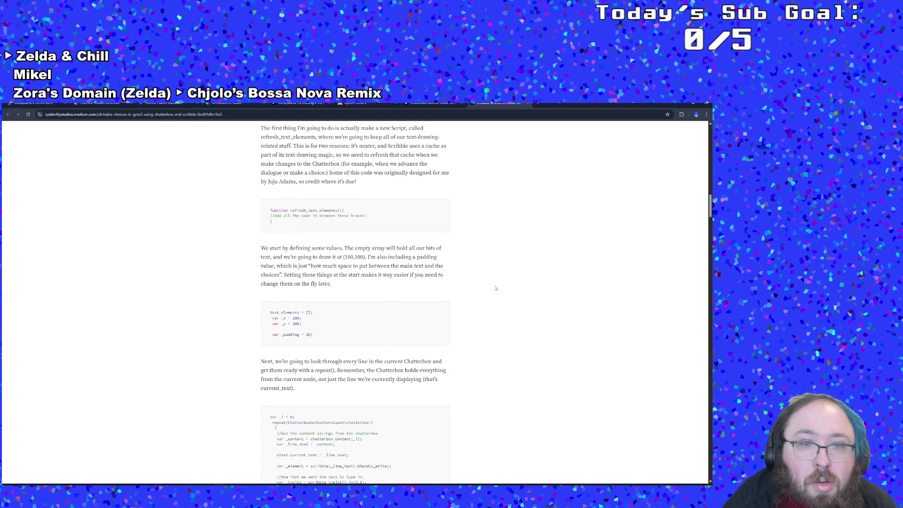
{"action": "scroll", "coordinate": [495, 288], "scroll_direction": "down", "scroll_amount": 4}
{"action": "scroll", "coordinate": [495, 288], "scroll_direction": "down", "scroll_amount": 6}
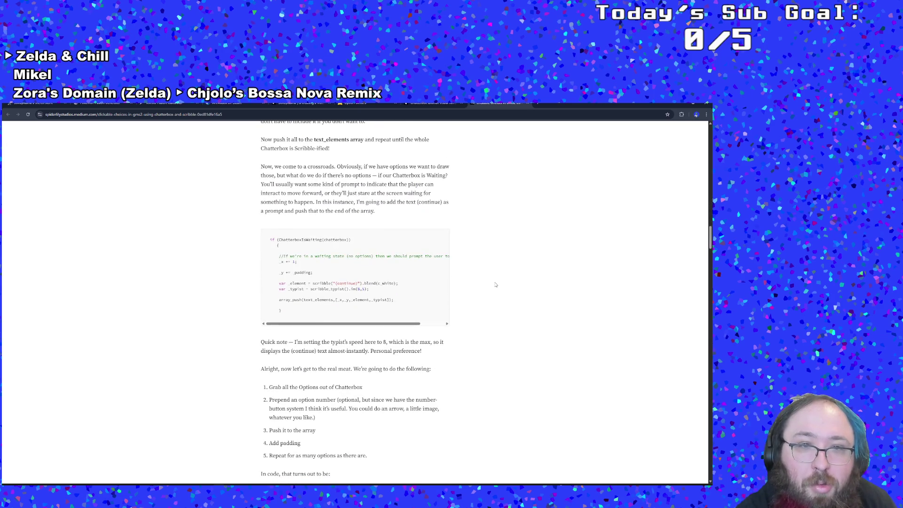
{"action": "scroll", "coordinate": [495, 284], "scroll_direction": "down", "scroll_amount": 7}
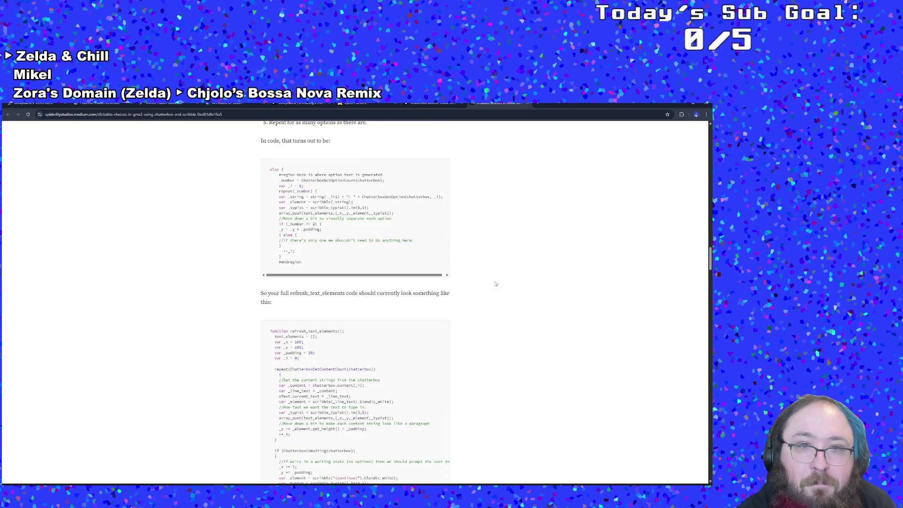
{"action": "scroll", "coordinate": [495, 283], "scroll_direction": "up", "scroll_amount": 4}
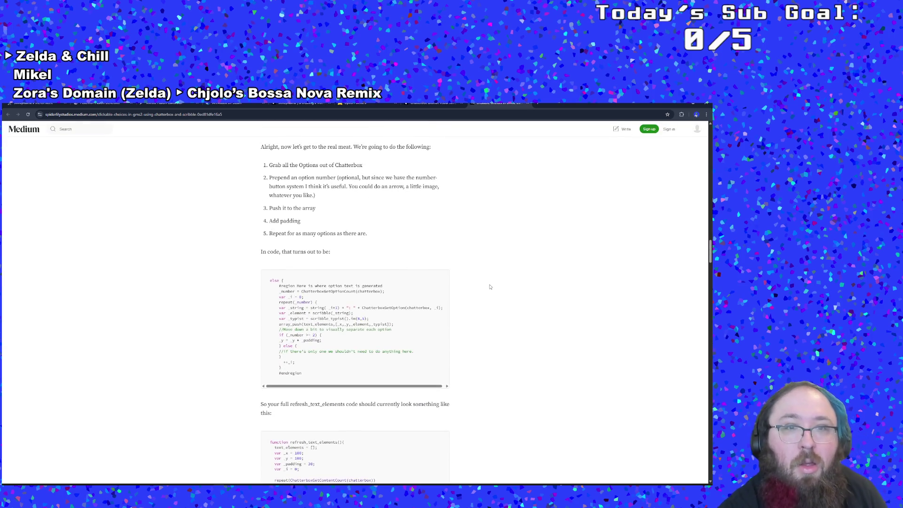
{"action": "scroll", "coordinate": [489, 290], "scroll_direction": "up", "scroll_amount": 1}
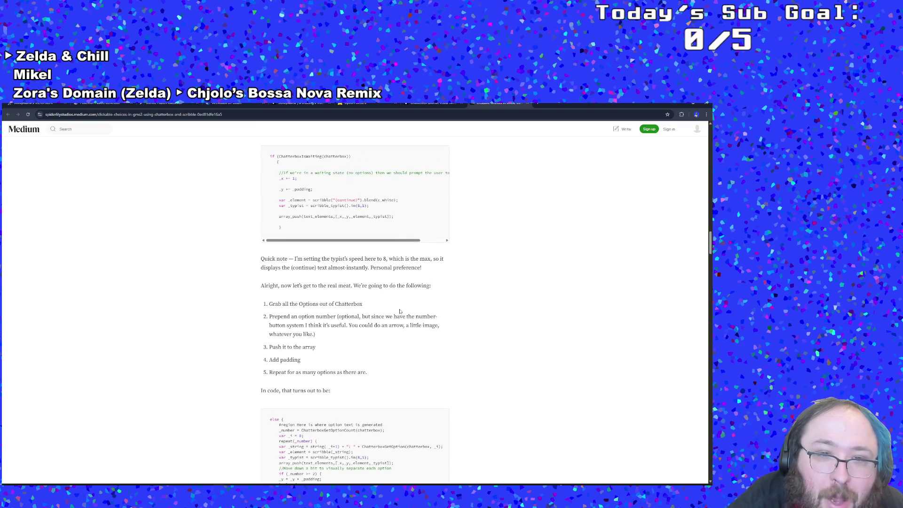
{"action": "triple_click", "coordinate": [324, 336]}
{"action": "left_click", "coordinate": [330, 362]}
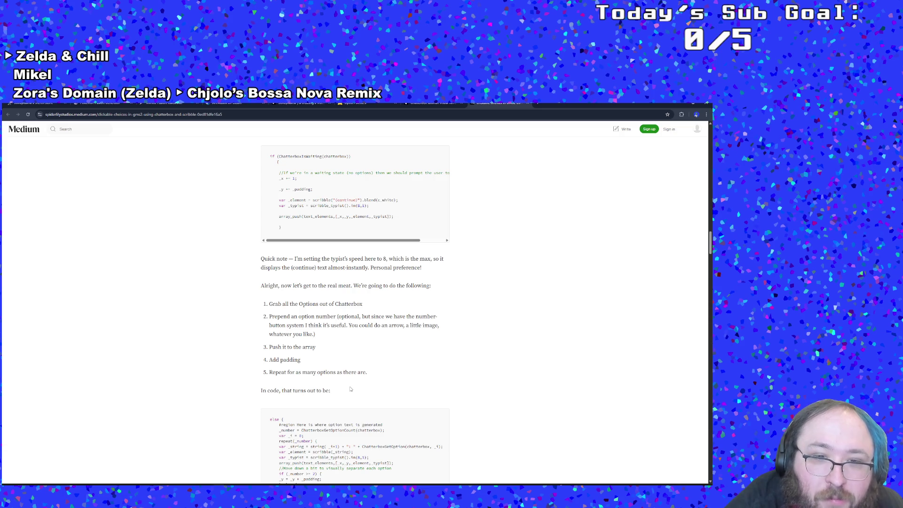
{"action": "scroll", "coordinate": [351, 389], "scroll_direction": "down", "scroll_amount": 4}
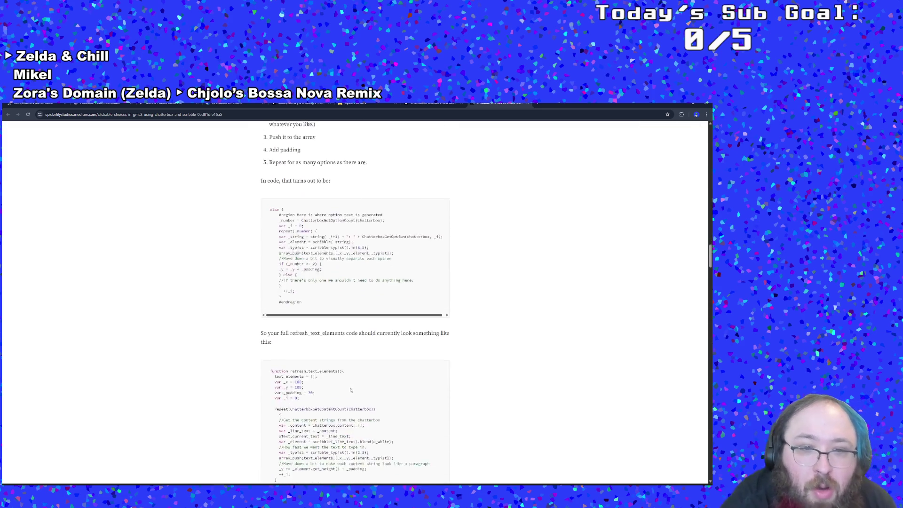
{"action": "scroll", "coordinate": [351, 389], "scroll_direction": "down", "scroll_amount": 1}
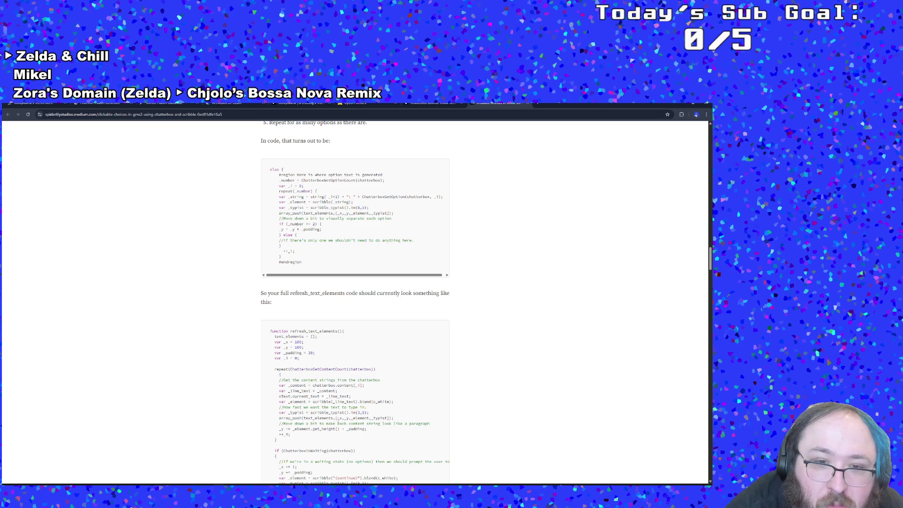
{"action": "scroll", "coordinate": [337, 419], "scroll_direction": "down", "scroll_amount": 1}
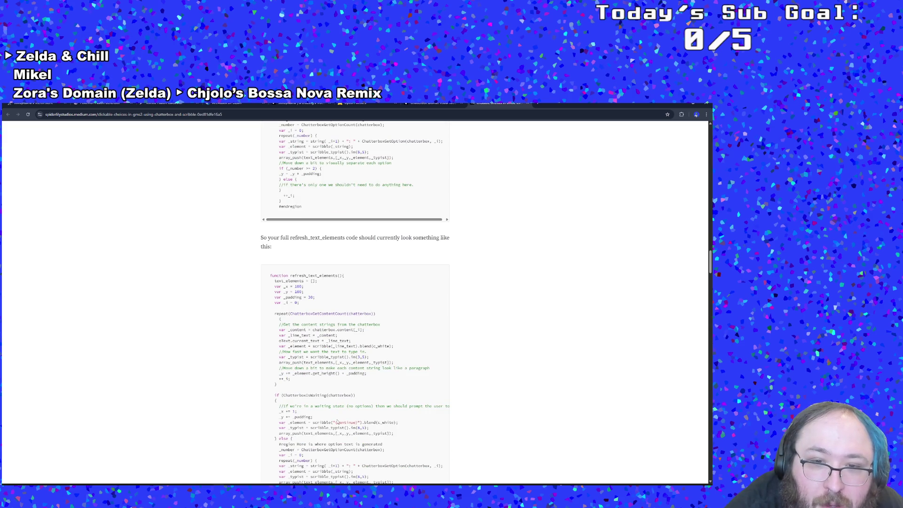
{"action": "scroll", "coordinate": [336, 421], "scroll_direction": "down", "scroll_amount": 2}
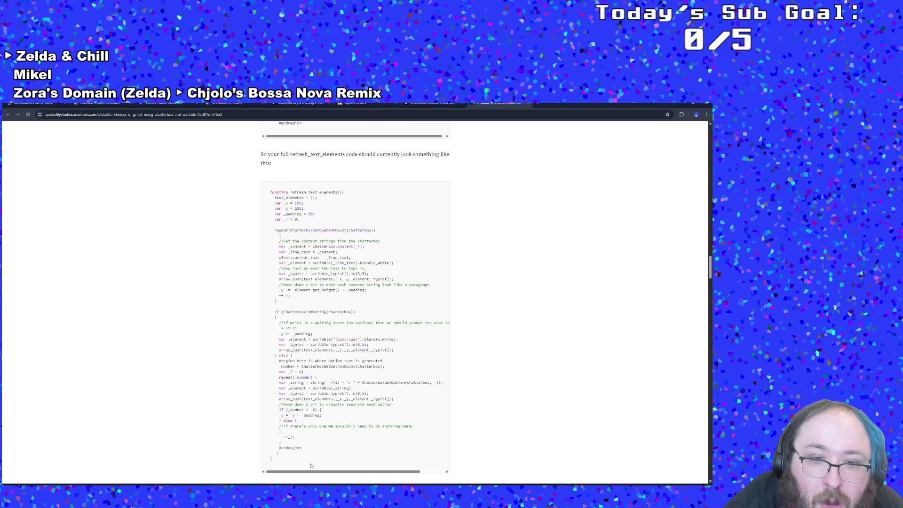
{"action": "left_click_drag", "start_coordinate": [322, 472], "coordinate": [346, 472]}
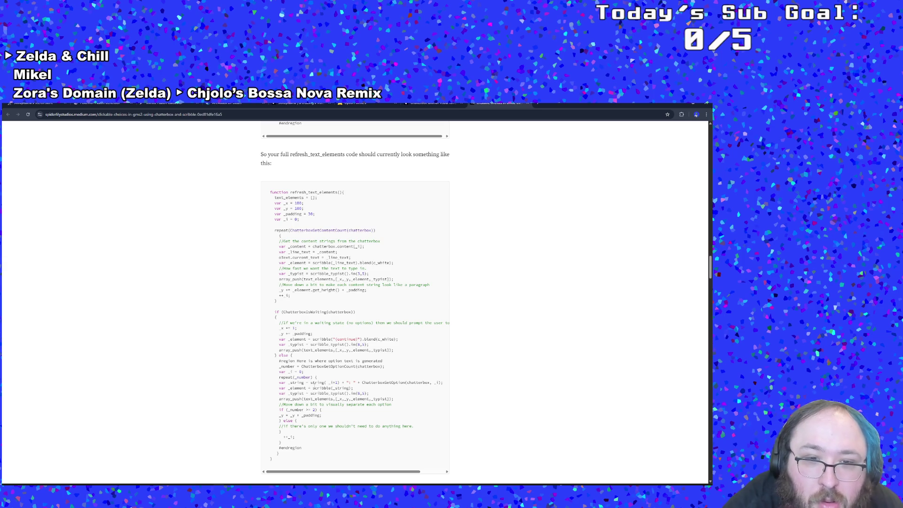
{"action": "scroll", "coordinate": [314, 385], "scroll_direction": "down", "scroll_amount": 2}
Read further down the Medium tutorial's code, past the print example.
{"action": "scroll", "coordinate": [314, 385], "scroll_direction": "down", "scroll_amount": 3}
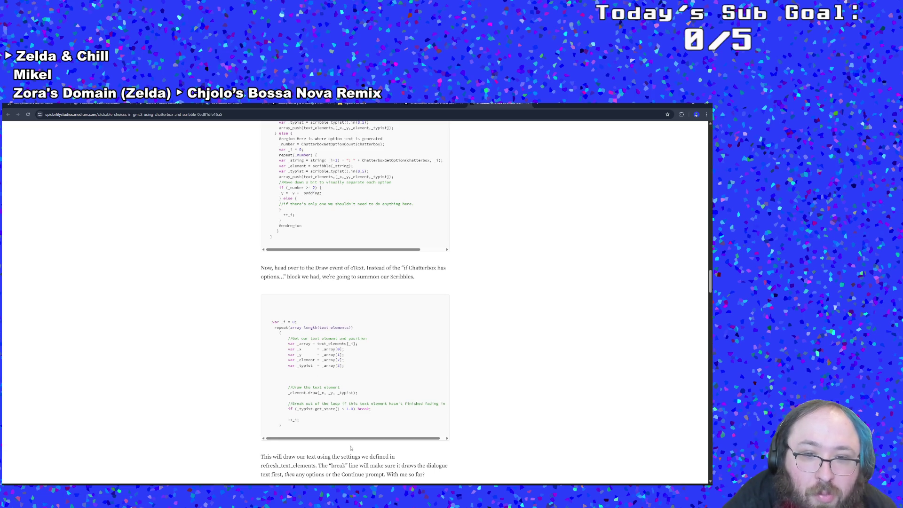
{"action": "scroll", "coordinate": [348, 432], "scroll_direction": "down", "scroll_amount": 3}
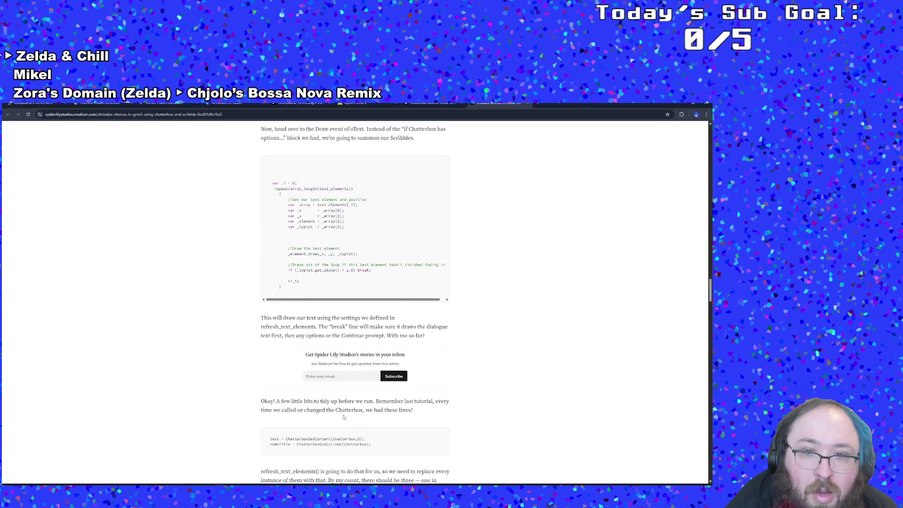
{"action": "scroll", "coordinate": [343, 416], "scroll_direction": "down", "scroll_amount": 1}
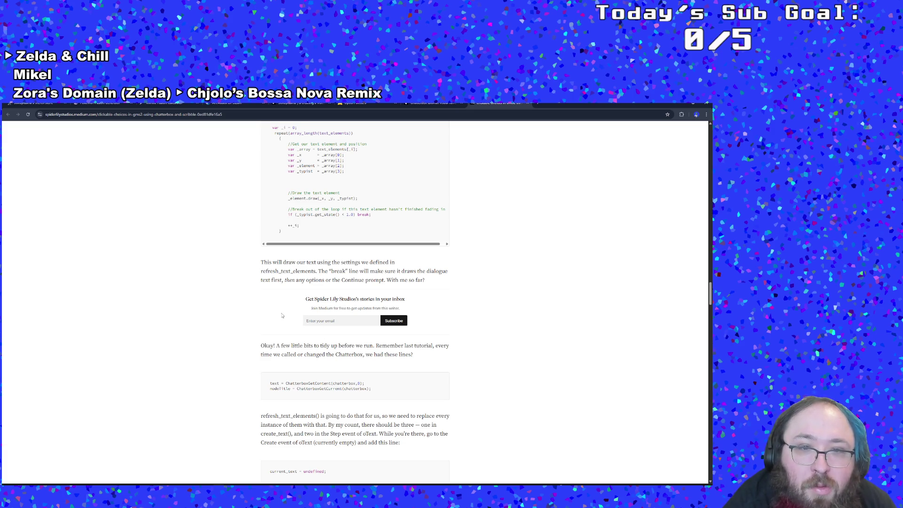
{"action": "scroll", "coordinate": [282, 315], "scroll_direction": "up", "scroll_amount": 1}
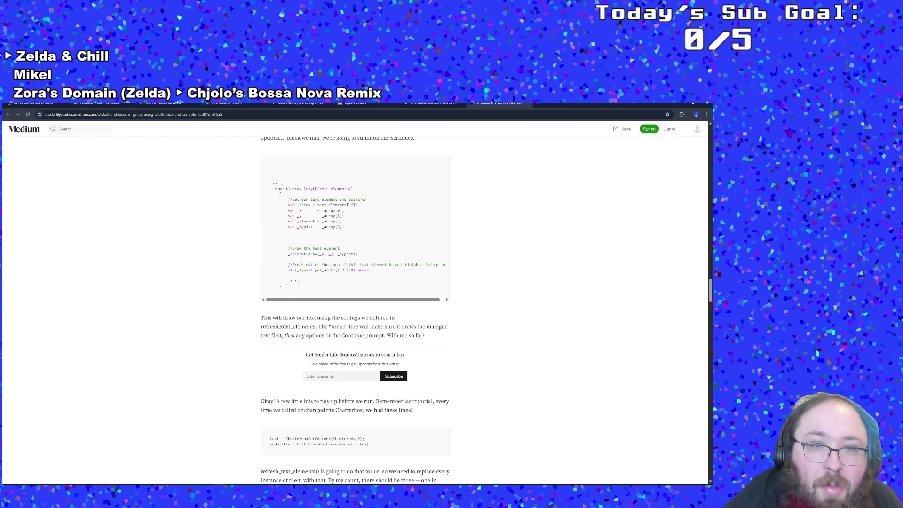
{"action": "scroll", "coordinate": [281, 328], "scroll_direction": "down", "scroll_amount": 3}
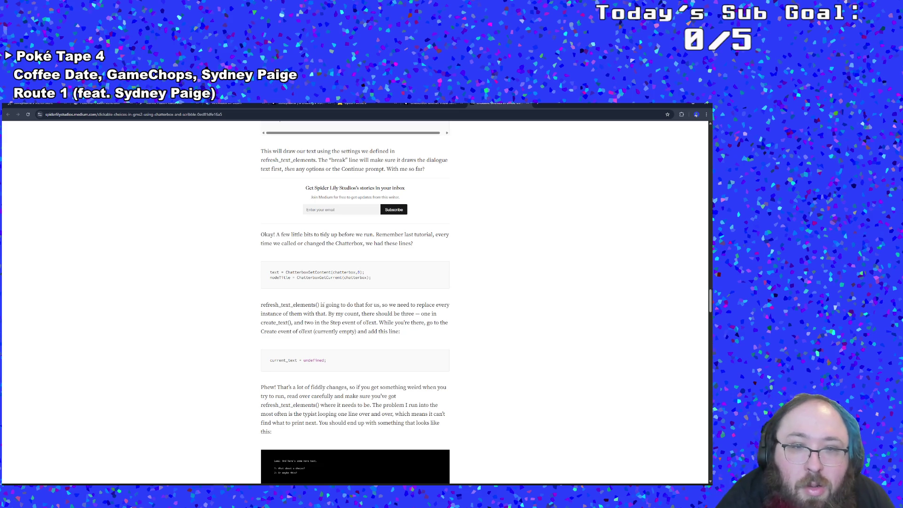
{"action": "scroll", "coordinate": [399, 444], "scroll_direction": "down", "scroll_amount": 2}
{"action": "scroll", "coordinate": [355, 301], "scroll_direction": "down", "scroll_amount": 1}
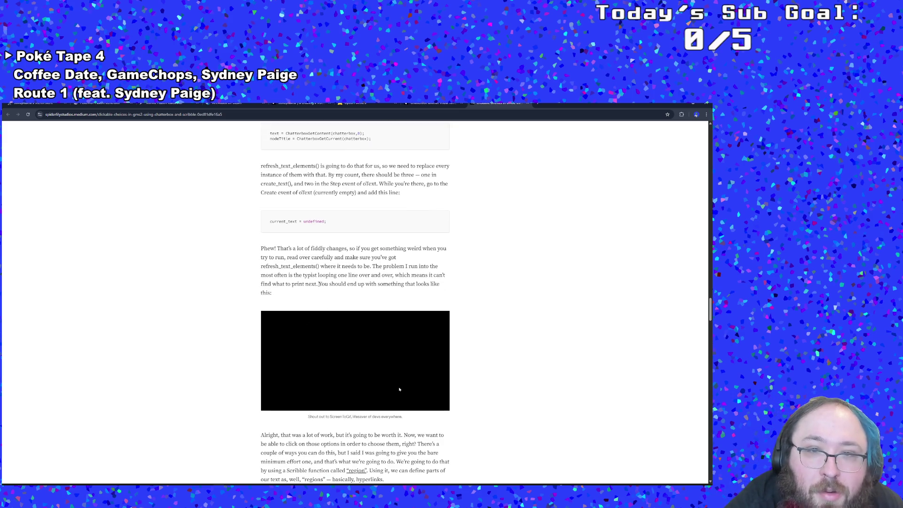
{"action": "double_click", "coordinate": [304, 283]}
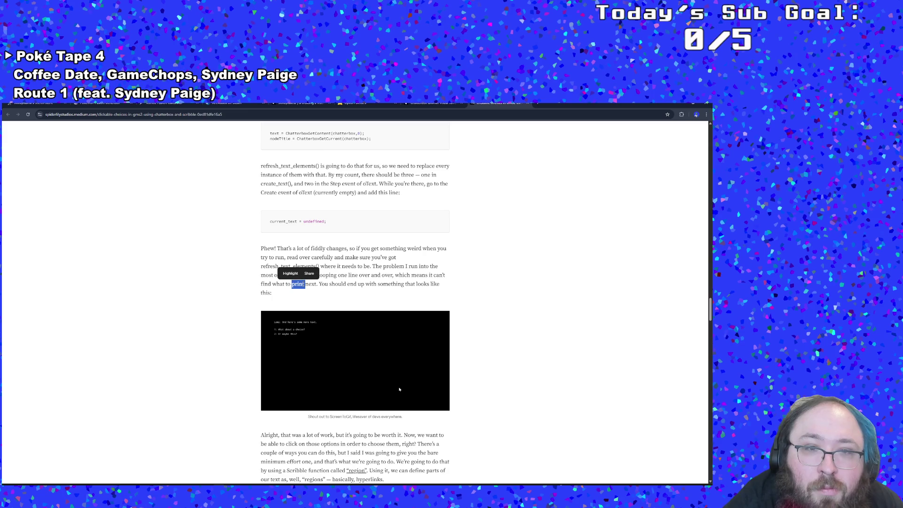
{"action": "left_click", "coordinate": [319, 283]}
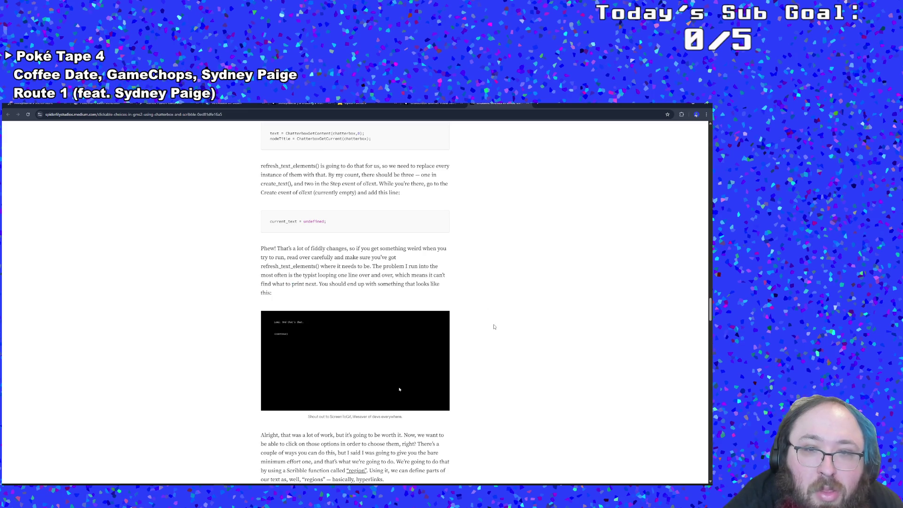
Reach the clickable-region step and scroll its code sideways to read the region-tag line.
{"action": "scroll", "coordinate": [473, 337], "scroll_direction": "down", "scroll_amount": 1}
{"action": "scroll", "coordinate": [474, 337], "scroll_direction": "down", "scroll_amount": 2}
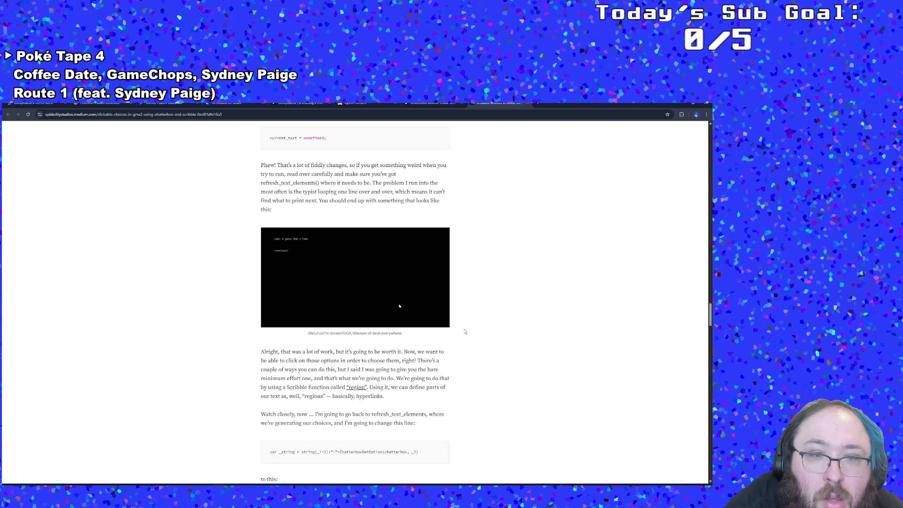
{"action": "scroll", "coordinate": [465, 331], "scroll_direction": "down", "scroll_amount": 1}
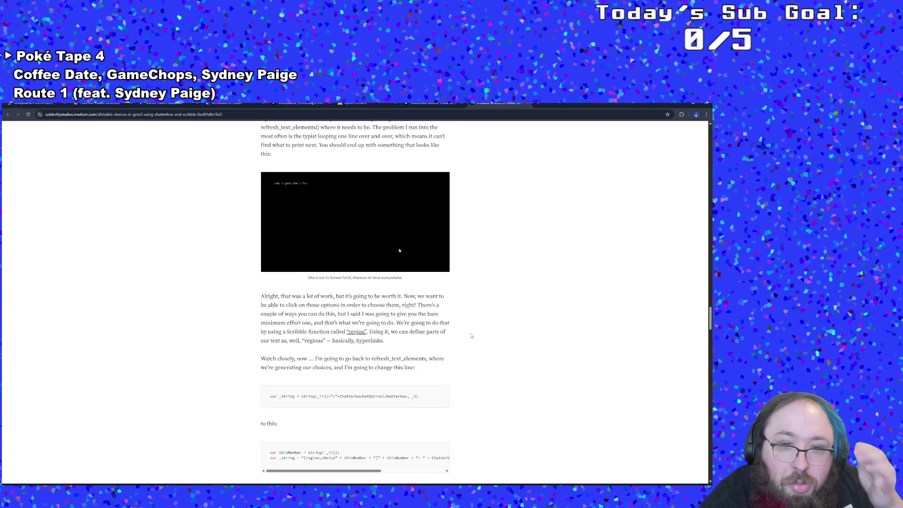
{"action": "double_click", "coordinate": [442, 332]}
{"action": "left_click", "coordinate": [459, 356]}
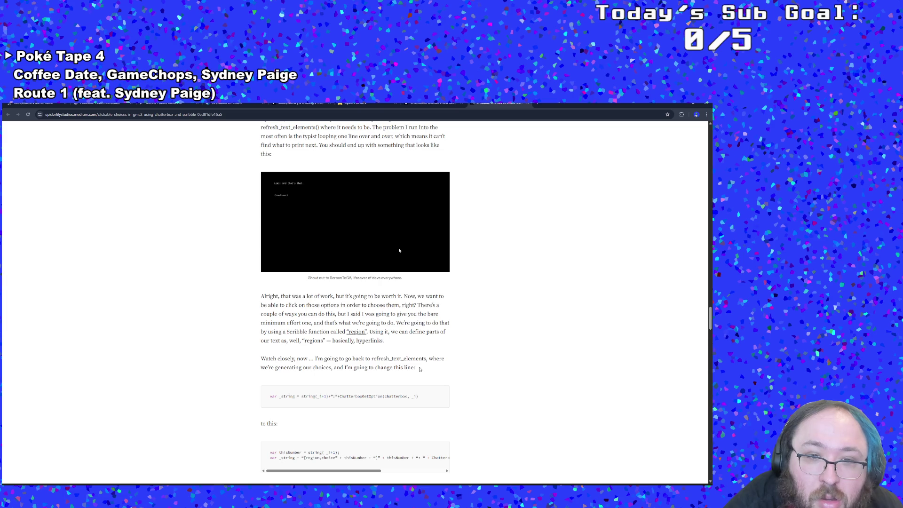
{"action": "scroll", "coordinate": [419, 369], "scroll_direction": "down", "scroll_amount": 1}
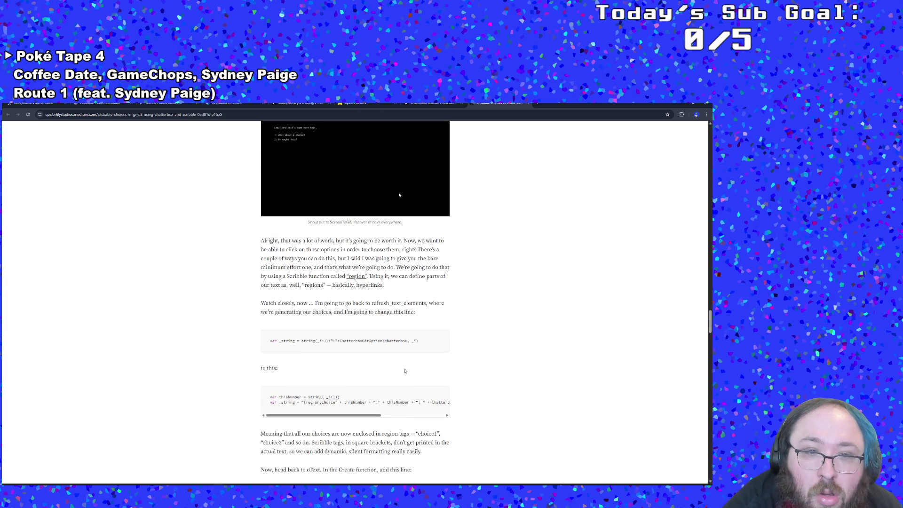
{"action": "scroll", "coordinate": [405, 371], "scroll_direction": "down", "scroll_amount": 2}
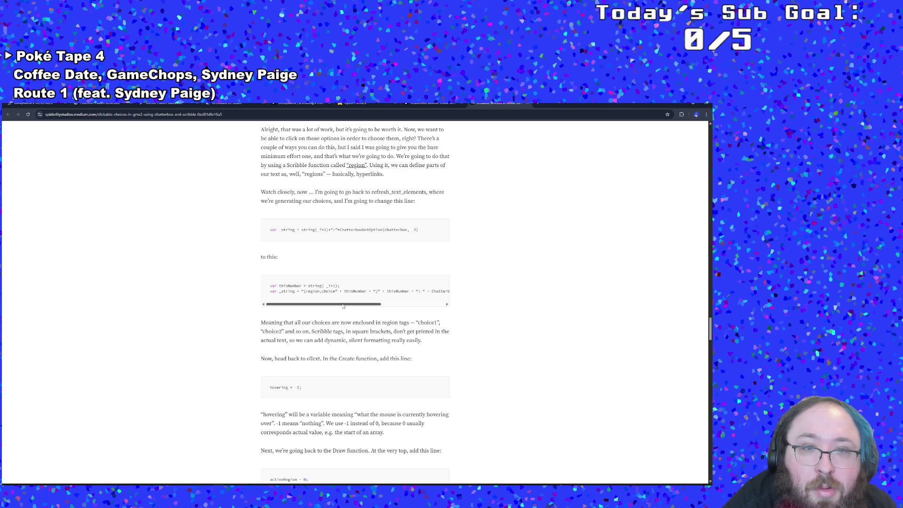
{"action": "mouse_move", "coordinate": [342, 304]}
{"action": "left_mouse_down"}
{"action": "mouse_move", "coordinate": [411, 300]}
{"action": "mouse_move", "coordinate": [348, 303]}
{"action": "left_mouse_up"}
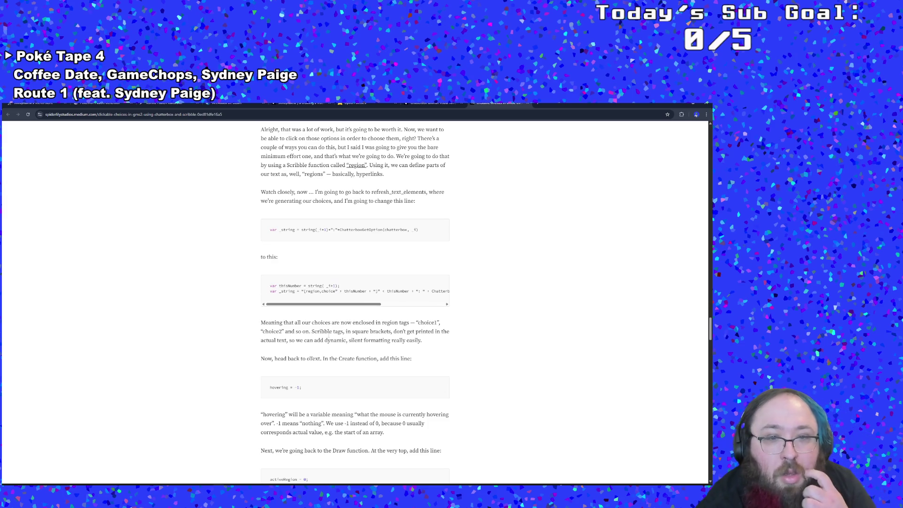
{"action": "scroll", "coordinate": [332, 334], "scroll_direction": "down", "scroll_amount": 3}
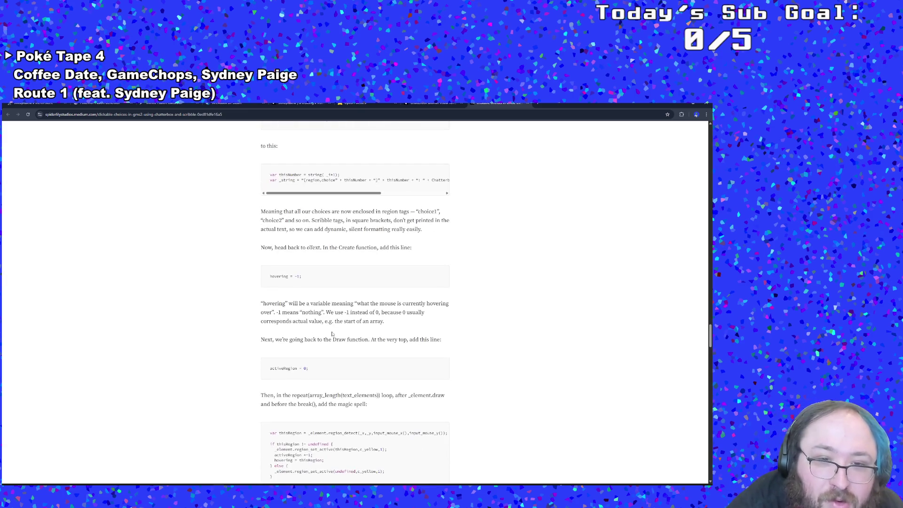
Scroll past the activeRegion reset code to the Step event's input_check_released lines.
{"action": "scroll", "coordinate": [331, 333], "scroll_direction": "down", "scroll_amount": 1}
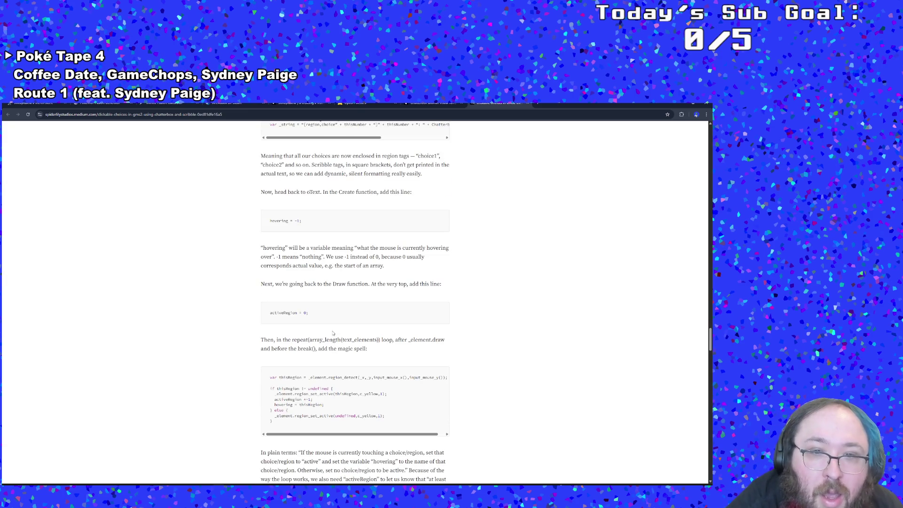
{"action": "scroll", "coordinate": [332, 333], "scroll_direction": "down", "scroll_amount": 1}
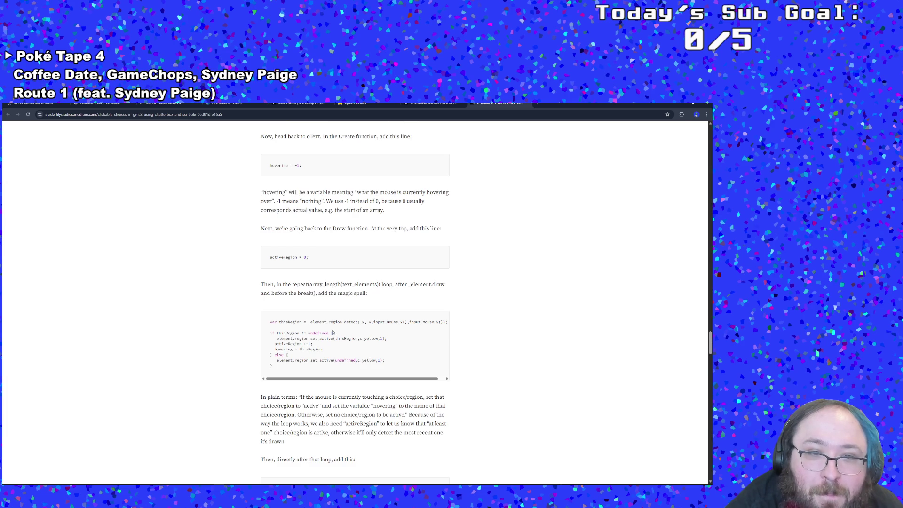
{"action": "scroll", "coordinate": [332, 333], "scroll_direction": "down", "scroll_amount": 1}
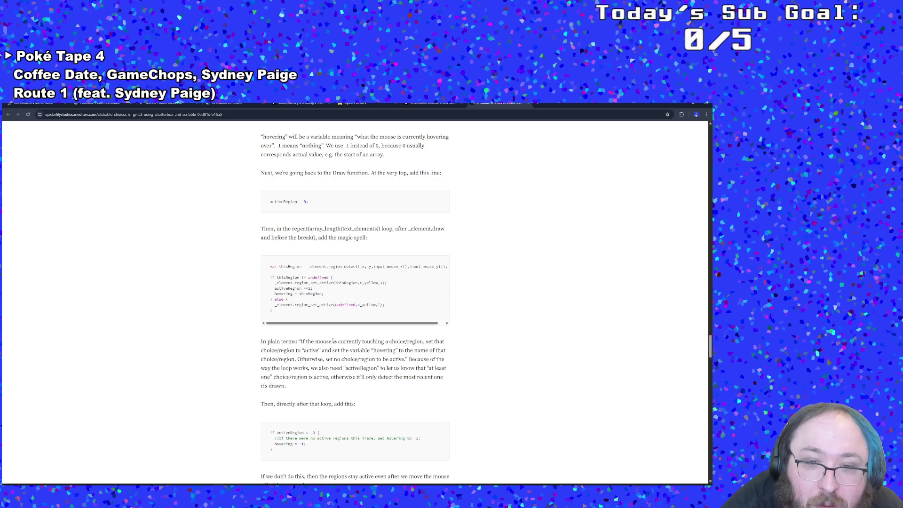
{"action": "scroll", "coordinate": [333, 340], "scroll_direction": "down", "scroll_amount": 2}
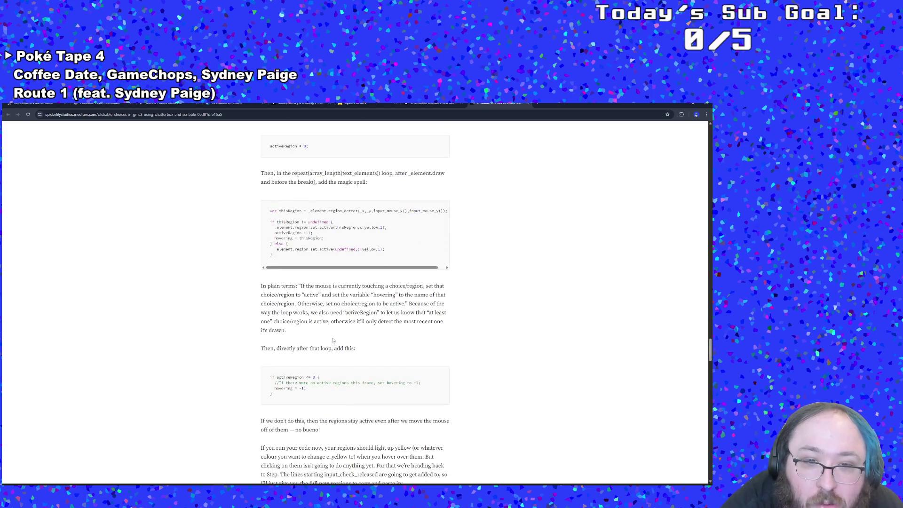
{"action": "left_click", "coordinate": [333, 348]}
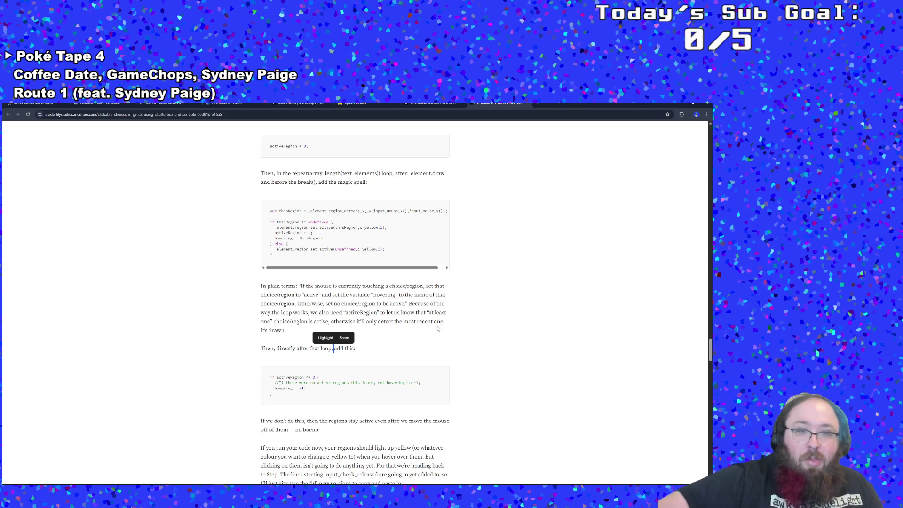
{"action": "left_click", "coordinate": [402, 347]}
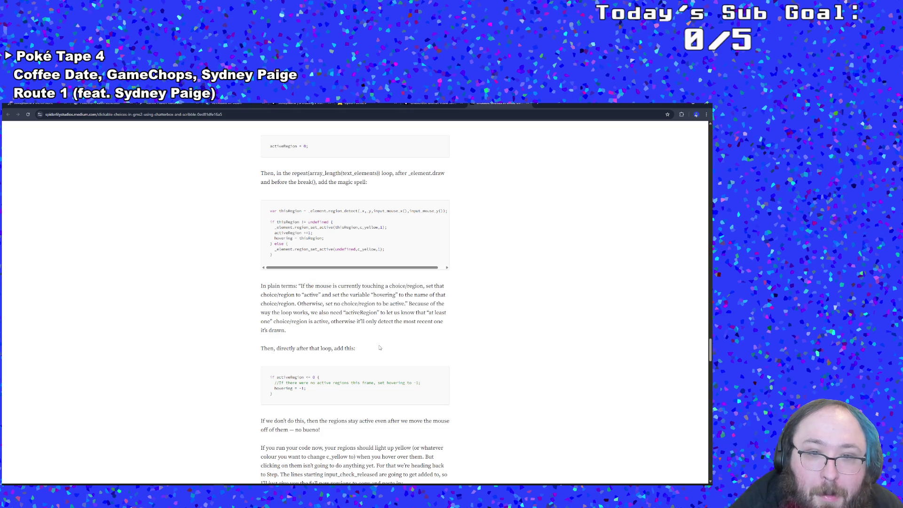
{"action": "scroll", "coordinate": [379, 347], "scroll_direction": "down", "scroll_amount": 3}
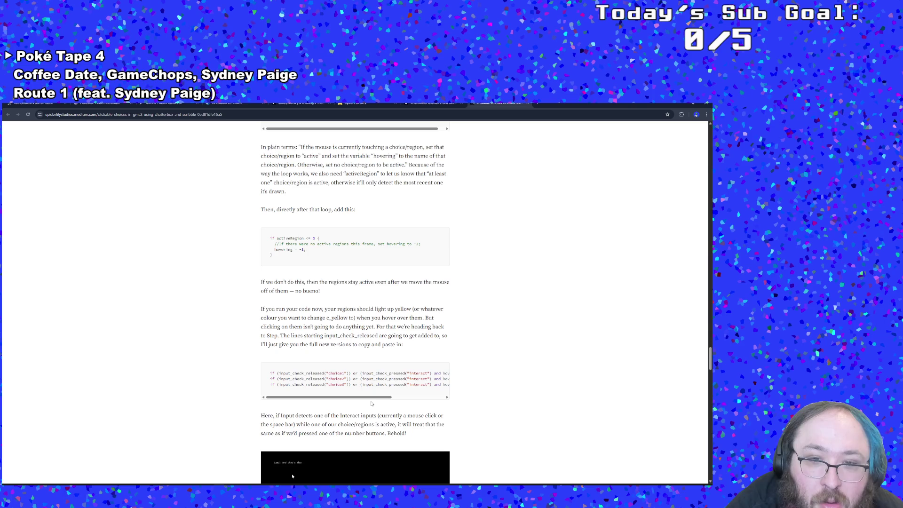
Scroll the Medium tutorial past the Behold GIF to the region-wrapped 'continue' tweak and its result.
{"action": "left_click_drag", "start_coordinate": [371, 398], "coordinate": [433, 398]}
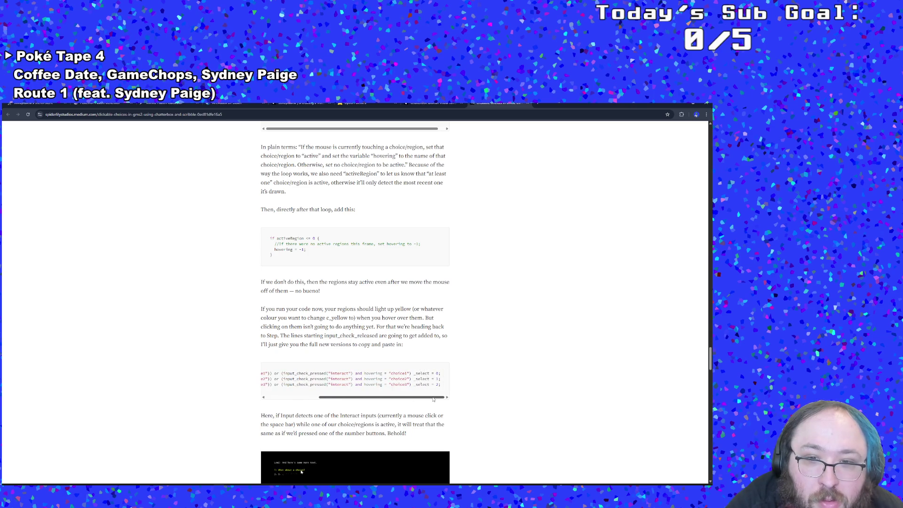
{"action": "scroll", "coordinate": [433, 398], "scroll_direction": "down", "scroll_amount": 2}
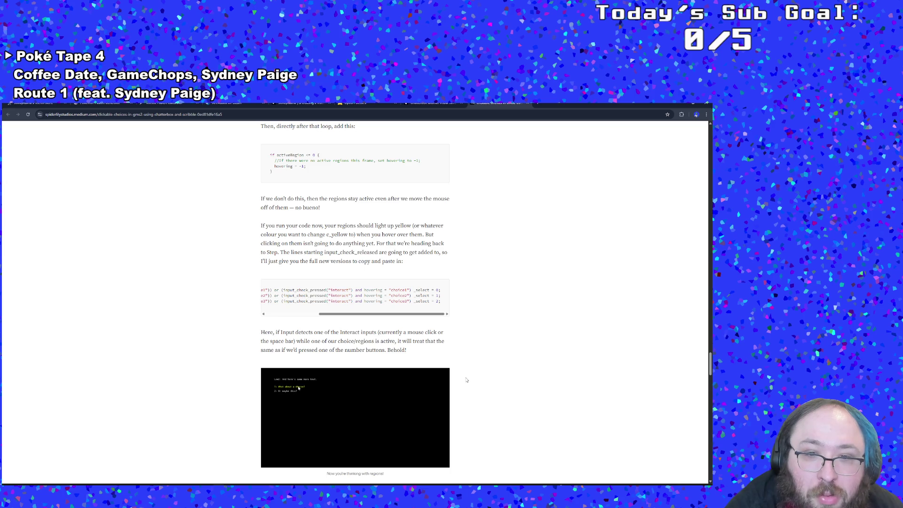
{"action": "scroll", "coordinate": [466, 380], "scroll_direction": "down", "scroll_amount": 2}
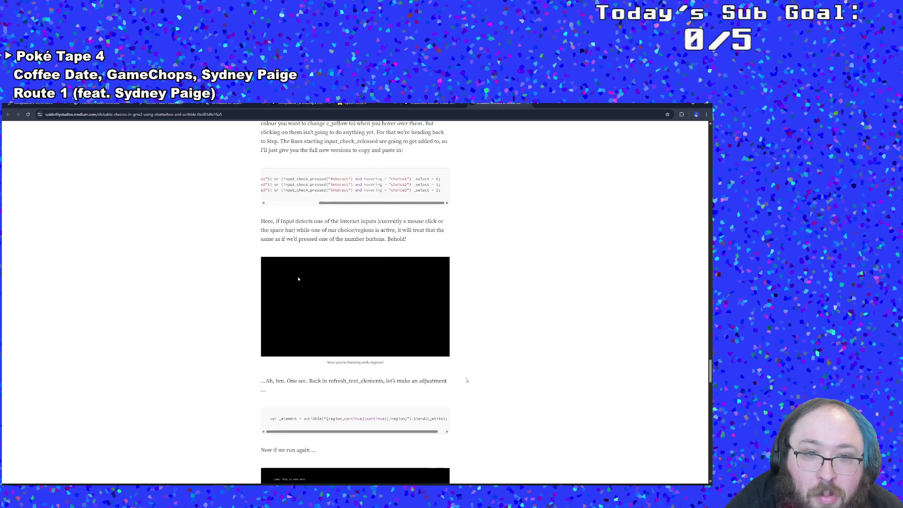
{"action": "scroll", "coordinate": [467, 380], "scroll_direction": "down", "scroll_amount": 1}
{"action": "scroll", "coordinate": [415, 383], "scroll_direction": "down", "scroll_amount": 1}
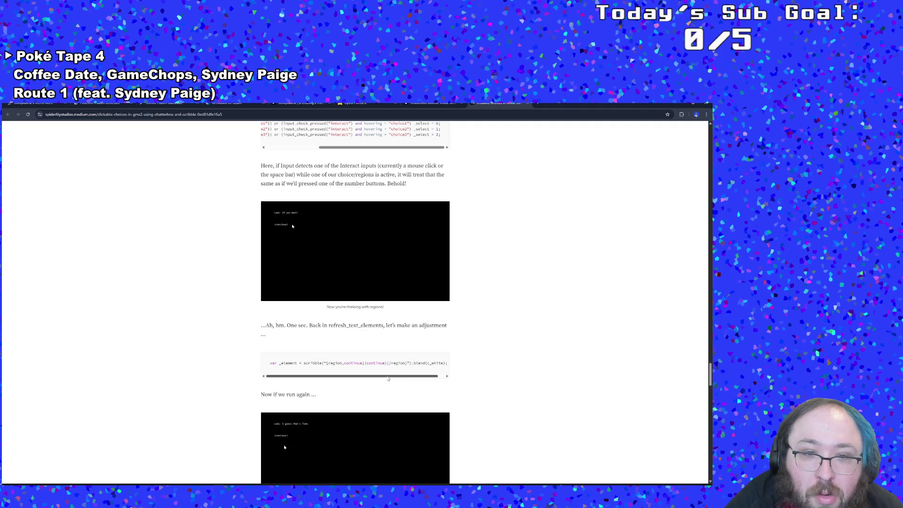
{"action": "left_click_drag", "start_coordinate": [389, 376], "coordinate": [394, 376]}
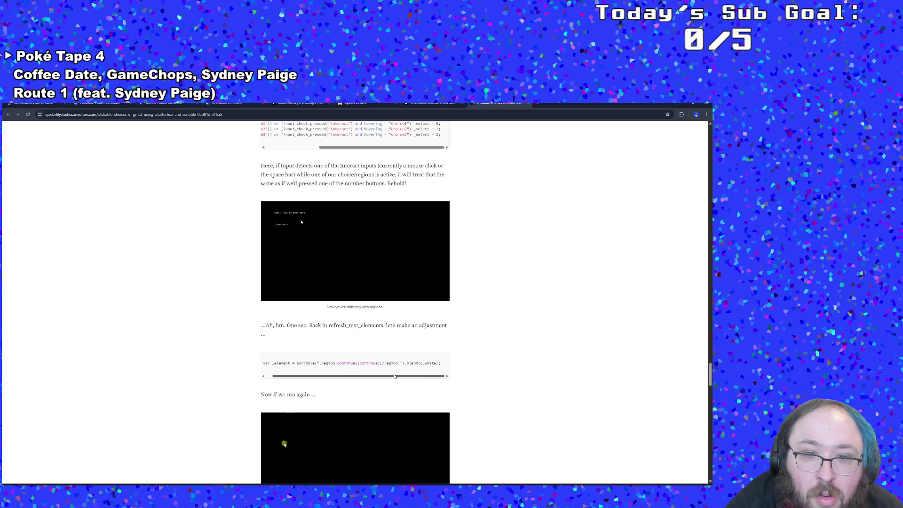
{"action": "scroll", "coordinate": [411, 373], "scroll_direction": "down", "scroll_amount": 5}
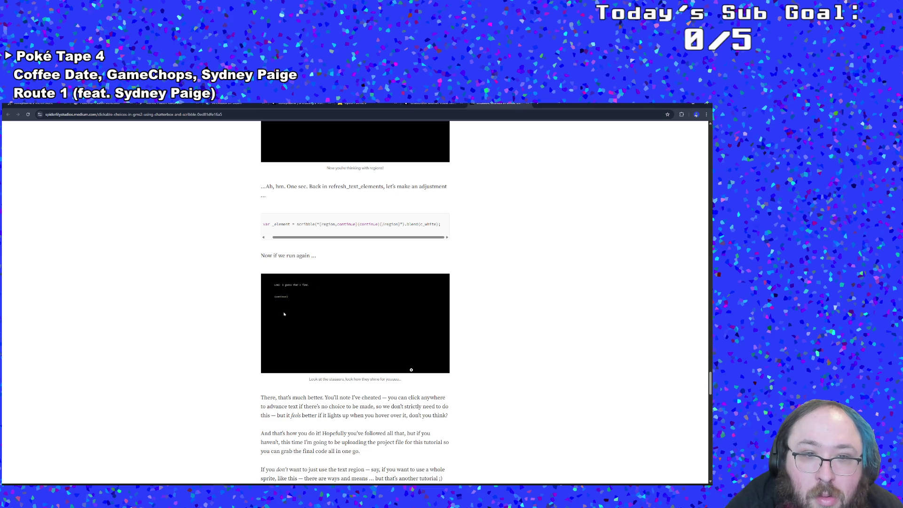
{"action": "scroll", "coordinate": [411, 369], "scroll_direction": "down", "scroll_amount": 2}
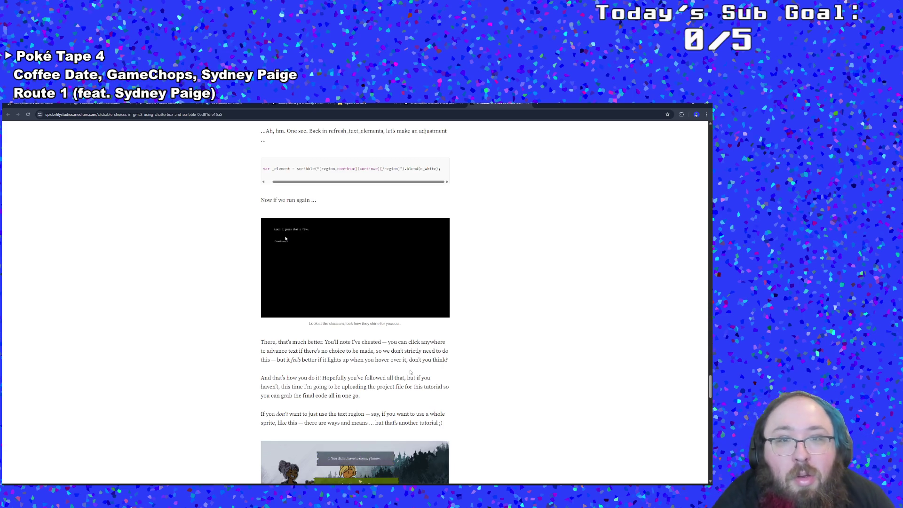
{"action": "scroll", "coordinate": [409, 372], "scroll_direction": "up", "scroll_amount": 1}
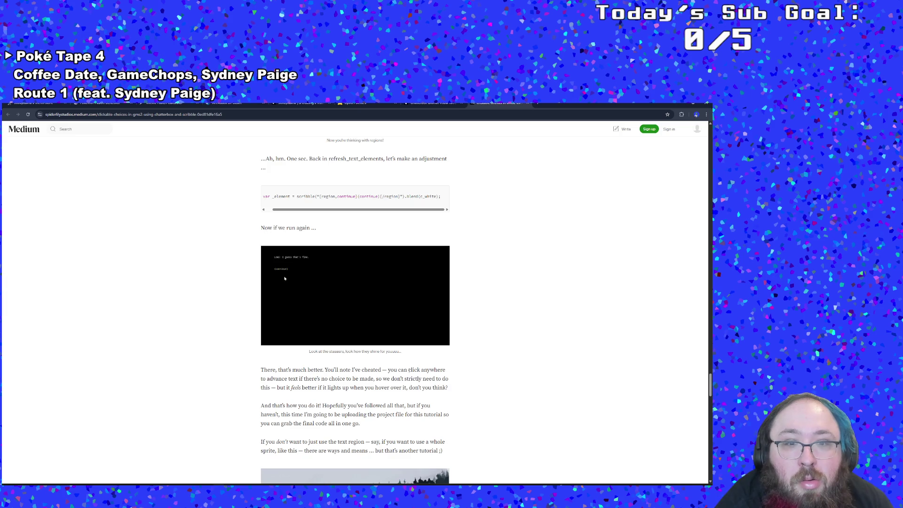
Read to the tutorial's end, briefly selecting then deselecting the blend(c_white) code.
{"action": "scroll", "coordinate": [408, 370], "scroll_direction": "down", "scroll_amount": 2}
{"action": "scroll", "coordinate": [408, 370], "scroll_direction": "down", "scroll_amount": 2}
{"action": "scroll", "coordinate": [408, 371], "scroll_direction": "down", "scroll_amount": 1}
{"action": "scroll", "coordinate": [407, 370], "scroll_direction": "up", "scroll_amount": 5}
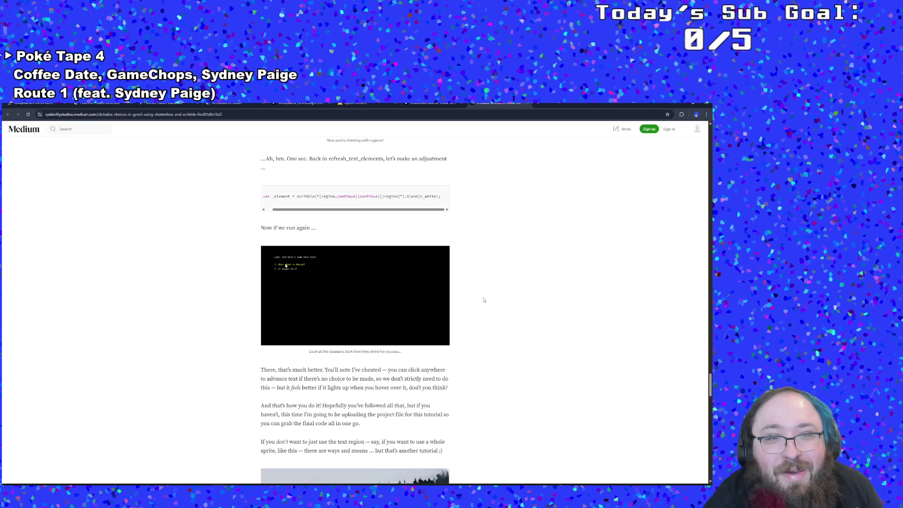
{"action": "scroll", "coordinate": [484, 297], "scroll_direction": "down", "scroll_amount": 5}
{"action": "scroll", "coordinate": [486, 294], "scroll_direction": "down", "scroll_amount": 1}
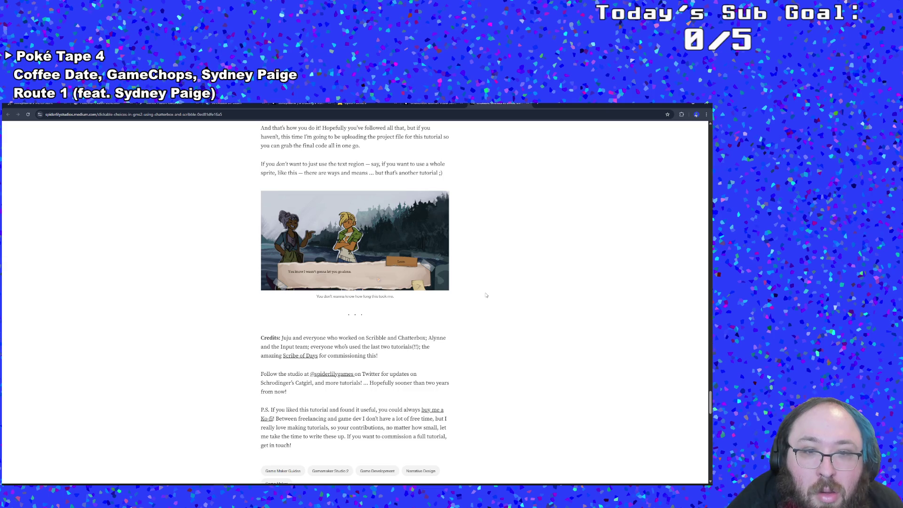
{"action": "scroll", "coordinate": [486, 293], "scroll_direction": "down", "scroll_amount": 2}
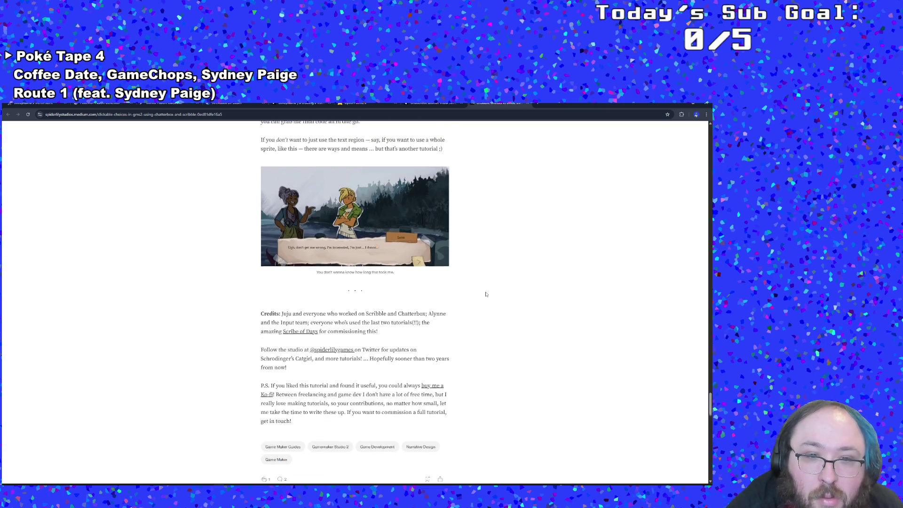
{"action": "scroll", "coordinate": [487, 292], "scroll_direction": "up", "scroll_amount": 10}
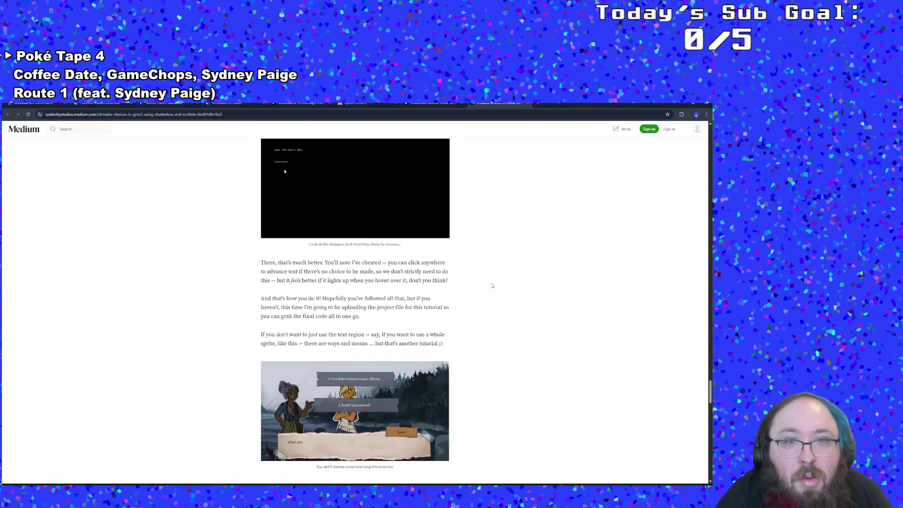
{"action": "left_click_drag", "start_coordinate": [424, 280], "coordinate": [428, 280]}
{"action": "scroll", "coordinate": [383, 296], "scroll_direction": "left", "scroll_amount": 1}
{"action": "left_click", "coordinate": [373, 304]}
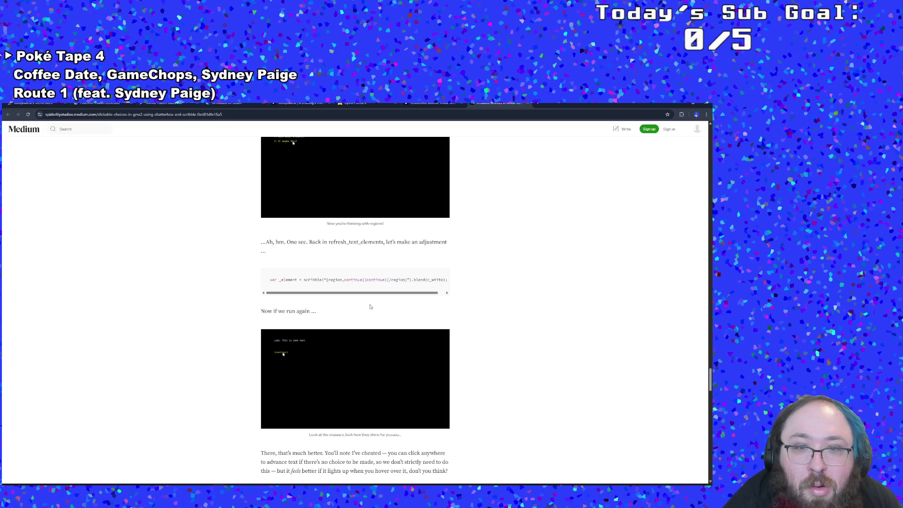
In the Chatterbox Docs, replace the optionarray search with 'continu'.
{"action": "scroll", "coordinate": [374, 298], "scroll_direction": "up", "scroll_amount": 1}
{"action": "scroll", "coordinate": [375, 298], "scroll_direction": "up", "scroll_amount": 9}
{"action": "scroll", "coordinate": [381, 292], "scroll_direction": "up", "scroll_amount": 3}
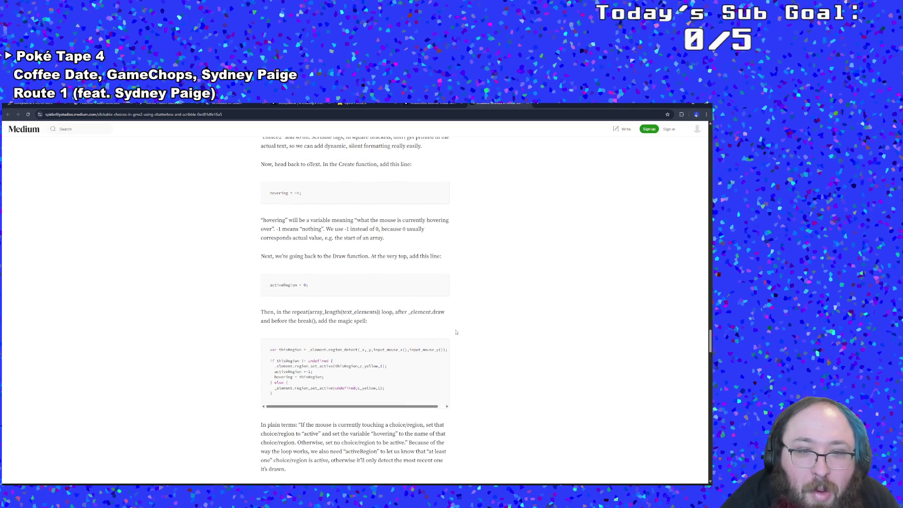
{"action": "scroll", "coordinate": [409, 368], "scroll_direction": "up", "scroll_amount": 2}
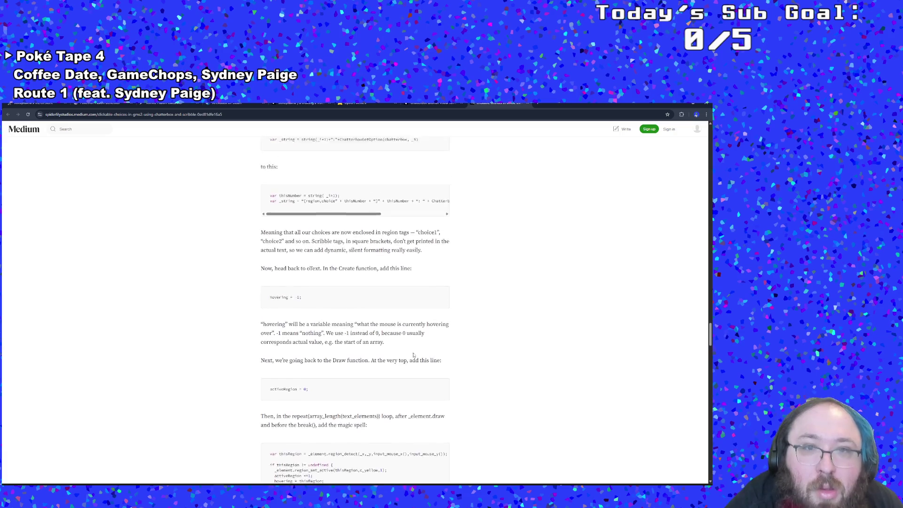
{"action": "left_click_drag", "start_coordinate": [39, 159], "coordinate": [14, 158]}
{"action": "type", "text": "continu"}
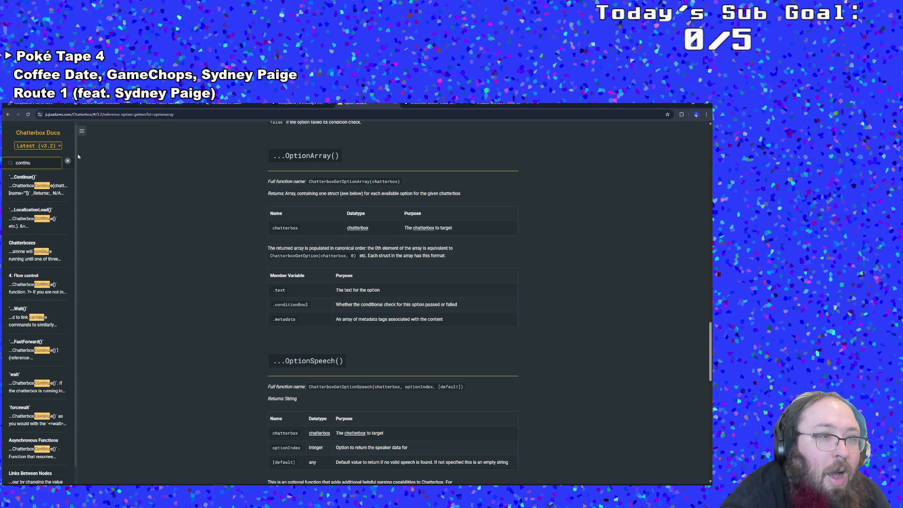
Open the Continue() entry in the Chatterbox Docs and read through the nearby entries.
{"action": "left_click", "coordinate": [35, 179]}
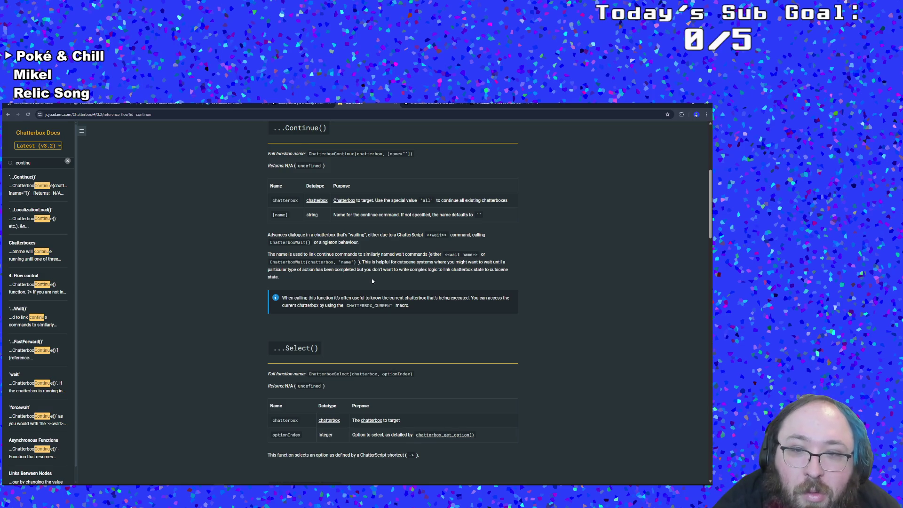
{"action": "scroll", "coordinate": [372, 281], "scroll_direction": "up", "scroll_amount": 1}
{"action": "scroll", "coordinate": [372, 280], "scroll_direction": "down", "scroll_amount": 3}
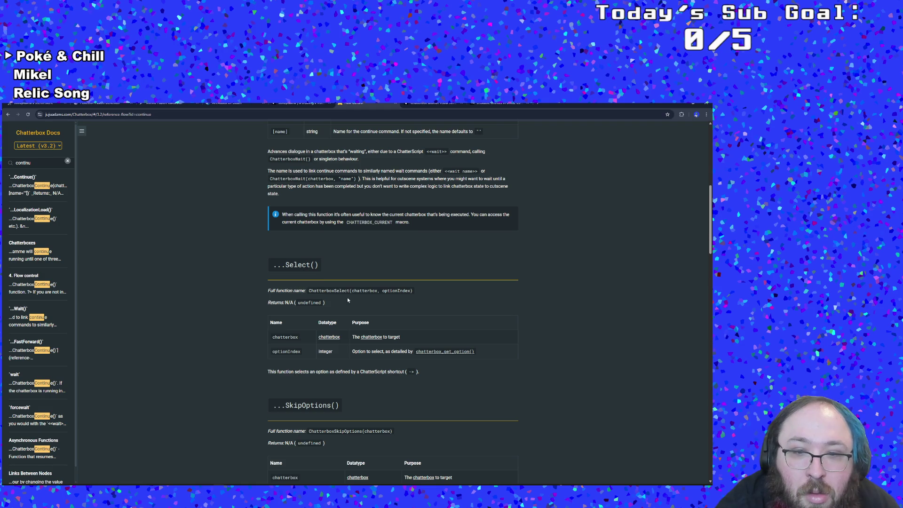
{"action": "scroll", "coordinate": [348, 300], "scroll_direction": "down", "scroll_amount": 1}
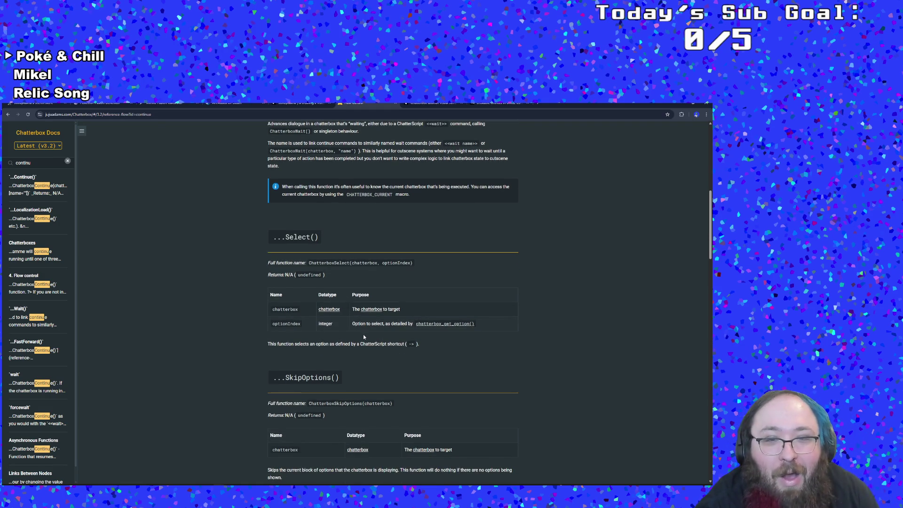
{"action": "scroll", "coordinate": [339, 342], "scroll_direction": "down", "scroll_amount": 2}
{"action": "scroll", "coordinate": [335, 336], "scroll_direction": "up", "scroll_amount": 1}
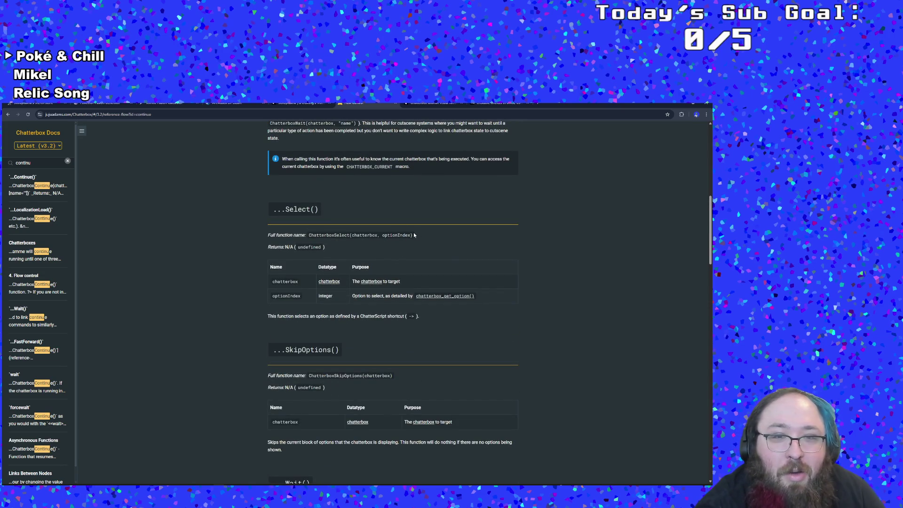
Copy the ChatterboxSelect(chatterbox, optionIndex) signature and return to GameMaker's User Event 0 code.
{"action": "left_click_drag", "start_coordinate": [413, 235], "coordinate": [309, 234]}
{"action": "right_click", "coordinate": [312, 236]}
{"action": "left_click", "coordinate": [327, 240]}
{"action": "left_click", "coordinate": [561, 154]}
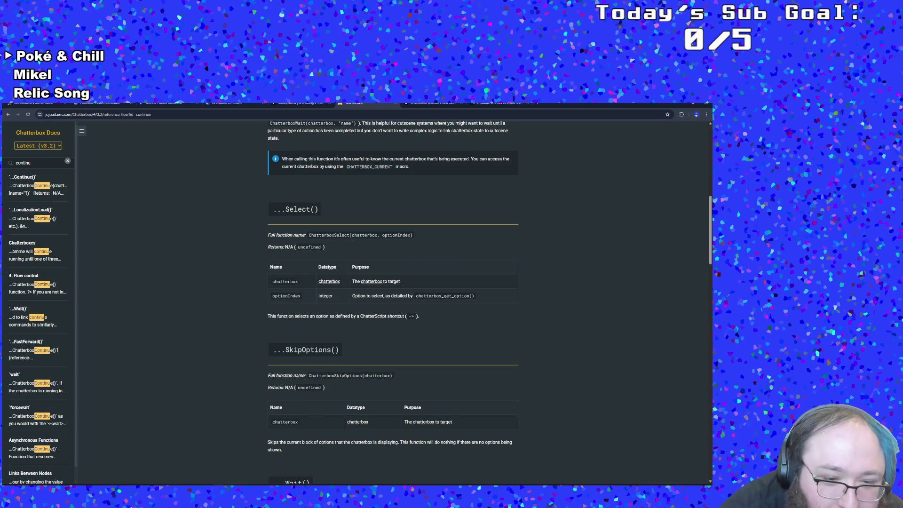
{"action": "key", "text": "alt+Tab"}
{"action": "key", "text": "alt+Tab"}
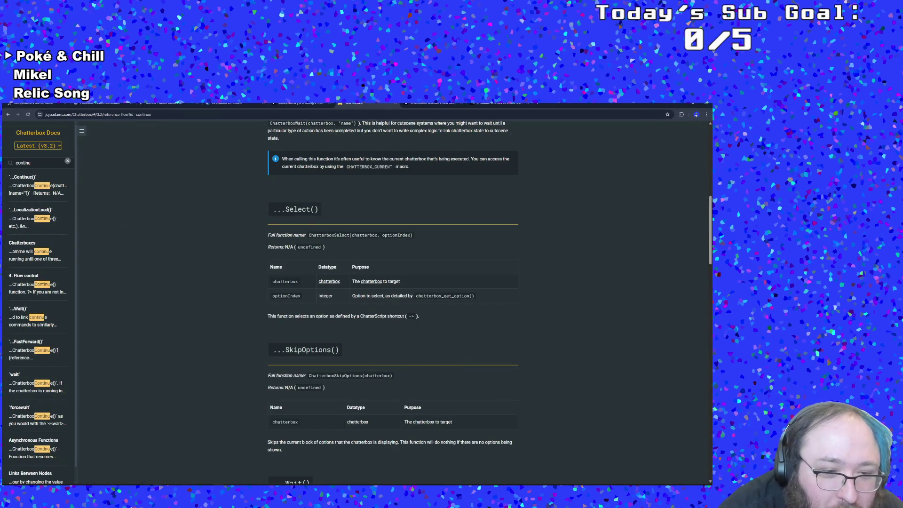
{"action": "key", "text": "alt+Tab"}
{"action": "left_click", "coordinate": [247, 301]}
{"action": "scroll", "coordinate": [246, 285], "scroll_direction": "up", "scroll_amount": 2}
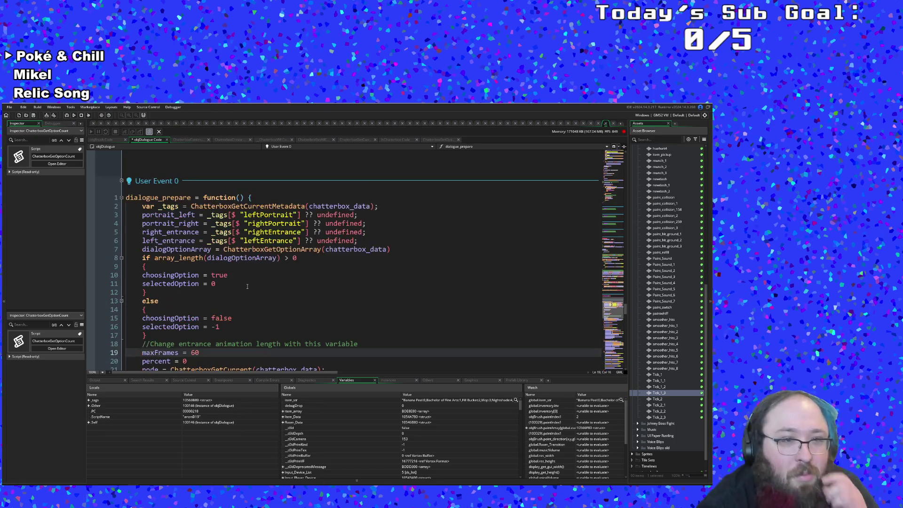
{"action": "left_click", "coordinate": [240, 284]}
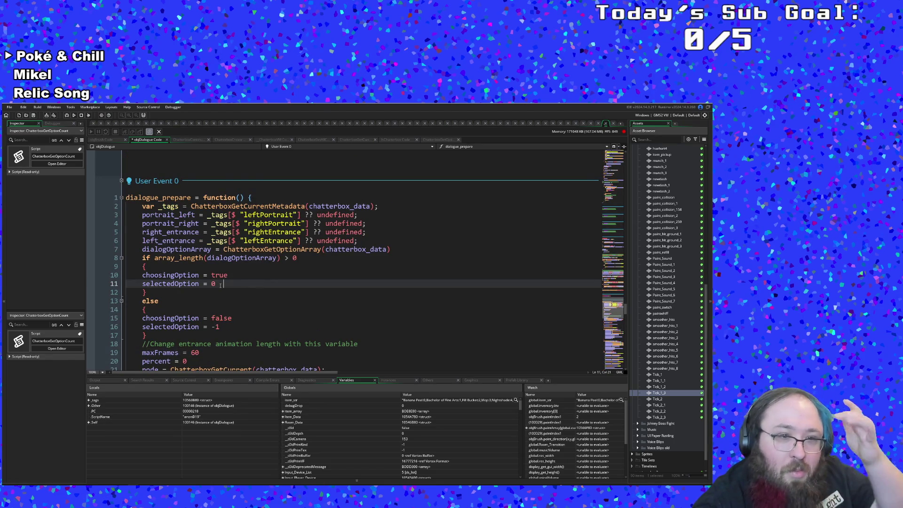
{"action": "double_click", "coordinate": [220, 276]}
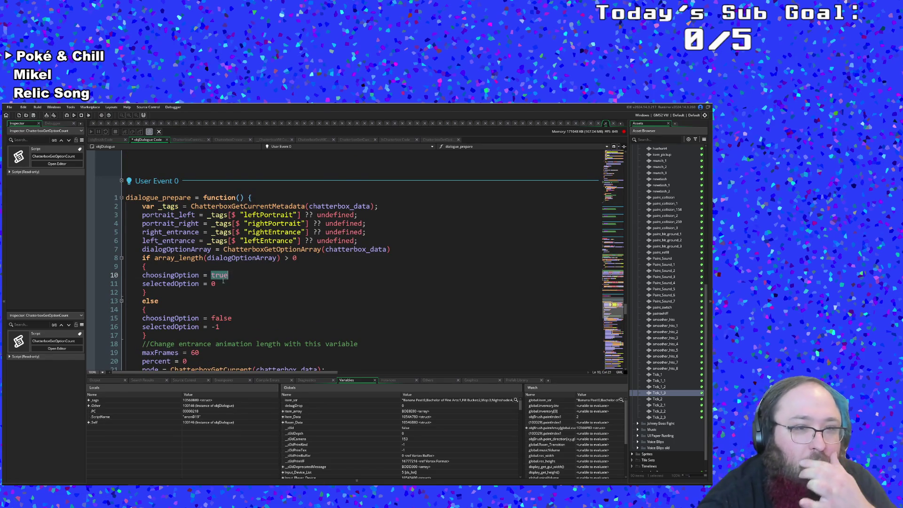
{"action": "scroll", "coordinate": [223, 281], "scroll_direction": "down", "scroll_amount": 2}
{"action": "left_click", "coordinate": [225, 277]}
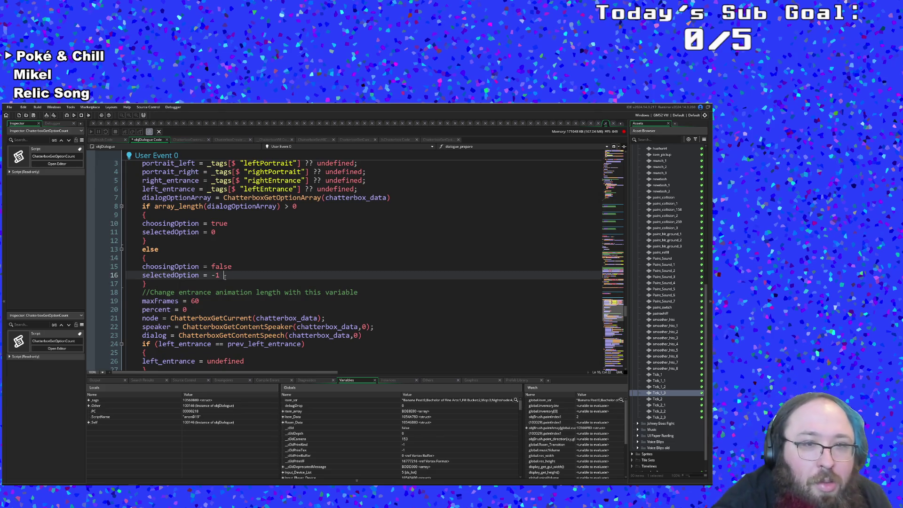
{"action": "scroll", "coordinate": [224, 277], "scroll_direction": "up", "scroll_amount": 1}
{"action": "left_click", "coordinate": [225, 281]}
{"action": "scroll", "coordinate": [225, 281], "scroll_direction": "down", "scroll_amount": 1}
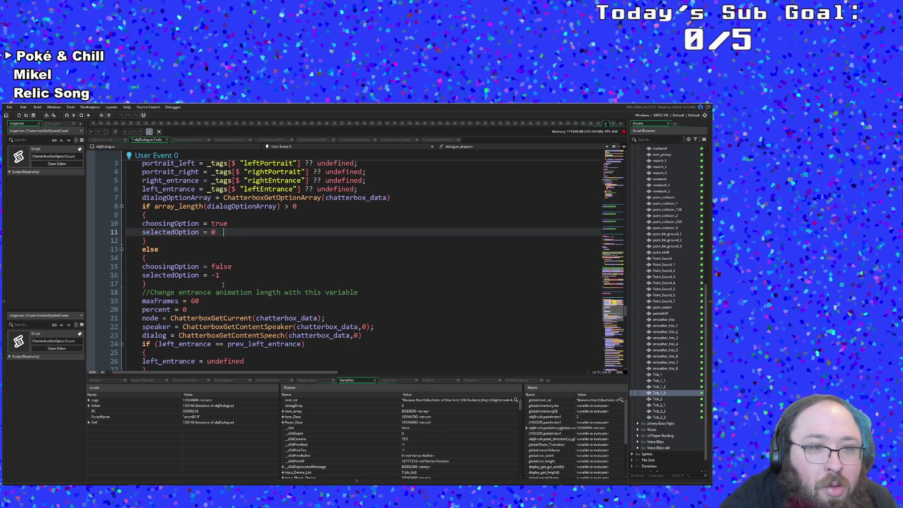
{"action": "scroll", "coordinate": [223, 284], "scroll_direction": "down", "scroll_amount": 4}
{"action": "scroll", "coordinate": [222, 284], "scroll_direction": "up", "scroll_amount": 5}
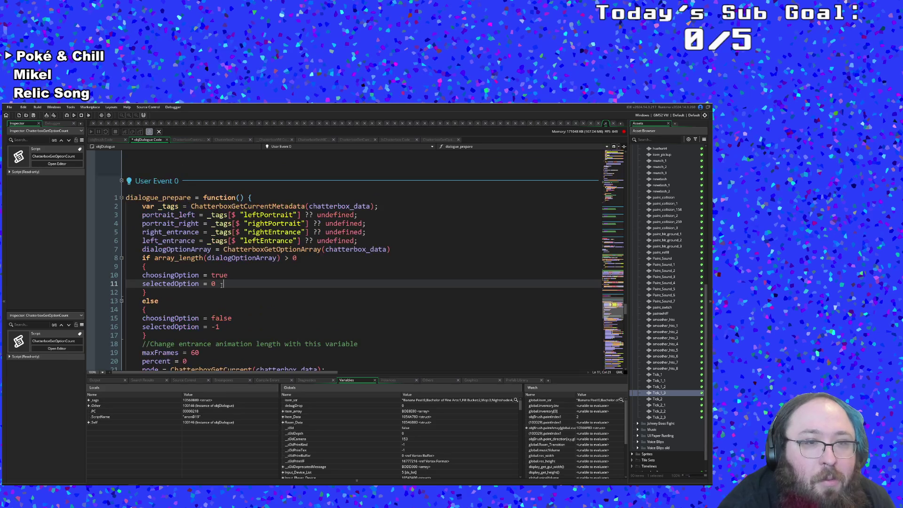
{"action": "scroll", "coordinate": [222, 285], "scroll_direction": "down", "scroll_amount": 2}
{"action": "left_click", "coordinate": [200, 276]}
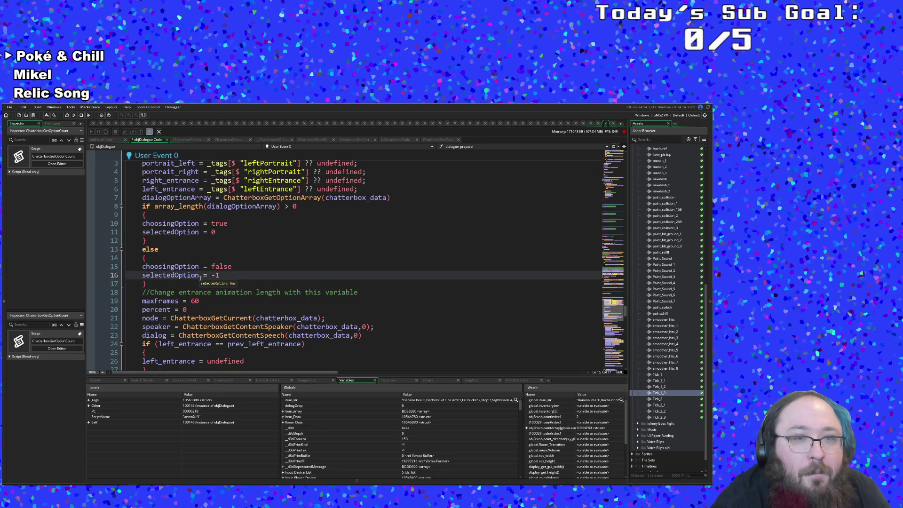
{"action": "left_click", "coordinate": [221, 292]}
{"action": "scroll", "coordinate": [220, 292], "scroll_direction": "down", "scroll_amount": 6}
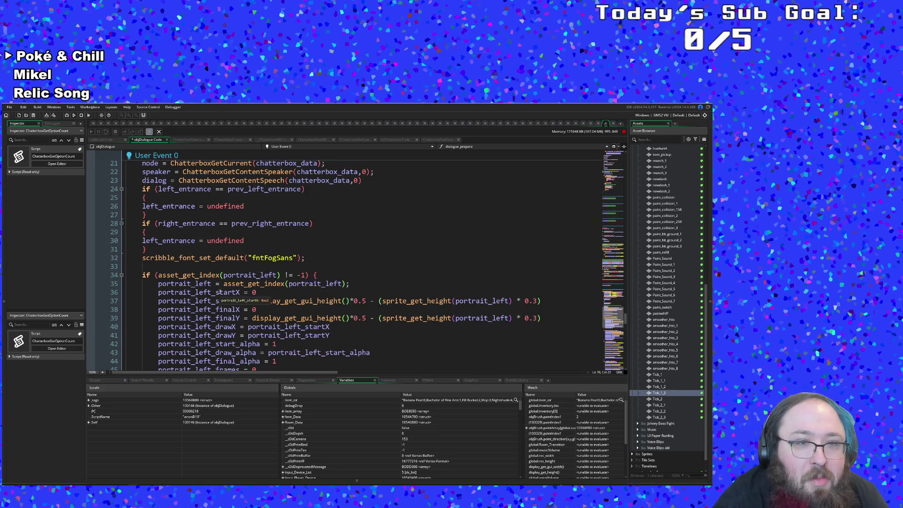
{"action": "scroll", "coordinate": [220, 292], "scroll_direction": "up", "scroll_amount": 6}
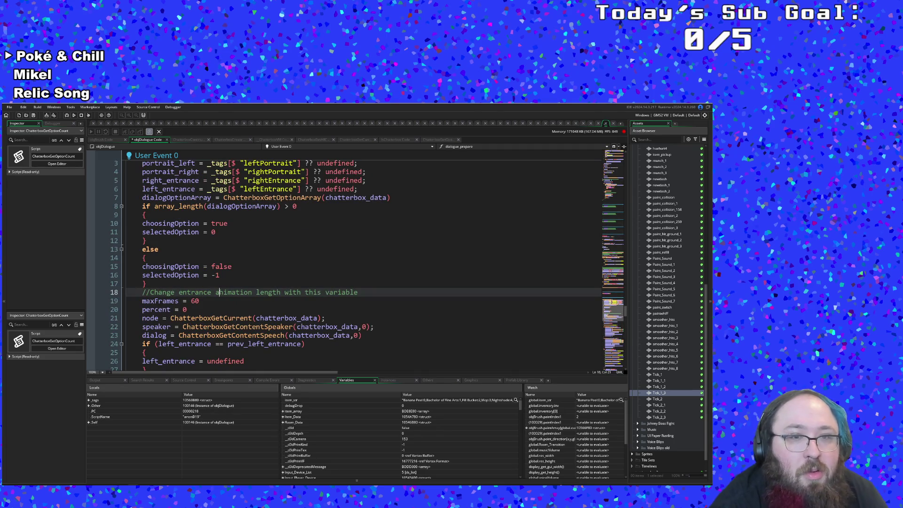
{"action": "scroll", "coordinate": [222, 285], "scroll_direction": "down", "scroll_amount": 4}
{"action": "scroll", "coordinate": [222, 285], "scroll_direction": "up", "scroll_amount": 6}
{"action": "left_click", "coordinate": [218, 285]}
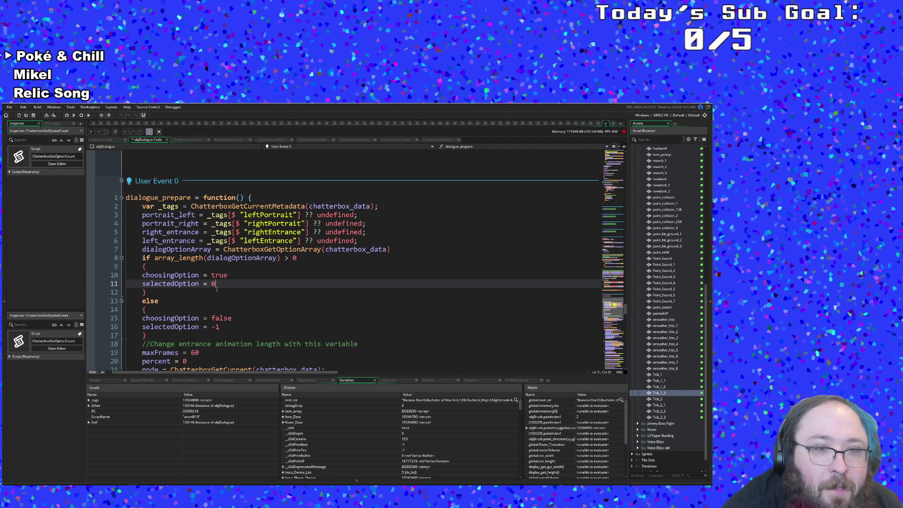
{"action": "scroll", "coordinate": [211, 295], "scroll_direction": "down", "scroll_amount": 2}
{"action": "left_click", "coordinate": [213, 246]}
{"action": "left_click", "coordinate": [219, 232]}
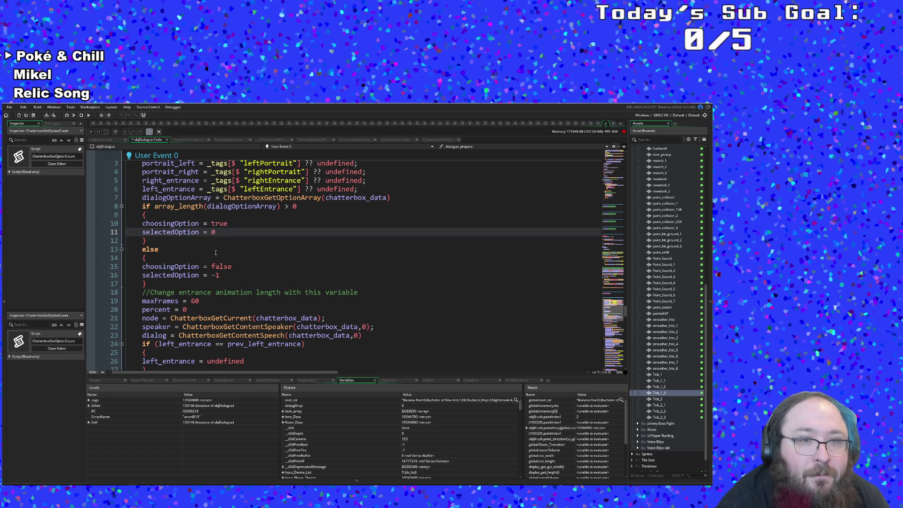
{"action": "scroll", "coordinate": [215, 253], "scroll_direction": "up", "scroll_amount": 20}
{"action": "scroll", "coordinate": [239, 298], "scroll_direction": "up", "scroll_amount": 20}
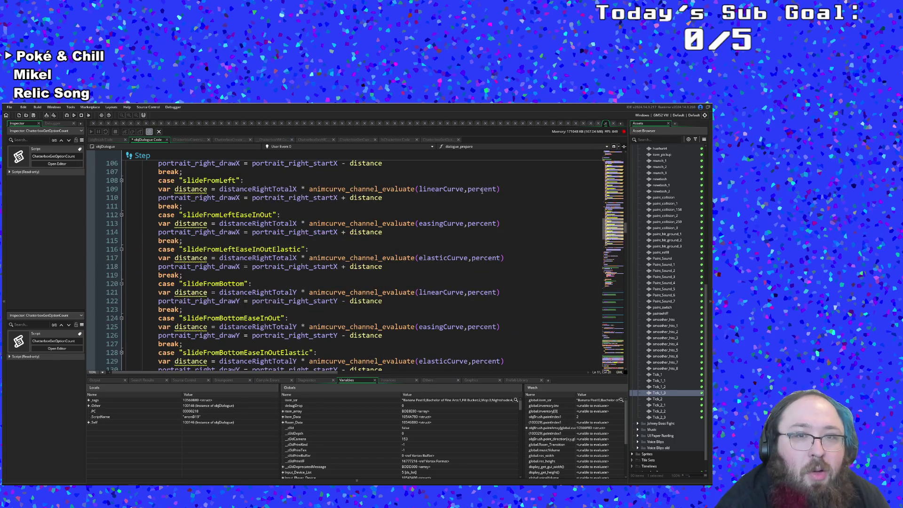
In Draw GUI End, append .text after dialogOptionArray[o] in the option scribble calls.
{"action": "left_click", "coordinate": [372, 145]}
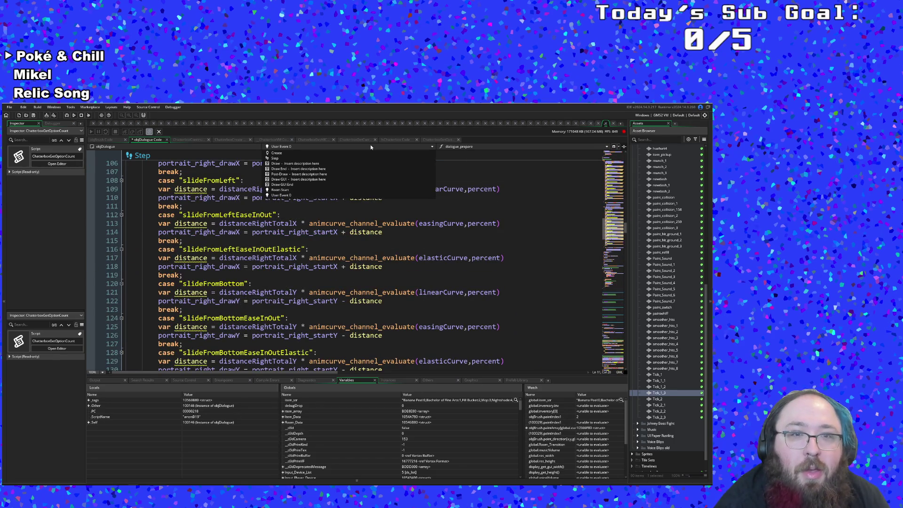
{"action": "left_click", "coordinate": [328, 193]}
{"action": "scroll", "coordinate": [313, 230], "scroll_direction": "down", "scroll_amount": 8}
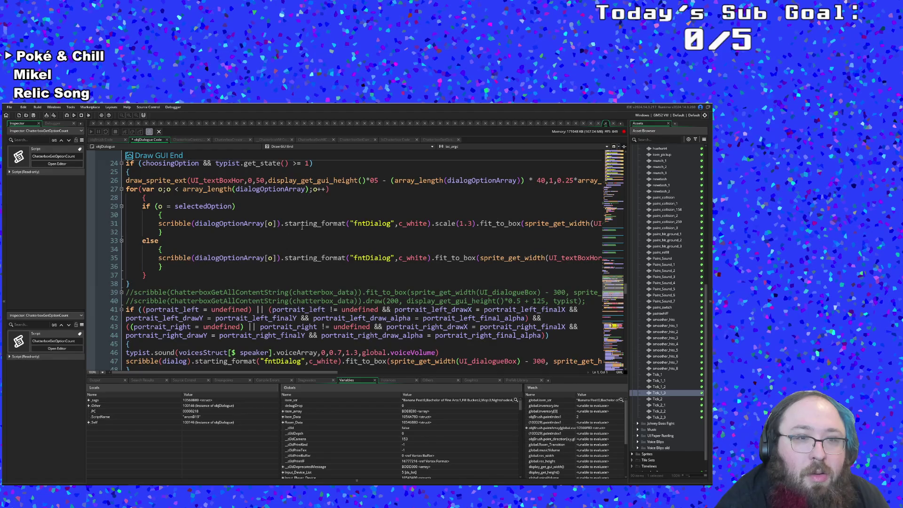
{"action": "left_click", "coordinate": [198, 239]}
{"action": "left_click", "coordinate": [190, 232]}
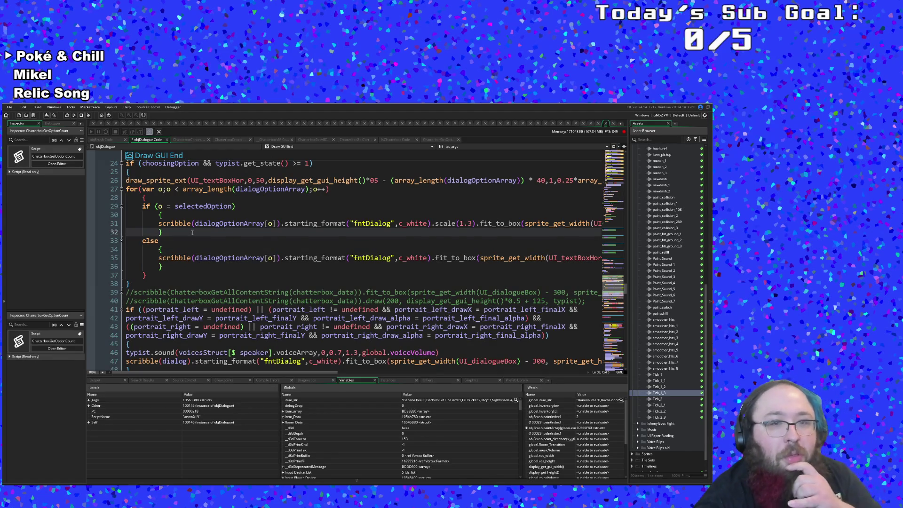
{"action": "left_click", "coordinate": [387, 223]}
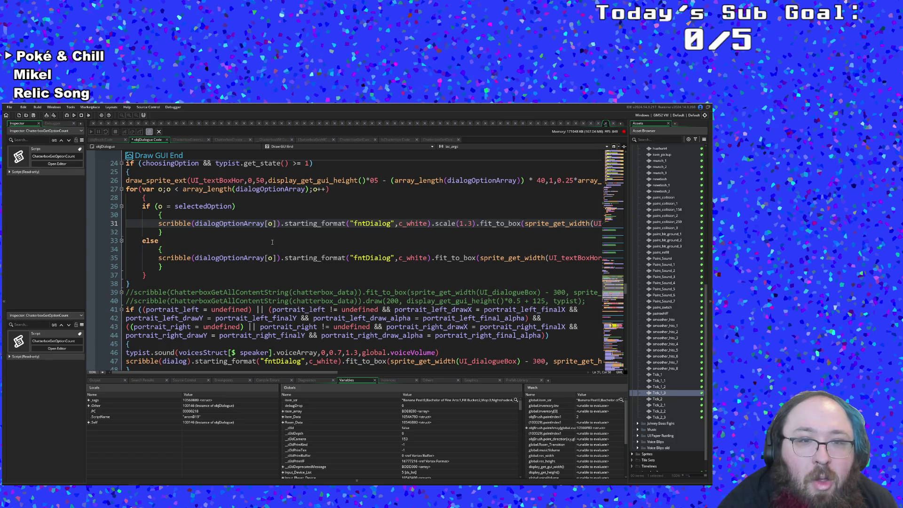
{"action": "left_click", "coordinate": [277, 223]}
{"action": "type", "text": ".te"}
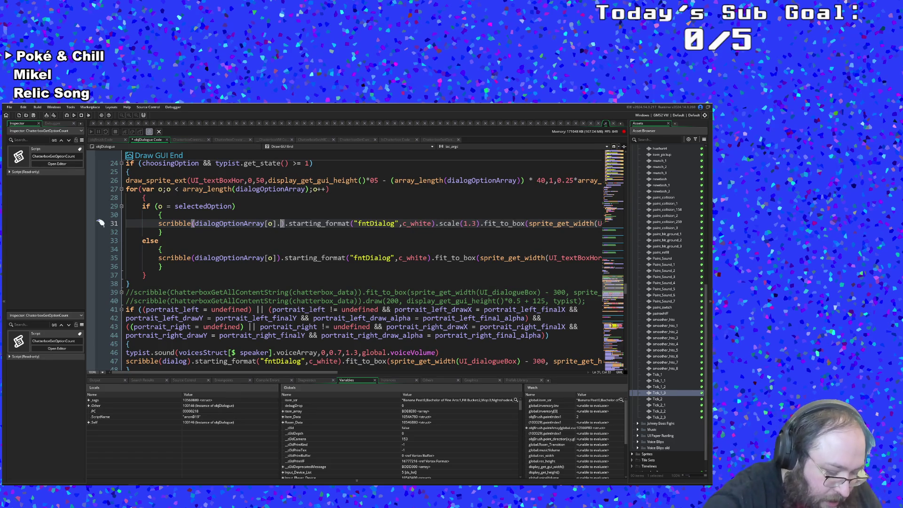
{"action": "type", "text": "xt"}
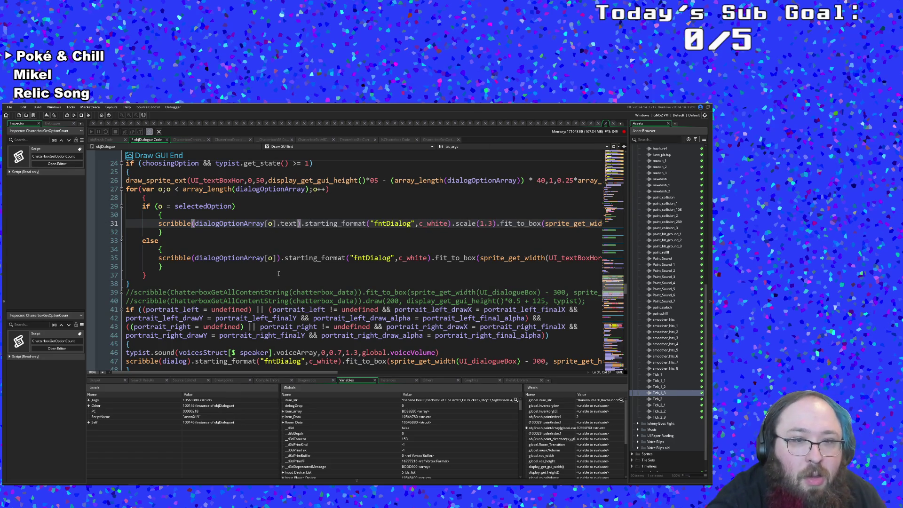
{"action": "left_click", "coordinate": [276, 259]}
{"action": "type", "text": ".text"}
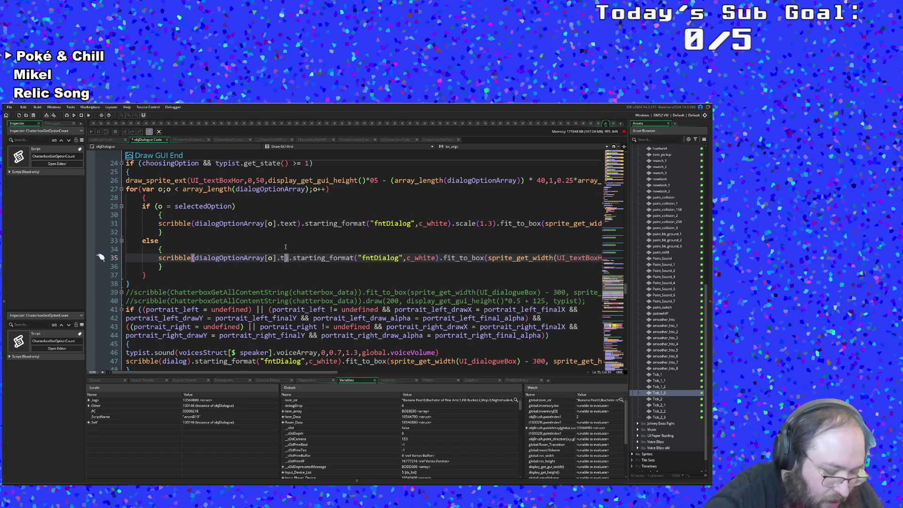
{"action": "left_click", "coordinate": [251, 248]}
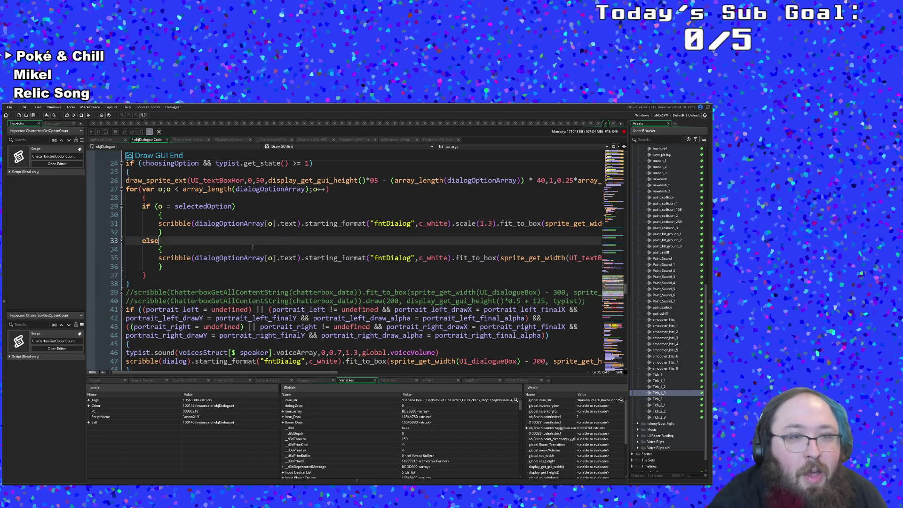
Check line 32's brace pairing and put the caret on the Step event's typist.skip line.
{"action": "scroll", "coordinate": [239, 247], "scroll_direction": "up", "scroll_amount": 8}
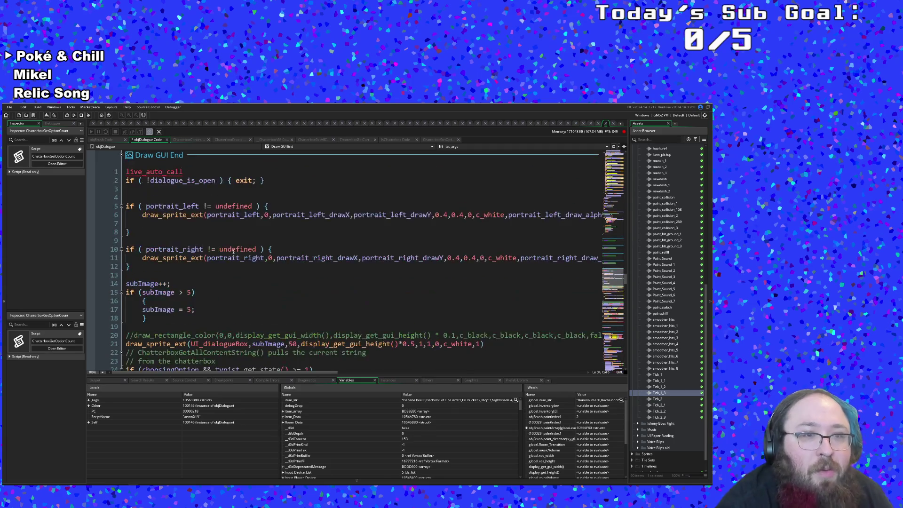
{"action": "scroll", "coordinate": [231, 254], "scroll_direction": "down", "scroll_amount": 4}
{"action": "scroll", "coordinate": [231, 254], "scroll_direction": "down", "scroll_amount": 4}
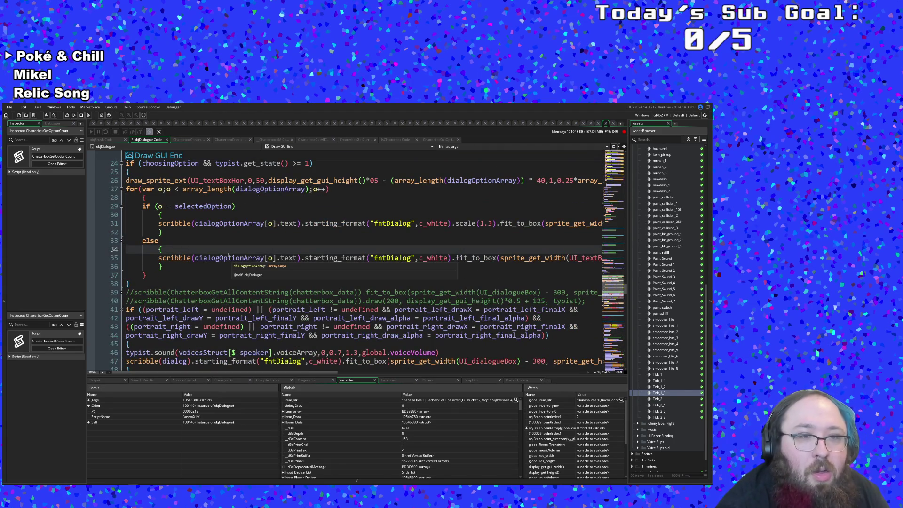
{"action": "left_click", "coordinate": [194, 233]}
{"action": "left_click", "coordinate": [162, 231]}
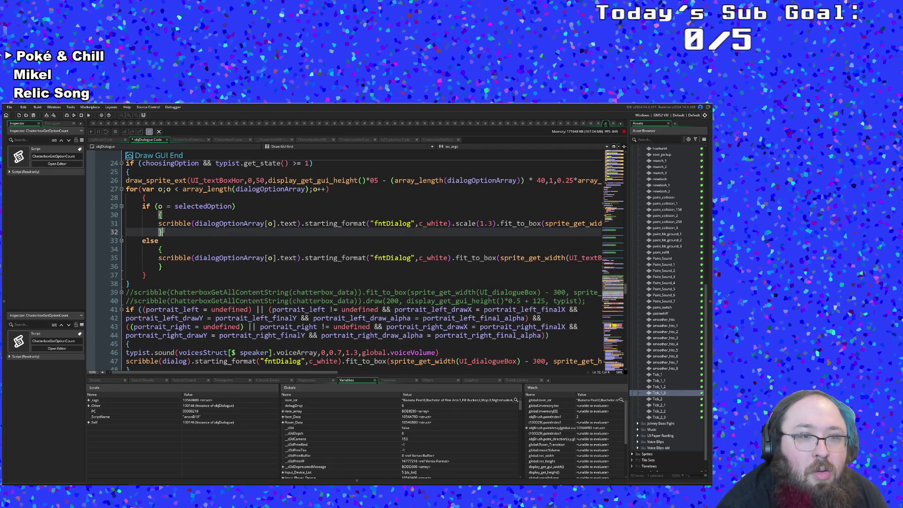
{"action": "scroll", "coordinate": [479, 189], "scroll_direction": "up", "scroll_amount": 8}
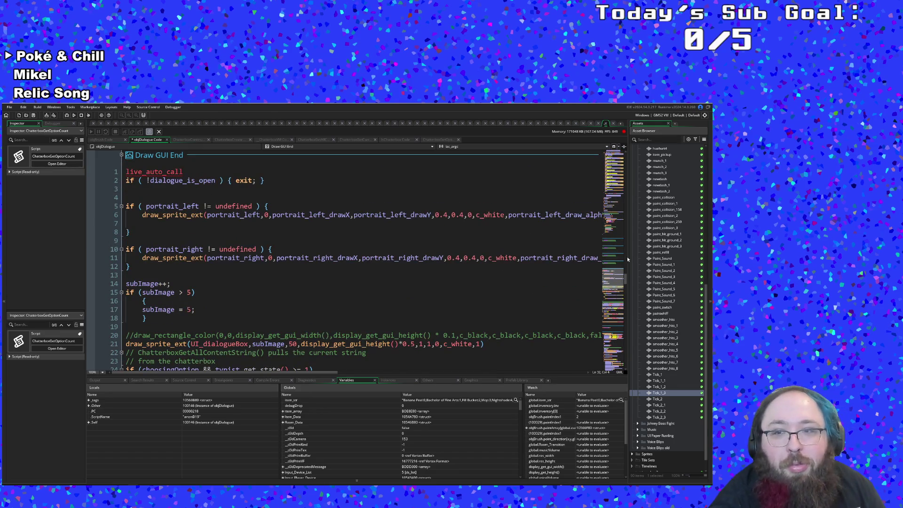
{"action": "left_click_drag", "start_coordinate": [626, 279], "coordinate": [626, 169]}
{"action": "scroll", "coordinate": [427, 253], "scroll_direction": "down", "scroll_amount": 10}
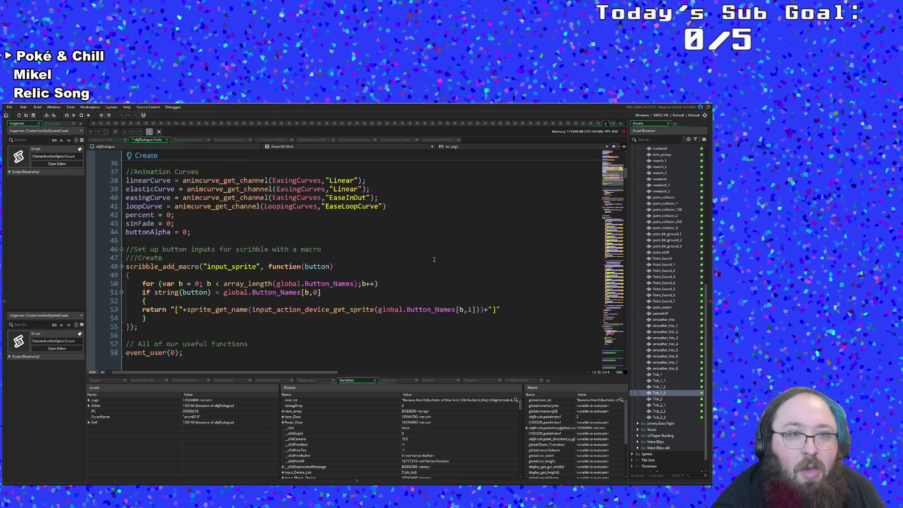
{"action": "scroll", "coordinate": [427, 253], "scroll_direction": "up", "scroll_amount": 4}
{"action": "left_click", "coordinate": [240, 258]}
{"action": "key", "text": "Up"}
{"action": "key", "text": "Up"}
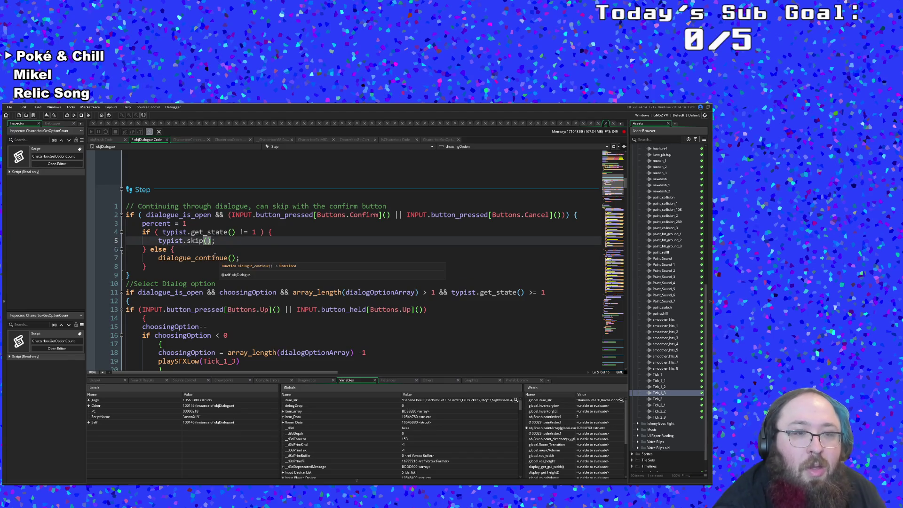
Start a new line after the else brace in the Step event, above dialogue_continue().
{"action": "left_click", "coordinate": [213, 258]}
{"action": "left_click", "coordinate": [203, 248]}
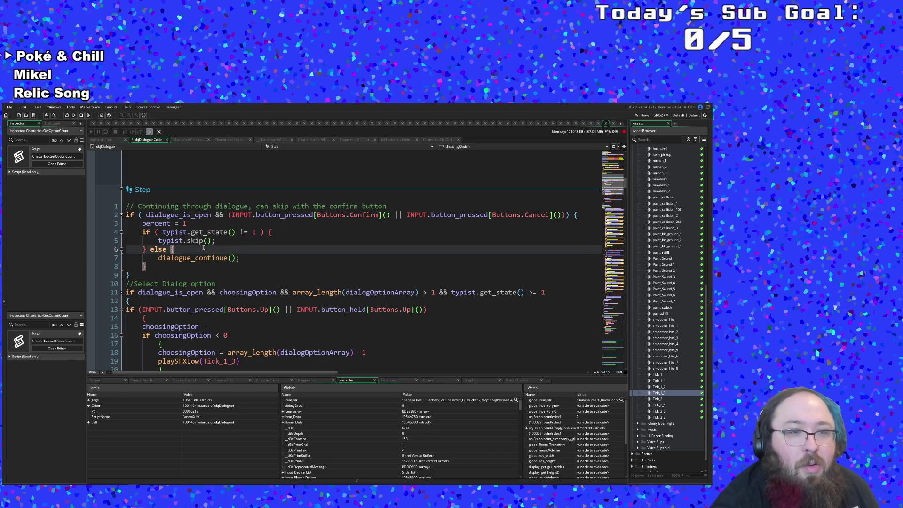
{"action": "left_click", "coordinate": [247, 241]}
{"action": "left_click", "coordinate": [260, 232]}
{"action": "left_click", "coordinate": [220, 243]}
{"action": "left_click", "coordinate": [194, 257]}
{"action": "left_click", "coordinate": [175, 249]}
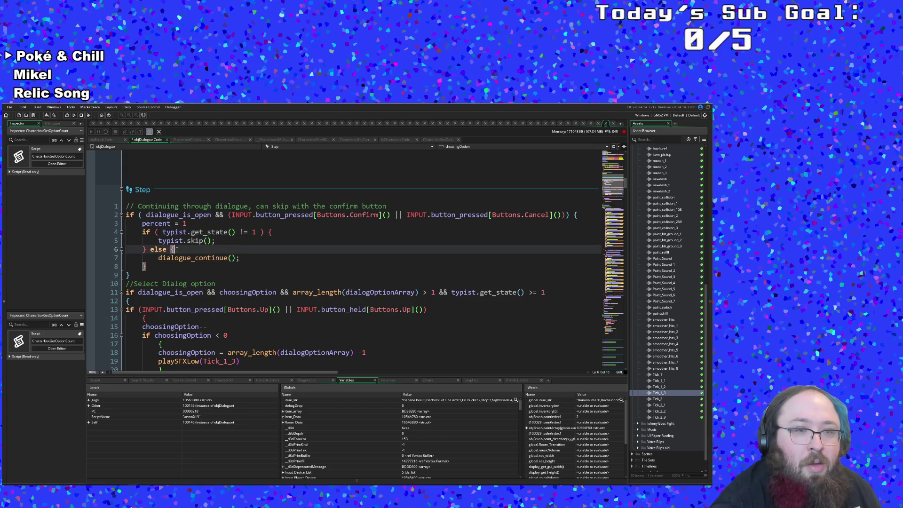
{"action": "key", "text": "Return"}
Add an 'if choosingOption=' condition with an indented, empty brace block.
{"action": "type", "text": "if"}
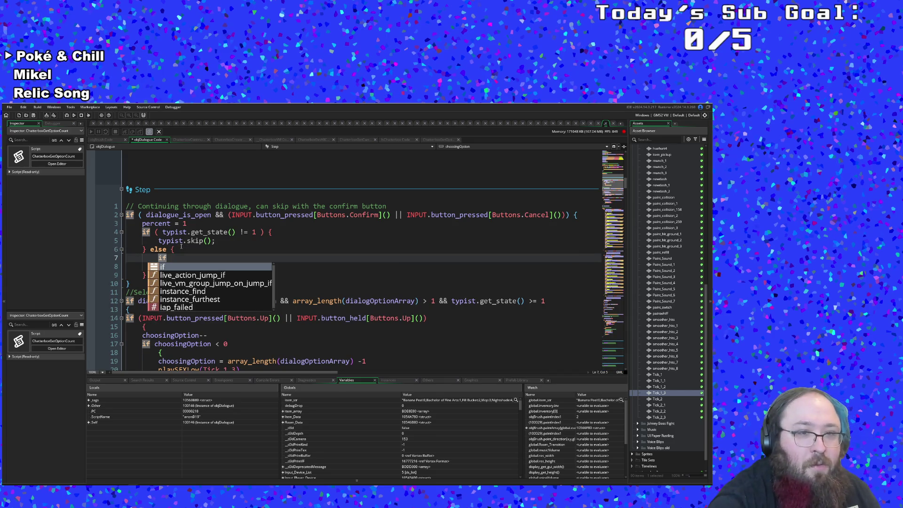
{"action": "type", "text": " choo"}
{"action": "key", "text": "Return"}
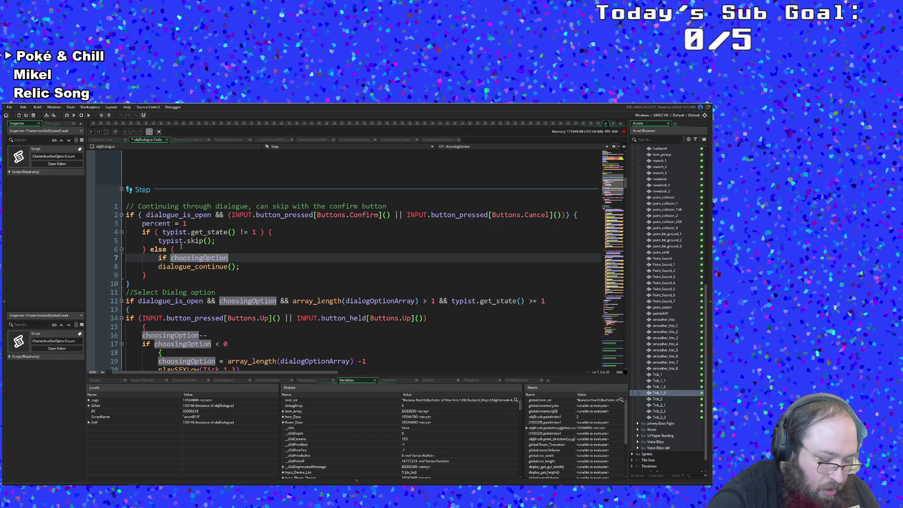
{"action": "key", "text": "BackSpace"}
{"action": "type", "text": "="}
{"action": "key", "text": "Return"}
{"action": "type", "text": "{"}
{"action": "key", "text": "Return"}
{"action": "key", "text": "Up"}
{"action": "key", "text": "Tab"}
{"action": "key", "text": "Down"}
{"action": "key", "text": "Down"}
{"action": "key", "text": "Tab"}
{"action": "key", "text": "Down"}
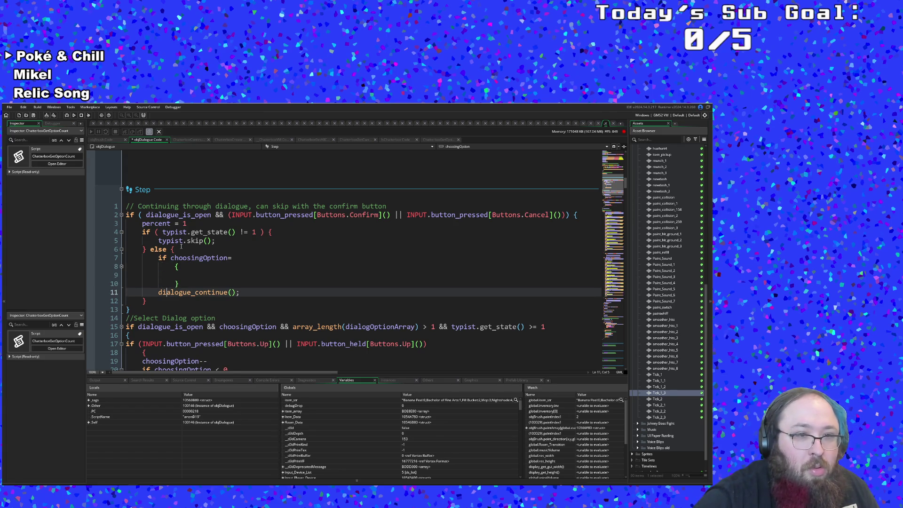
{"action": "key", "text": "Up"}
{"action": "key", "text": "Up"}
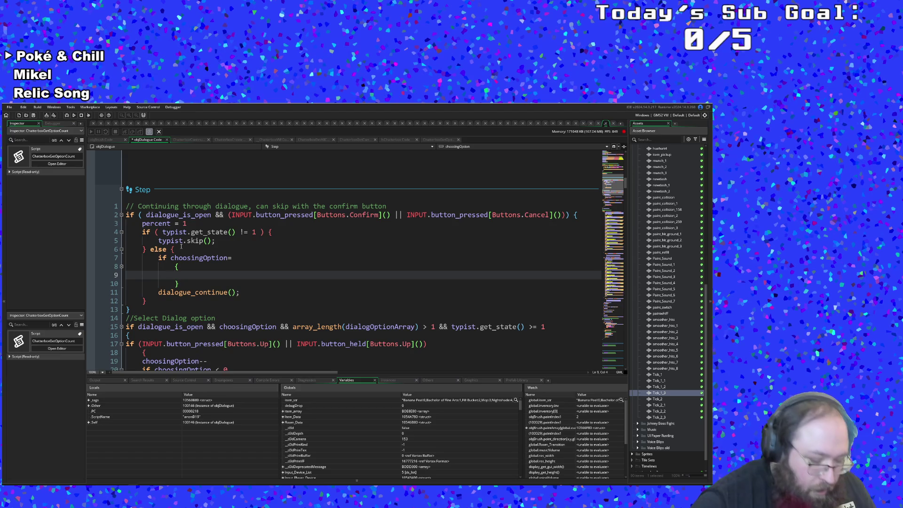
Inside the braces, begin a ChatterboxSelect( call, trying argument suggestions and leaving 'optio'.
{"action": "type", "text": "sele"}
{"action": "key", "text": "Down"}
{"action": "key", "text": "BackSpace"}
{"action": "key", "text": "BackSpace"}
{"action": "key", "text": "BackSpace"}
{"action": "type", "text": "Chat"}
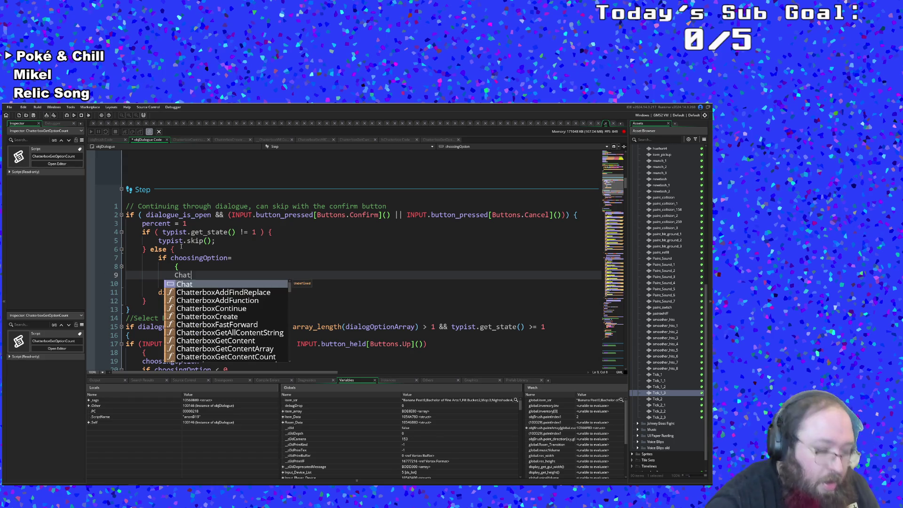
{"action": "type", "text": "terboxSelect("}
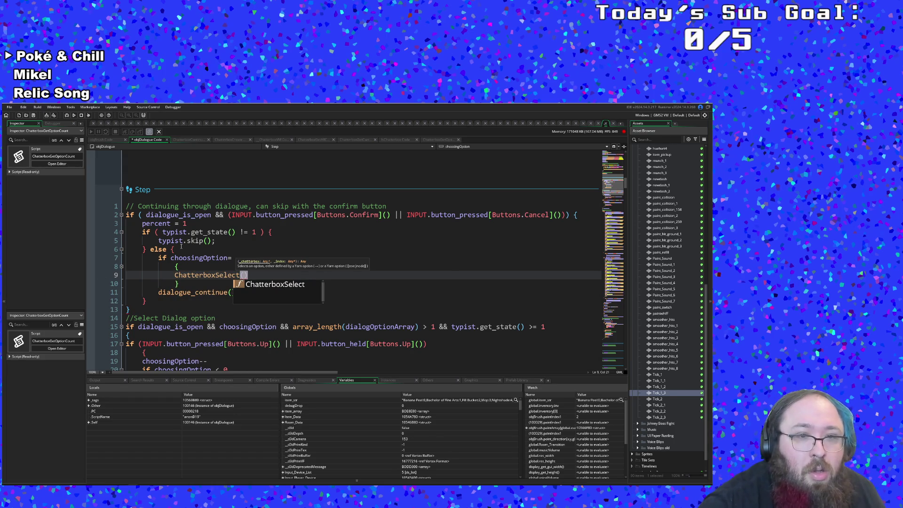
{"action": "type", "text": "ch"}
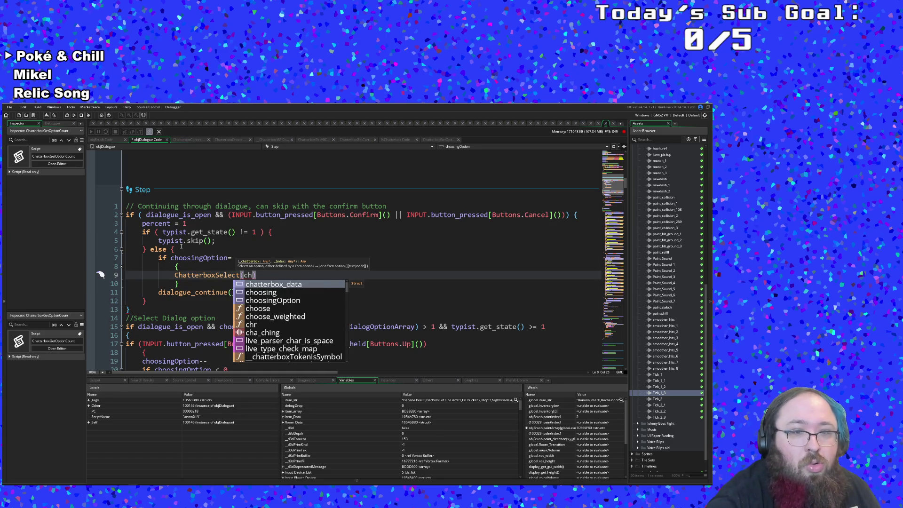
{"action": "key", "text": "BackSpace"}
{"action": "key", "text": "BackSpace"}
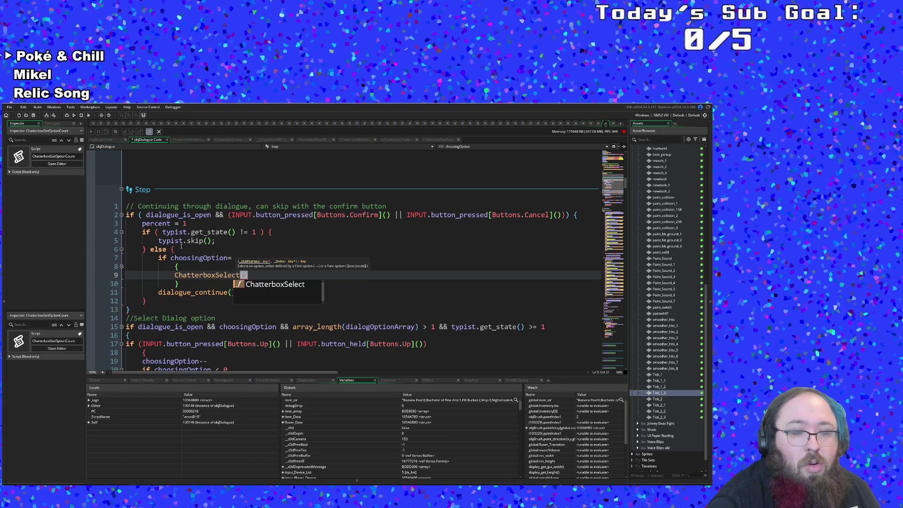
{"action": "type", "text": "op"}
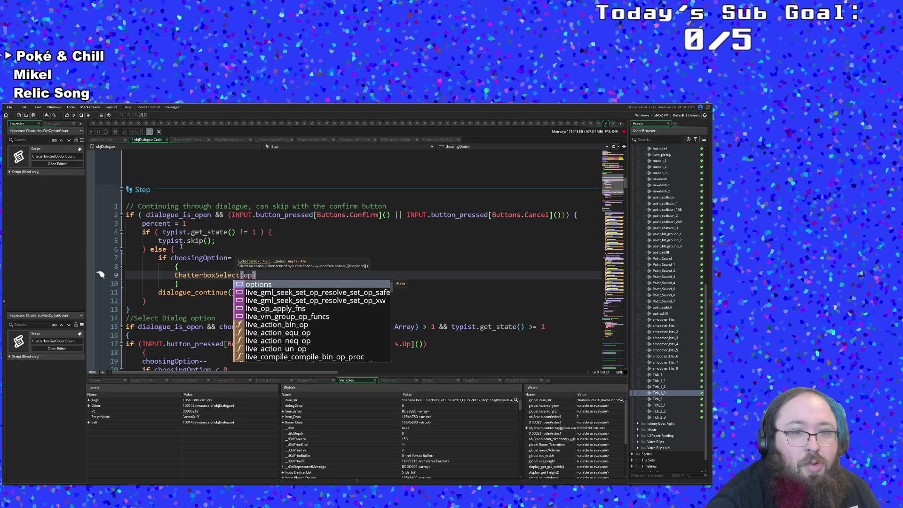
{"action": "key", "text": "BackSpace"}
{"action": "key", "text": "BackSpace"}
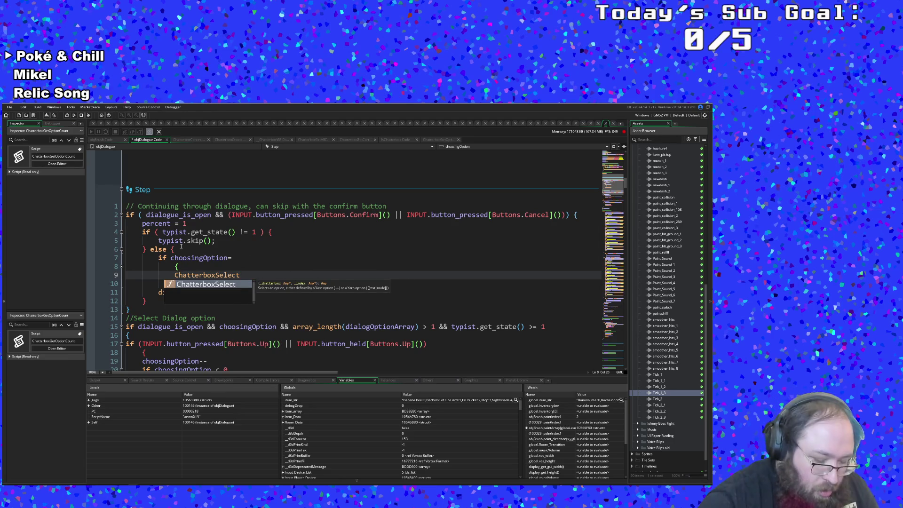
{"action": "type", "text": "()"}
{"action": "key", "text": "Left"}
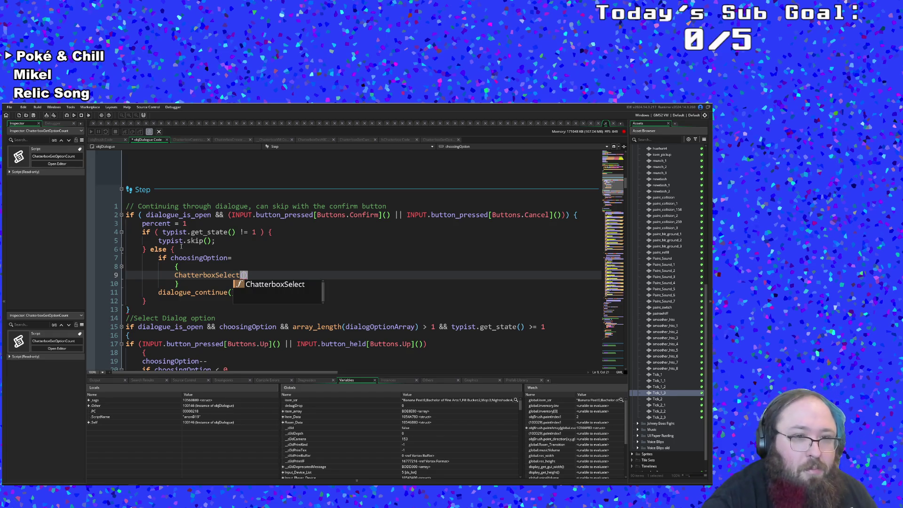
{"action": "type", "text": "op"}
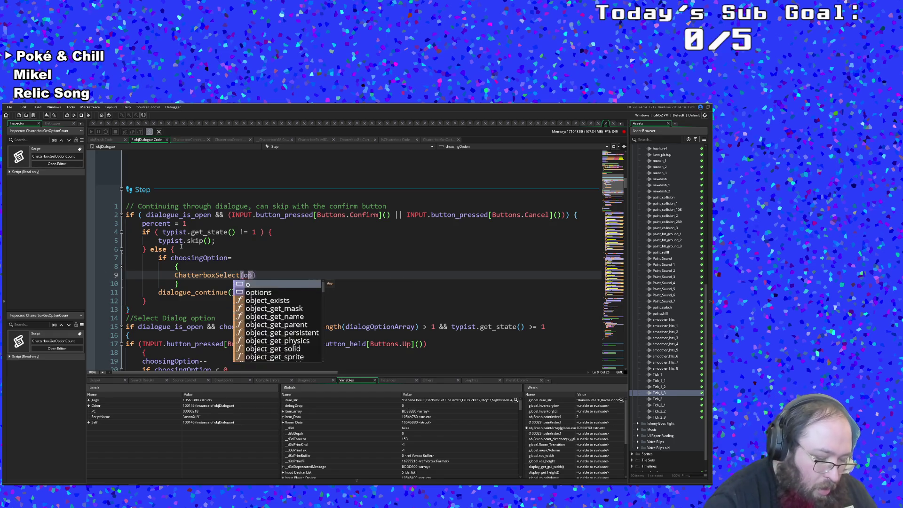
{"action": "key", "text": "BackSpace"}
{"action": "key", "text": "BackSpace"}
{"action": "type", "text": "ch"}
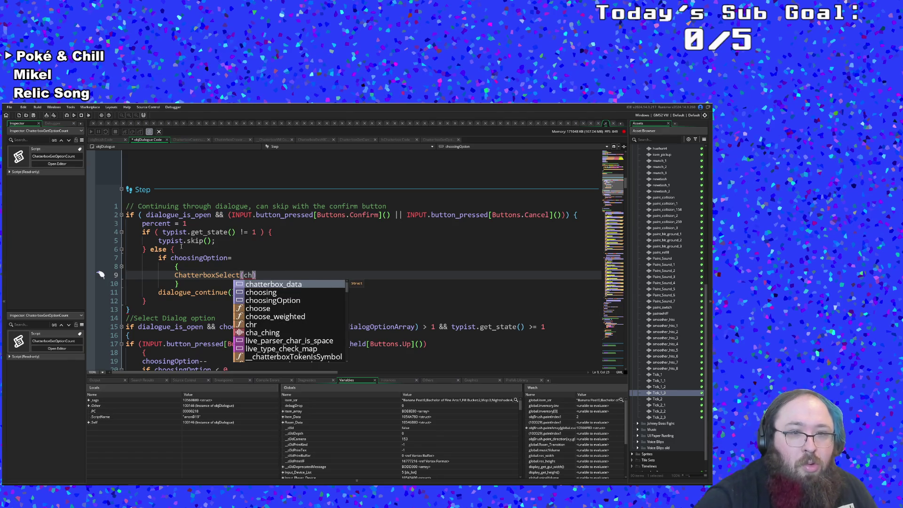
{"action": "key", "text": "Down"}
{"action": "key", "text": "Down"}
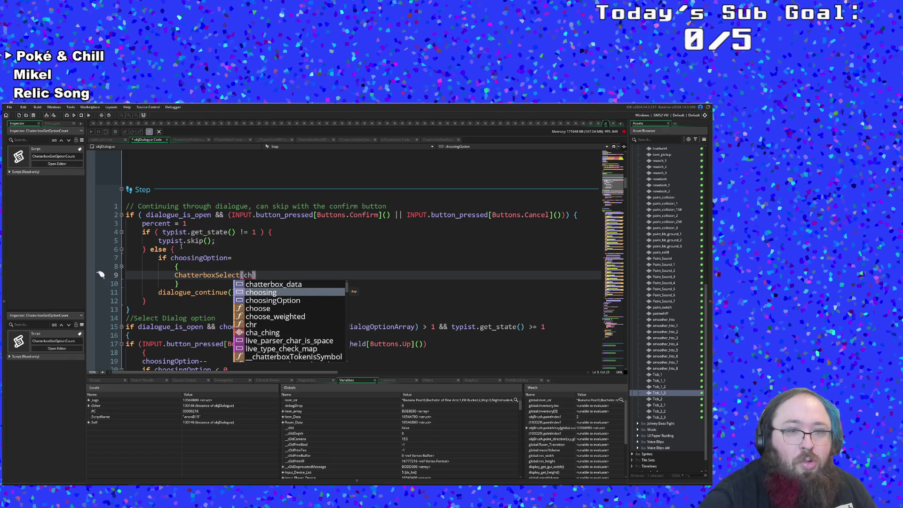
{"action": "key", "text": "BackSpace"}
{"action": "key", "text": "BackSpace"}
{"action": "type", "text": "option"}
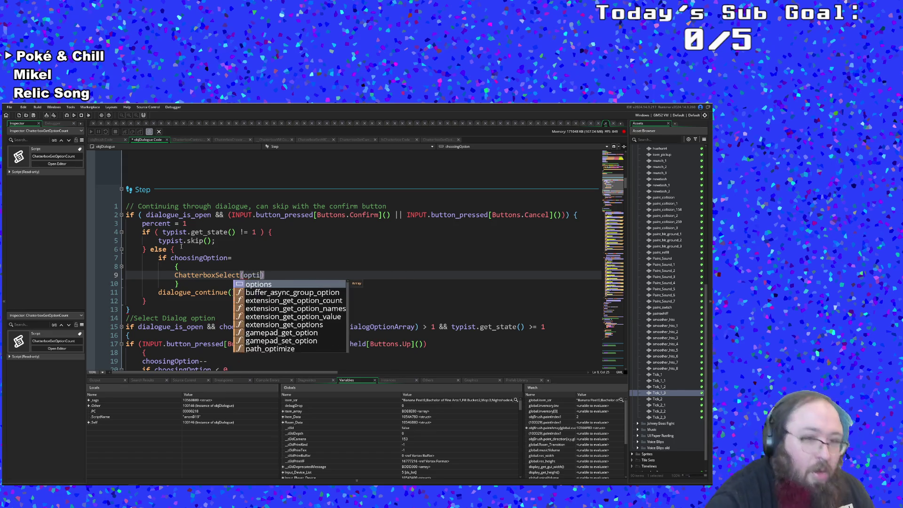
{"action": "key", "text": "BackSpace"}
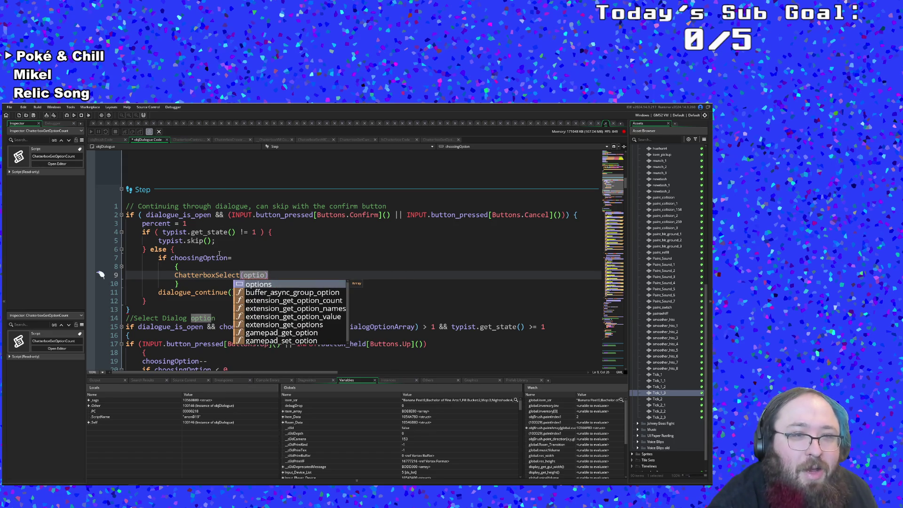
{"action": "left_click", "coordinate": [225, 249]}
{"action": "scroll", "coordinate": [225, 248], "scroll_direction": "down", "scroll_amount": 2}
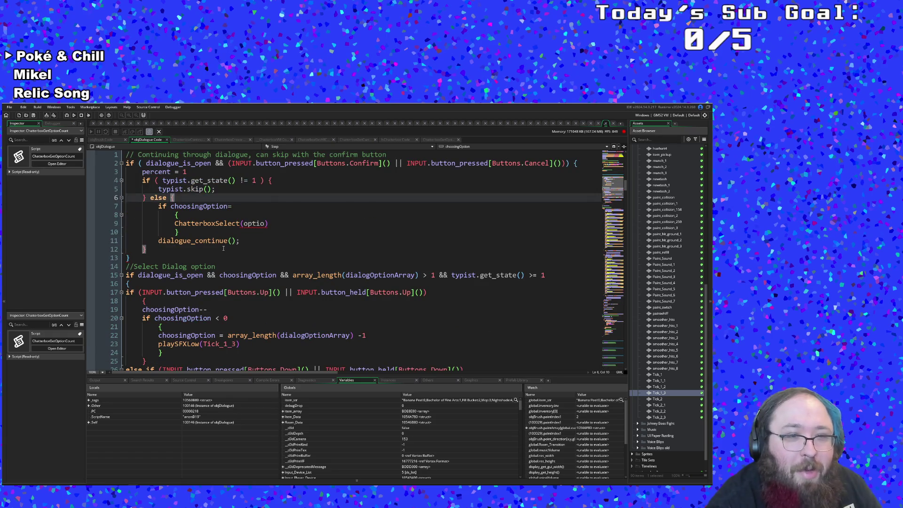
Make the call read ChatterboxSelect(chatterbox_data,choosingOption).
{"action": "double_click", "coordinate": [254, 223]}
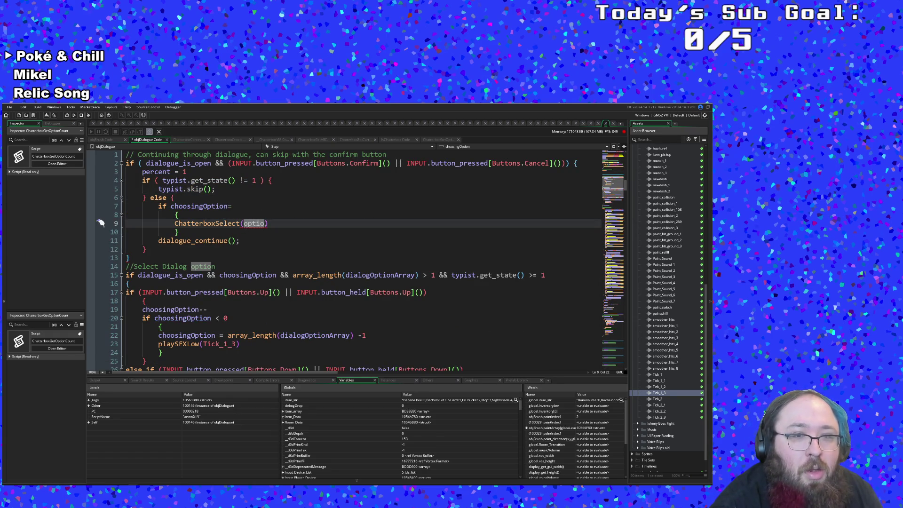
{"action": "key", "text": "Left"}
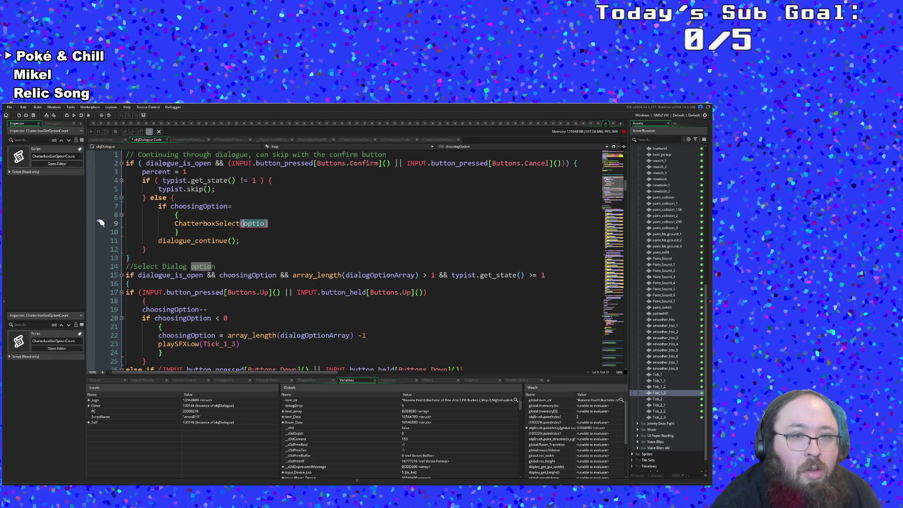
{"action": "type", "text": "choo"}
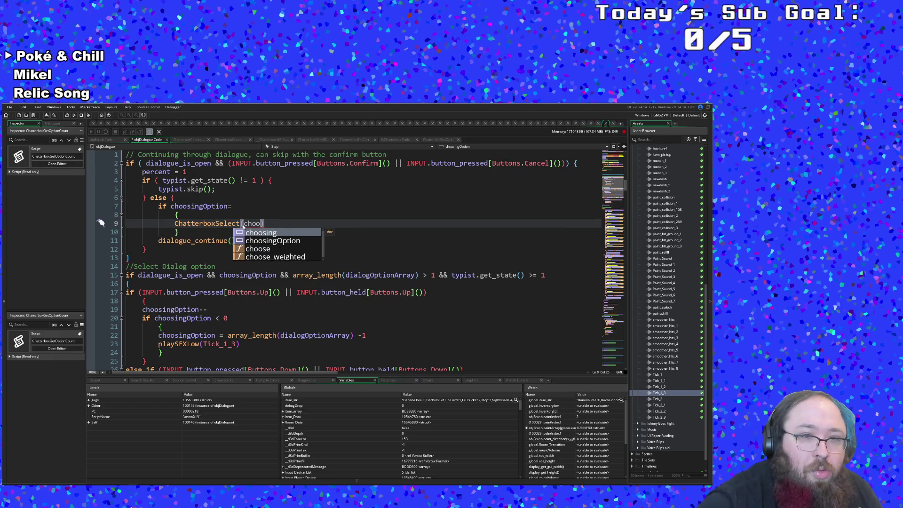
{"action": "key", "text": "Down"}
{"action": "key", "text": "Return"}
{"action": "left_click", "coordinate": [243, 226]}
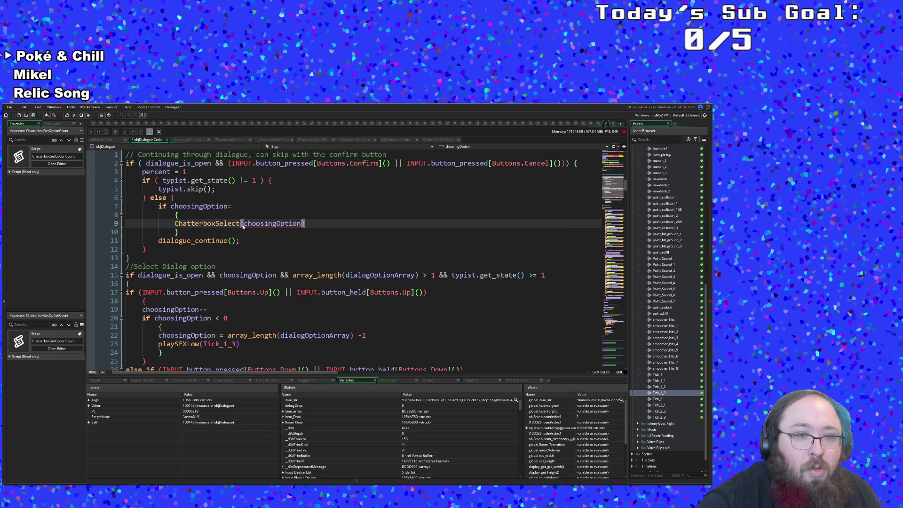
{"action": "key", "text": "Right"}
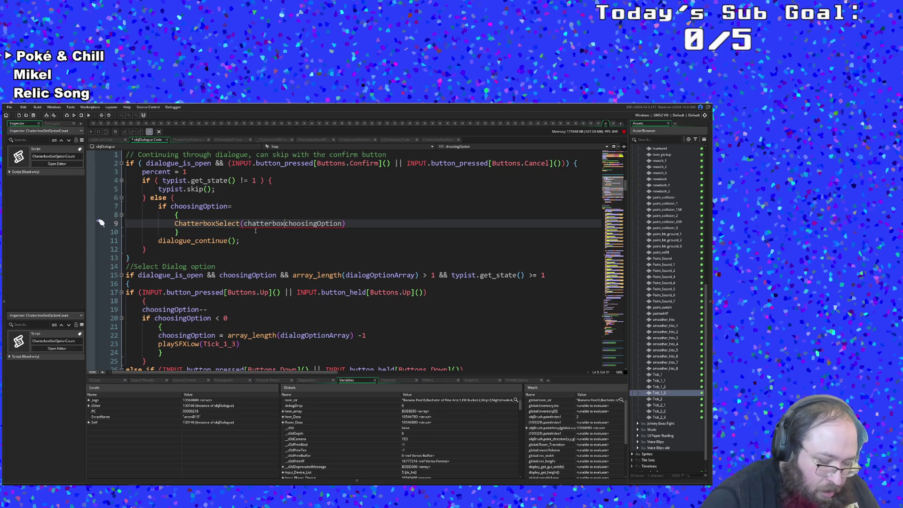
{"action": "type", "text": "_data,"}
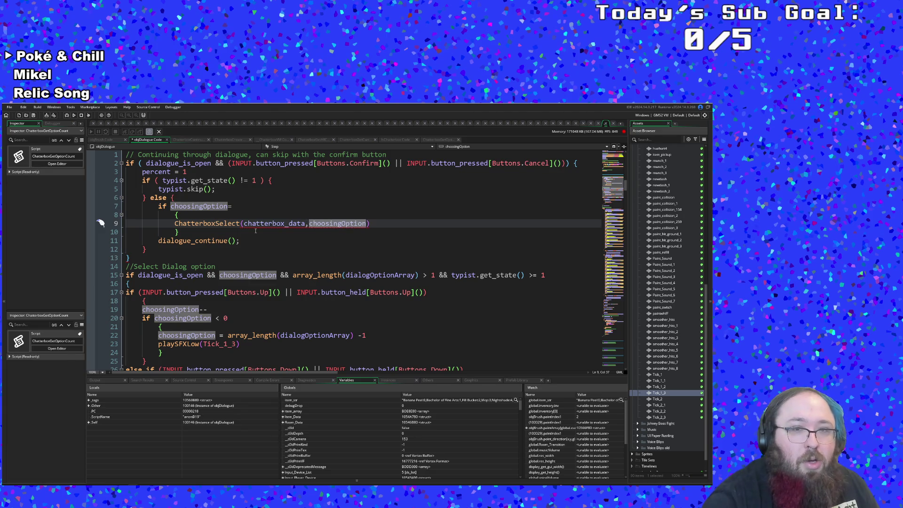
Delete 'choosingOption=' from the if condition line above the call.
{"action": "left_click", "coordinate": [233, 206]}
{"action": "left_click_drag", "start_coordinate": [233, 206], "coordinate": [186, 206]}
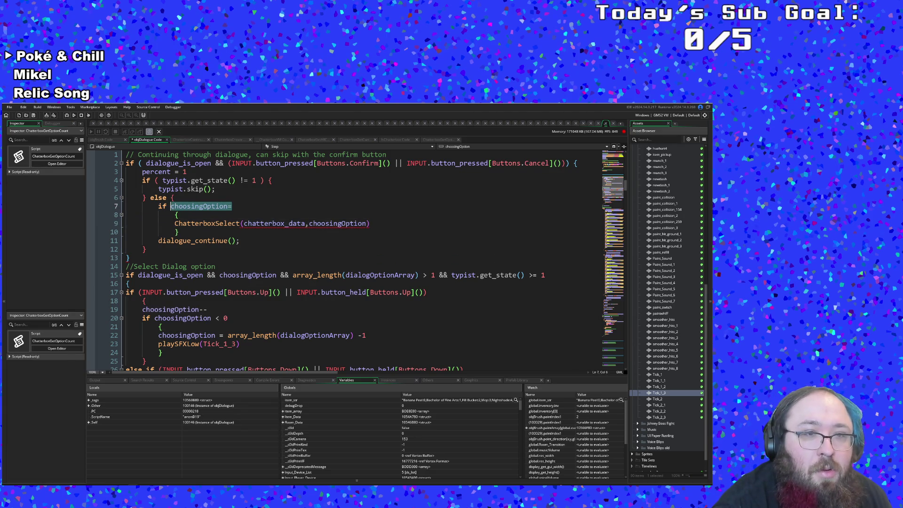
{"action": "key", "text": "BackSpace"}
{"action": "key", "text": "BackSpace"}
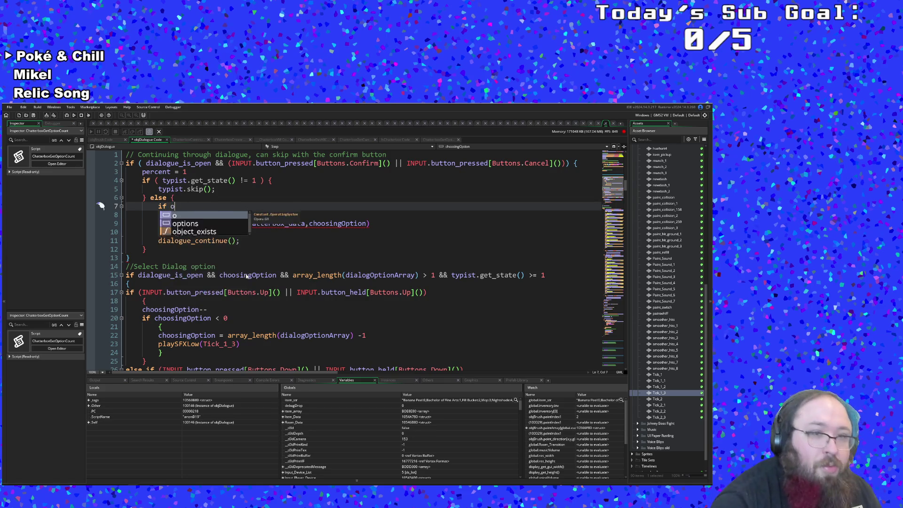
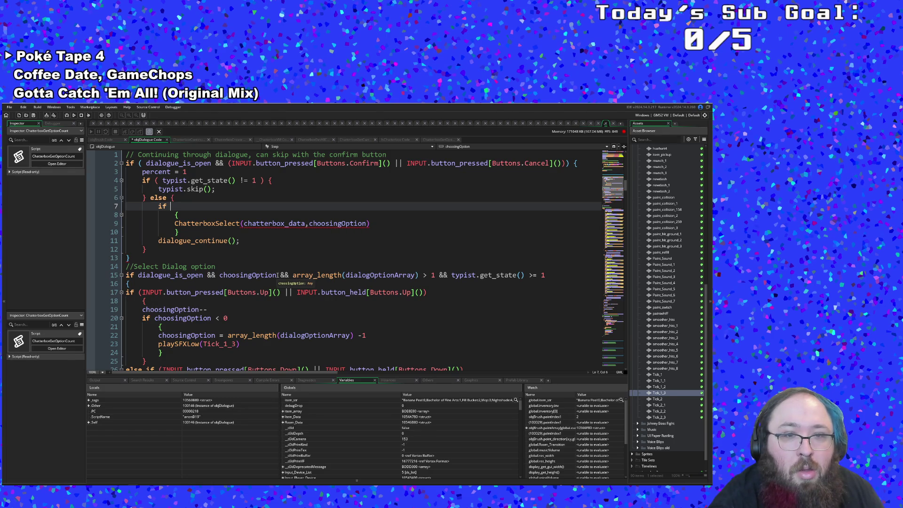
Remove '&& choosingOption' from line 15's condition, then search the code for 'choosing'.
{"action": "left_click_drag", "start_coordinate": [278, 275], "coordinate": [216, 276]}
{"action": "left_click", "coordinate": [219, 275]}
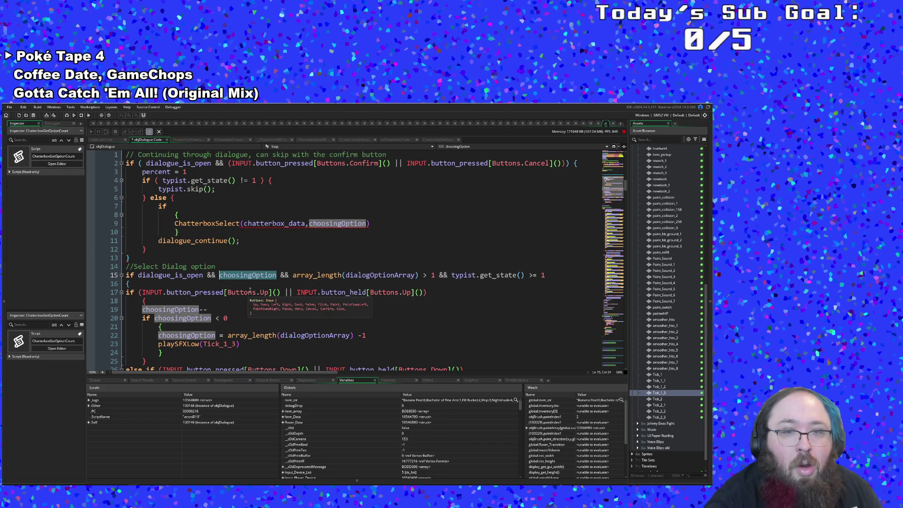
{"action": "key", "text": "Delete"}
{"action": "key", "text": "Delete"}
{"action": "key", "text": "Delete"}
{"action": "key", "text": "BackSpace"}
{"action": "key", "text": "BackSpace"}
{"action": "key", "text": "BackSpace"}
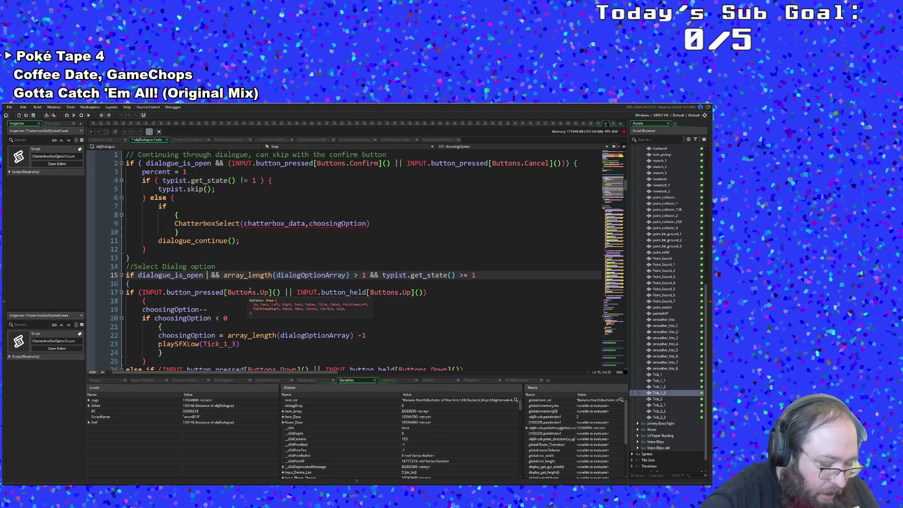
{"action": "key", "text": "BackSpace"}
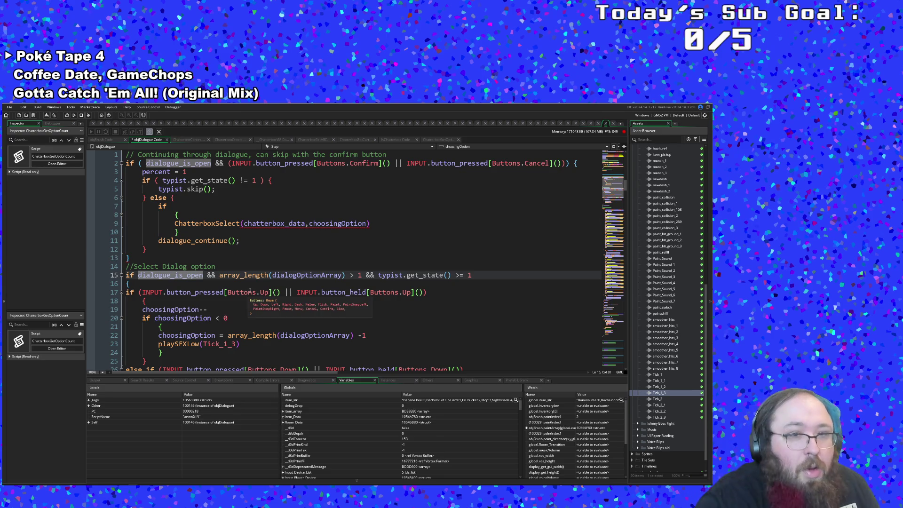
{"action": "key", "text": "ctrl+f"}
{"action": "type", "text": "choosing"}
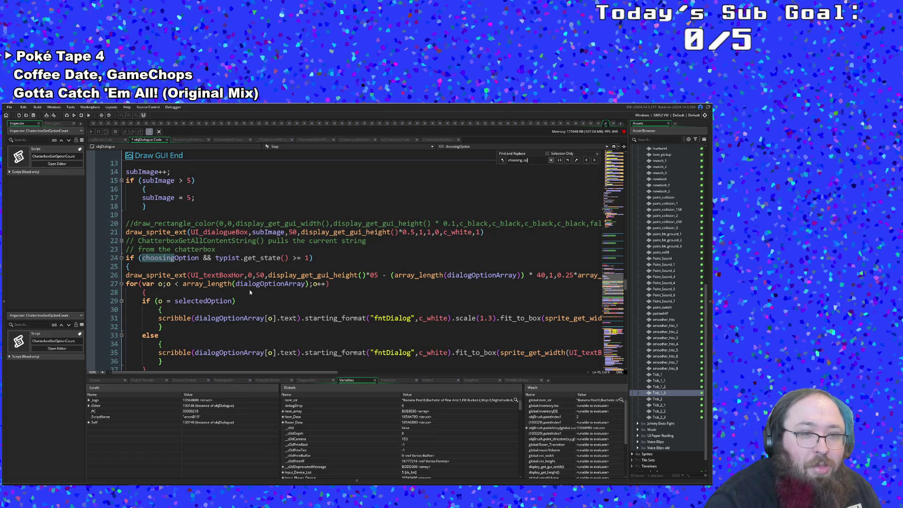
Step through the 'choosing' matches back to the Step event's choosingOption selection code on line 22.
{"action": "key", "text": "Return"}
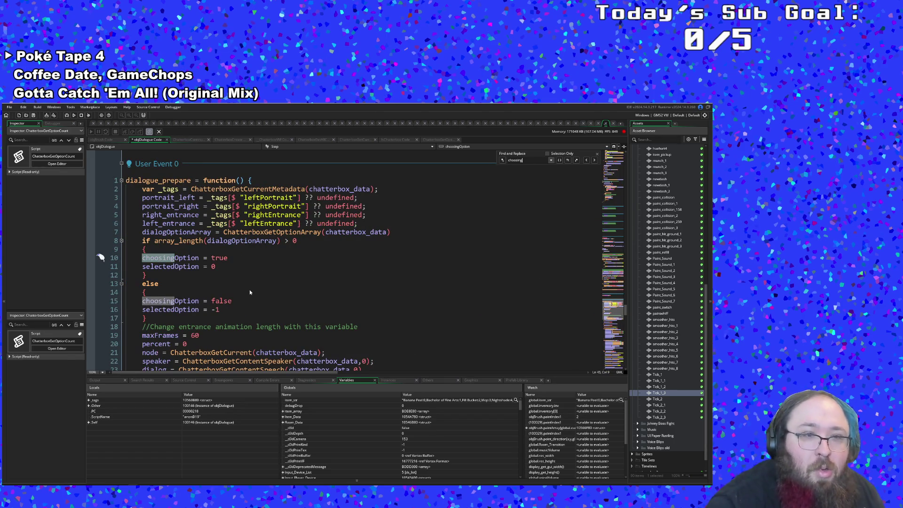
{"action": "left_click", "coordinate": [248, 284]}
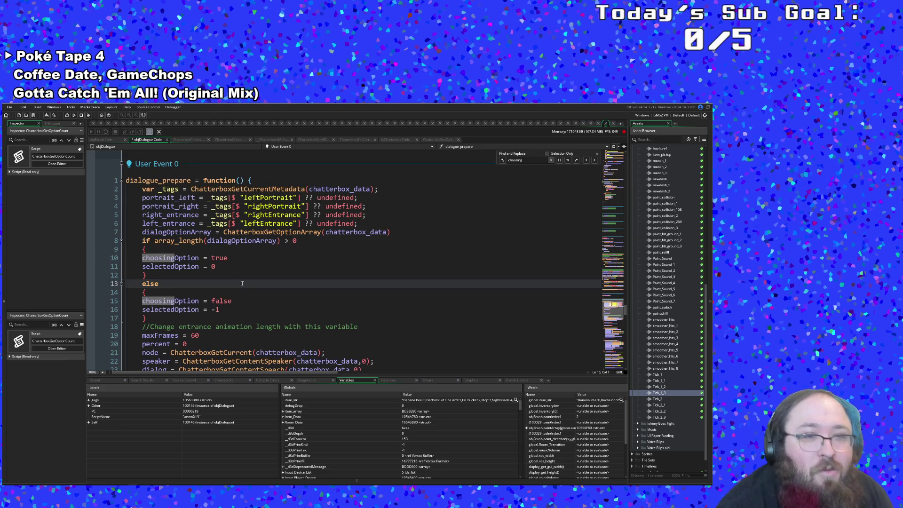
{"action": "scroll", "coordinate": [239, 283], "scroll_direction": "up", "scroll_amount": 10}
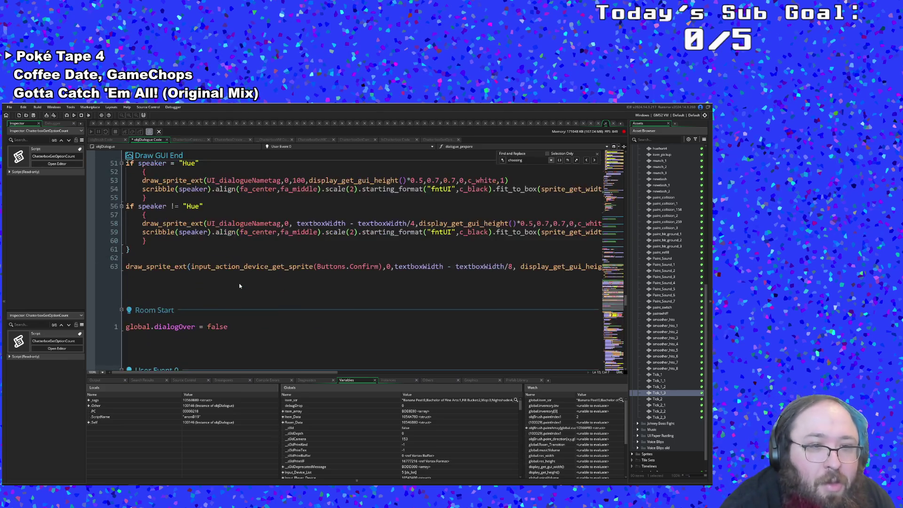
{"action": "scroll", "coordinate": [428, 278], "scroll_direction": "up", "scroll_amount": 15}
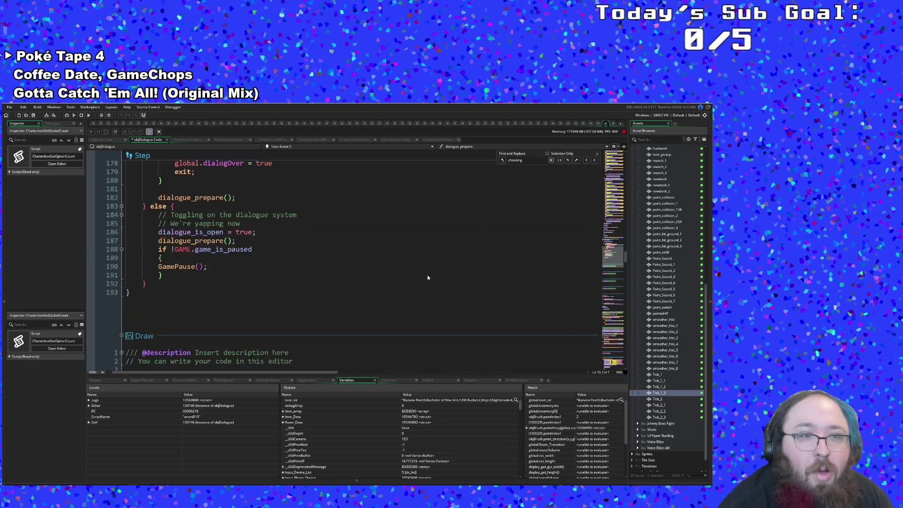
{"action": "scroll", "coordinate": [428, 277], "scroll_direction": "up", "scroll_amount": 20}
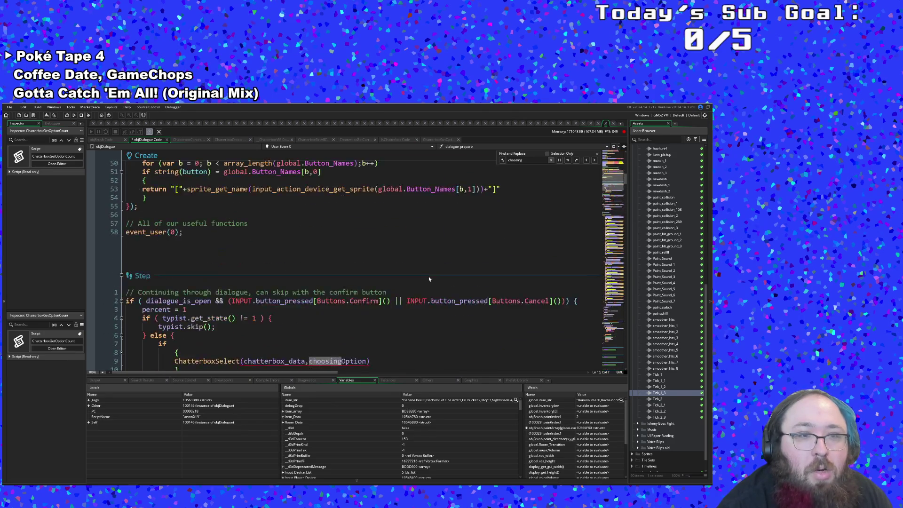
{"action": "left_click", "coordinate": [264, 292]}
{"action": "left_click", "coordinate": [184, 266]}
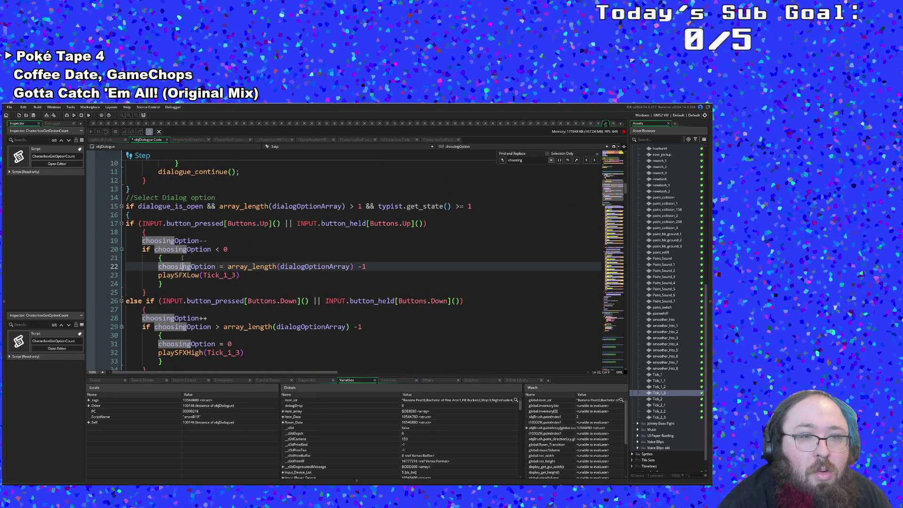
Re-insert 'choosingOption &&' into line 15's dialog-option condition.
{"action": "left_click", "coordinate": [187, 241]}
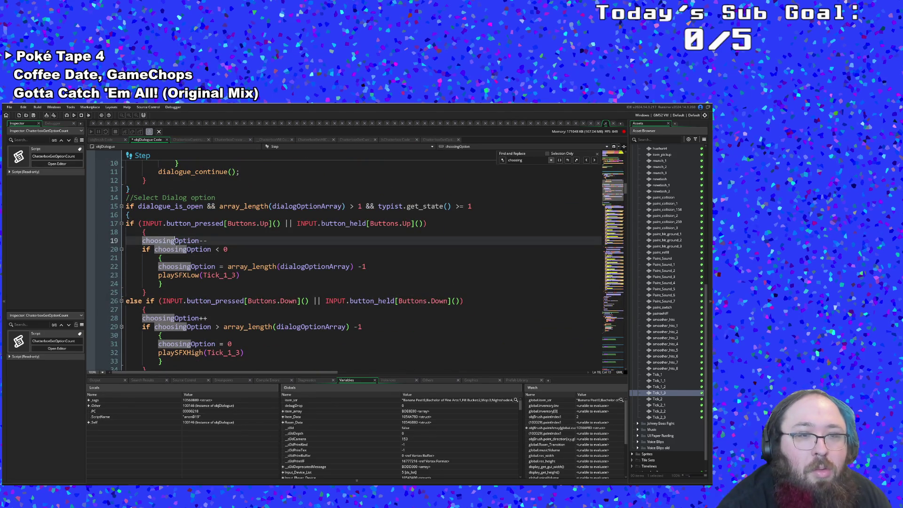
{"action": "left_click", "coordinate": [197, 257]}
{"action": "scroll", "coordinate": [207, 249], "scroll_direction": "down", "scroll_amount": 2}
{"action": "scroll", "coordinate": [214, 243], "scroll_direction": "up", "scroll_amount": 2}
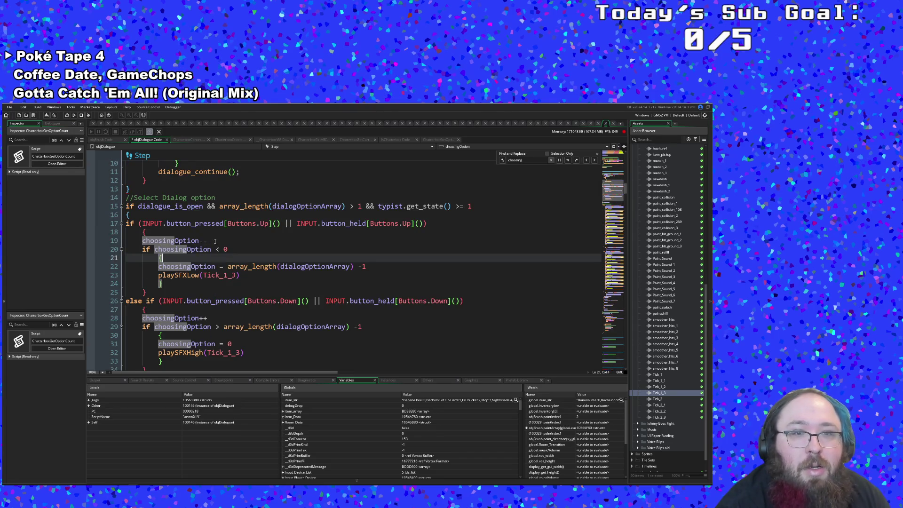
{"action": "left_click", "coordinate": [213, 206]}
{"action": "type", "text": "choosingOption &&"}
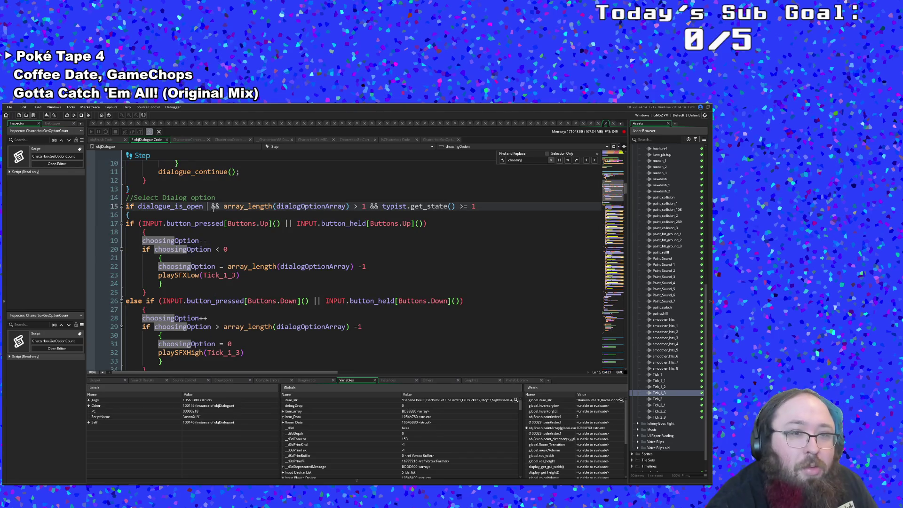
{"action": "key", "text": "Up"}
{"action": "key", "text": "Up"}
{"action": "key", "text": "Up"}
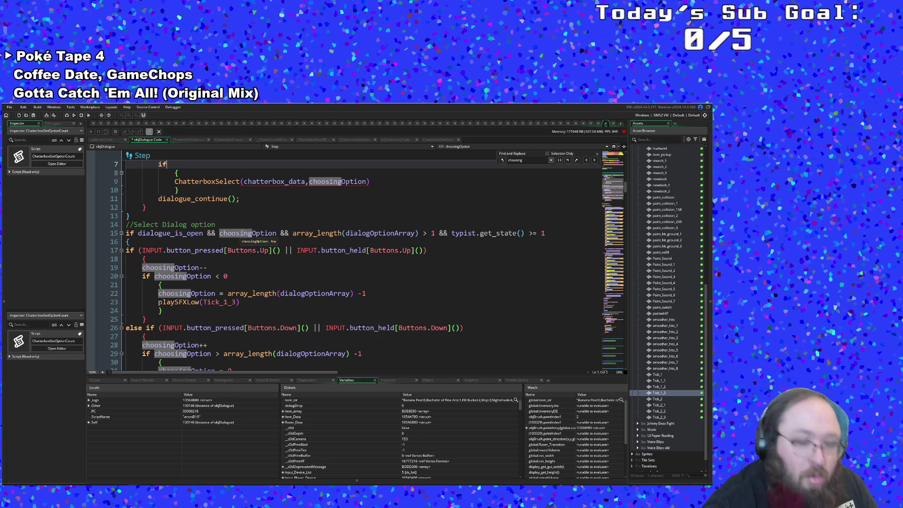
{"action": "key", "text": "ctrl+z"}
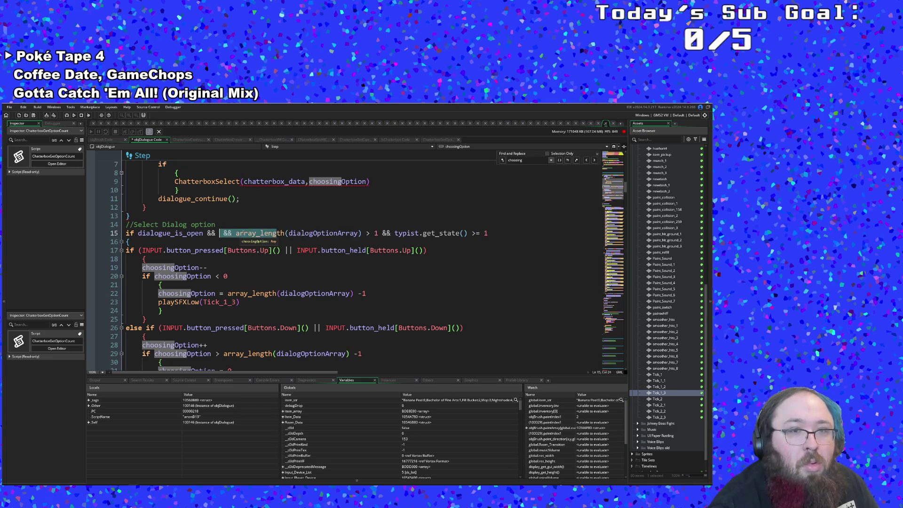
{"action": "key", "text": "ctrl+y"}
{"action": "scroll", "coordinate": [225, 233], "scroll_direction": "up", "scroll_amount": 2}
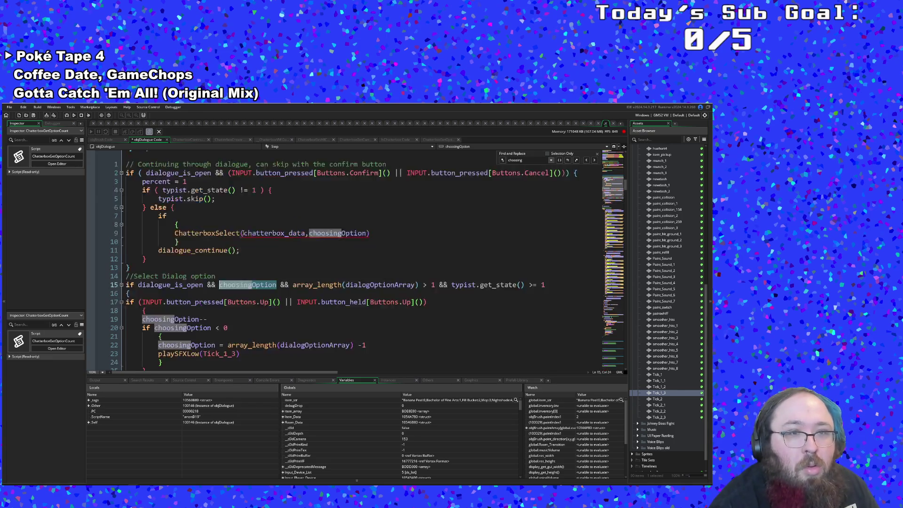
Complete the empty if on line 7 as 'if choosingOption'.
{"action": "left_click", "coordinate": [224, 233]}
{"action": "left_click", "coordinate": [173, 214]}
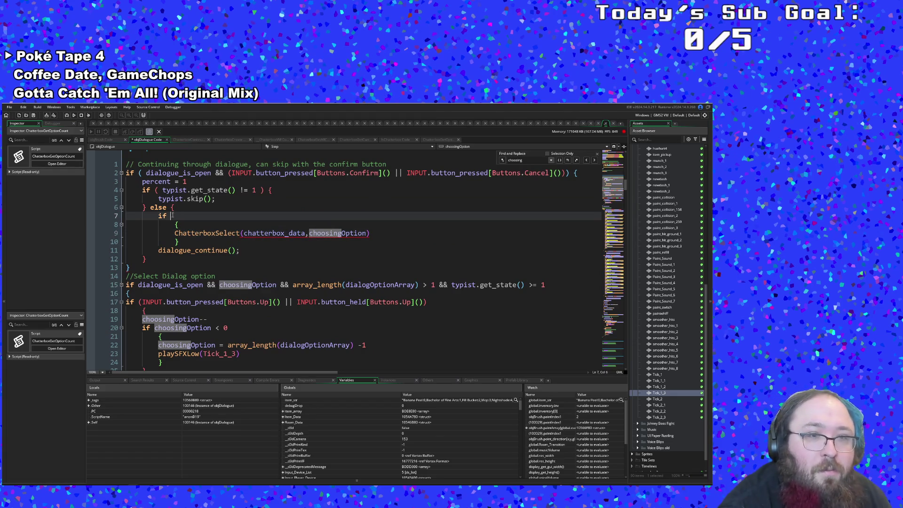
{"action": "type", "text": "choo"}
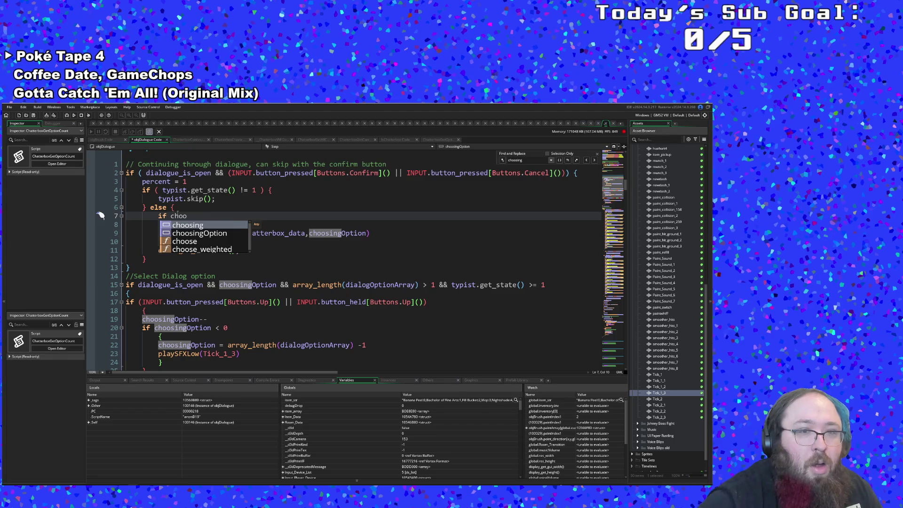
{"action": "key", "text": "Down"}
{"action": "key", "text": "Return"}
{"action": "left_click", "coordinate": [227, 233]}
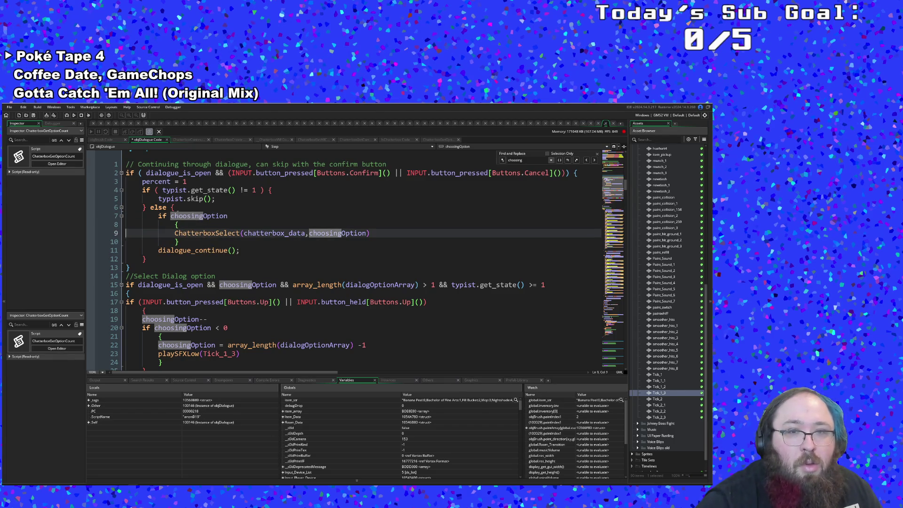
{"action": "left_click", "coordinate": [178, 224]}
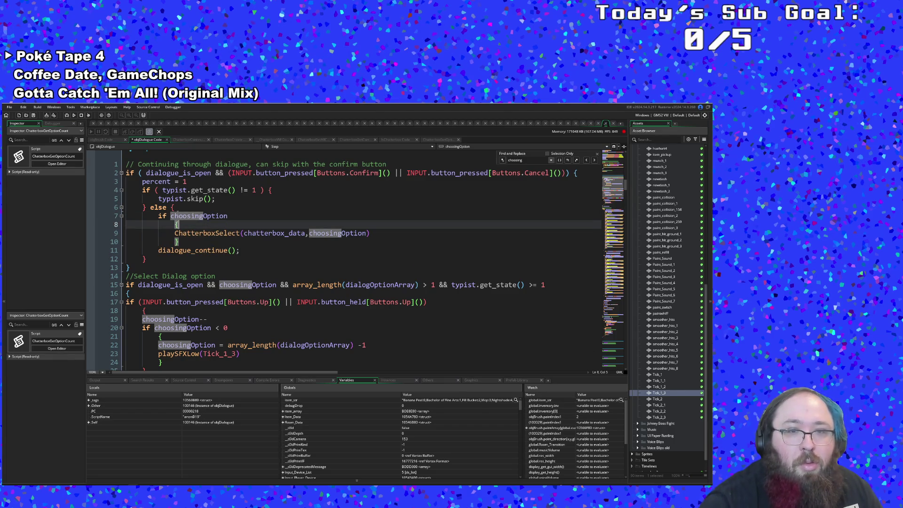
Change ChatterboxSelect's argument to selectedOption and check the if/else block's braces.
{"action": "left_click", "coordinate": [339, 233]}
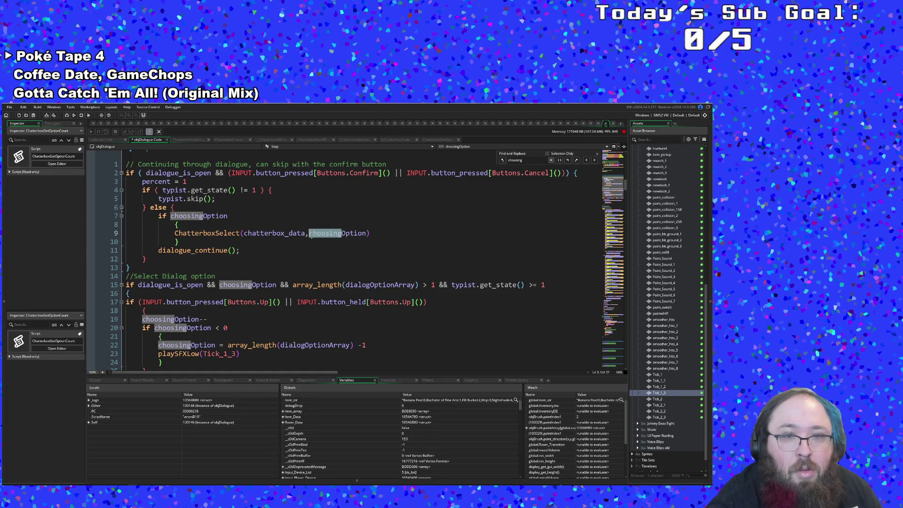
{"action": "type", "text": "select"}
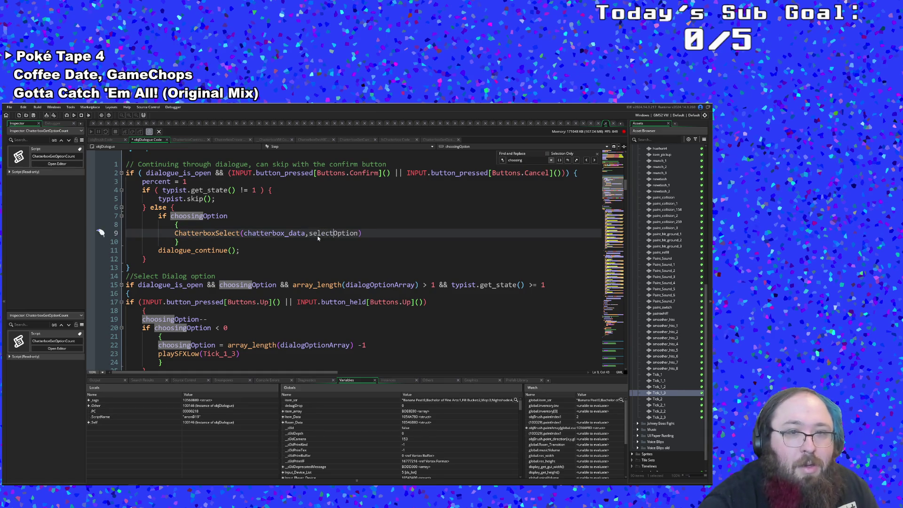
{"action": "type", "text": "ed"}
{"action": "left_click", "coordinate": [210, 267]}
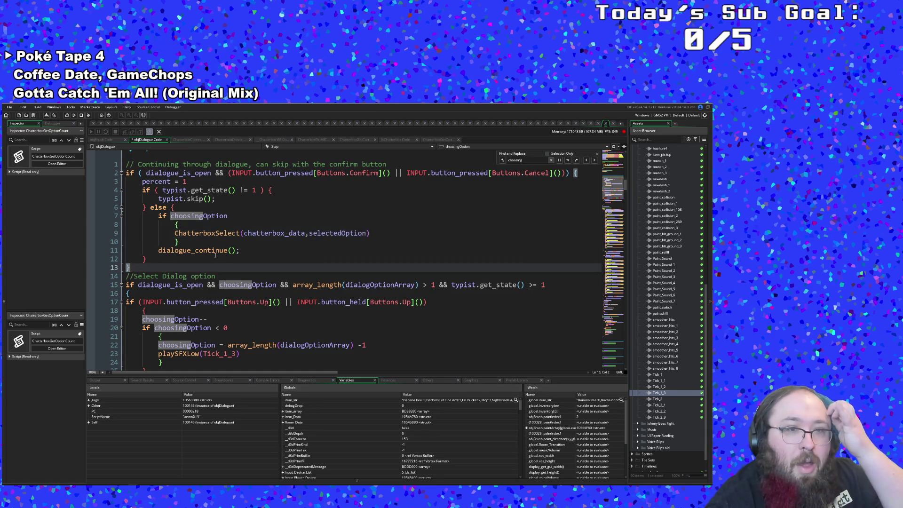
{"action": "scroll", "coordinate": [207, 259], "scroll_direction": "down", "scroll_amount": 2}
{"action": "scroll", "coordinate": [203, 249], "scroll_direction": "up", "scroll_amount": 2}
{"action": "left_click", "coordinate": [191, 244]}
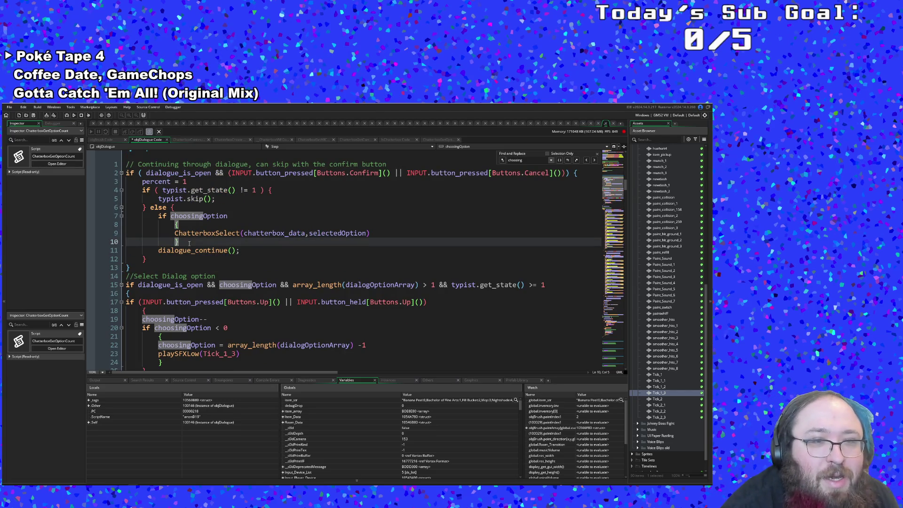
{"action": "key", "text": "Down"}
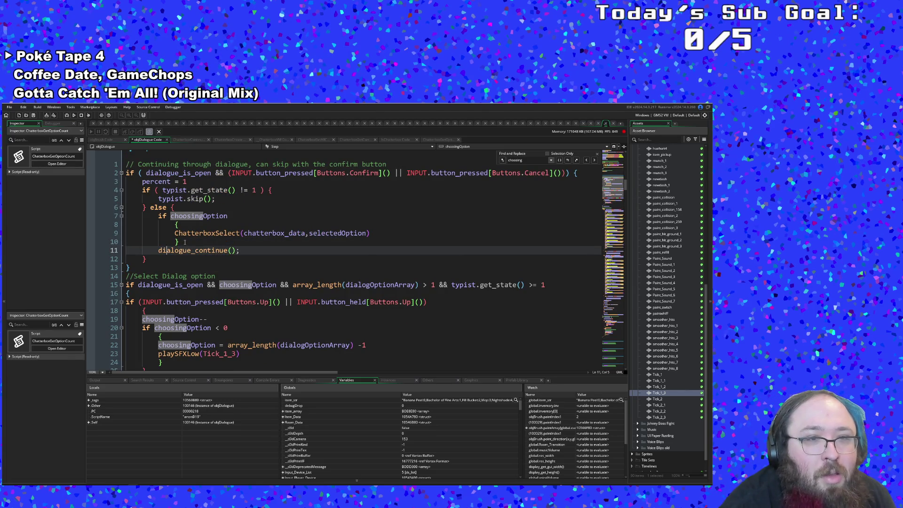
{"action": "key", "text": "Up"}
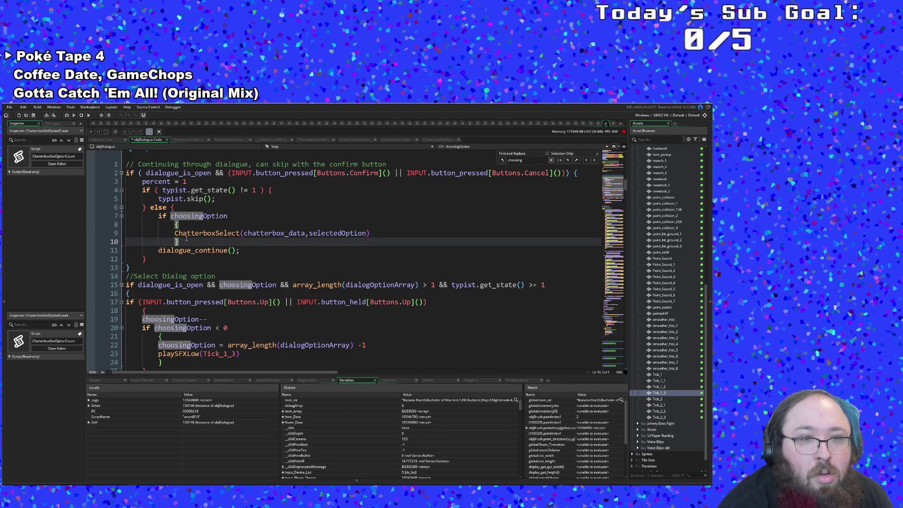
{"action": "left_click", "coordinate": [190, 215]}
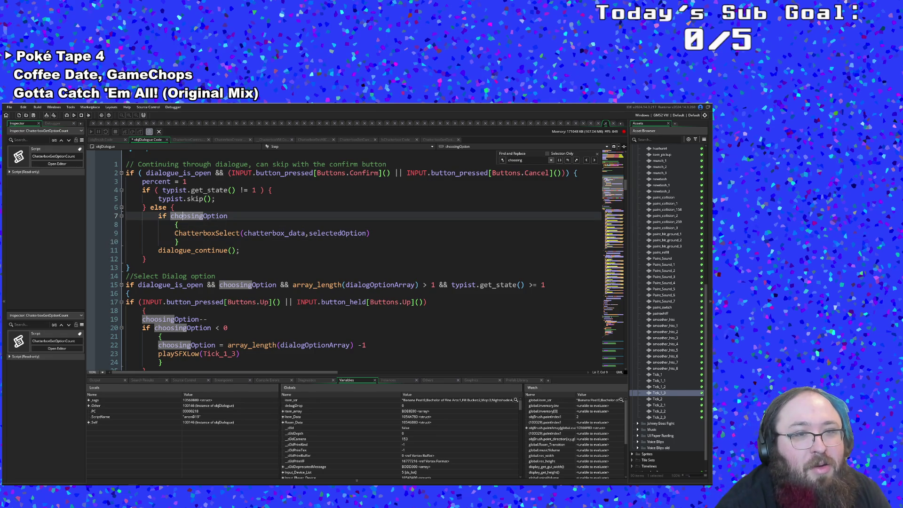
{"action": "left_click", "coordinate": [192, 278]}
{"action": "left_click", "coordinate": [144, 258]}
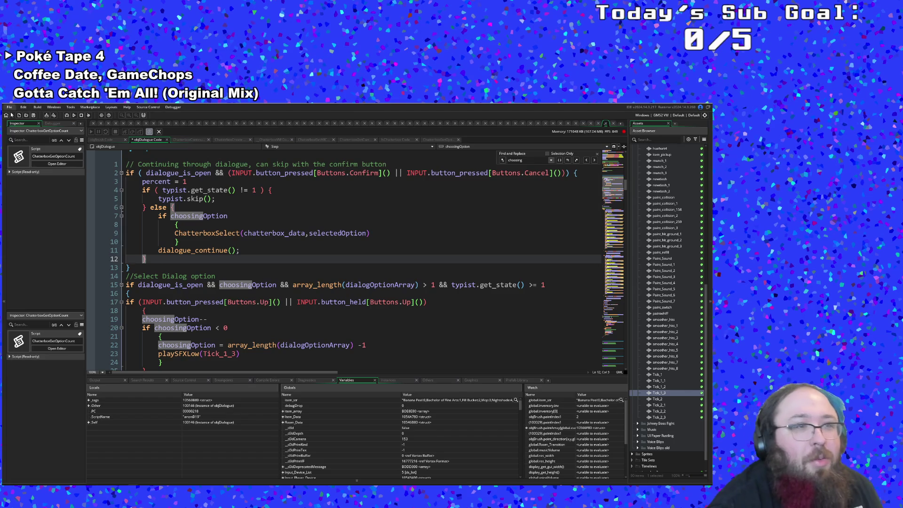
Save the code from the File menu and run the game in debug mode.
{"action": "left_click", "coordinate": [8, 108]}
{"action": "left_click", "coordinate": [21, 137]}
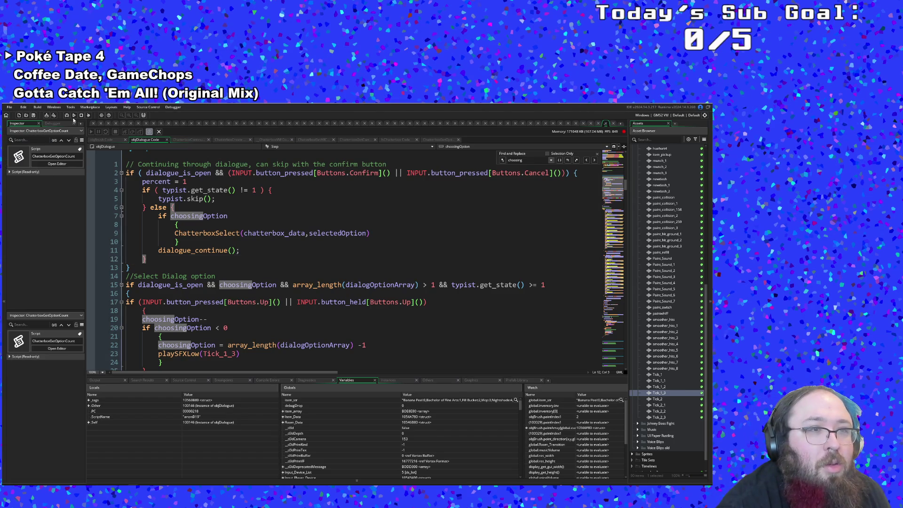
{"action": "left_click", "coordinate": [66, 115]}
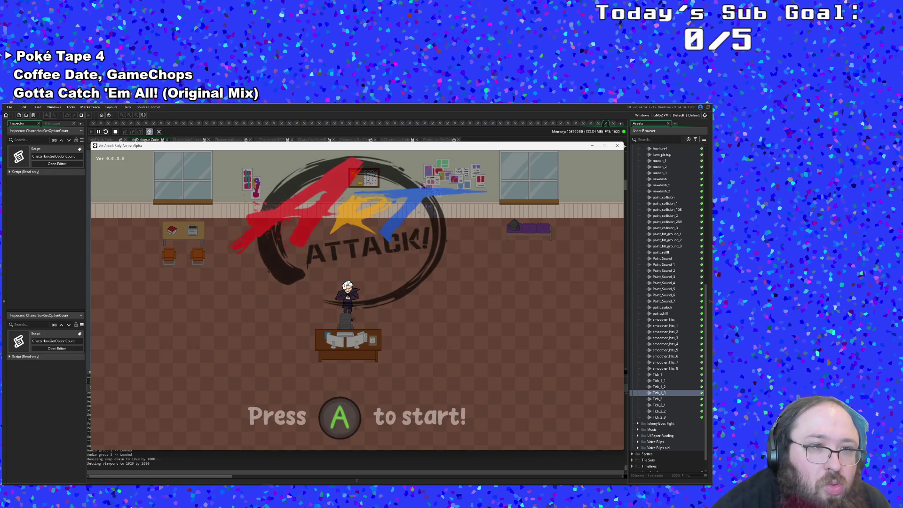
Start the game, resume past the breakpoint, finish Hue's dialogue and grab the Emergency Phone.
{"action": "key", "text": "Return"}
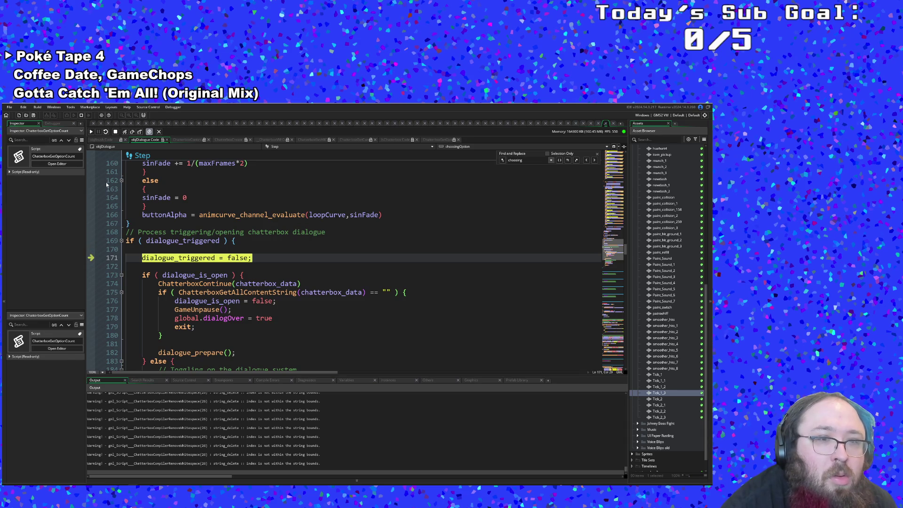
{"action": "left_click", "coordinate": [92, 131]}
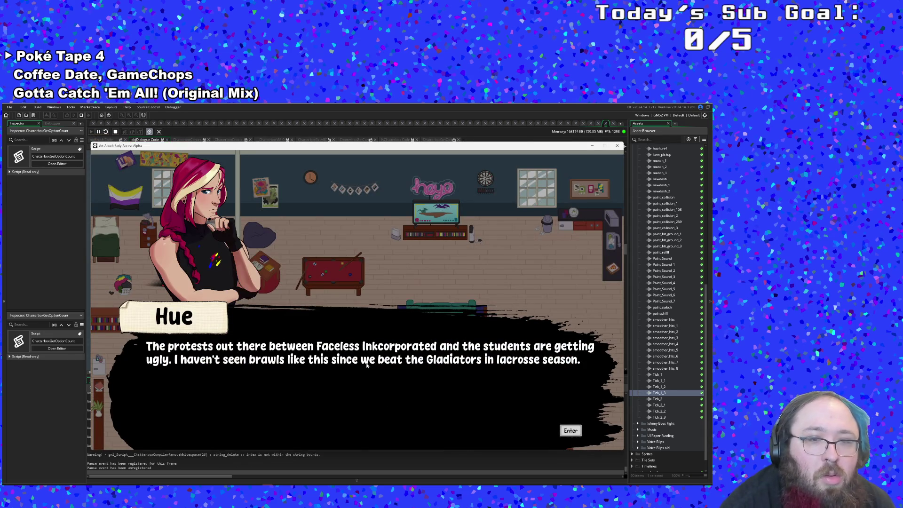
{"action": "key", "text": "Return"}
{"action": "key", "text": "Return"}
{"action": "key", "text": "Return"}
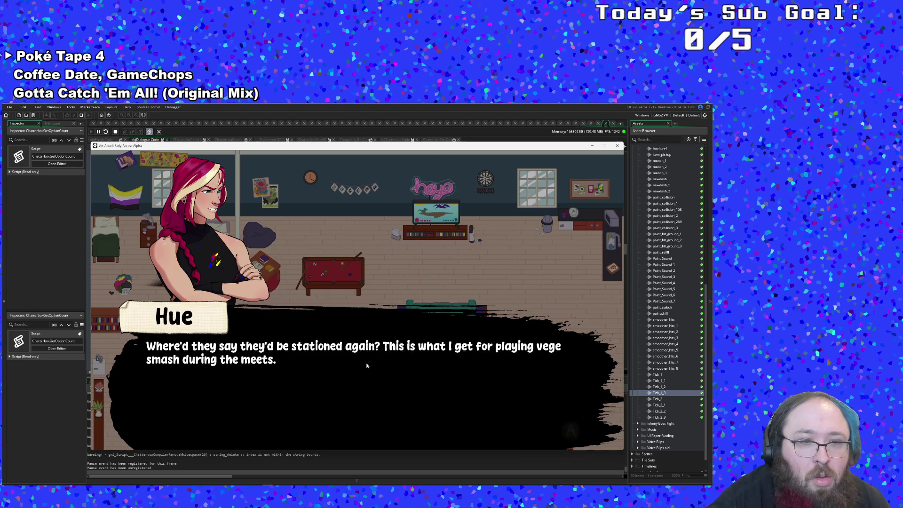
{"action": "key", "text": "d"}
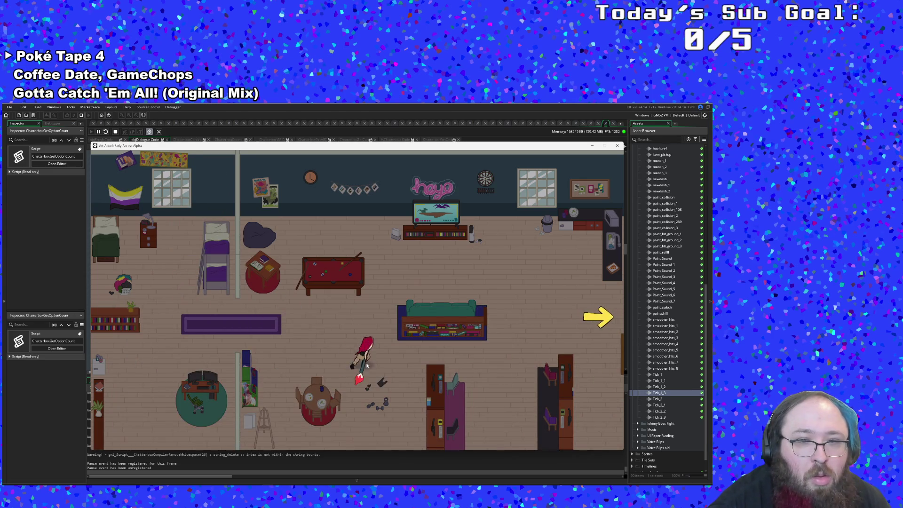
{"action": "key", "text": "d"}
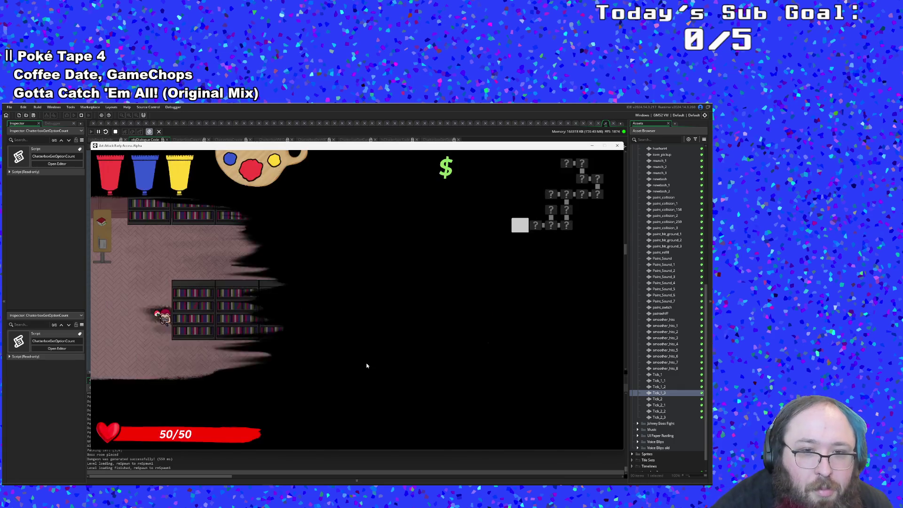
{"action": "key", "text": "d"}
{"action": "key", "text": "w"}
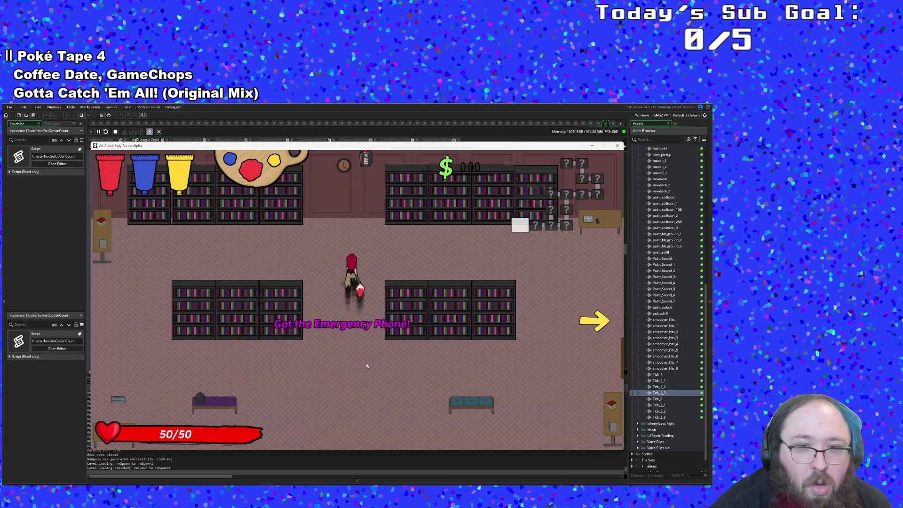
{"action": "key", "text": "d"}
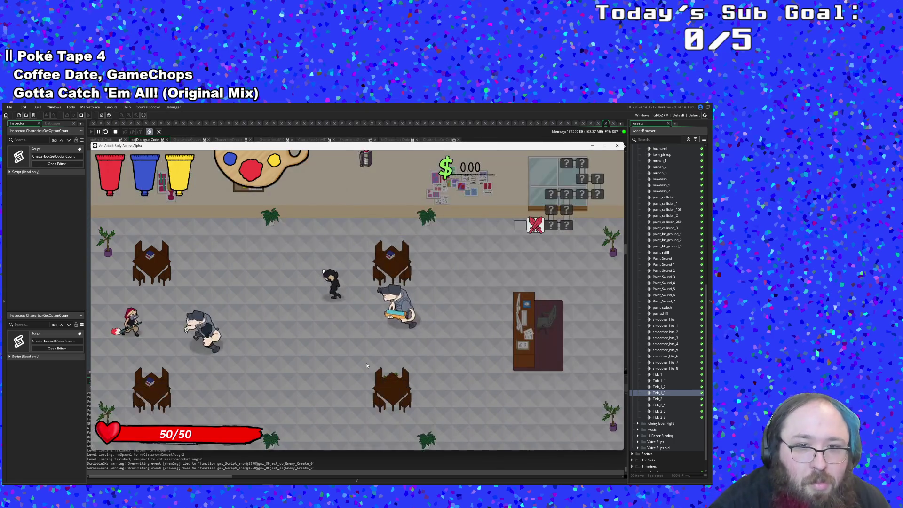
Defeat the cafeteria enemies with paint attacks and leave through the right exit.
{"action": "key", "text": "a"}
{"action": "key", "text": "s"}
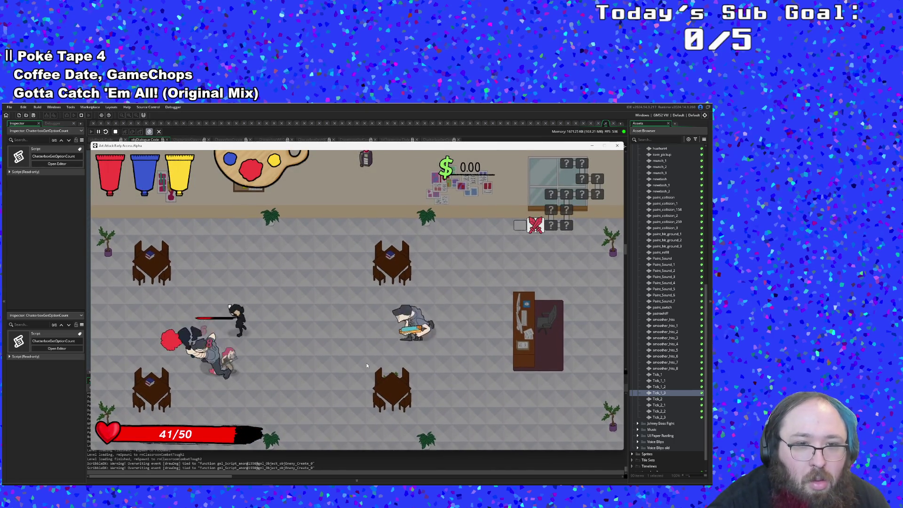
{"action": "key", "text": "w"}
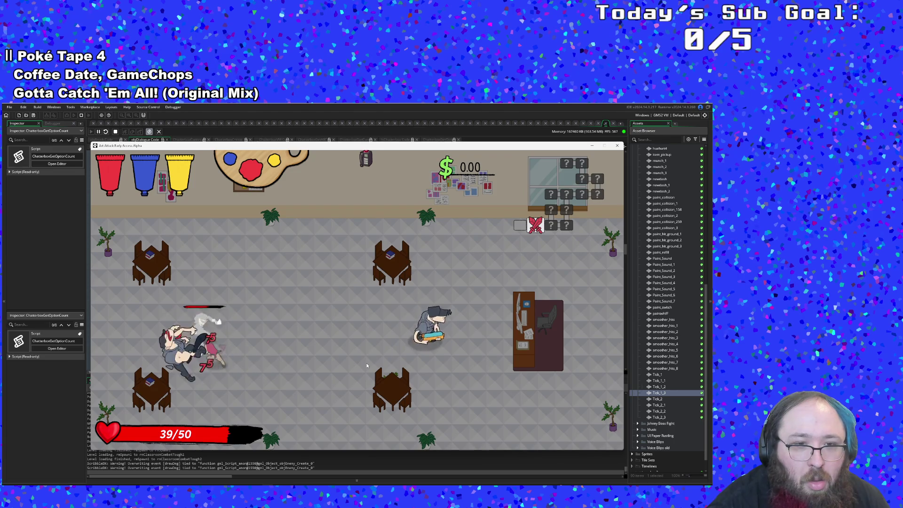
{"action": "key", "text": "w"}
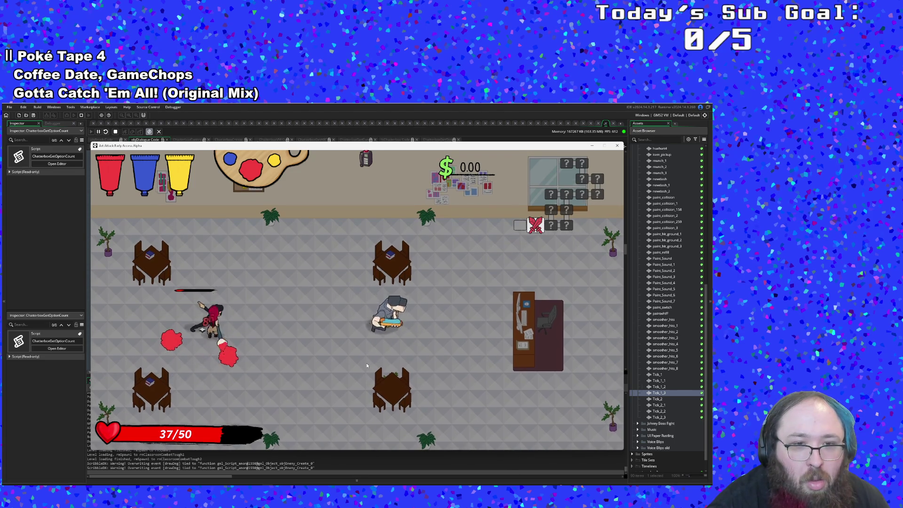
{"action": "key", "text": "d"}
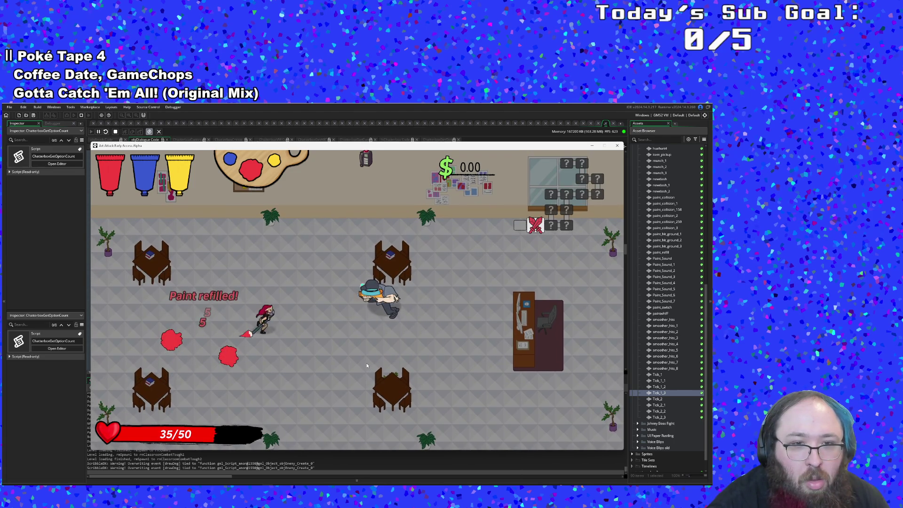
{"action": "key", "text": "w"}
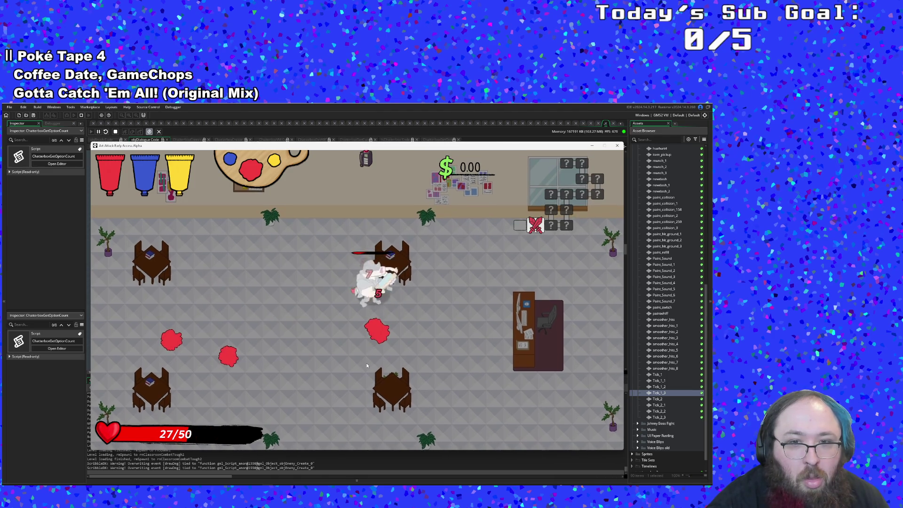
{"action": "key", "text": "a"}
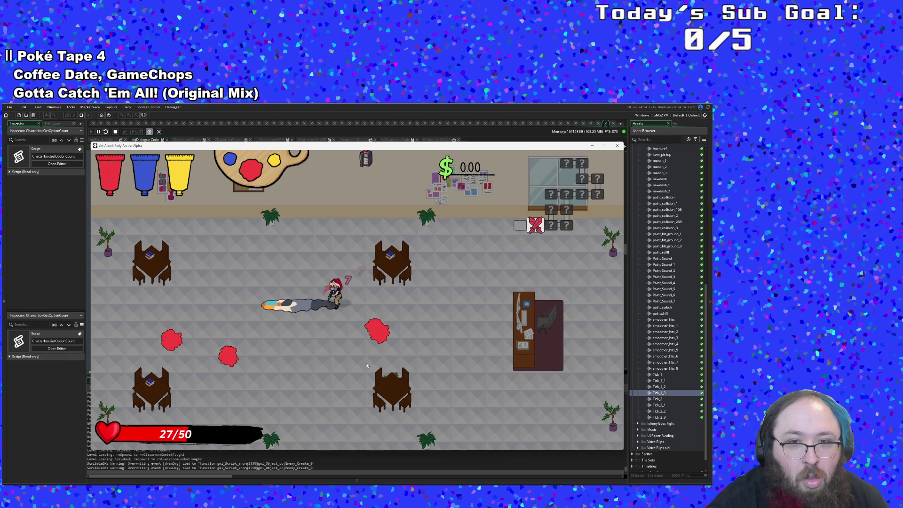
{"action": "key", "text": "s"}
{"action": "key", "text": "d"}
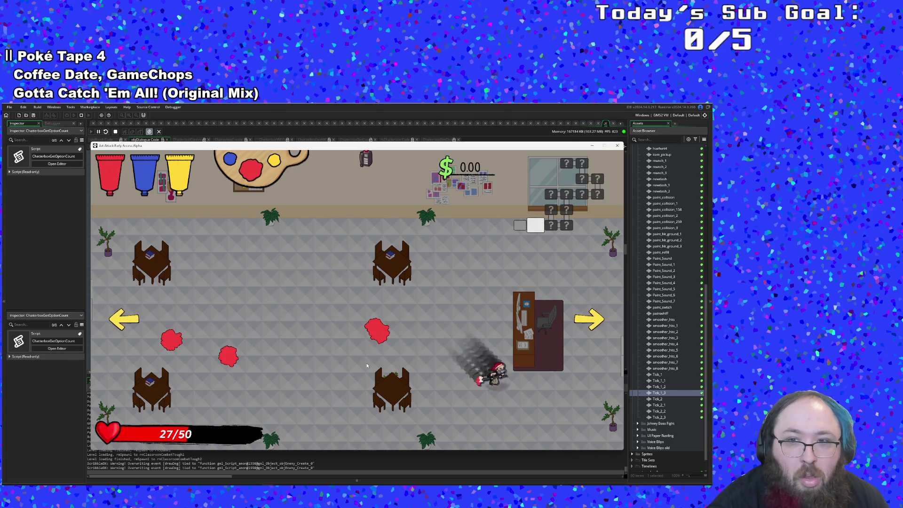
{"action": "key", "text": "d"}
{"action": "key", "text": "w"}
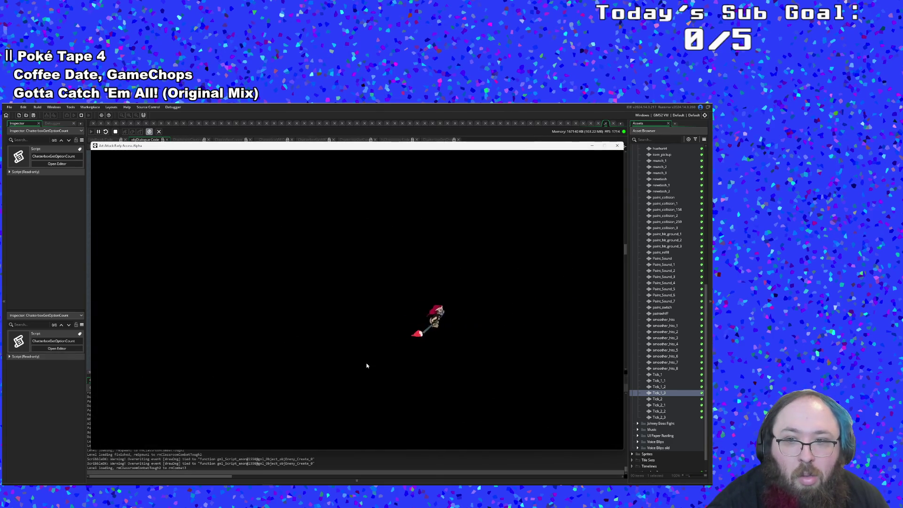
Clear the classroom's enemies, picking up health along the way.
{"action": "key", "text": "s"}
{"action": "key", "text": "w"}
{"action": "key", "text": "s"}
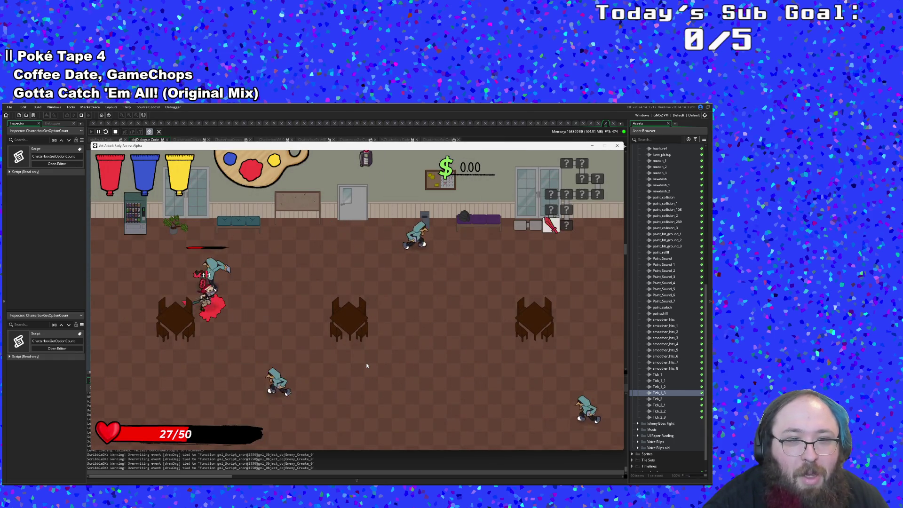
{"action": "key", "text": "w"}
{"action": "key", "text": "a"}
{"action": "key", "text": "s"}
{"action": "key", "text": "d"}
{"action": "key", "text": "d"}
{"action": "key", "text": "s"}
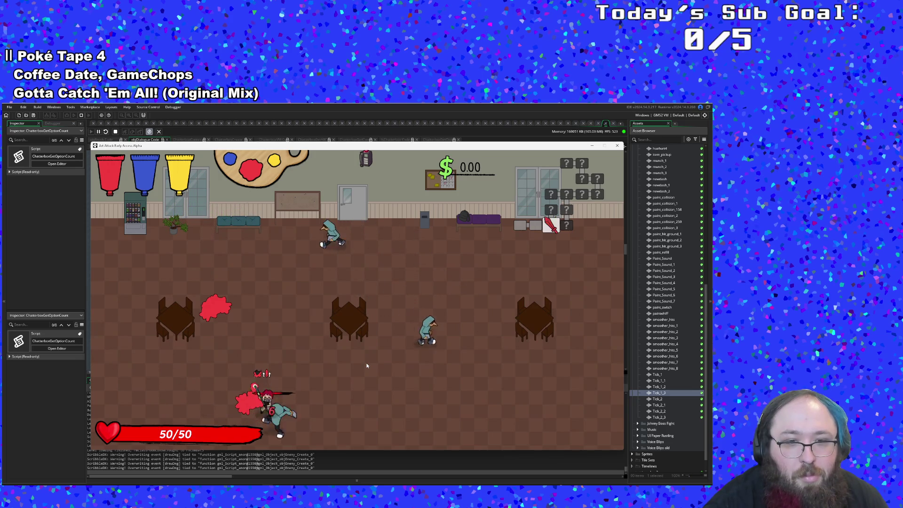
{"action": "key", "text": "w"}
{"action": "key", "text": "a"}
{"action": "key", "text": "w"}
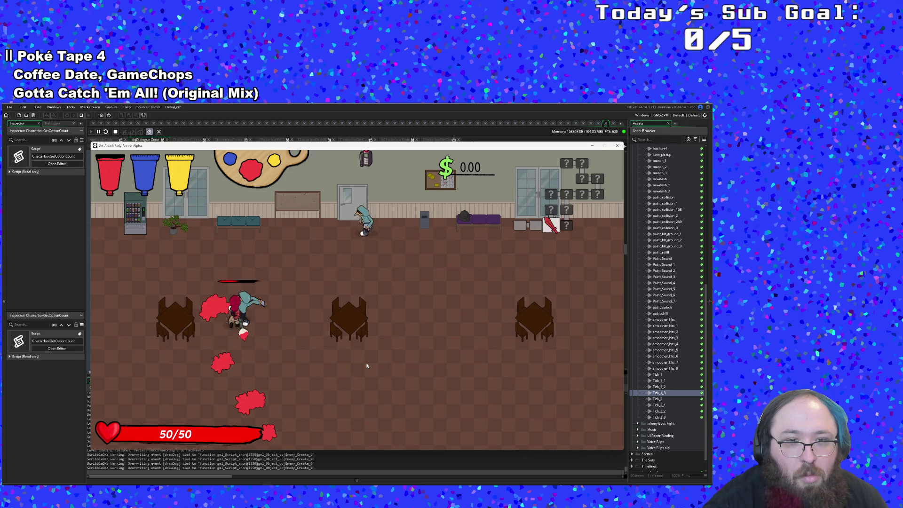
{"action": "key", "text": "d"}
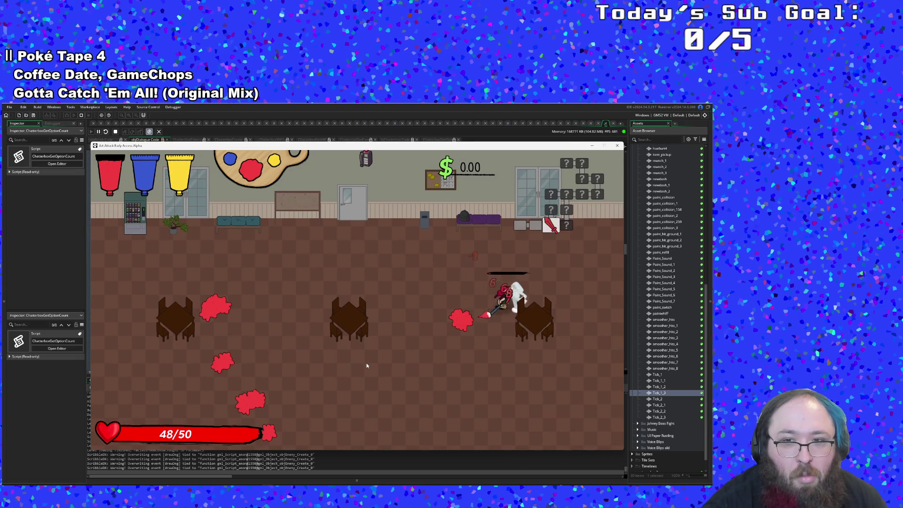
{"action": "key", "text": "w"}
{"action": "key", "text": "a"}
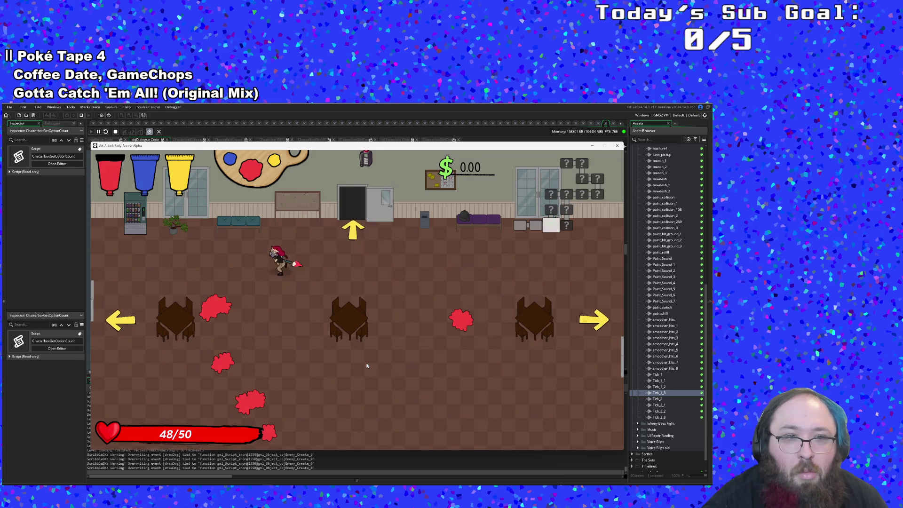
Cash up to $74.80 at the vending machine, then clear the next room's ghost enemies.
{"action": "key", "text": "w"}
{"action": "key", "text": "d"}
{"action": "key", "text": "w"}
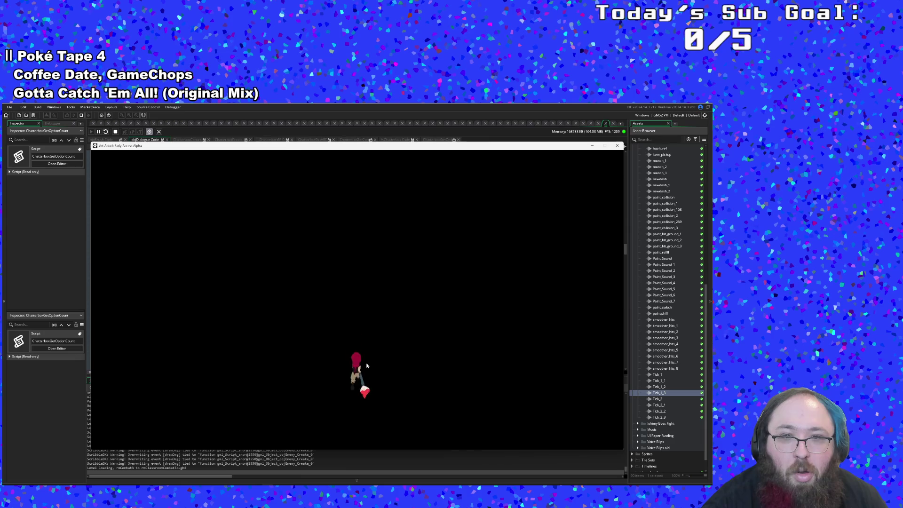
{"action": "key", "text": "s"}
{"action": "key", "text": "d"}
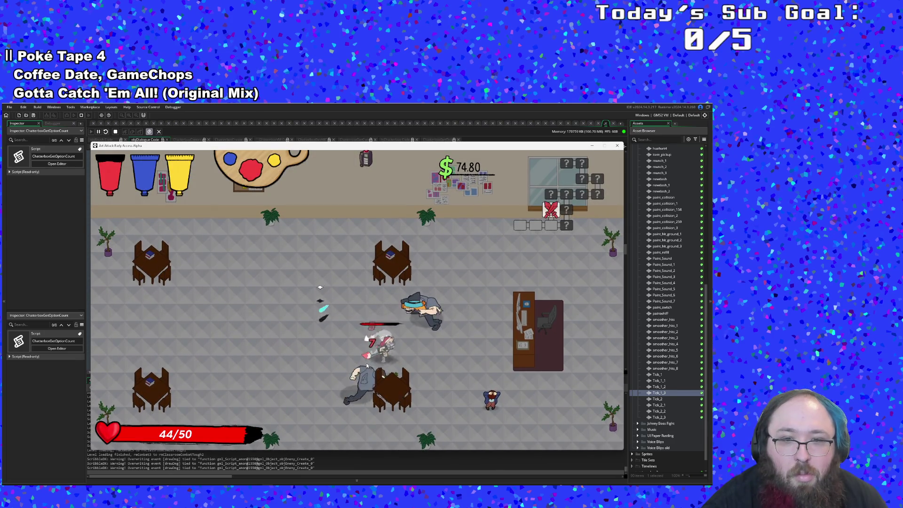
{"action": "key", "text": "a"}
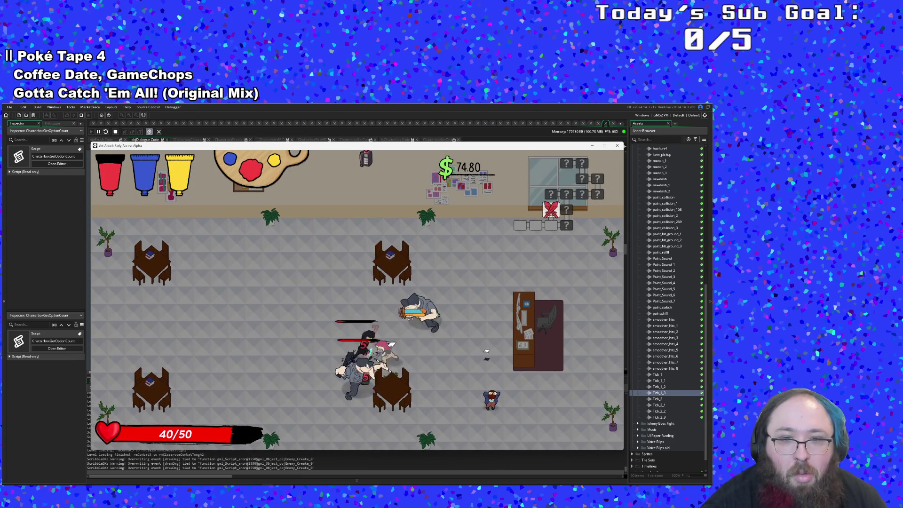
{"action": "key", "text": "s"}
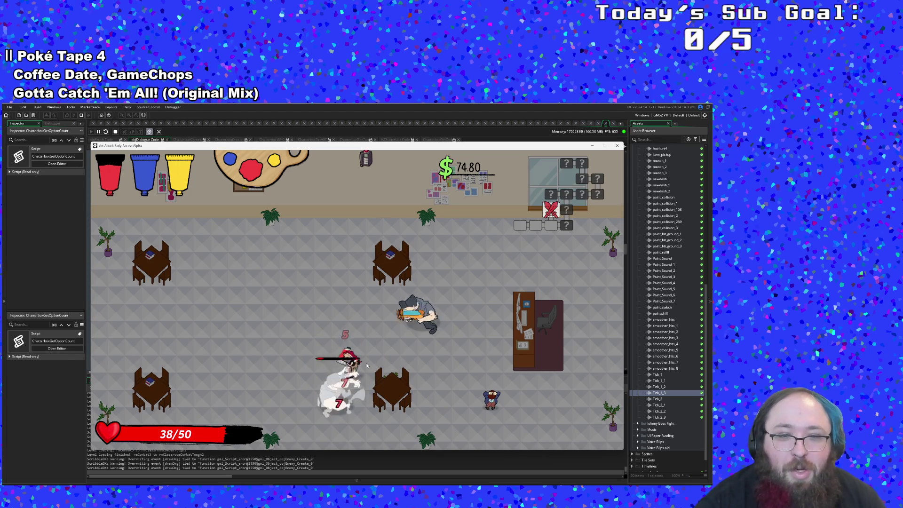
{"action": "key", "text": "w"}
{"action": "key", "text": "d"}
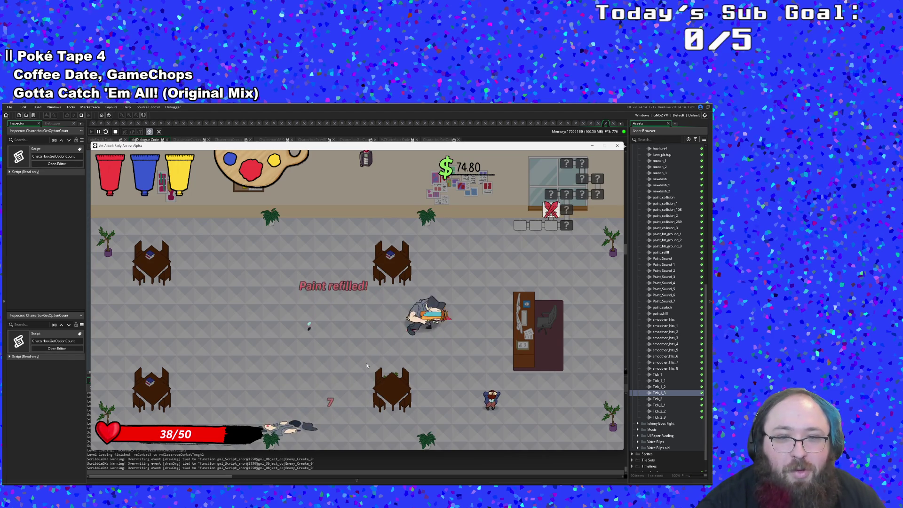
{"action": "key", "text": "w"}
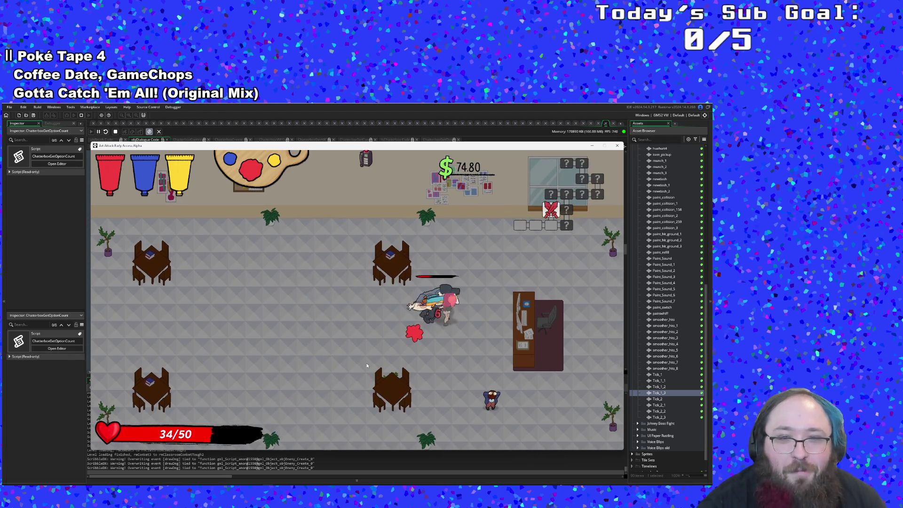
{"action": "key", "text": "s"}
Walk up beside the seated NPC and start talking to them.
{"action": "key", "text": "w"}
{"action": "key", "text": "d"}
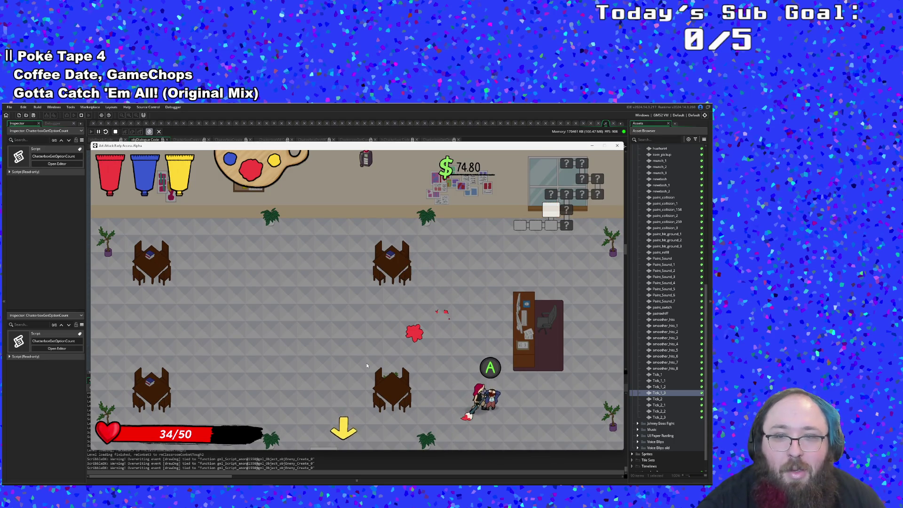
{"action": "key", "text": "space"}
{"action": "key", "text": "space"}
Finish Marlowe's line, collect the money and Arts Scholarship, refill paint, and leave the room.
{"action": "key", "text": "space"}
{"action": "key", "text": "space"}
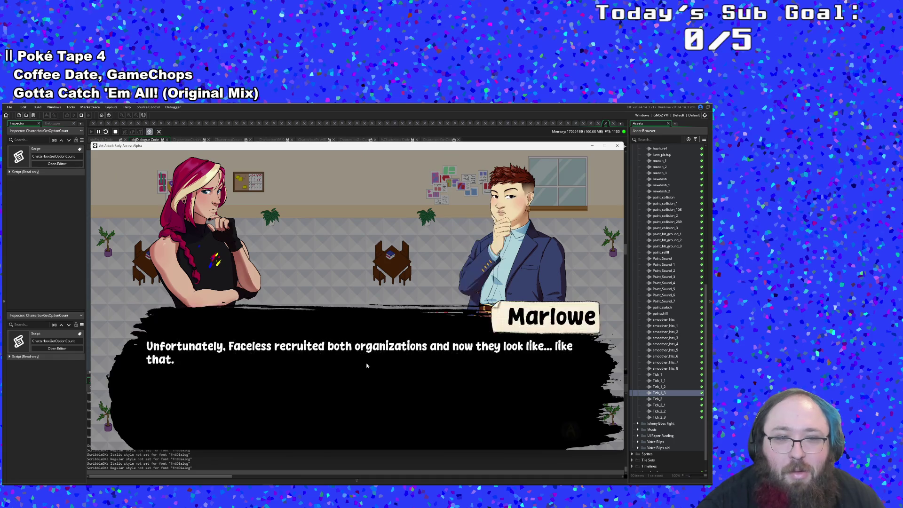
{"action": "key", "text": "space"}
{"action": "key", "text": "space"}
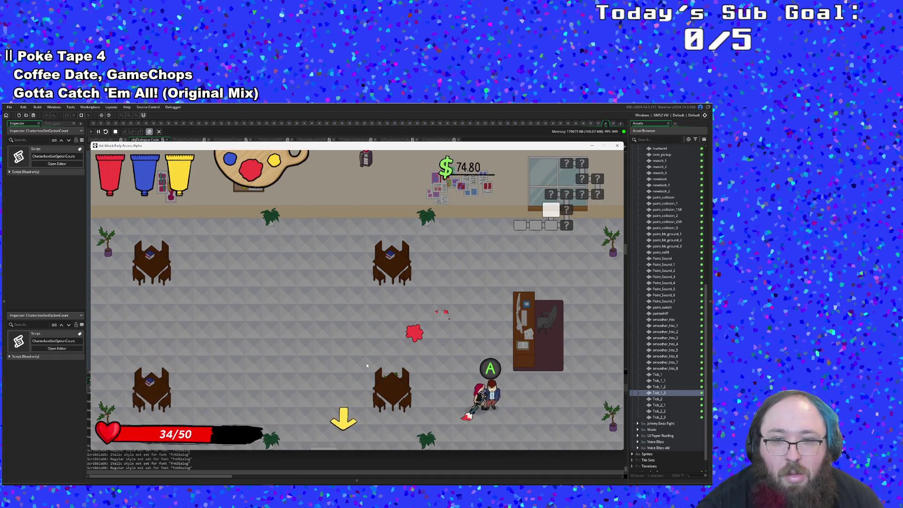
{"action": "key", "text": "a"}
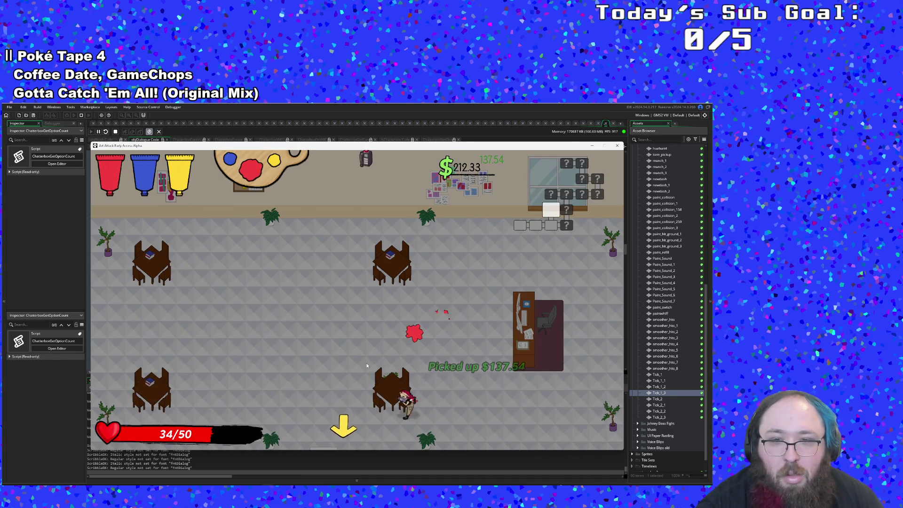
{"action": "key", "text": "a"}
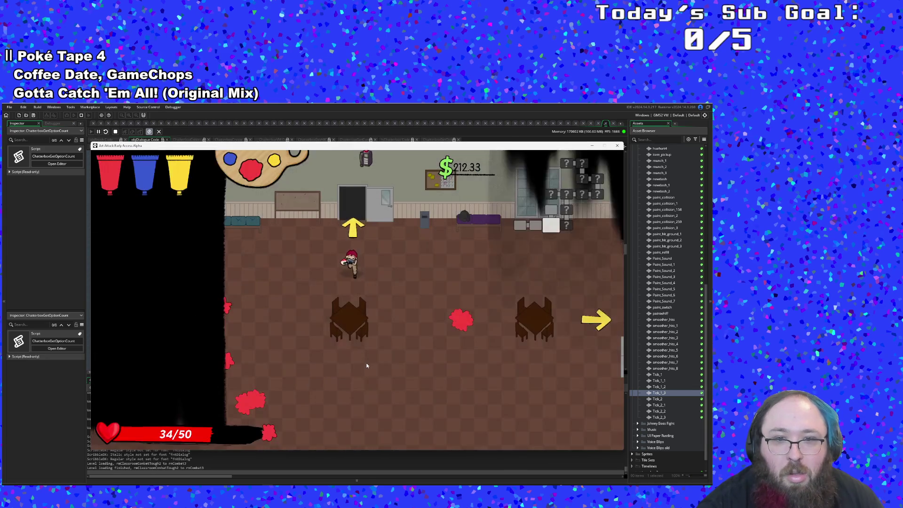
{"action": "key", "text": "d"}
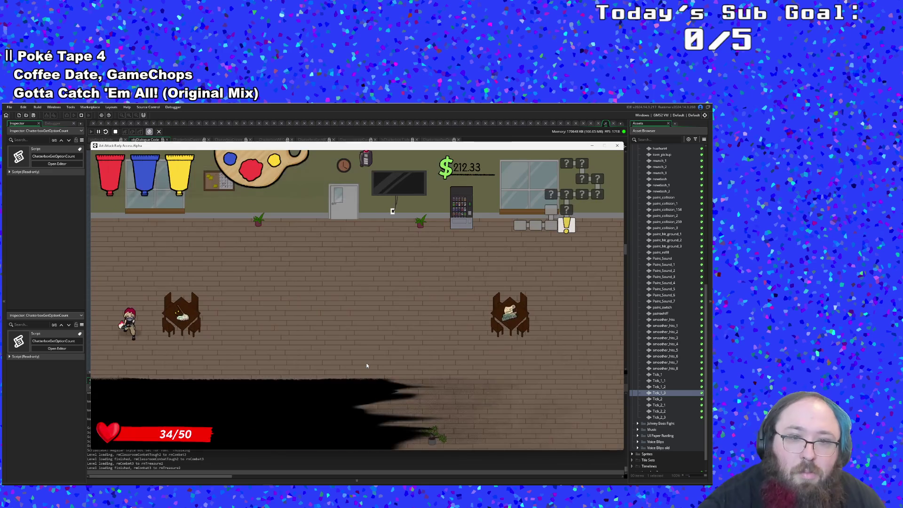
{"action": "key", "text": "d"}
{"action": "key", "text": "d"}
{"action": "key", "text": "w"}
{"action": "key", "text": "a"}
{"action": "key", "text": "s"}
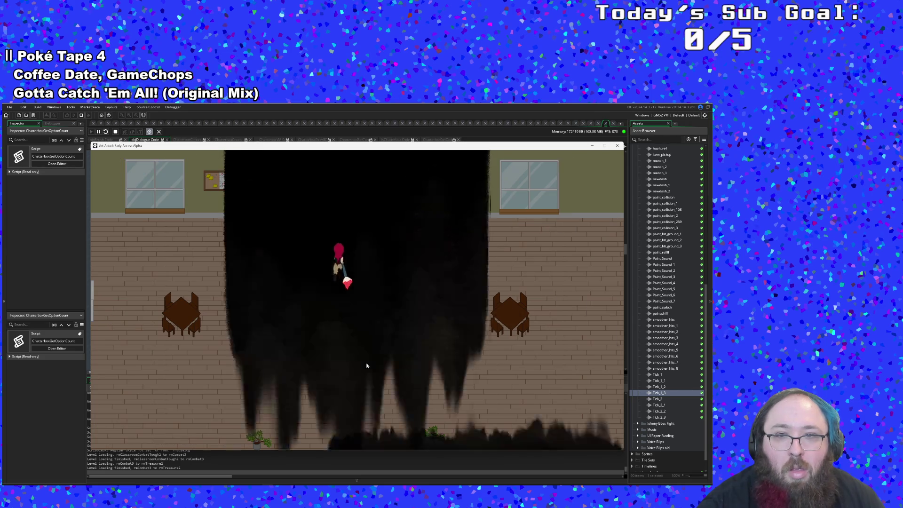
Fight the crowding enemies in the first classroom and exit to the next room.
{"action": "key", "text": "d"}
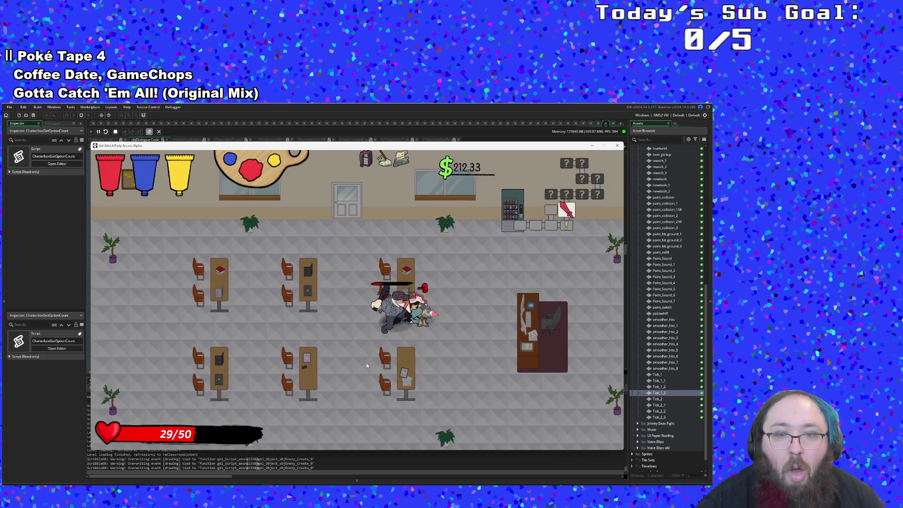
{"action": "key", "text": "space"}
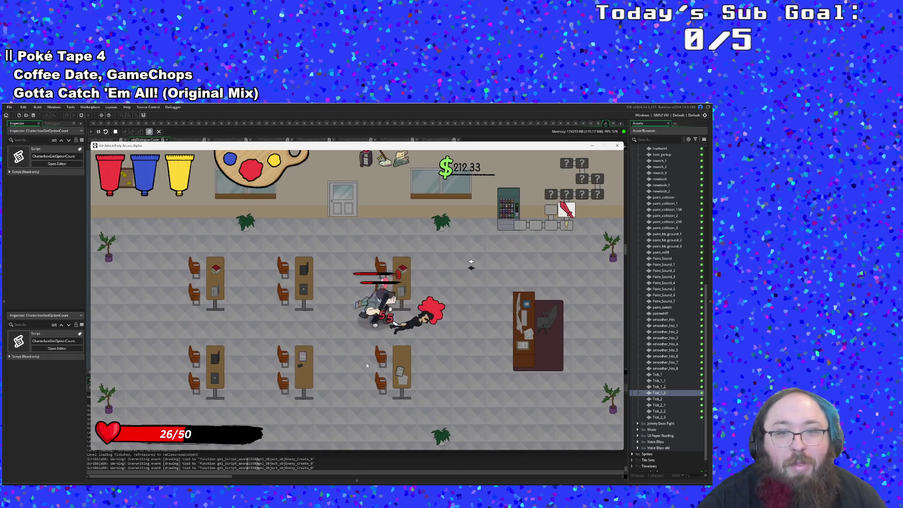
{"action": "key", "text": "space"}
{"action": "key", "text": "space"}
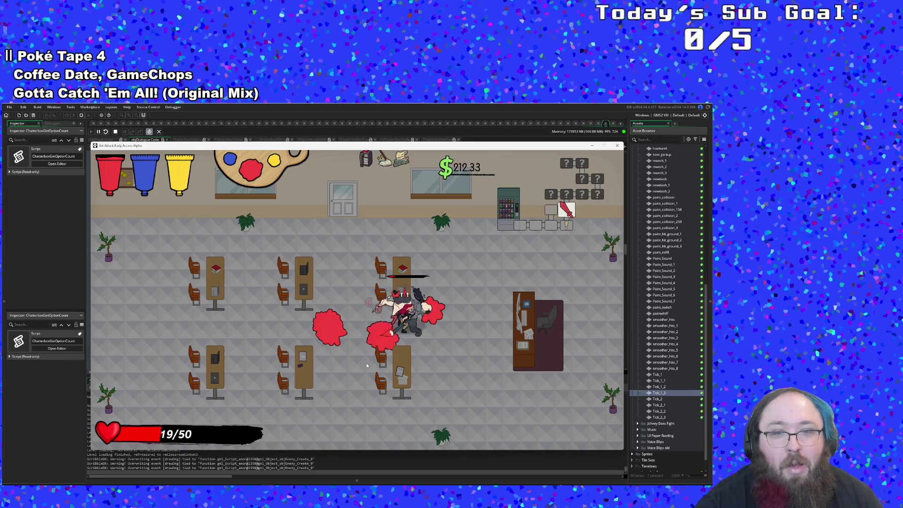
{"action": "key", "text": "space"}
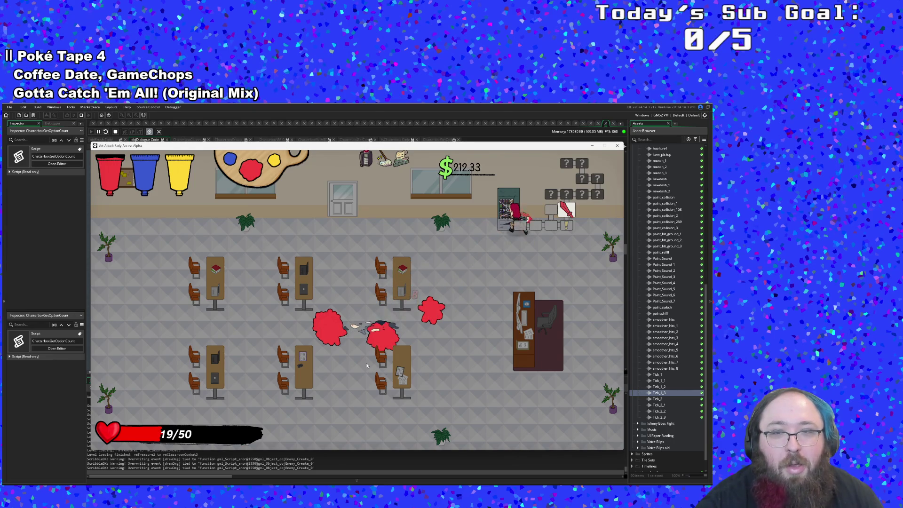
{"action": "key", "text": "a"}
{"action": "key", "text": "w"}
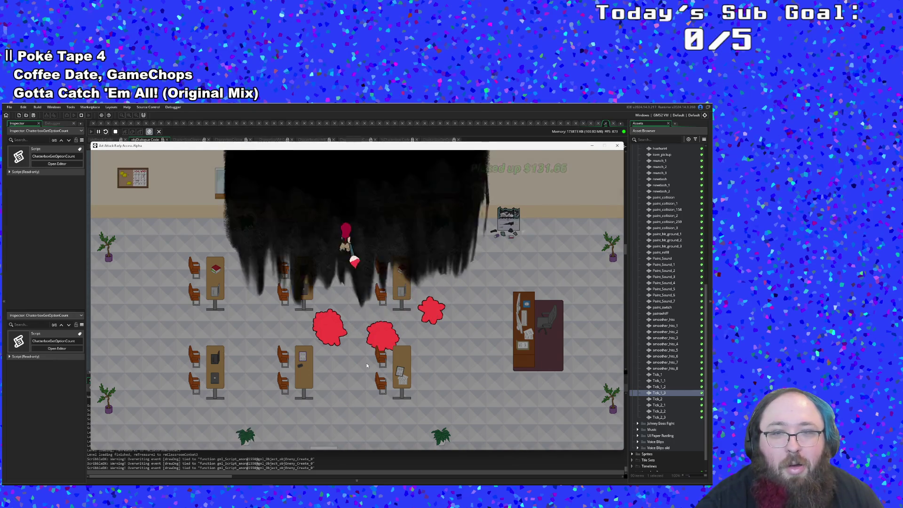
Battle the ghost and gun-holding enemies in the second classroom with melee and paint shots.
{"action": "key", "text": "a"}
{"action": "key", "text": "w"}
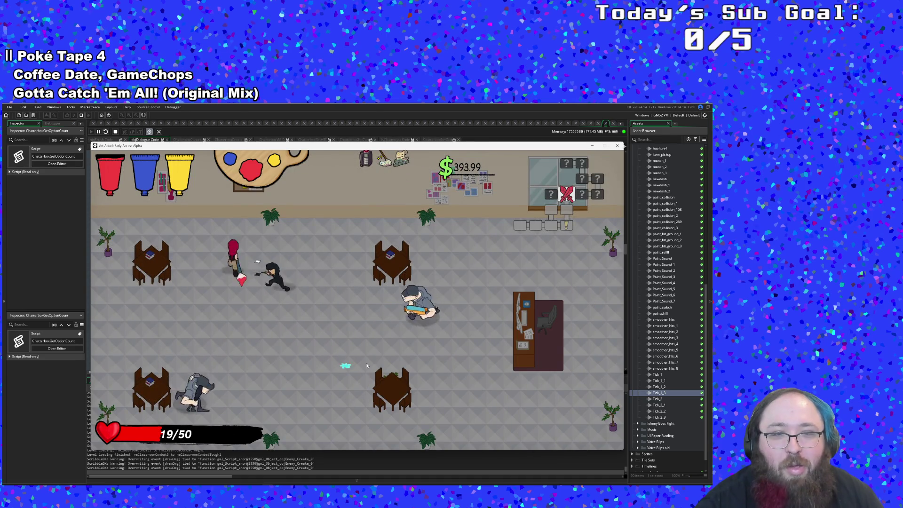
{"action": "key", "text": "d"}
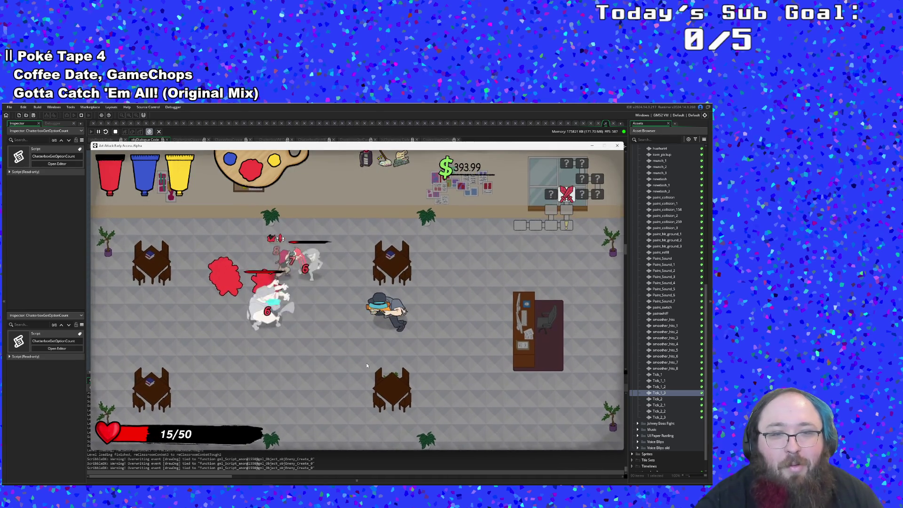
{"action": "key", "text": "d"}
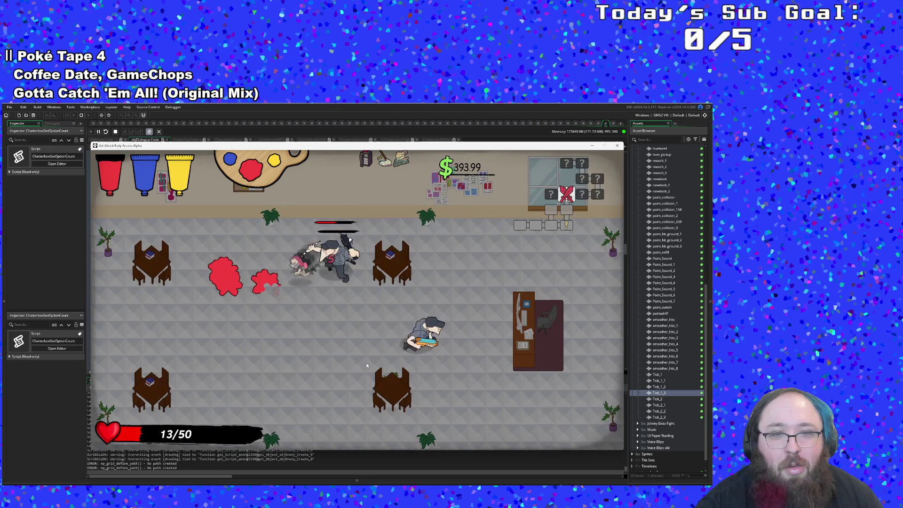
{"action": "key", "text": "a"}
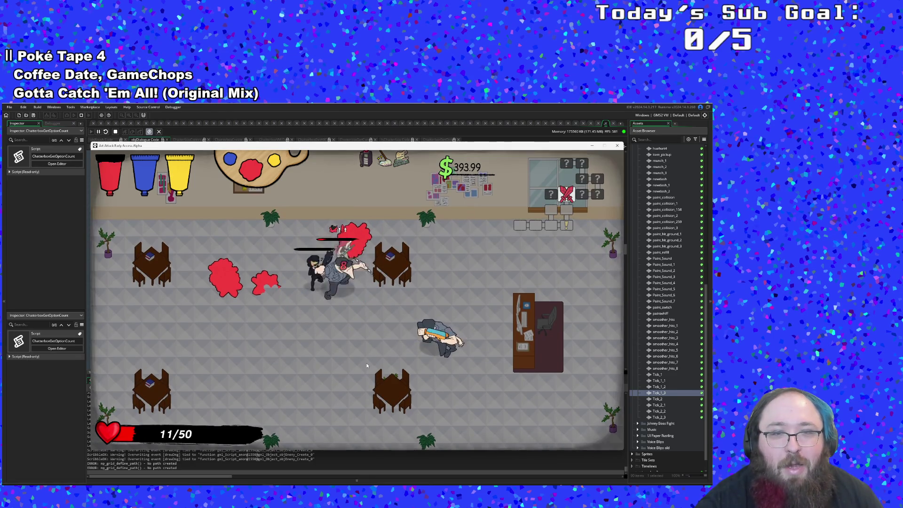
{"action": "key", "text": "d"}
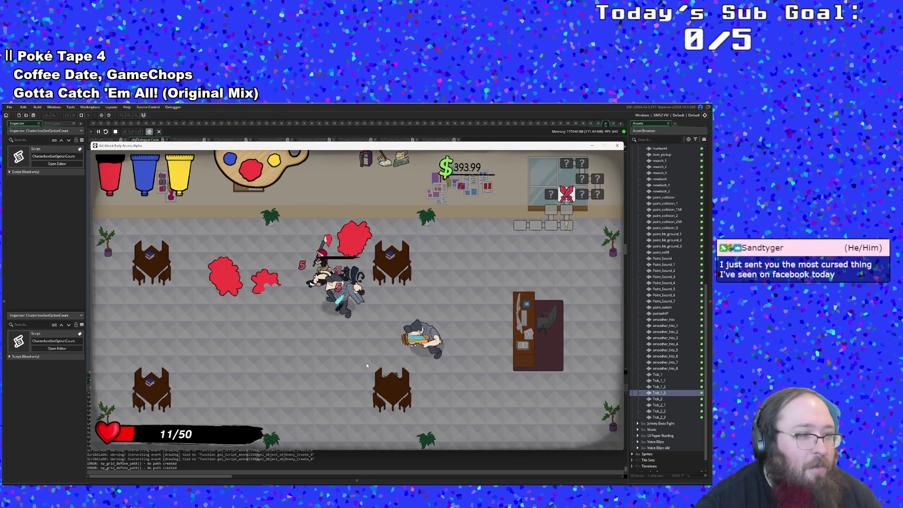
{"action": "key", "text": "d"}
{"action": "key", "text": "s"}
{"action": "key", "text": "d"}
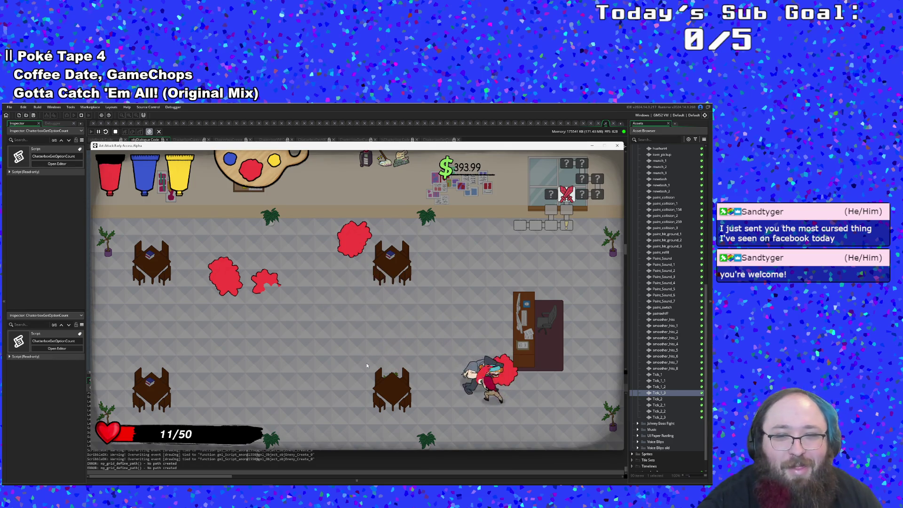
{"action": "left_click", "coordinate": [367, 366]}
{"action": "left_click", "coordinate": [367, 366]}
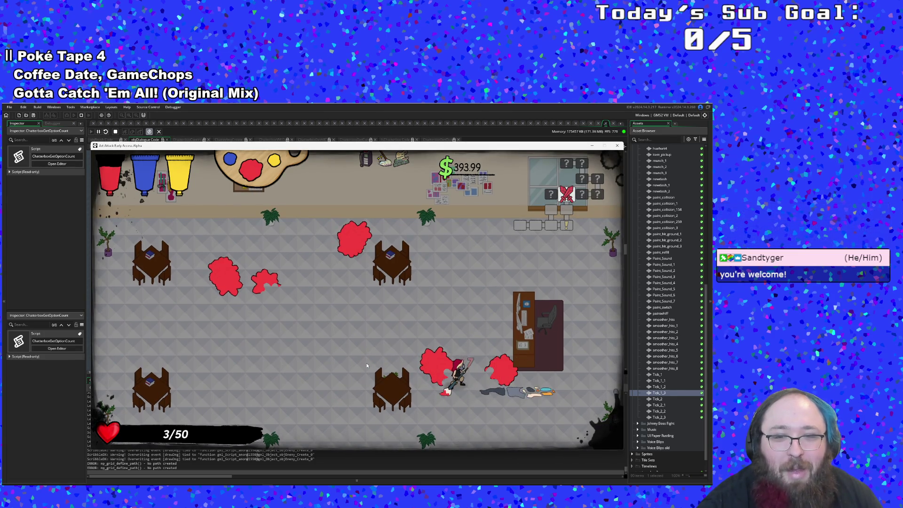
Shoot paint at the remaining enemies near the desks and run to the centre.
{"action": "key", "text": "w"}
{"action": "key", "text": "a"}
{"action": "key", "text": "a"}
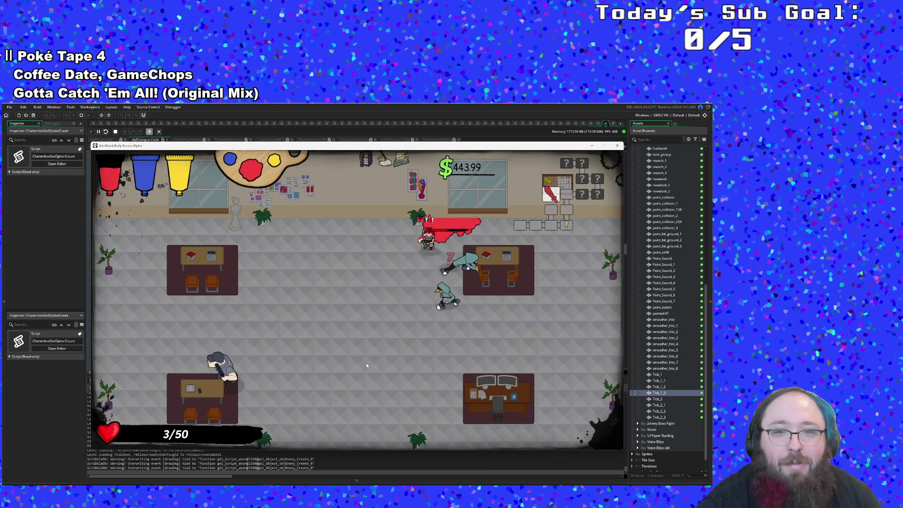
{"action": "left_click", "coordinate": [366, 365]}
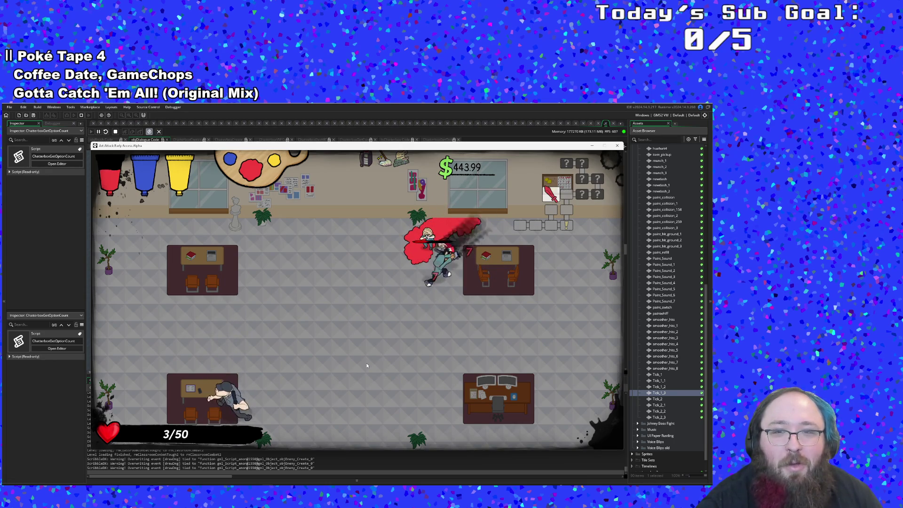
{"action": "left_click", "coordinate": [367, 365]}
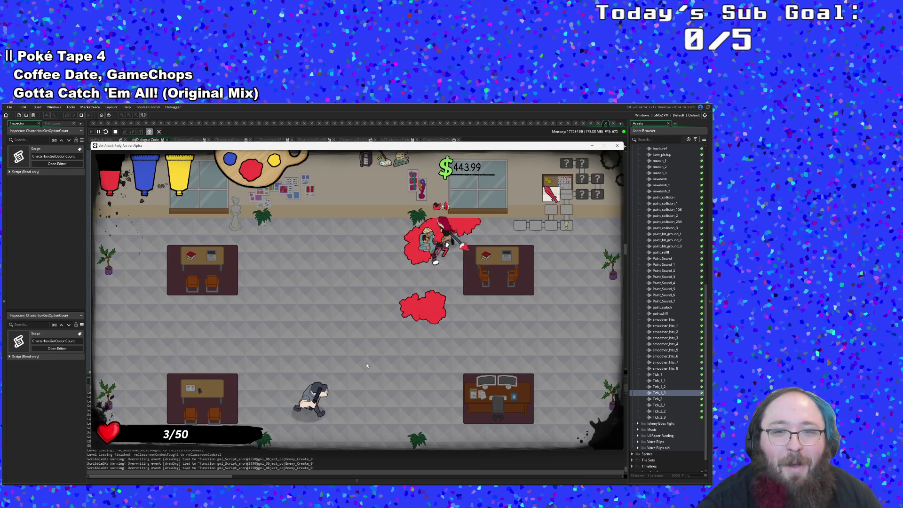
{"action": "key", "text": "s"}
{"action": "left_click", "coordinate": [367, 366]}
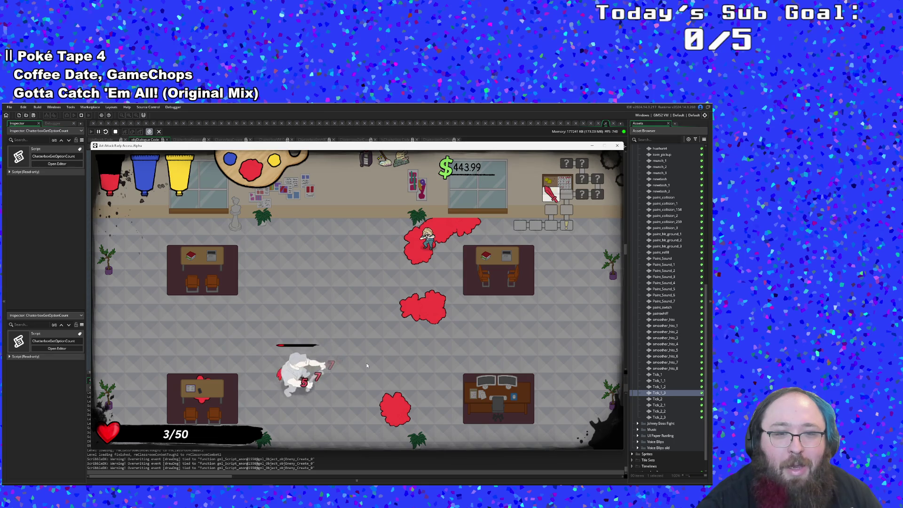
{"action": "key", "text": "d"}
{"action": "key", "text": "w"}
Play through Eddie's dialogue, grab the toast for health, and dash toward the exit arrow.
{"action": "key", "text": "space"}
{"action": "key", "text": "space"}
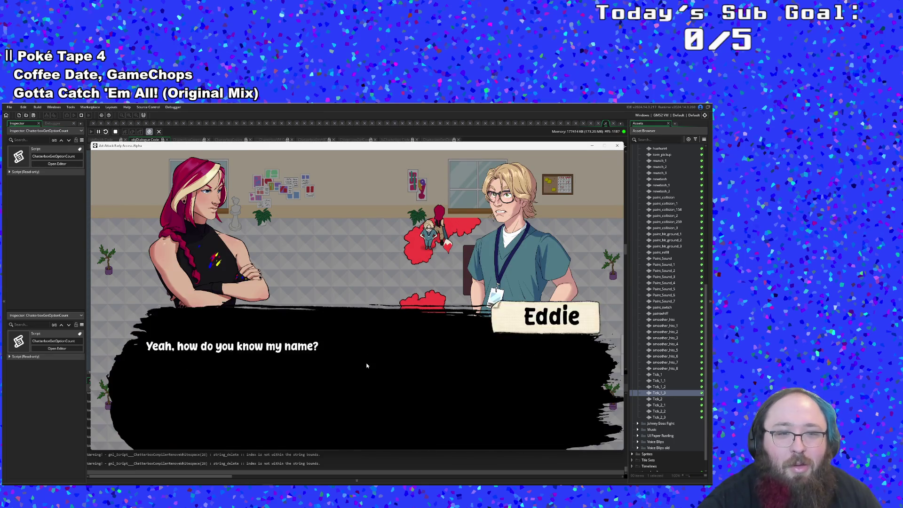
{"action": "key", "text": "space"}
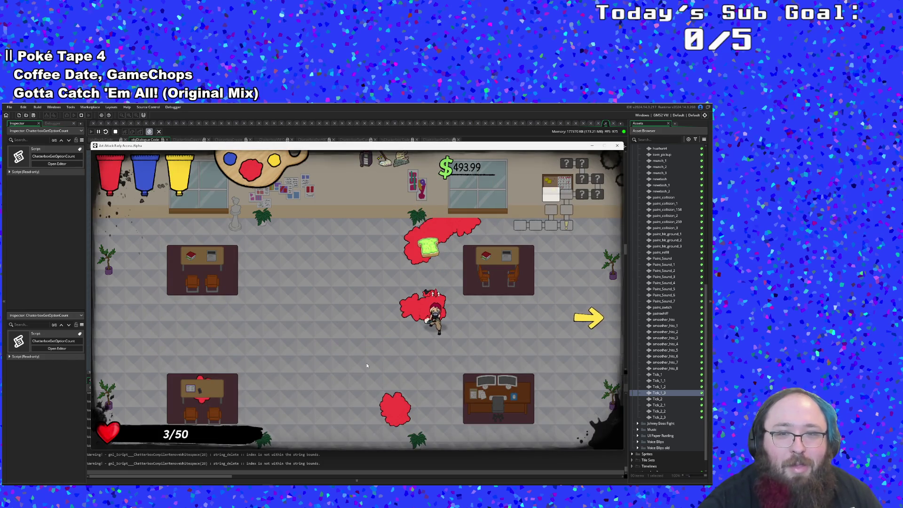
{"action": "key", "text": "w"}
{"action": "key", "text": "a"}
{"action": "key", "text": "d"}
{"action": "key", "text": "shift"}
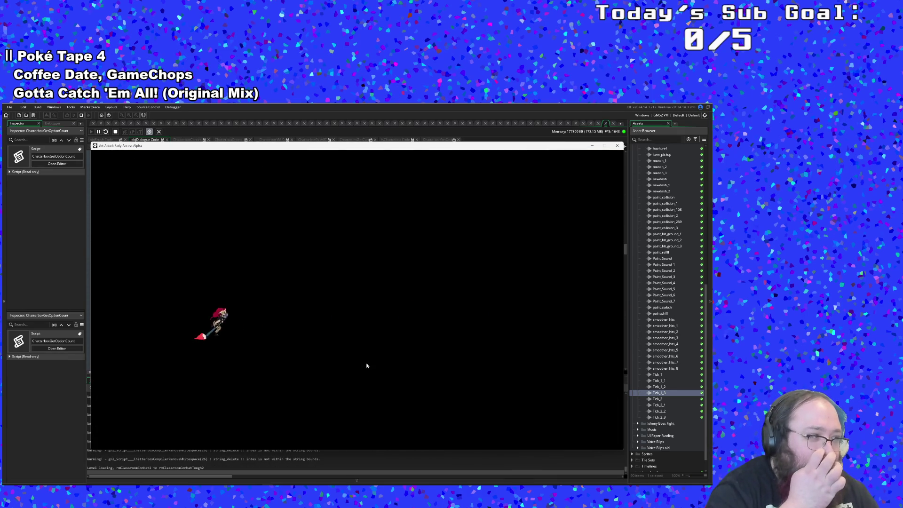
Cross into the treasure room, take the Swindler Health Insurance, and smash the vending machine for money.
{"action": "key", "text": "d"}
{"action": "key", "text": "w"}
{"action": "key", "text": "shift"}
{"action": "key", "text": "d"}
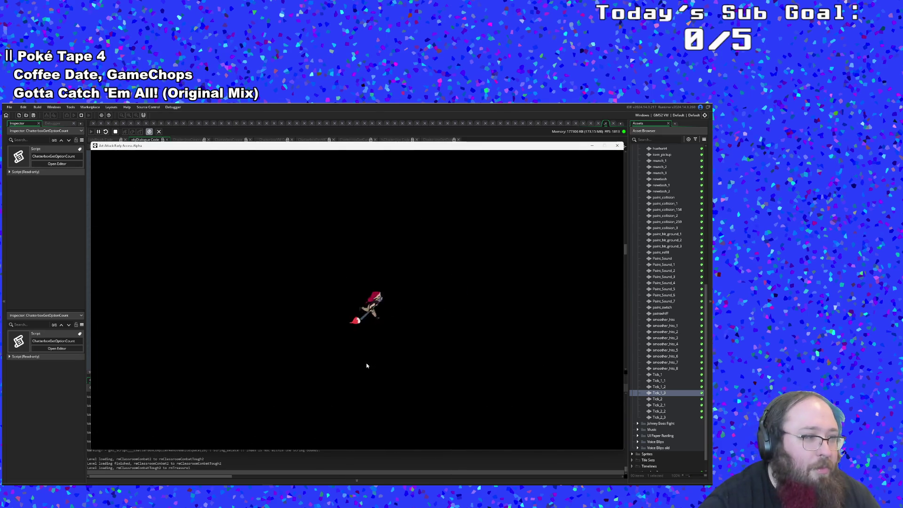
{"action": "key", "text": "d"}
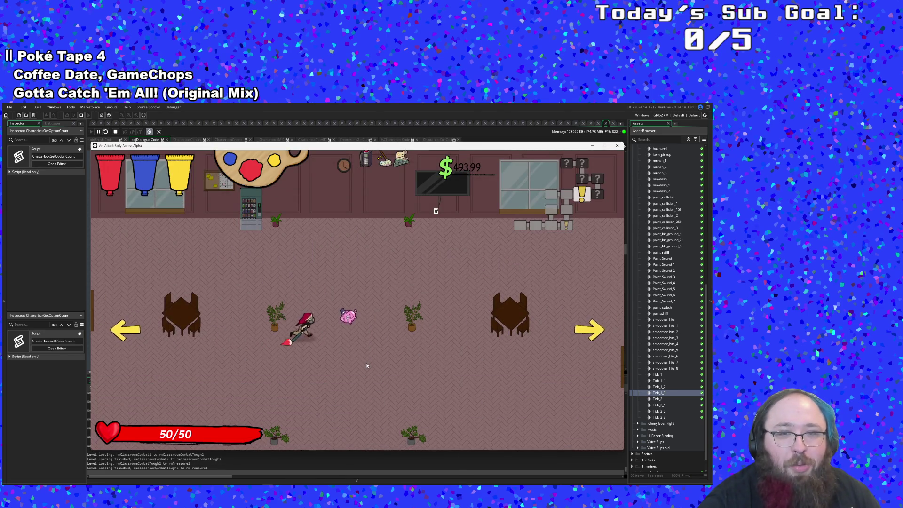
{"action": "key", "text": "e"}
{"action": "key", "text": "w"}
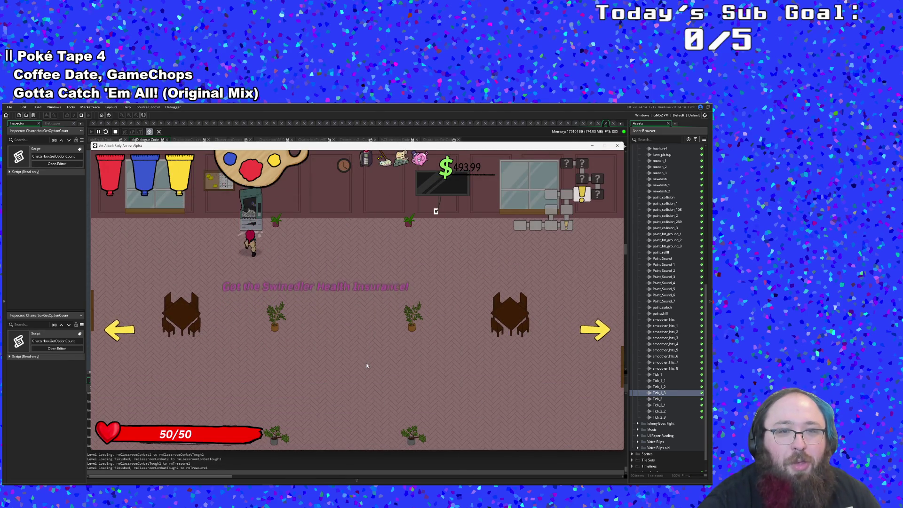
{"action": "key", "text": "d"}
{"action": "key", "text": "d"}
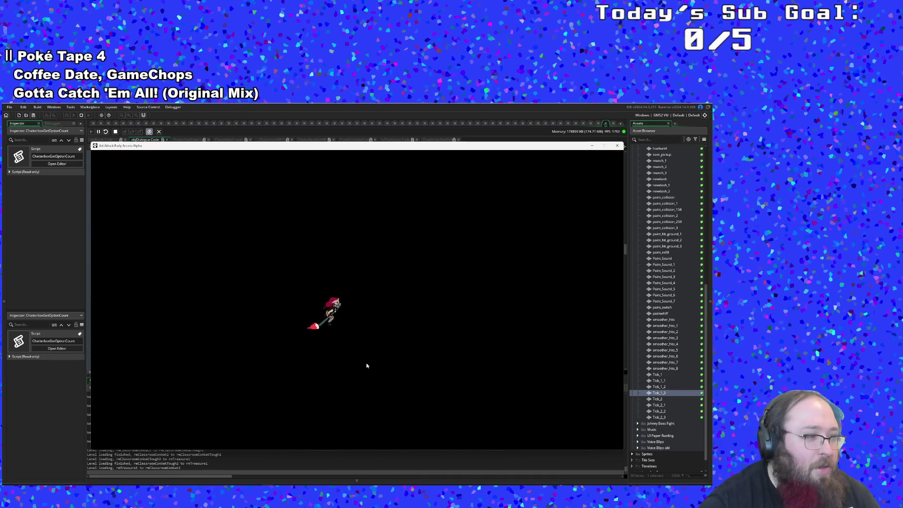
Defeat the grey enemy and walk through the opened door into Vicky's shop.
{"action": "key", "text": "d"}
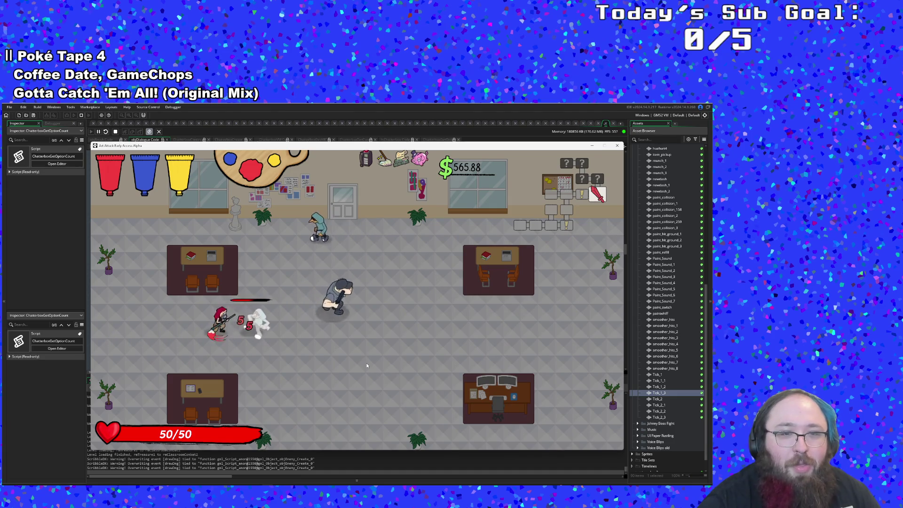
{"action": "key", "text": "d"}
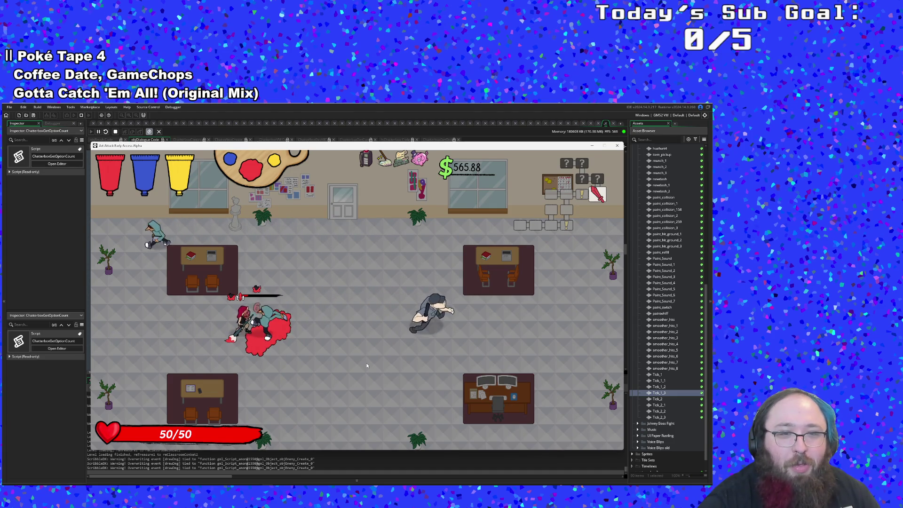
{"action": "key", "text": "w"}
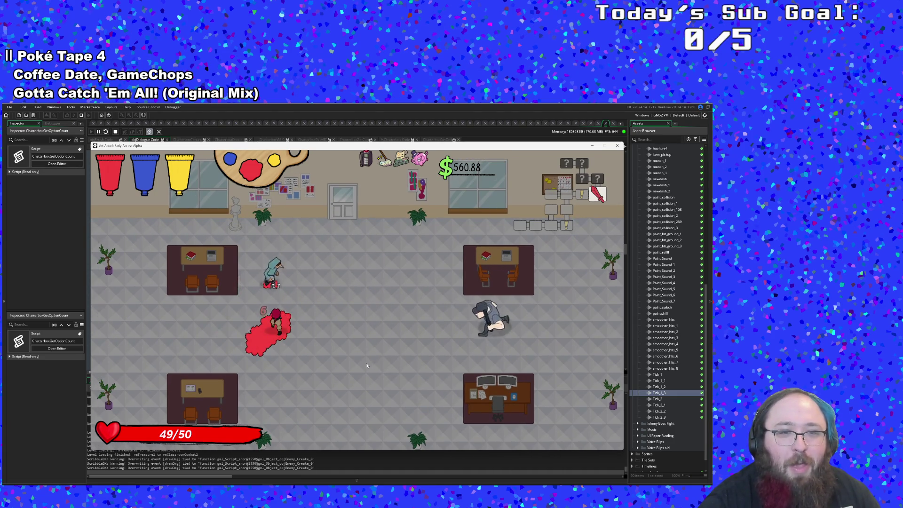
{"action": "key", "text": "w"}
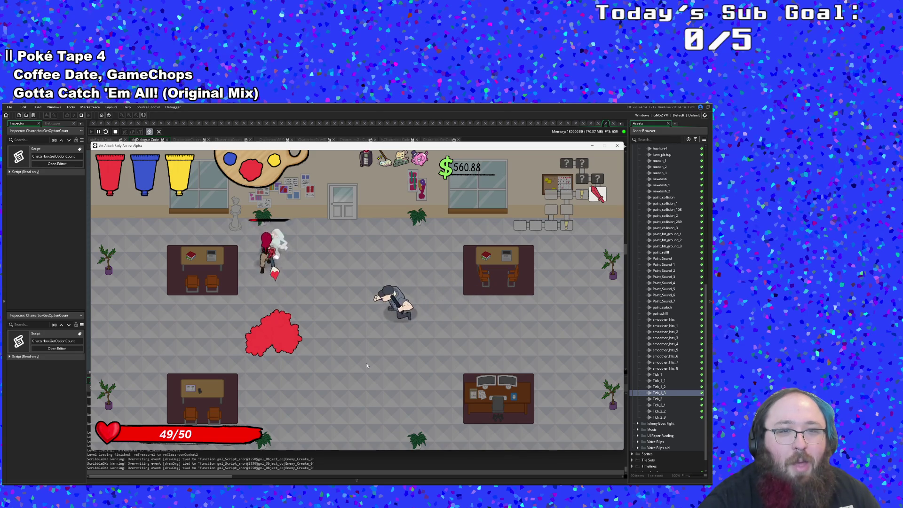
{"action": "key", "text": "s"}
{"action": "left_click", "coordinate": [367, 365]}
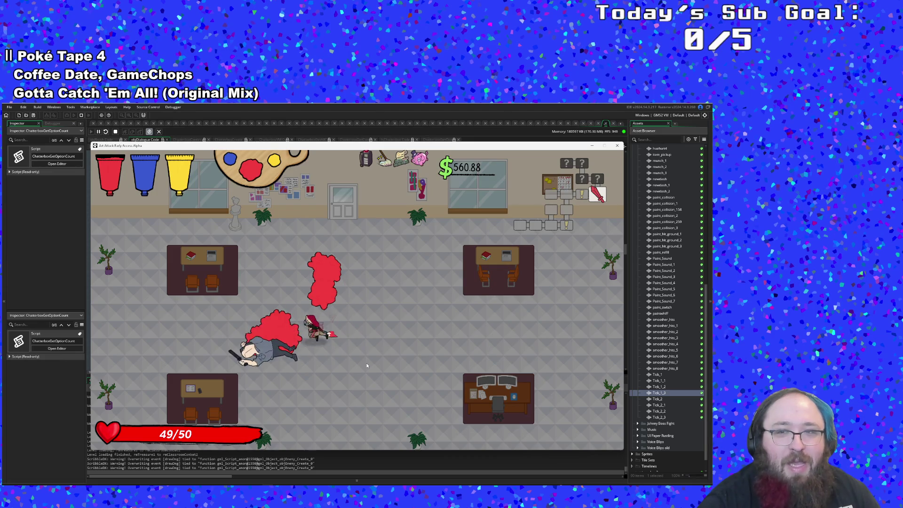
{"action": "key", "text": "w"}
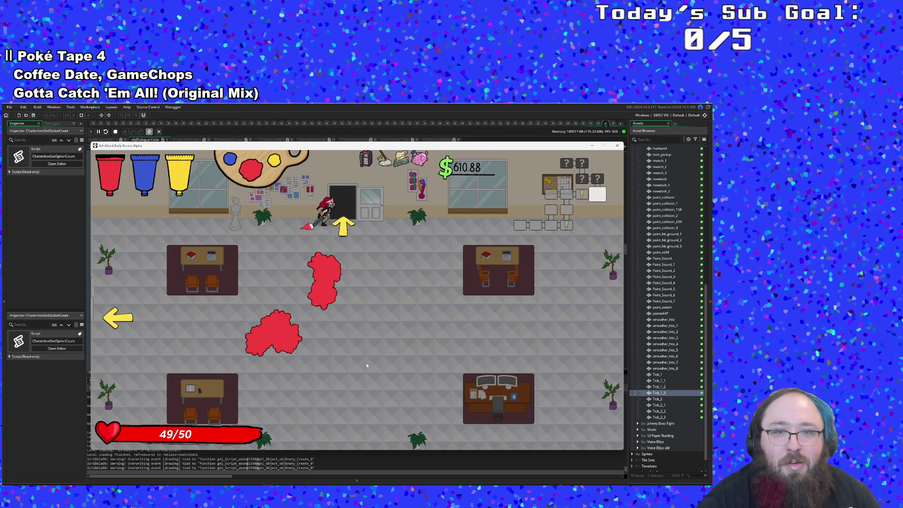
{"action": "key", "text": "w"}
{"action": "key", "text": "w"}
Run Vicky's dialogue to the empty box, walk left, and minimize the game with Win+Down.
{"action": "key", "text": "space"}
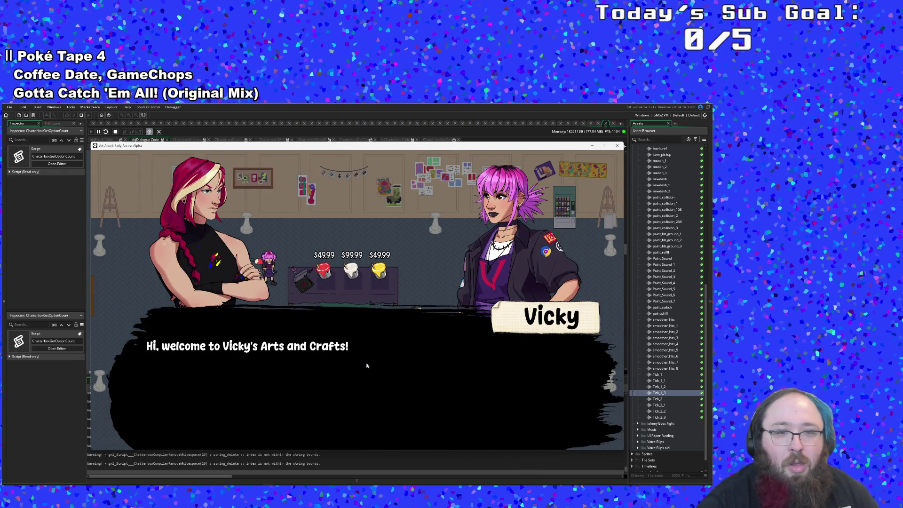
{"action": "key", "text": "space"}
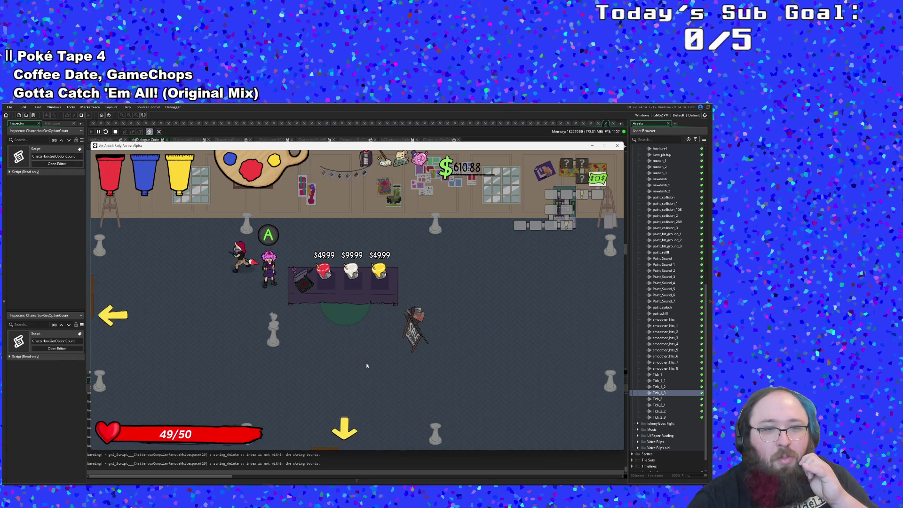
{"action": "key", "text": "space"}
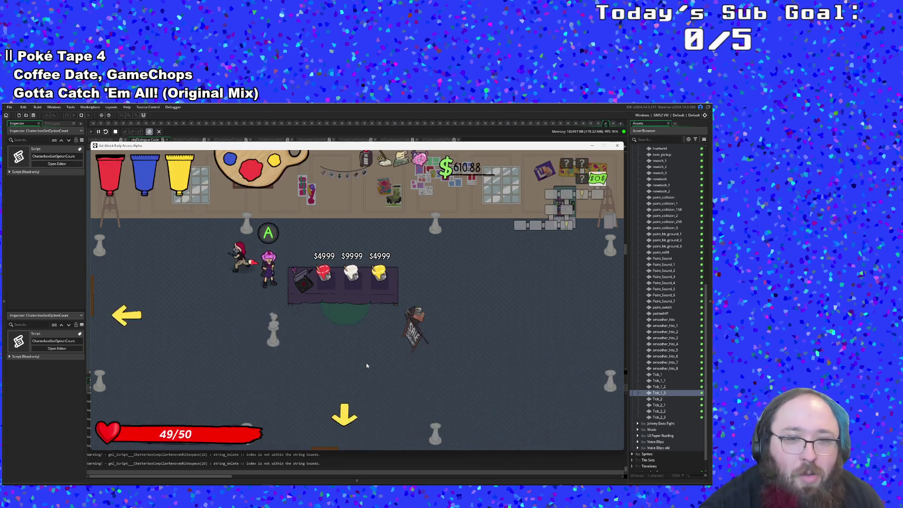
{"action": "key", "text": "Left"}
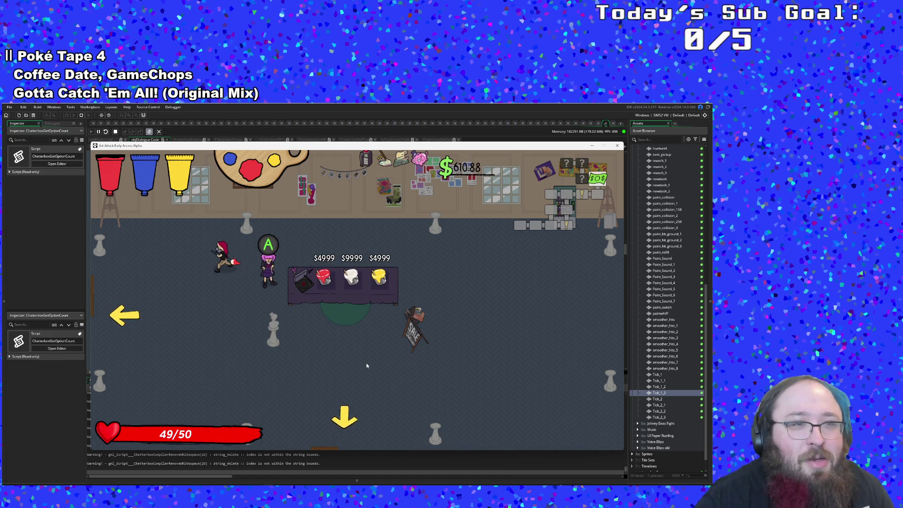
{"action": "key", "text": "super+Down"}
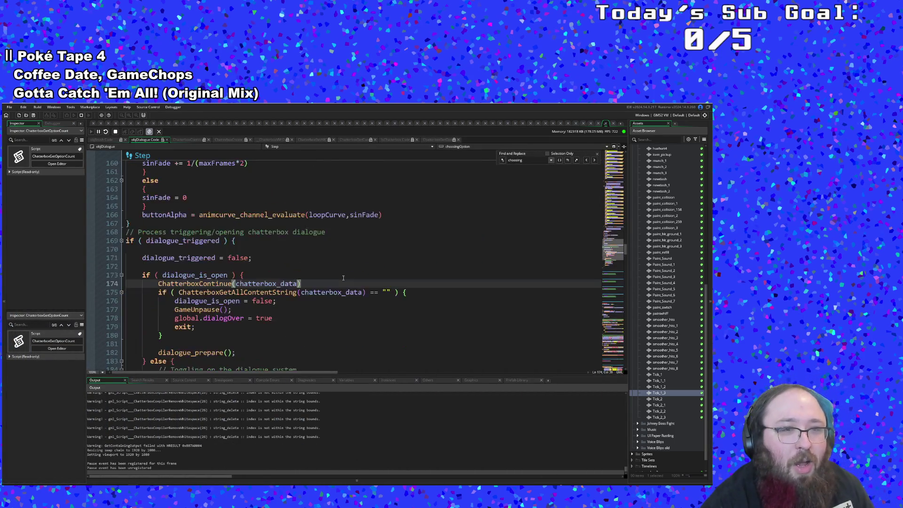
Scroll through objDialogue's Step code, checking empty line 172 and the typist.skip line.
{"action": "left_click", "coordinate": [328, 267]}
{"action": "scroll", "coordinate": [329, 270], "scroll_direction": "up", "scroll_amount": 2}
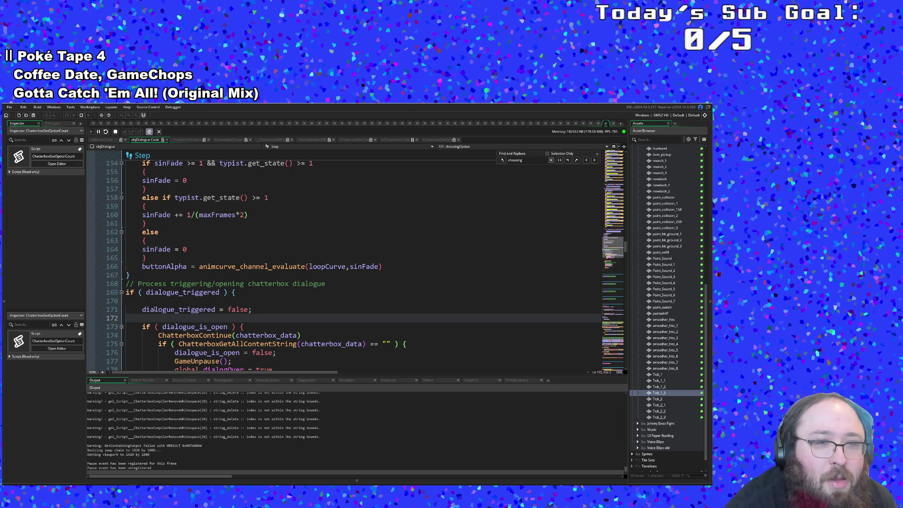
{"action": "scroll", "coordinate": [132, 304], "scroll_direction": "up", "scroll_amount": 16}
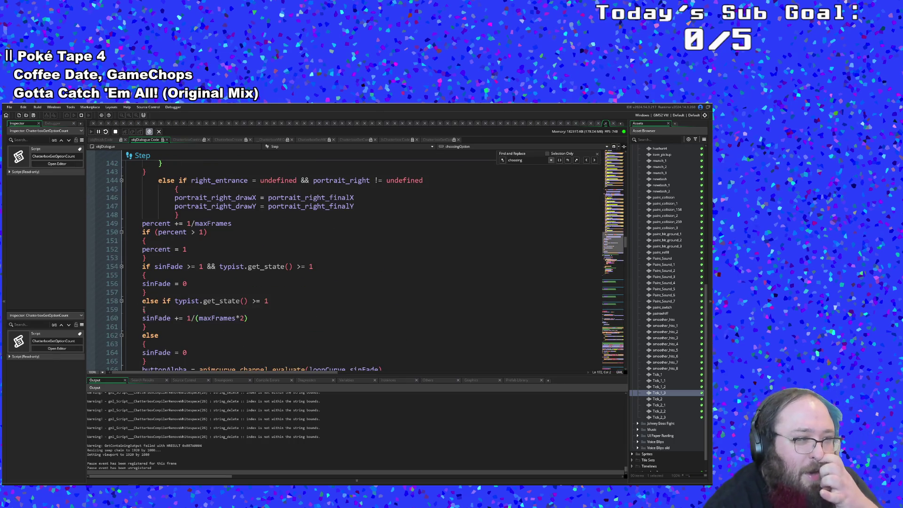
{"action": "scroll", "coordinate": [147, 308], "scroll_direction": "up", "scroll_amount": 20}
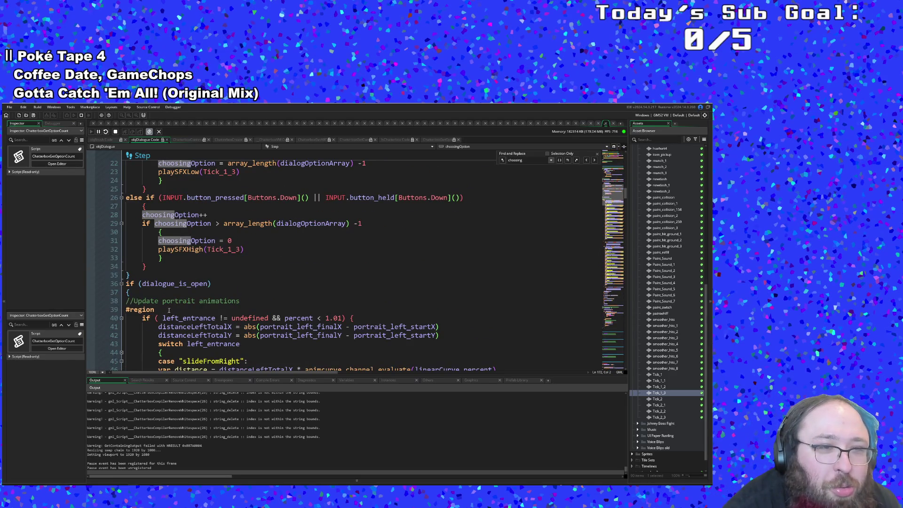
{"action": "scroll", "coordinate": [165, 311], "scroll_direction": "up", "scroll_amount": 14}
{"action": "scroll", "coordinate": [175, 305], "scroll_direction": "down", "scroll_amount": 4}
{"action": "left_click", "coordinate": [159, 275]}
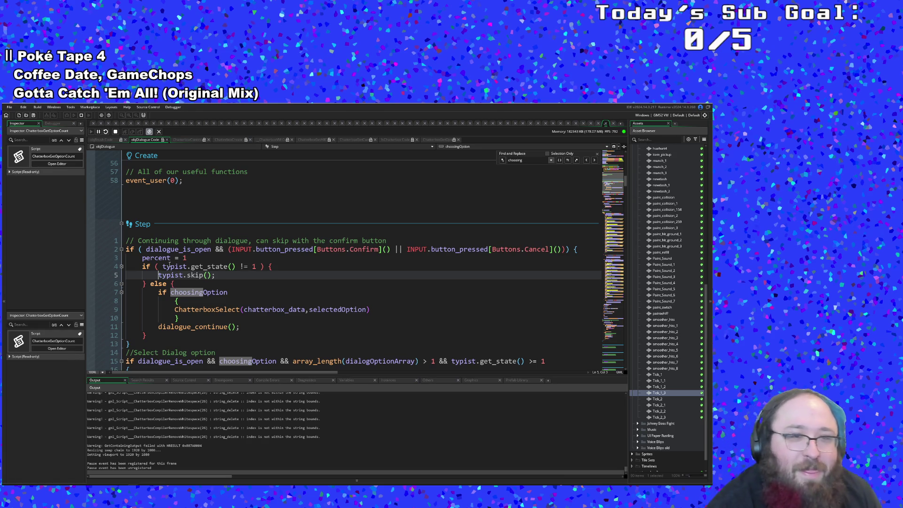
{"action": "scroll", "coordinate": [164, 266], "scroll_direction": "down", "scroll_amount": 4}
{"action": "scroll", "coordinate": [151, 269], "scroll_direction": "up", "scroll_amount": 4}
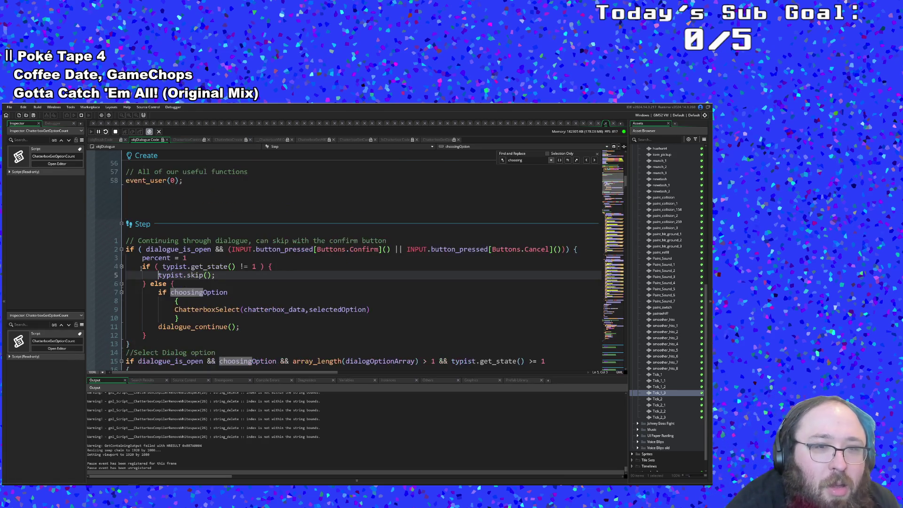
{"action": "scroll", "coordinate": [141, 267], "scroll_direction": "down", "scroll_amount": 4}
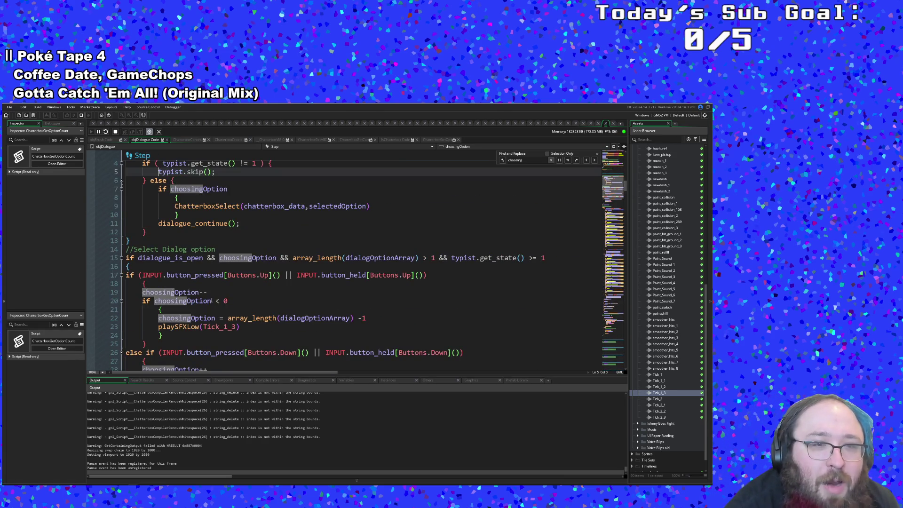
Inspect the dialog option count check, Up input check and choosingOption lines, then scroll back to line 171.
{"action": "left_click", "coordinate": [236, 258]}
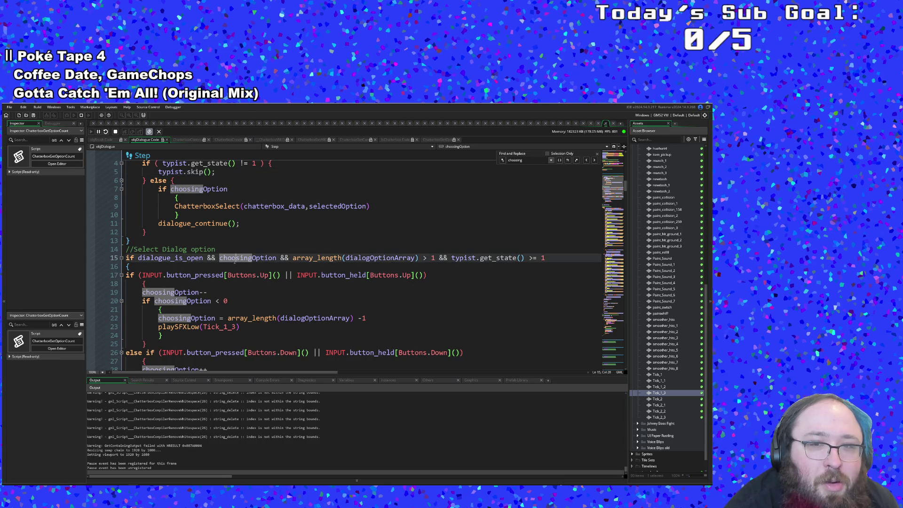
{"action": "double_click", "coordinate": [432, 257]}
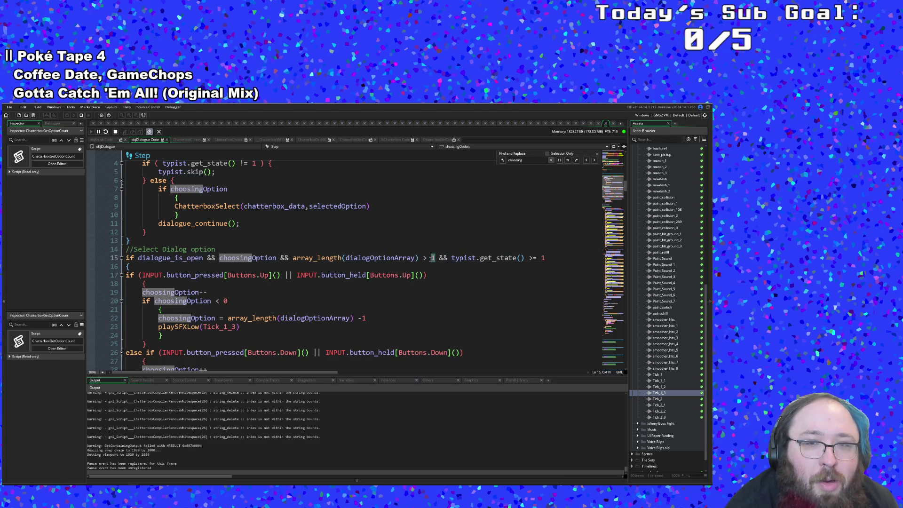
{"action": "left_click", "coordinate": [429, 257]}
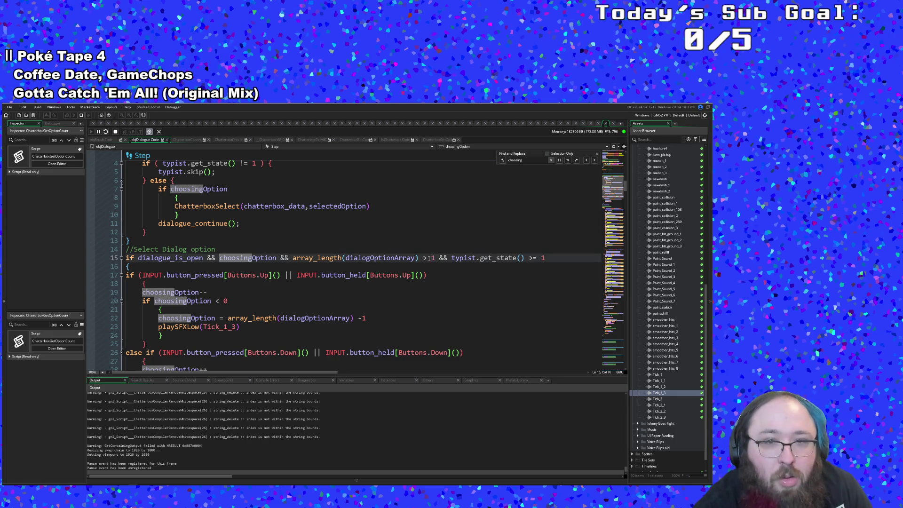
{"action": "left_click", "coordinate": [408, 275]}
{"action": "left_click", "coordinate": [437, 261]}
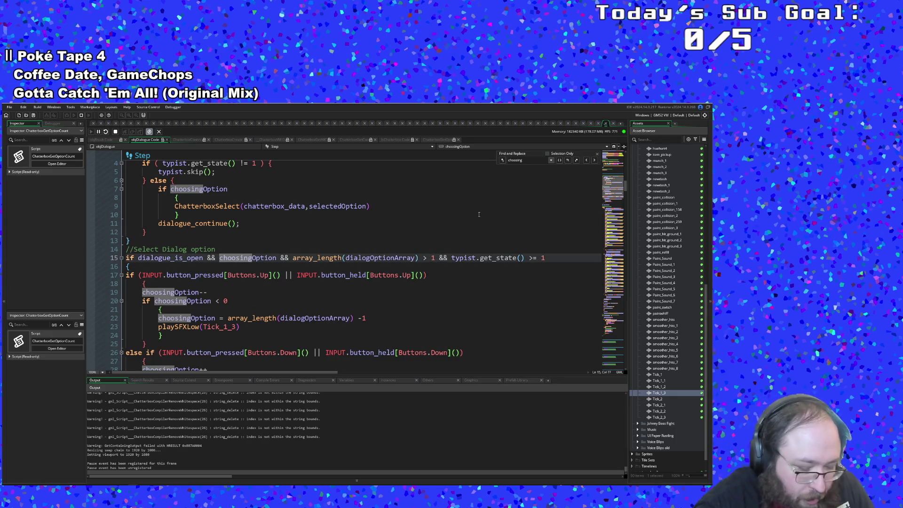
{"action": "left_click", "coordinate": [180, 286]}
{"action": "left_click", "coordinate": [137, 265]}
{"action": "scroll", "coordinate": [137, 262], "scroll_direction": "up", "scroll_amount": 2}
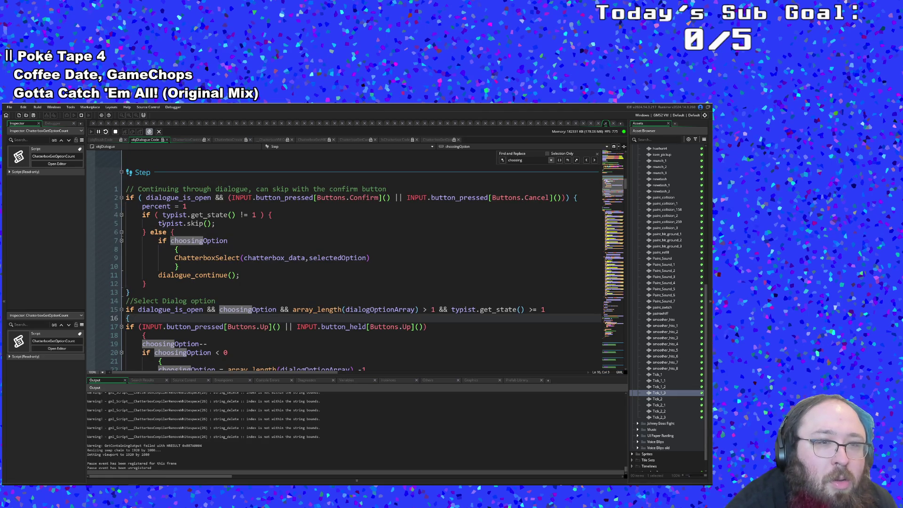
{"action": "left_click", "coordinate": [179, 240]}
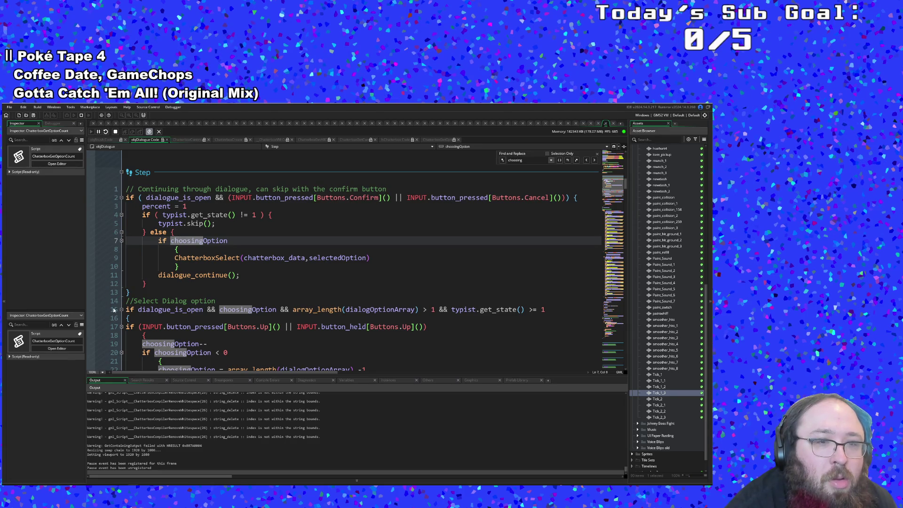
{"action": "scroll", "coordinate": [110, 309], "scroll_direction": "down", "scroll_amount": 10}
{"action": "scroll", "coordinate": [120, 301], "scroll_direction": "down", "scroll_amount": 20}
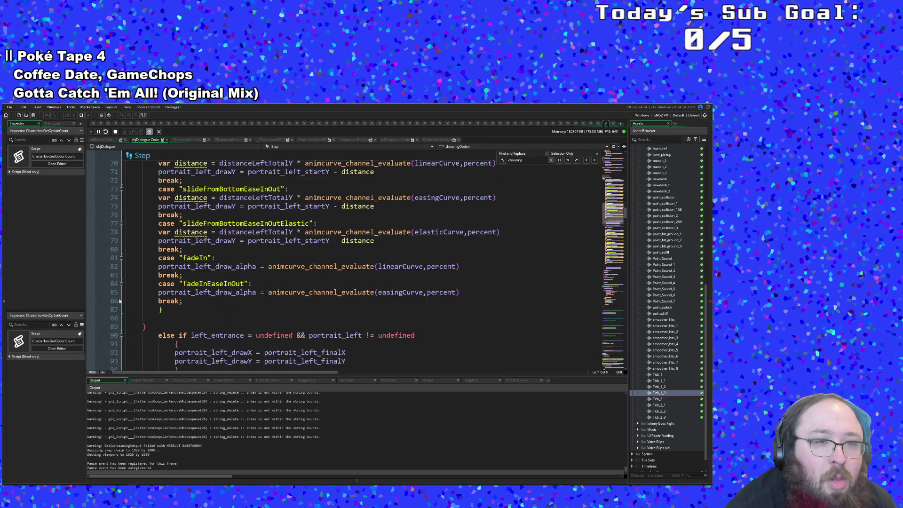
{"action": "scroll", "coordinate": [119, 301], "scroll_direction": "down", "scroll_amount": 2}
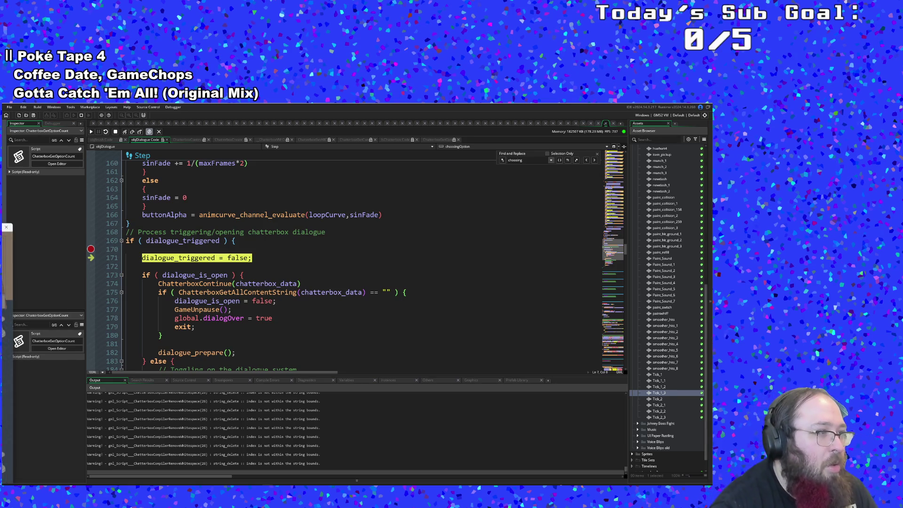
Resume with F5, show the Variables view, and Step Into from line 171 through line 186 into dialogue_prepare.
{"action": "key", "text": "F5"}
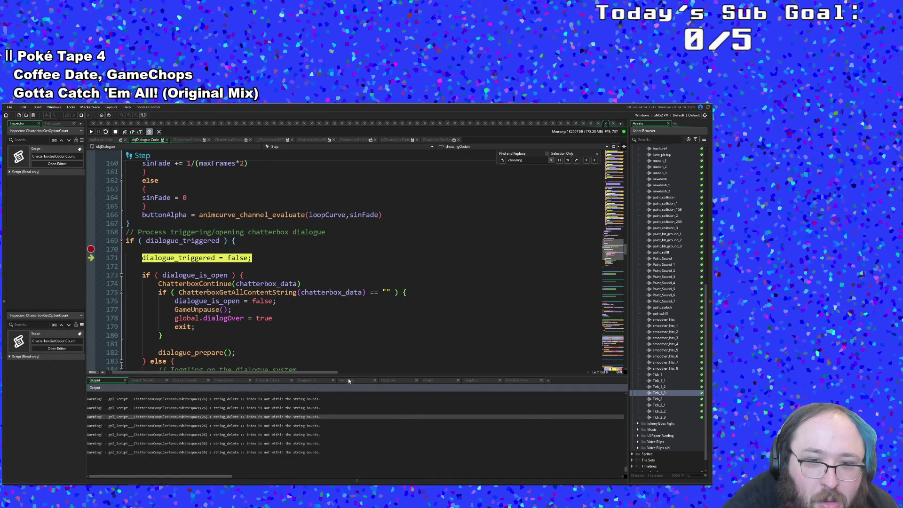
{"action": "left_click", "coordinate": [347, 380]}
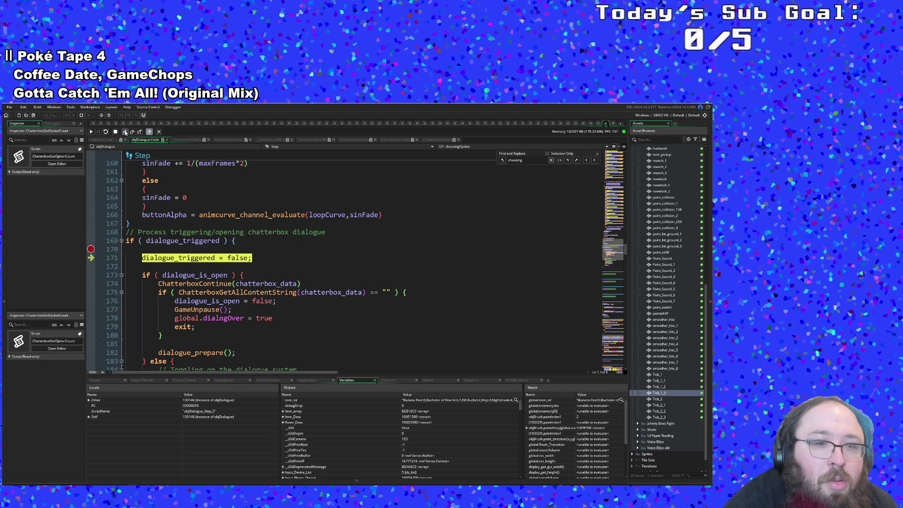
{"action": "left_click", "coordinate": [125, 132]}
{"action": "left_click", "coordinate": [125, 132]}
{"action": "left_click", "coordinate": [125, 132]}
{"action": "left_click", "coordinate": [126, 133]}
{"action": "left_click", "coordinate": [125, 132]}
Step Into through ChatterboxCreate and back out into dialogue_prepare.
{"action": "left_click", "coordinate": [126, 132]}
{"action": "left_click", "coordinate": [125, 132]}
{"action": "left_click", "coordinate": [125, 132]}
{"action": "left_click", "coordinate": [125, 132]}
{"action": "left_click", "coordinate": [126, 132]}
{"action": "left_click", "coordinate": [125, 132]}
{"action": "left_click", "coordinate": [125, 132]}
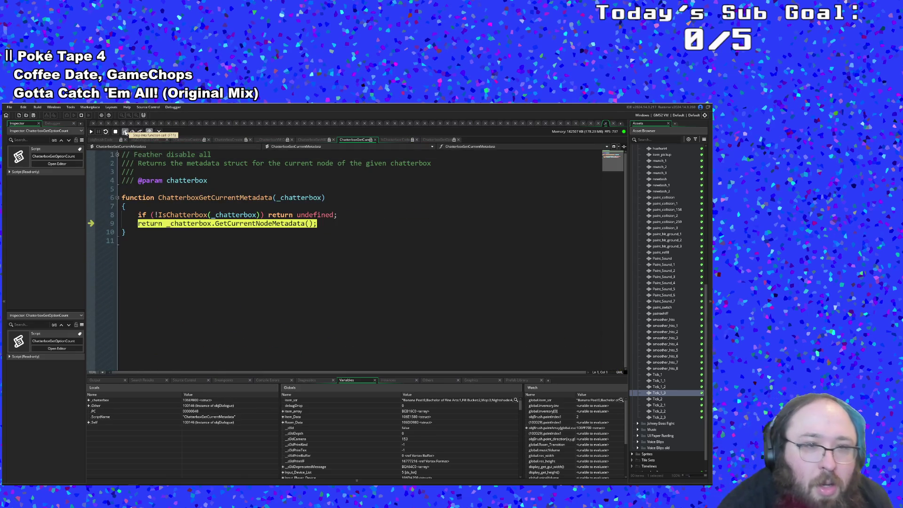
{"action": "left_click", "coordinate": [125, 132]}
{"action": "left_click", "coordinate": [126, 132]}
{"action": "left_click", "coordinate": [125, 132]}
Step through ChatterboxGetOptionArray's loaded check and optionStructArray return, back to dialogue_prepare line 7.
{"action": "left_click", "coordinate": [125, 132]}
{"action": "left_click", "coordinate": [125, 132]}
{"action": "left_click", "coordinate": [125, 132]}
{"action": "left_click", "coordinate": [125, 132]}
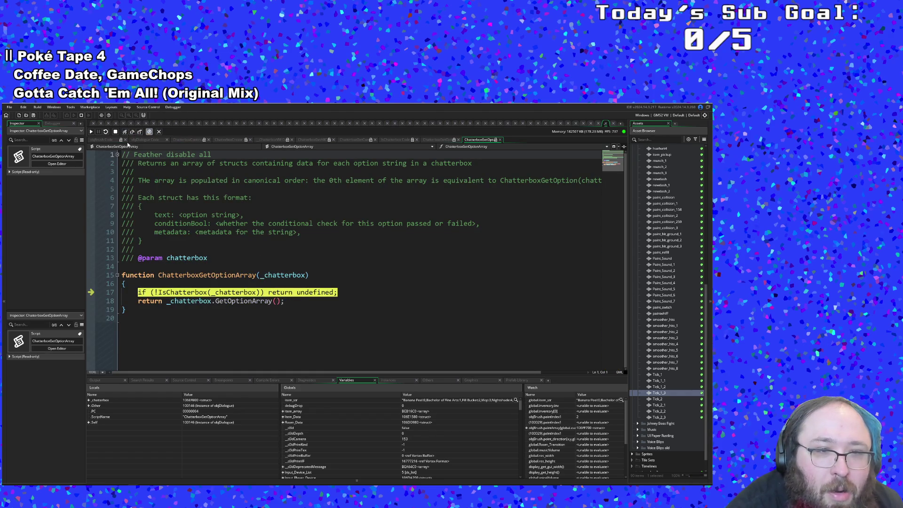
{"action": "left_click", "coordinate": [125, 132]}
{"action": "left_click", "coordinate": [125, 132]}
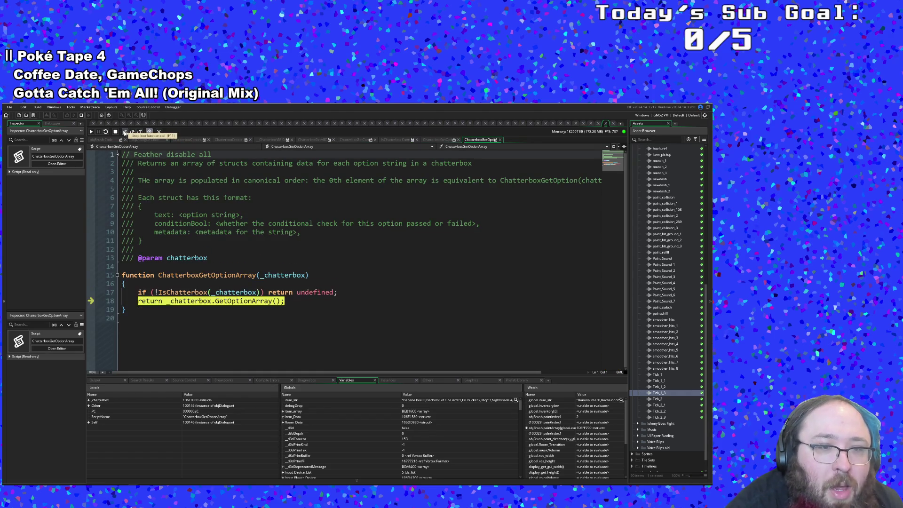
{"action": "left_click", "coordinate": [125, 132]}
{"action": "left_click", "coordinate": [125, 132]}
{"action": "left_click", "coordinate": [125, 132]}
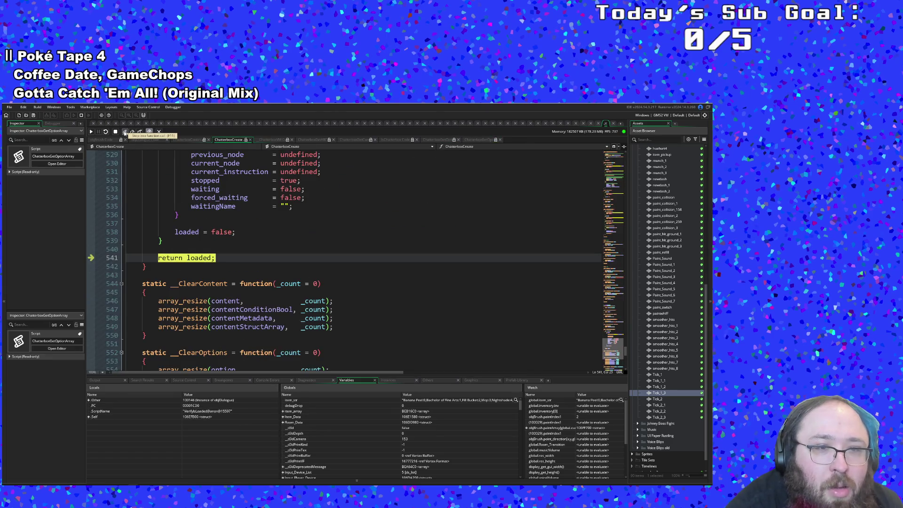
{"action": "left_click", "coordinate": [125, 132]}
{"action": "left_click", "coordinate": [125, 132]}
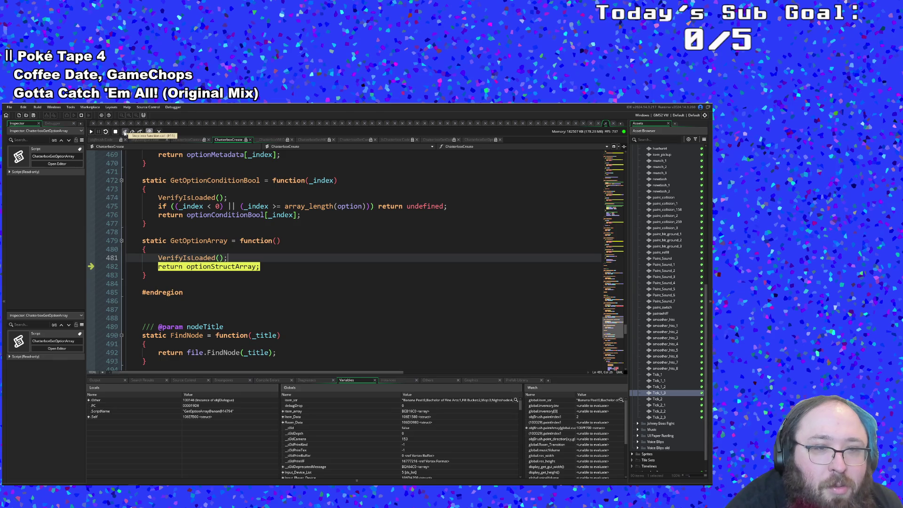
{"action": "left_click", "coordinate": [125, 132]}
{"action": "left_click", "coordinate": [125, 133]}
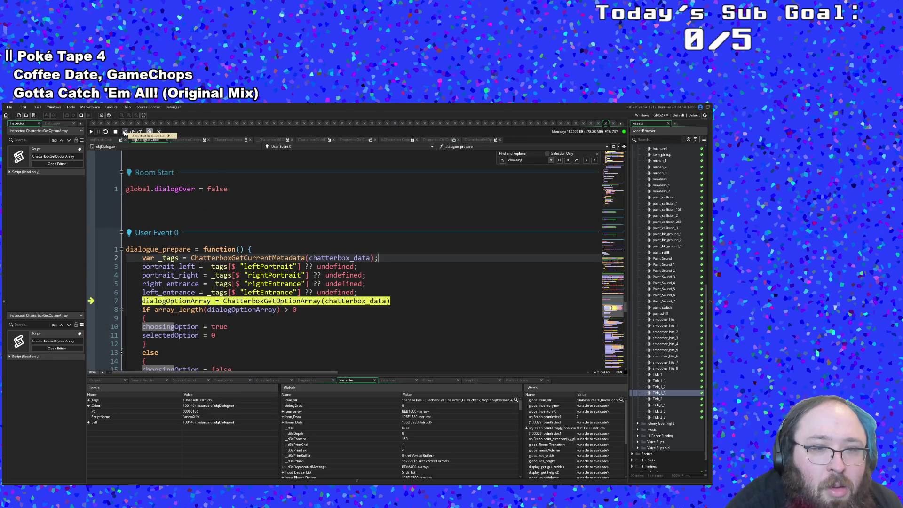
Step past the option array length check to line 15 and expand Self's dialogOptionArray in Locals.
{"action": "left_click", "coordinate": [125, 133]}
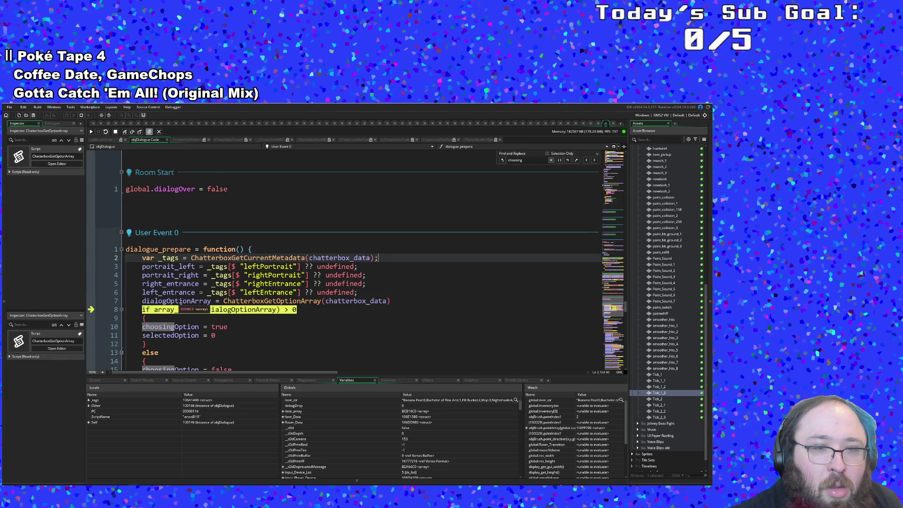
{"action": "left_click", "coordinate": [124, 132]}
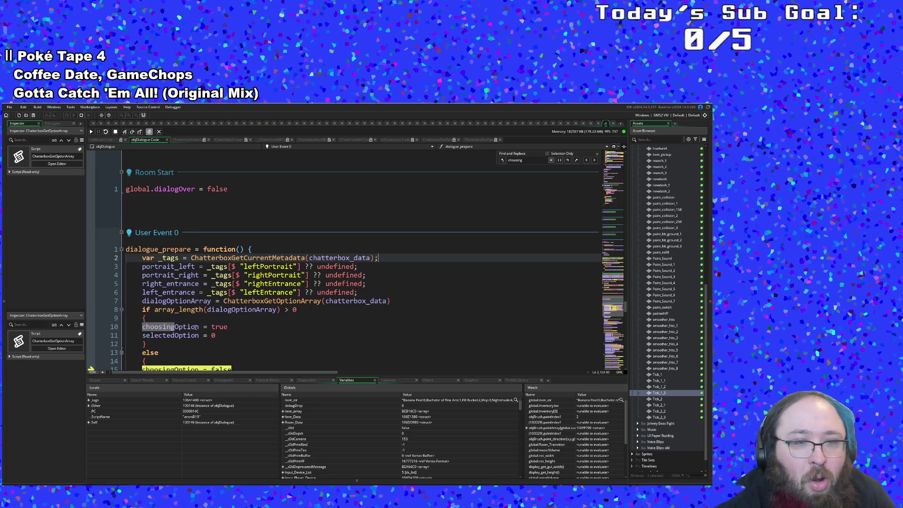
{"action": "left_click", "coordinate": [92, 402]}
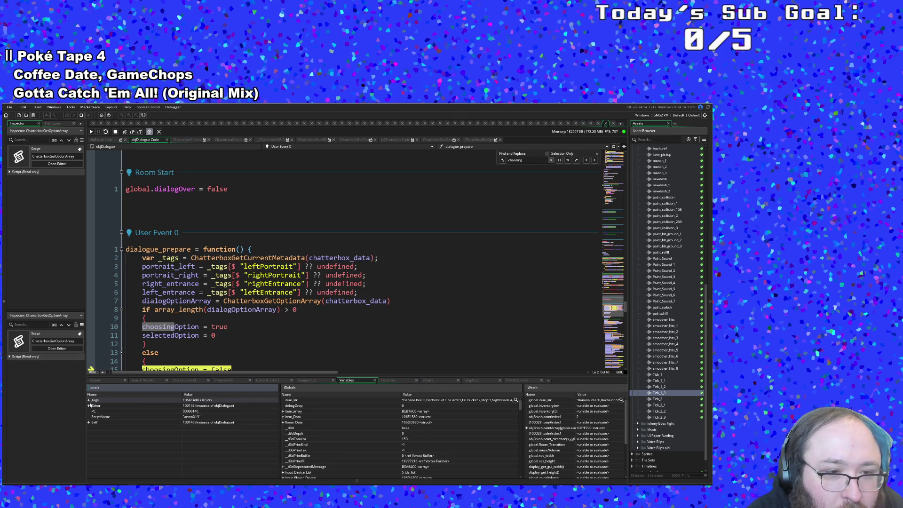
{"action": "left_click", "coordinate": [91, 423]}
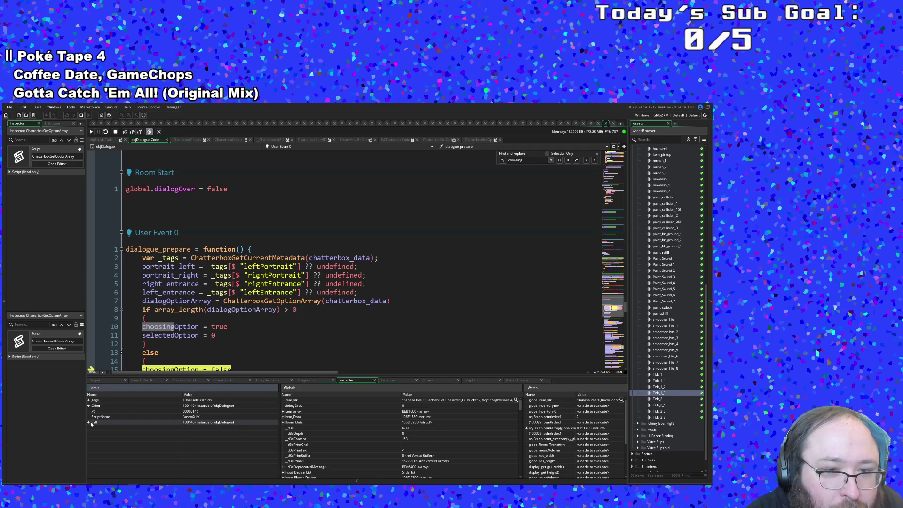
{"action": "left_click", "coordinate": [88, 422]}
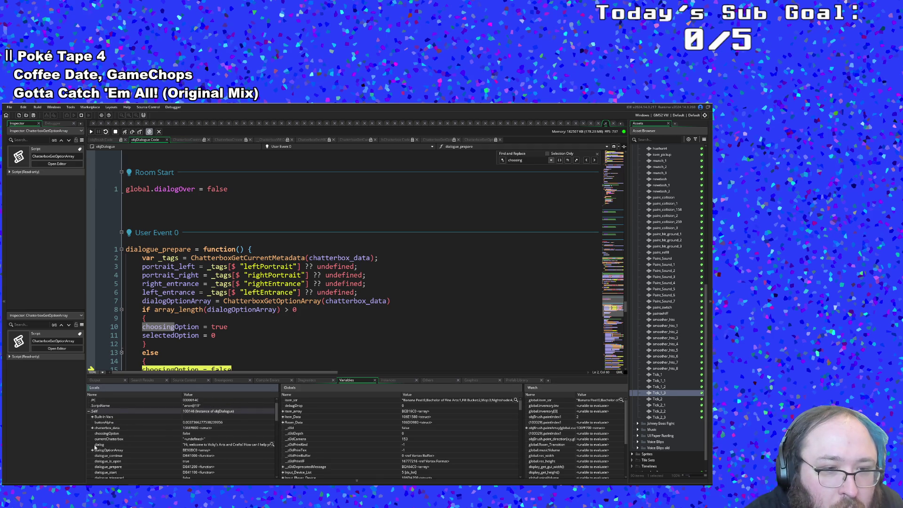
{"action": "left_click", "coordinate": [93, 450]}
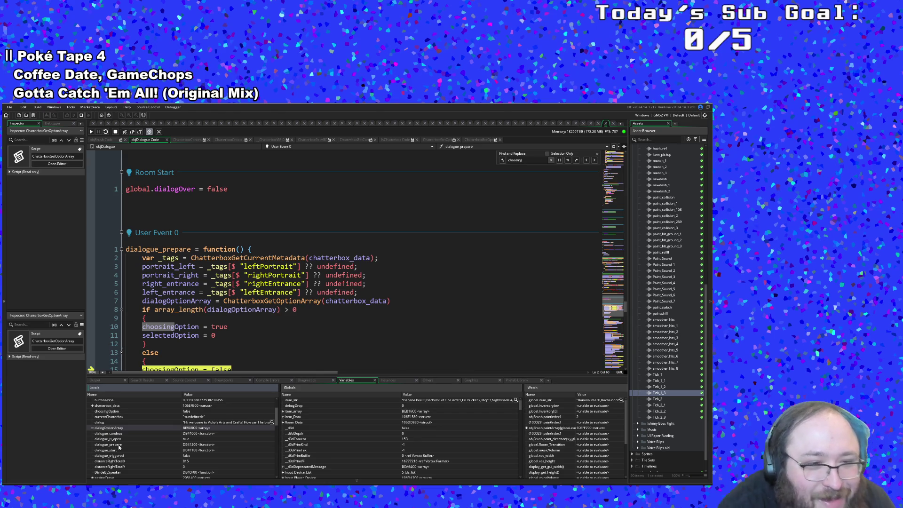
Inspect line 7's ChatterboxGetOptionArray call, its dialogOptionArray value, and the block on line 9.
{"action": "scroll", "coordinate": [120, 447], "scroll_direction": "down", "scroll_amount": 1}
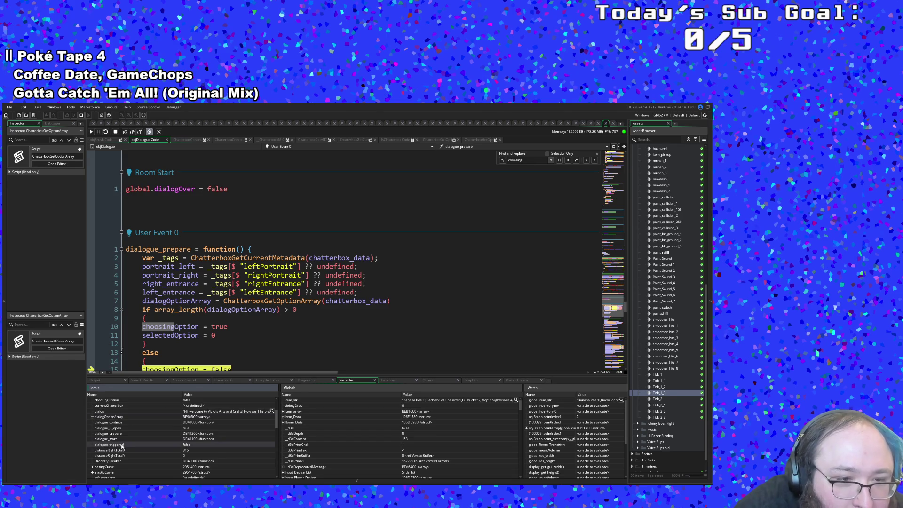
{"action": "left_click", "coordinate": [287, 290]}
{"action": "left_click", "coordinate": [273, 301]}
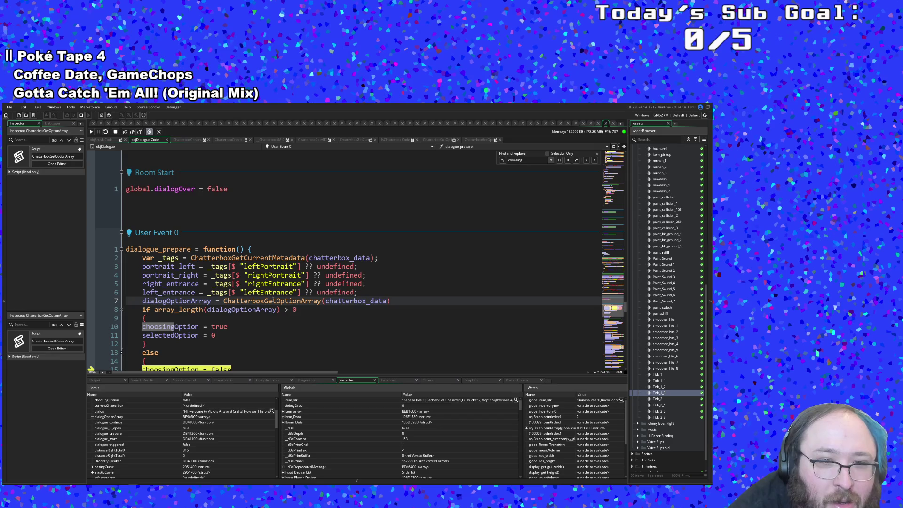
{"action": "scroll", "coordinate": [157, 467], "scroll_direction": "down", "scroll_amount": 1}
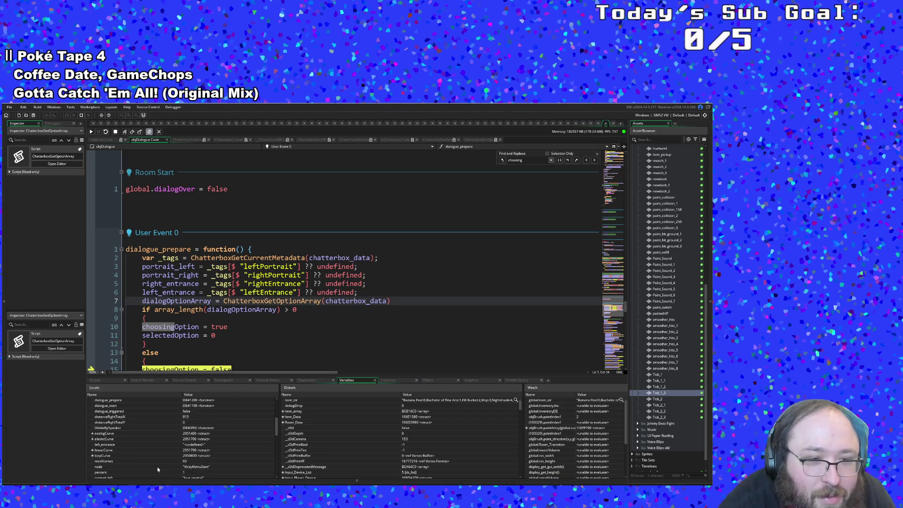
{"action": "left_click", "coordinate": [183, 301]}
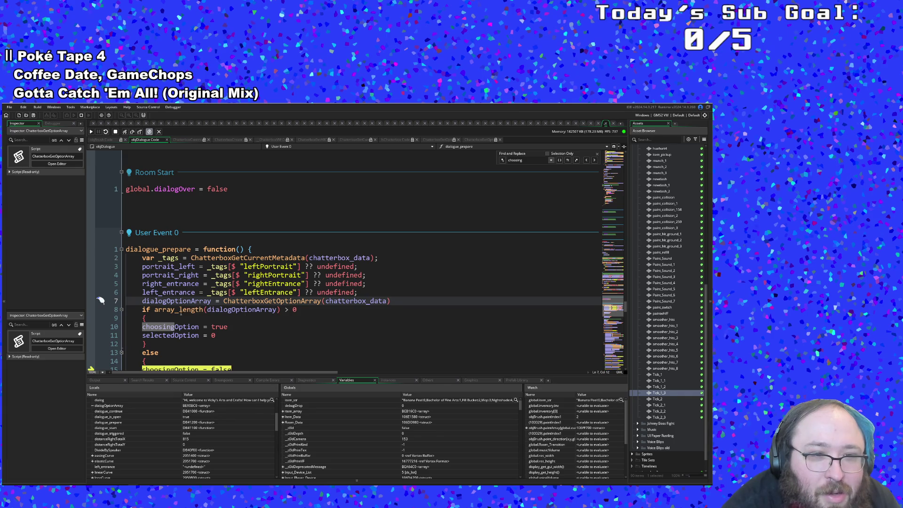
{"action": "left_click", "coordinate": [184, 316]}
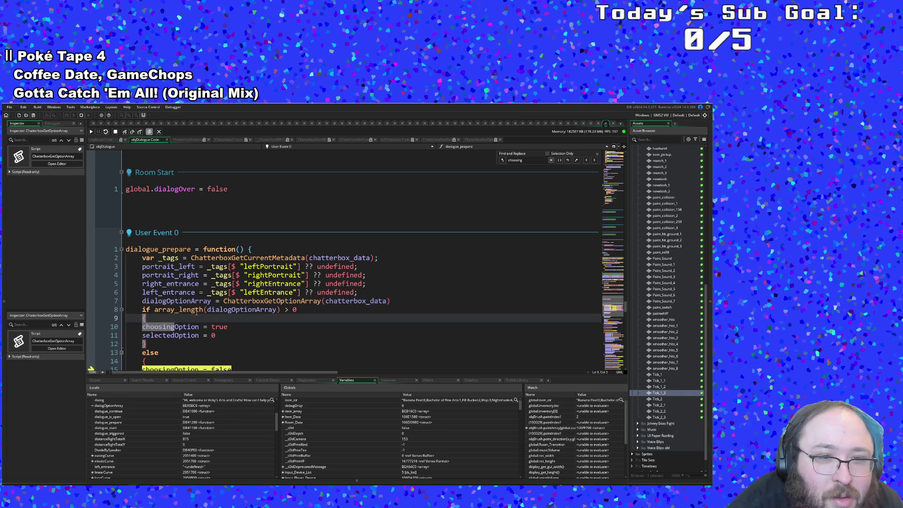
{"action": "scroll", "coordinate": [136, 436], "scroll_direction": "up", "scroll_amount": 2}
{"action": "scroll", "coordinate": [136, 434], "scroll_direction": "up", "scroll_amount": 1}
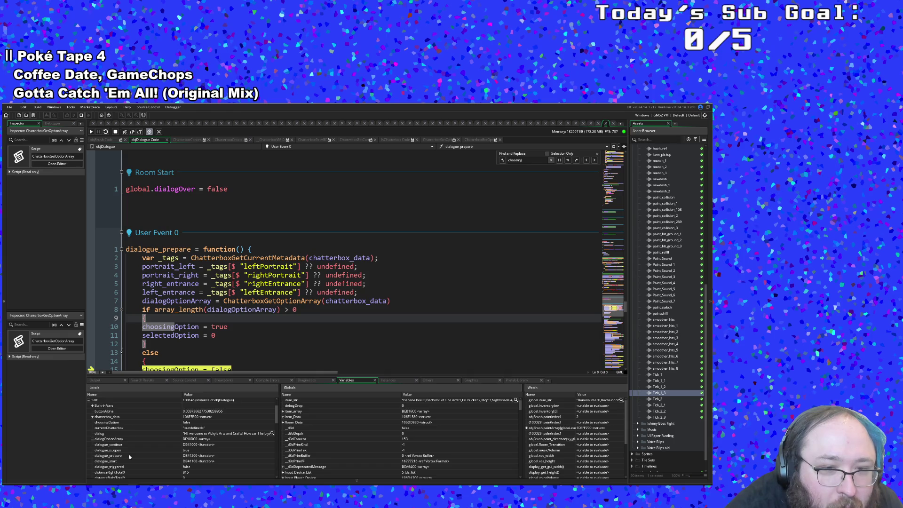
Check the choosingOption assignment on line 10 and array_length condition on line 8, then resume with F5.
{"action": "scroll", "coordinate": [129, 456], "scroll_direction": "down", "scroll_amount": 1}
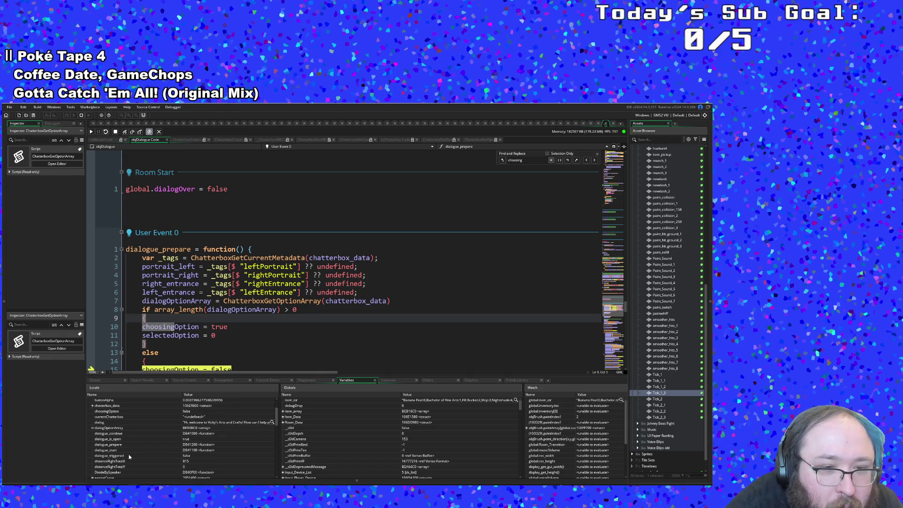
{"action": "scroll", "coordinate": [128, 456], "scroll_direction": "down", "scroll_amount": 1}
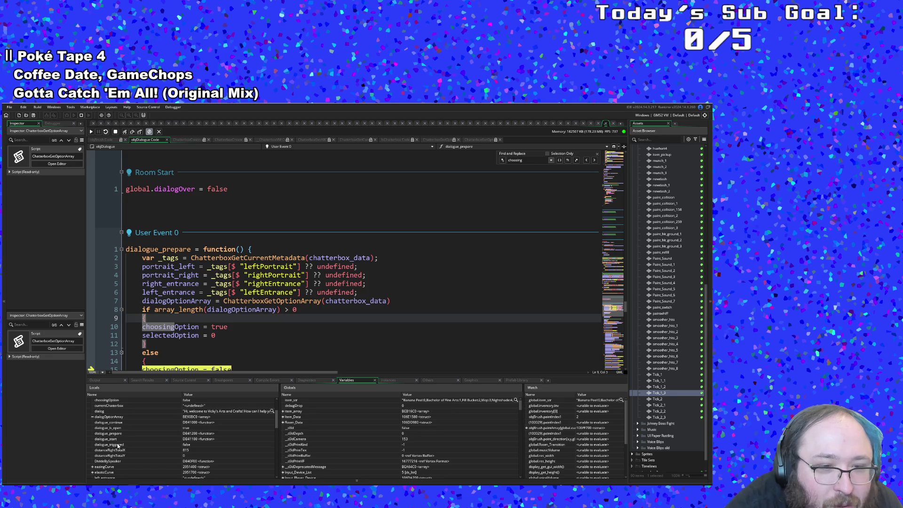
{"action": "scroll", "coordinate": [113, 443], "scroll_direction": "down", "scroll_amount": 2}
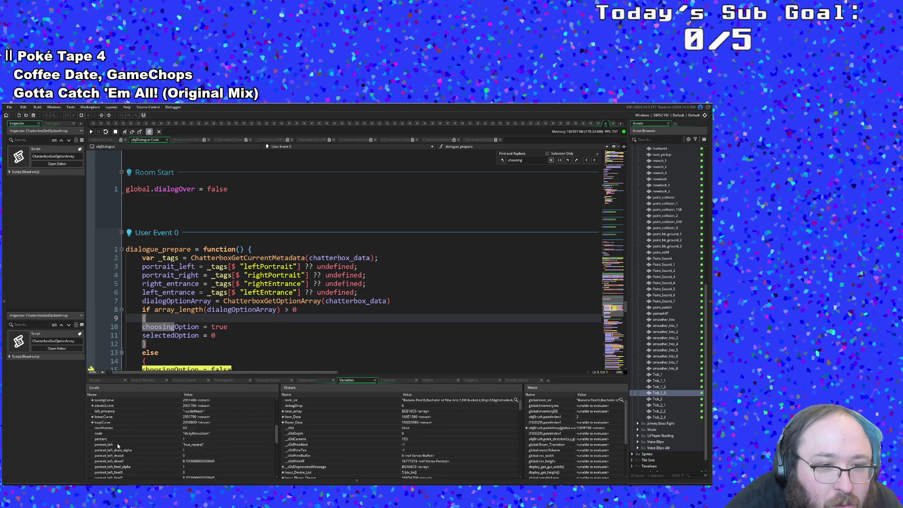
{"action": "scroll", "coordinate": [113, 428], "scroll_direction": "up", "scroll_amount": 4}
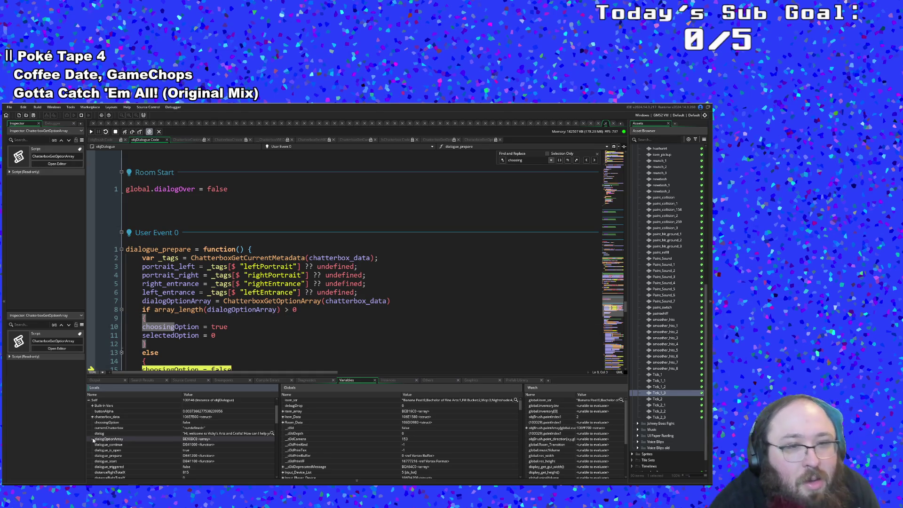
{"action": "left_click", "coordinate": [212, 326]}
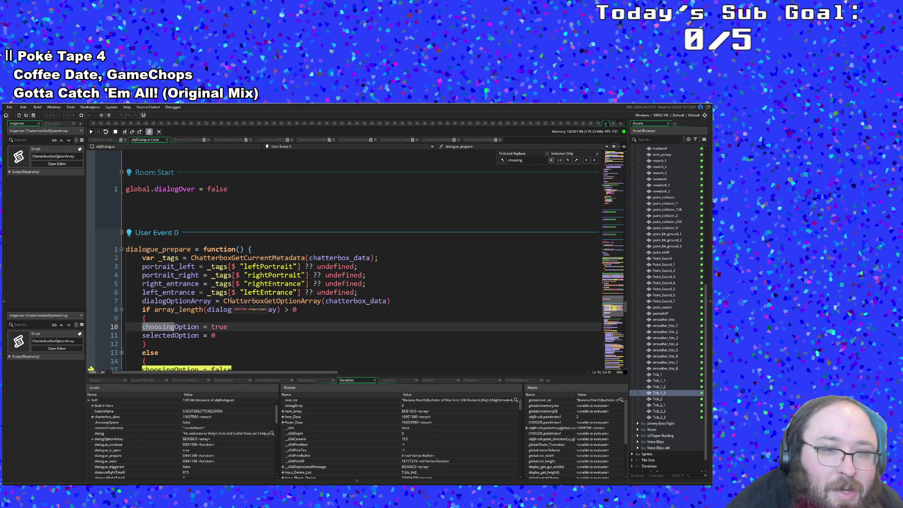
{"action": "left_click", "coordinate": [215, 318]}
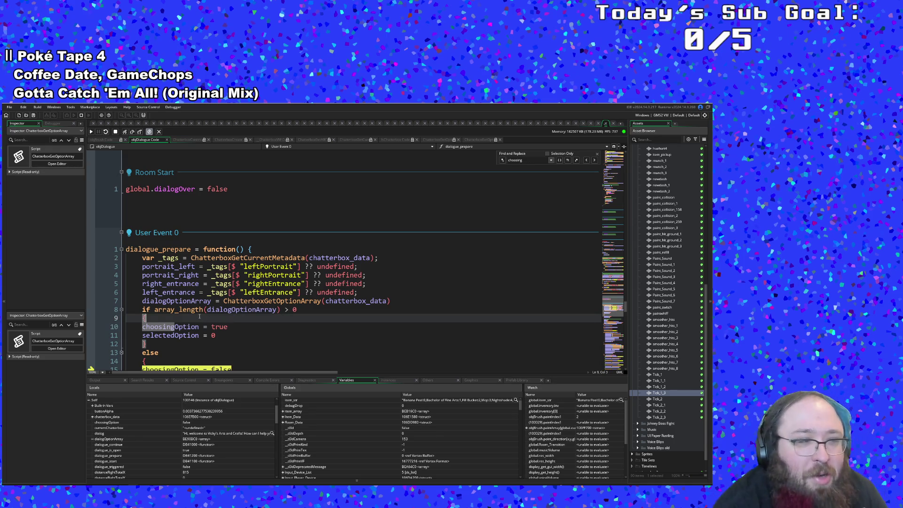
{"action": "left_click", "coordinate": [199, 309]}
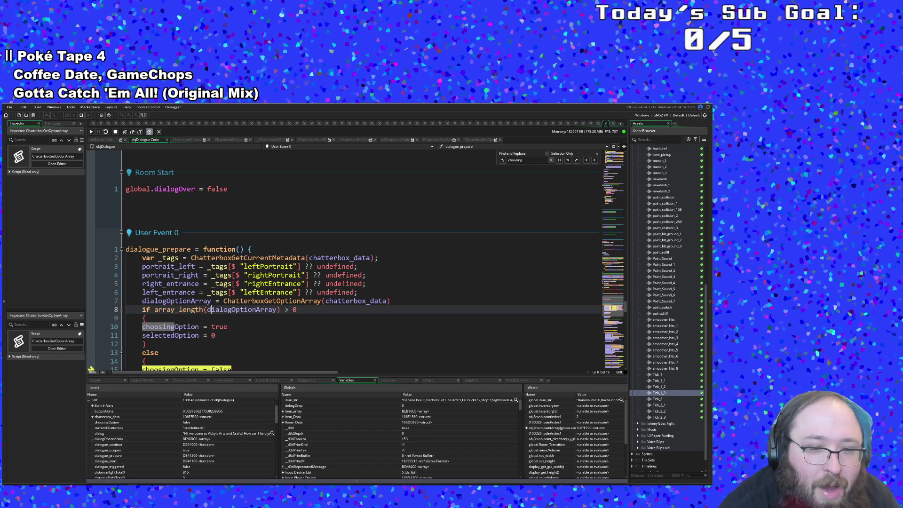
{"action": "key", "text": "F5"}
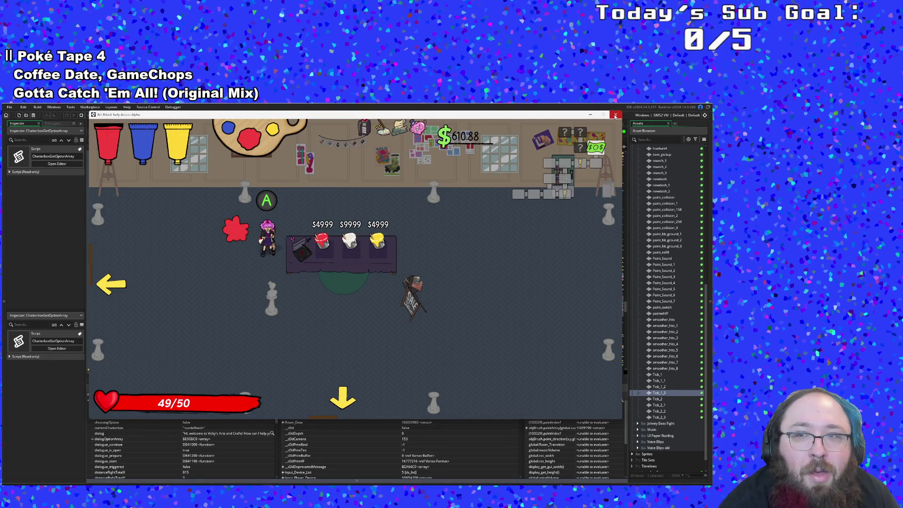
In Yarn Editor, delete the <<wait>> line after Vicky's greeting in the VickyMenuStart node.
{"action": "key", "text": "alt+Tab"}
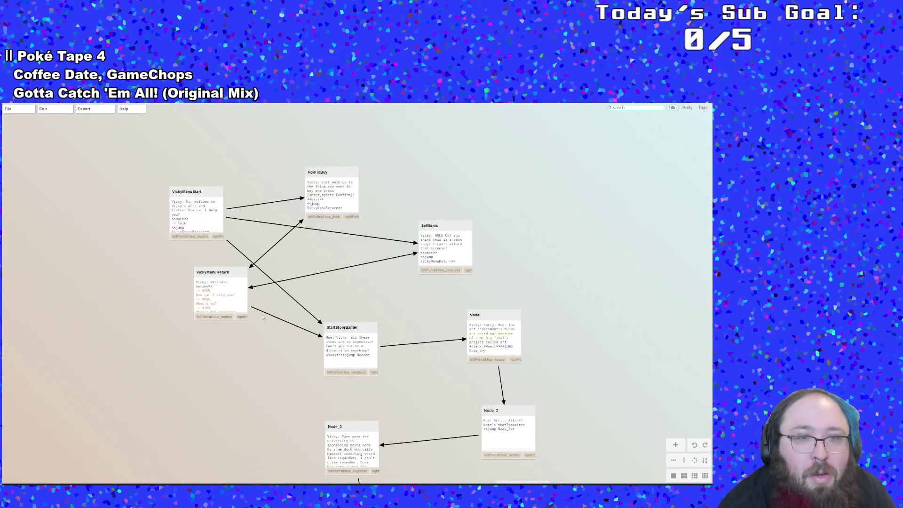
{"action": "mouse_move", "coordinate": [211, 233]}
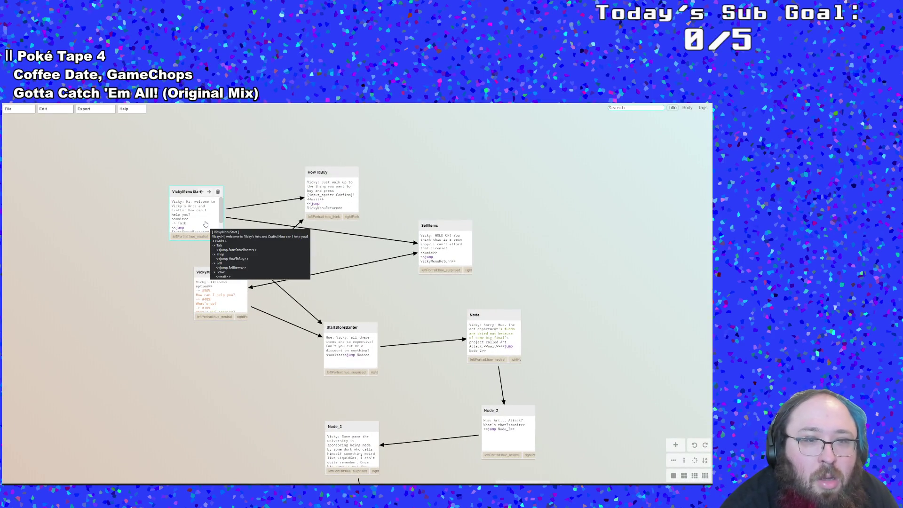
{"action": "double_click", "coordinate": [194, 218]}
{"action": "left_click", "coordinate": [106, 196]}
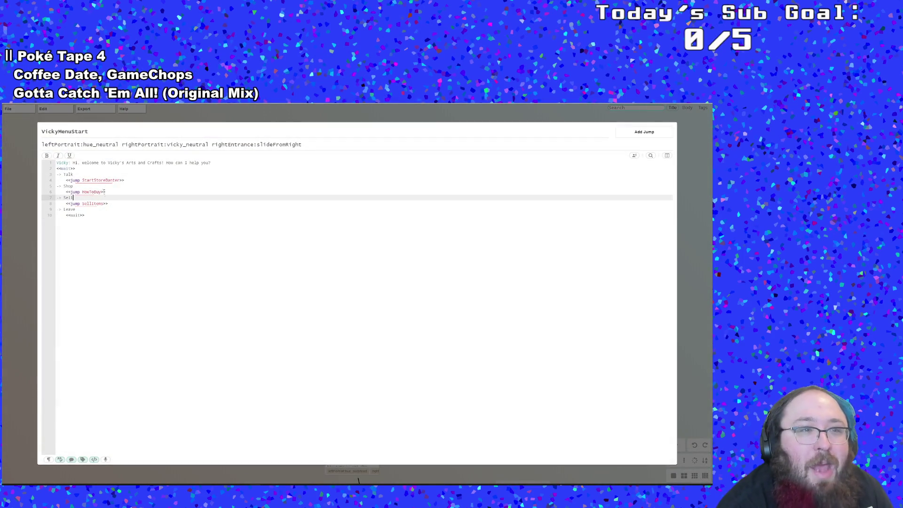
{"action": "left_click_drag", "start_coordinate": [75, 168], "coordinate": [56, 169]}
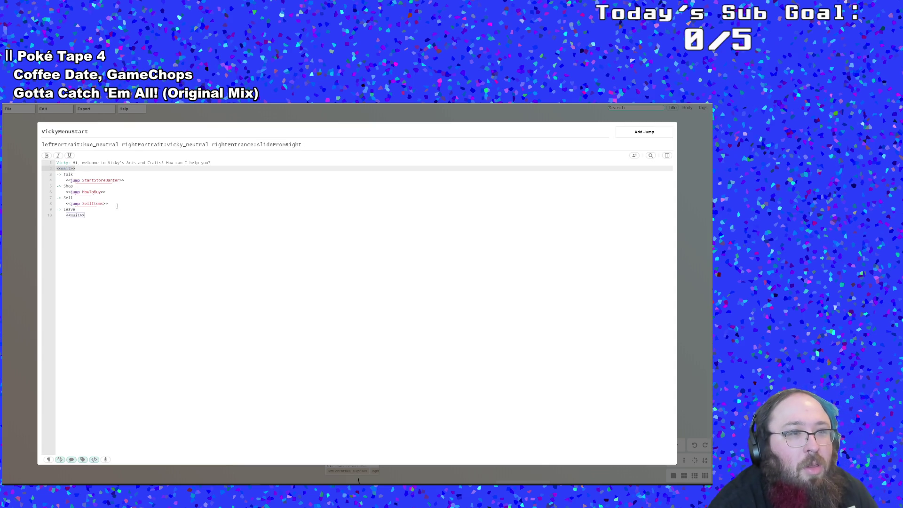
{"action": "key", "text": "BackSpace"}
{"action": "key", "text": "BackSpace"}
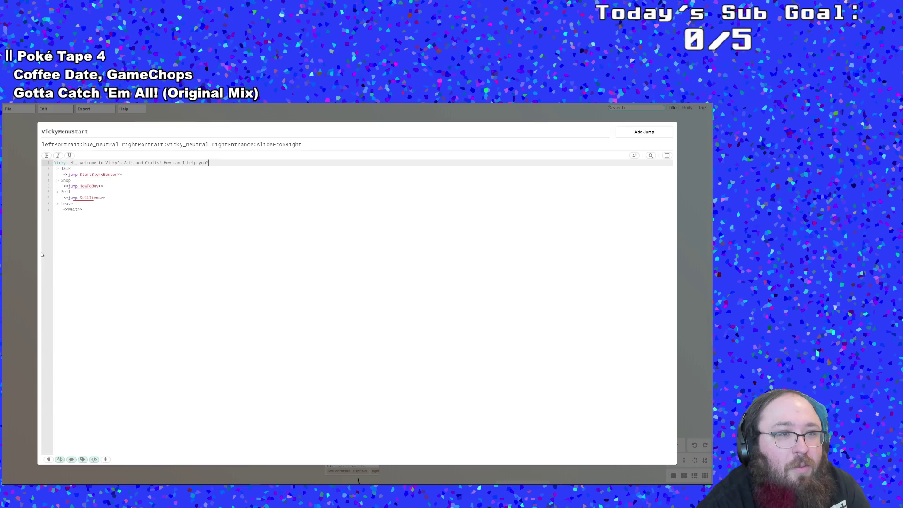
Close the node editor, save the dialogue file, and relaunch the game from GameMaker.
{"action": "left_click", "coordinate": [30, 195]}
{"action": "mouse_move", "coordinate": [21, 114]}
{"action": "left_click", "coordinate": [19, 163]}
{"action": "key", "text": "alt+Tab"}
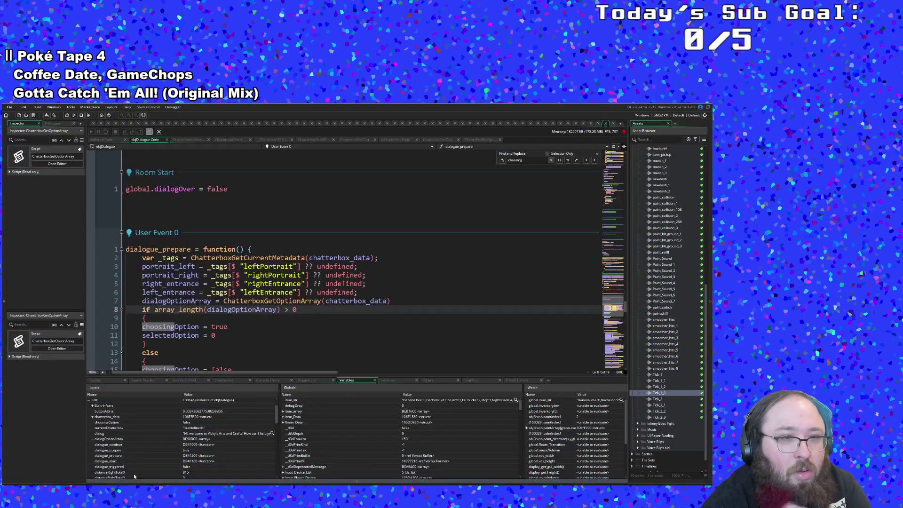
{"action": "key", "text": "alt+Tab"}
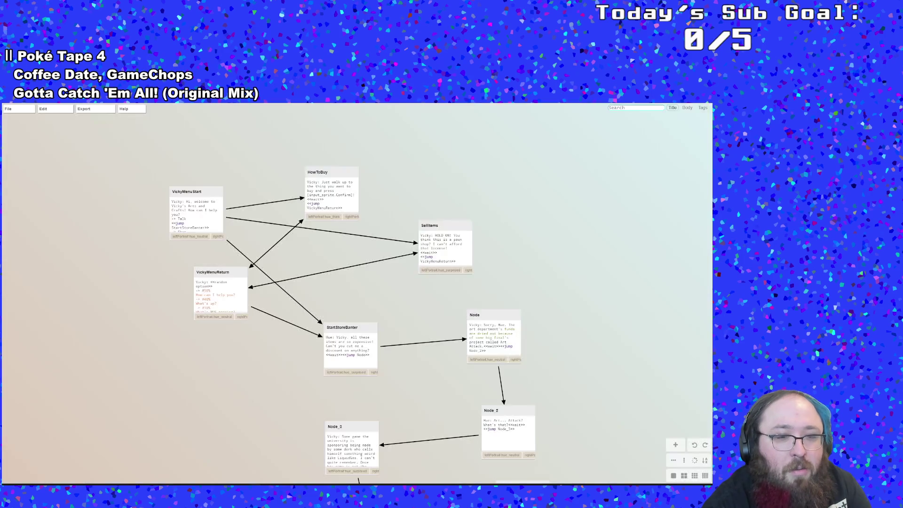
{"action": "mouse_move", "coordinate": [18, 109]}
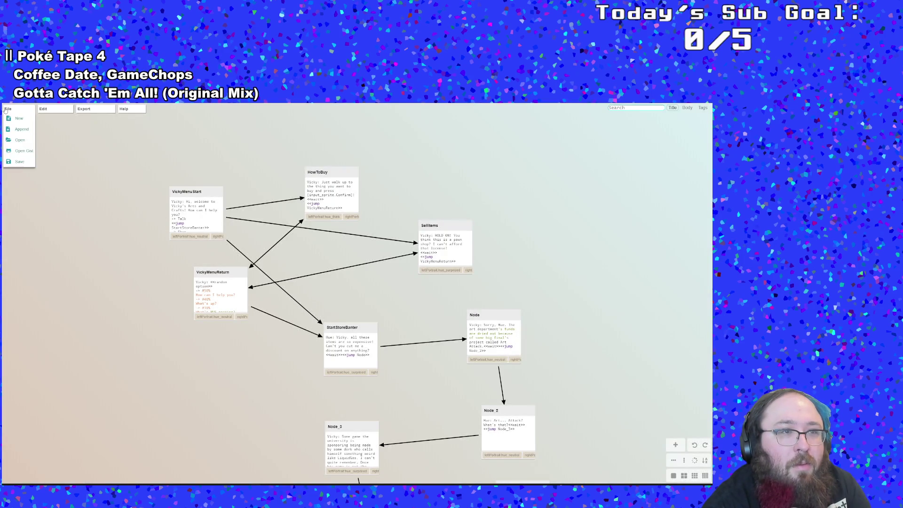
{"action": "left_click", "coordinate": [19, 162]}
{"action": "key", "text": "alt+Tab"}
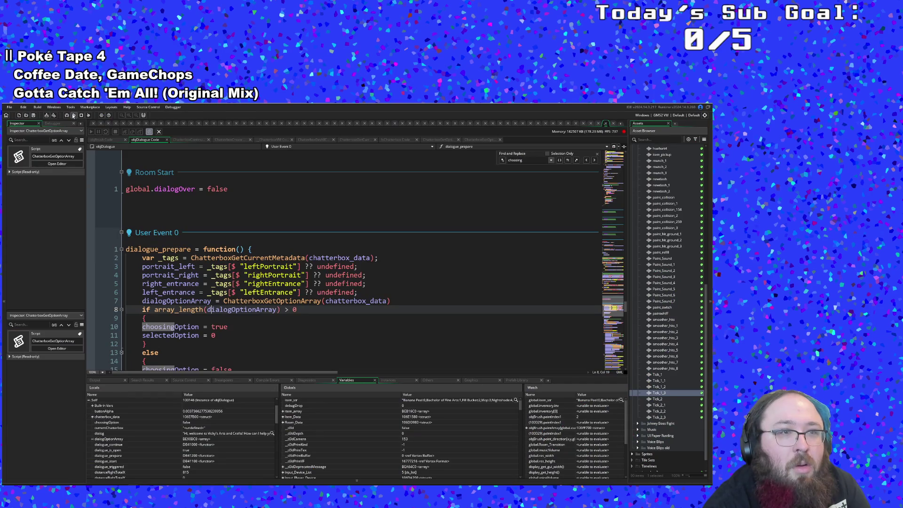
{"action": "left_click", "coordinate": [74, 115]}
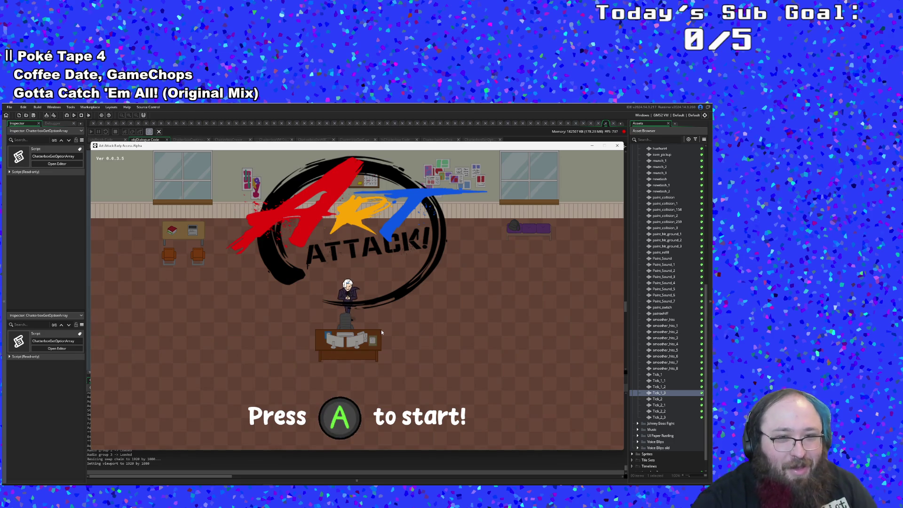
Start the game from the title screen and walk the character right toward the exit.
{"action": "key", "text": "Return"}
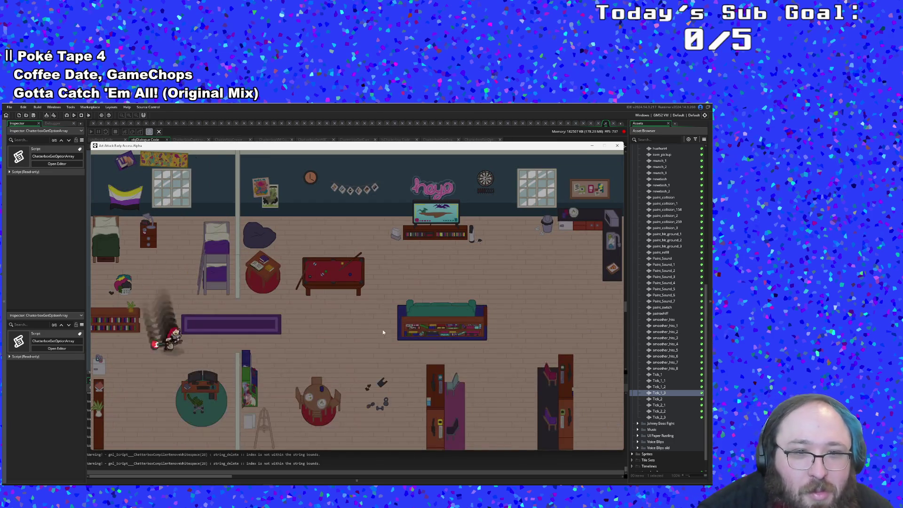
{"action": "key", "text": "Right"}
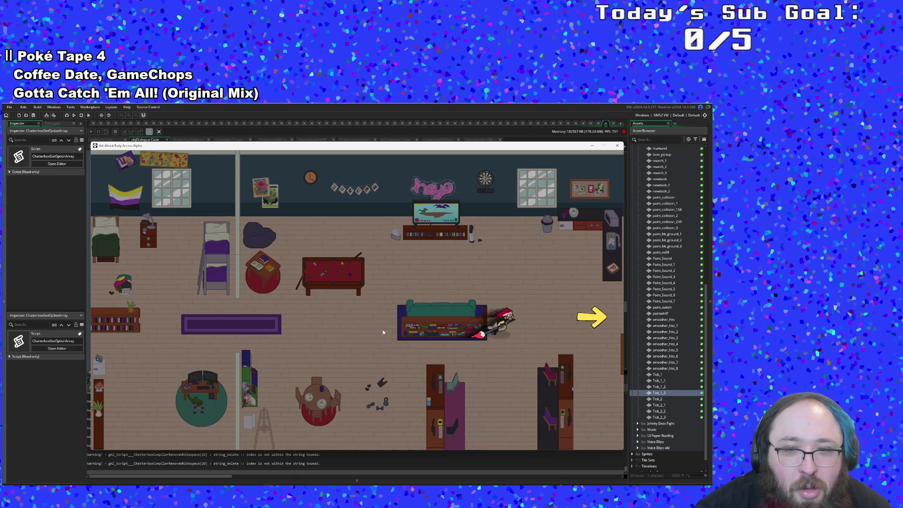